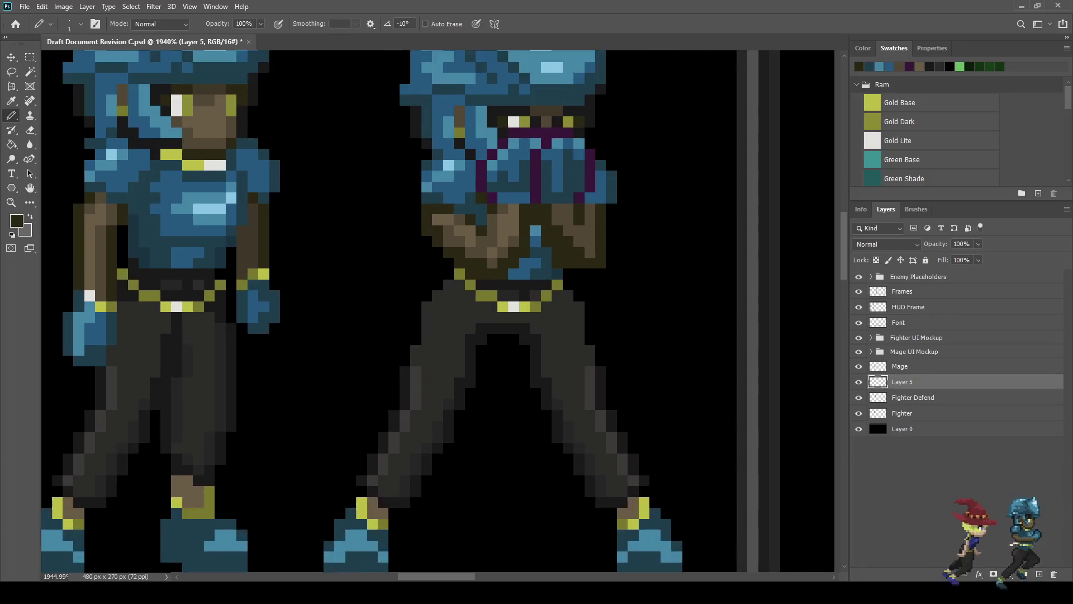
# Step: Sample the brown skin tone from the sprite with the Eyedropper
pyautogui.press('e')
pyautogui.scroll(-3, 595, 318)
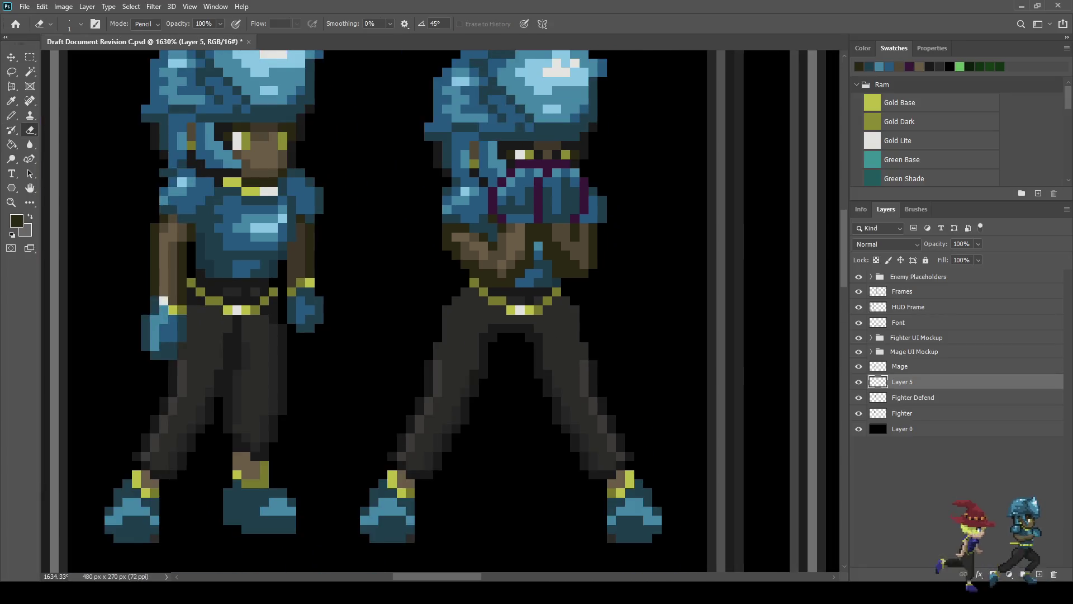
pyautogui.scroll(2, 596, 318)
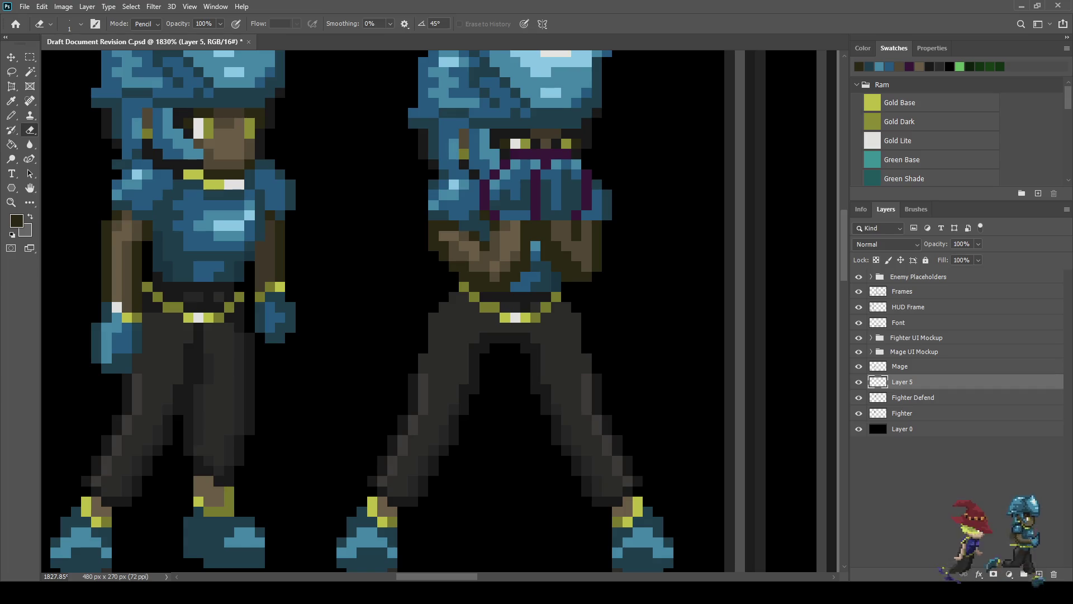
pyautogui.scroll(-3, 510, 283)
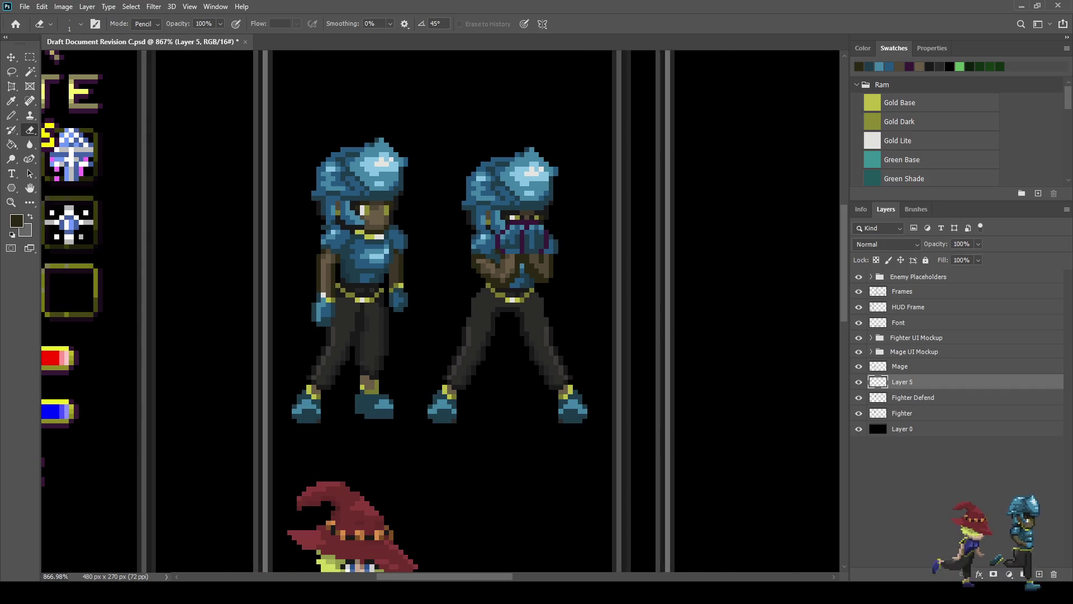
pyautogui.scroll(3, 507, 265)
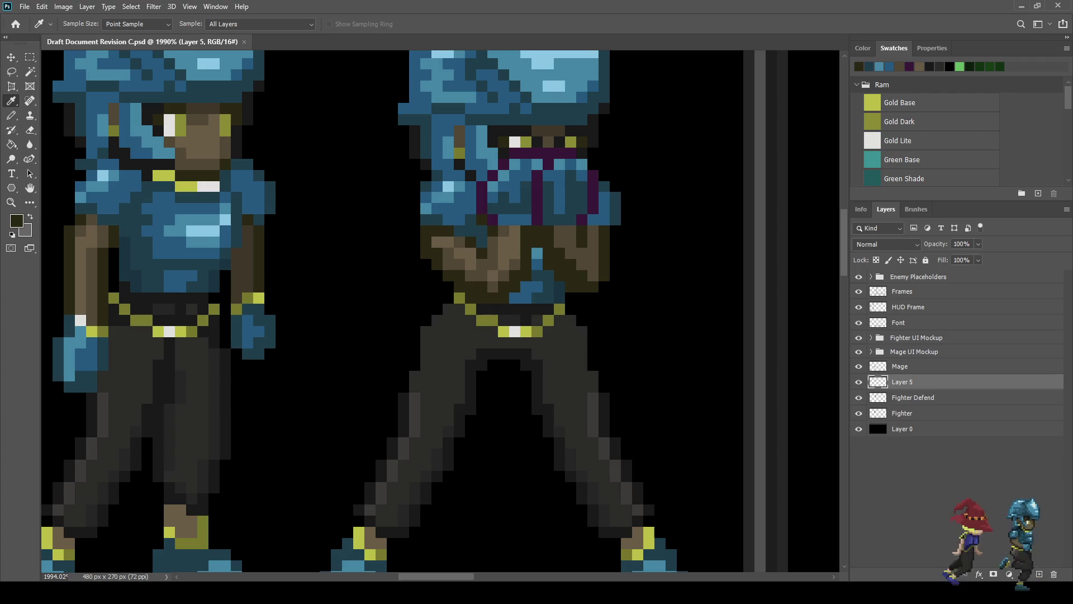
pyautogui.press('i')
pyautogui.click(507, 266)
pyautogui.press('b')
# Step: Paint lighter brown highlight pixels onto the right figure's arms
pyautogui.scroll(2, 554, 258)
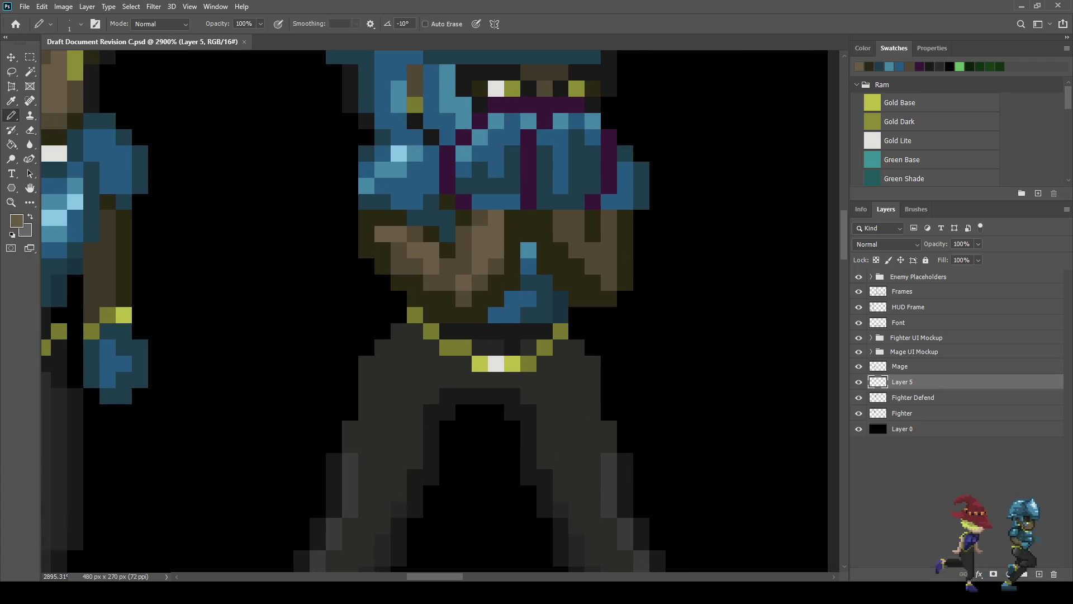
pyautogui.moveTo(608, 234); pyautogui.dragTo(608, 251)
pyautogui.click(577, 249)
pyautogui.scroll(-10, 560, 235)
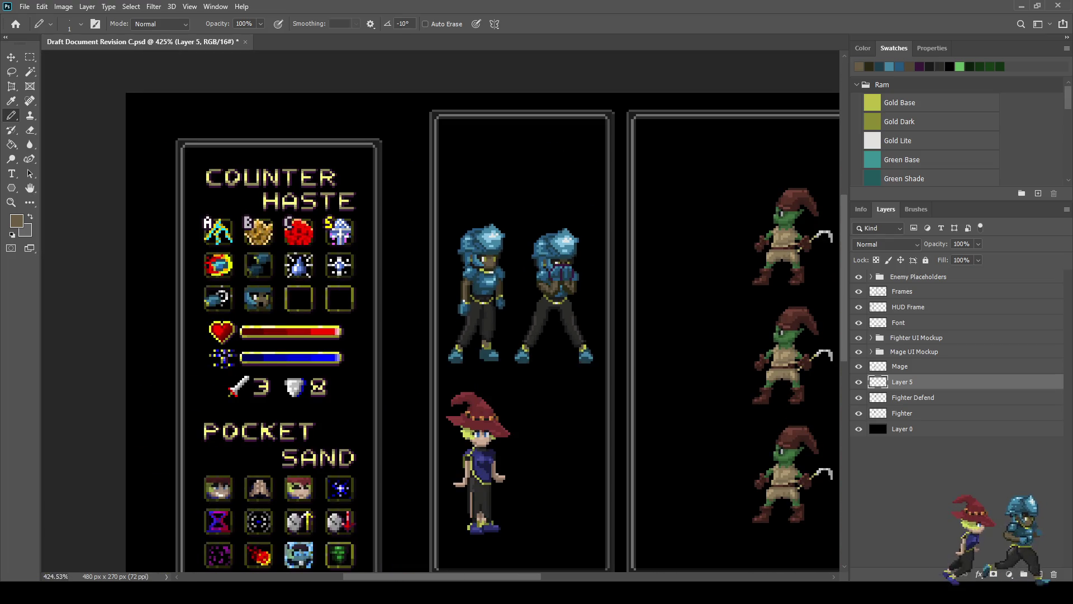
pyautogui.scroll(8, 570, 290)
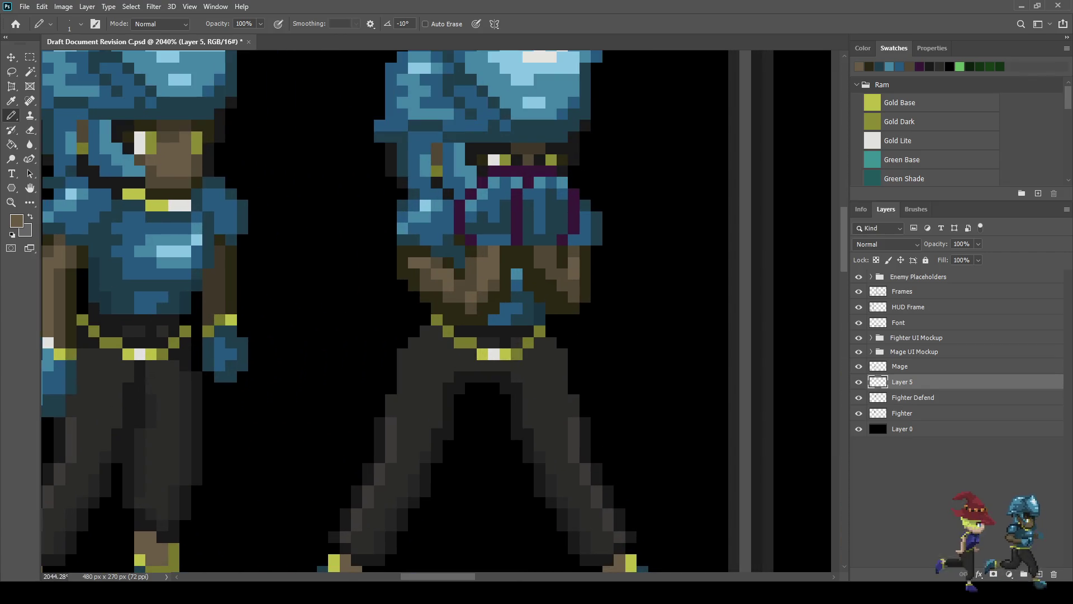
pyautogui.click(551, 262)
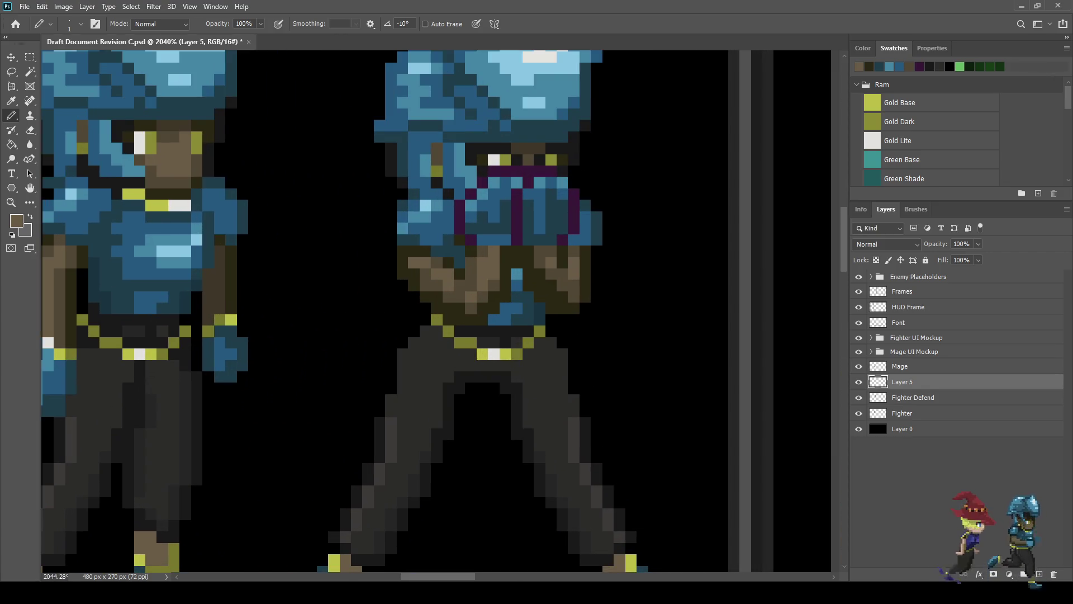
pyautogui.scroll(-2, 514, 272)
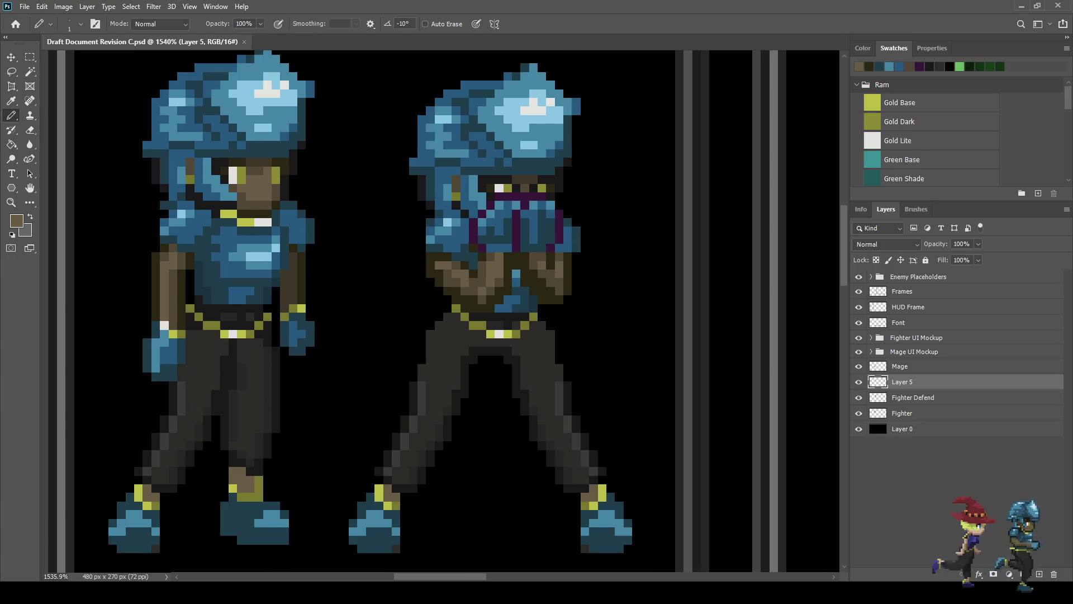
# Step: Sample the belt gold and paint a row of gold pixels under the helmet
pyautogui.press('i')
pyautogui.click(478, 325)
pyautogui.press('b')
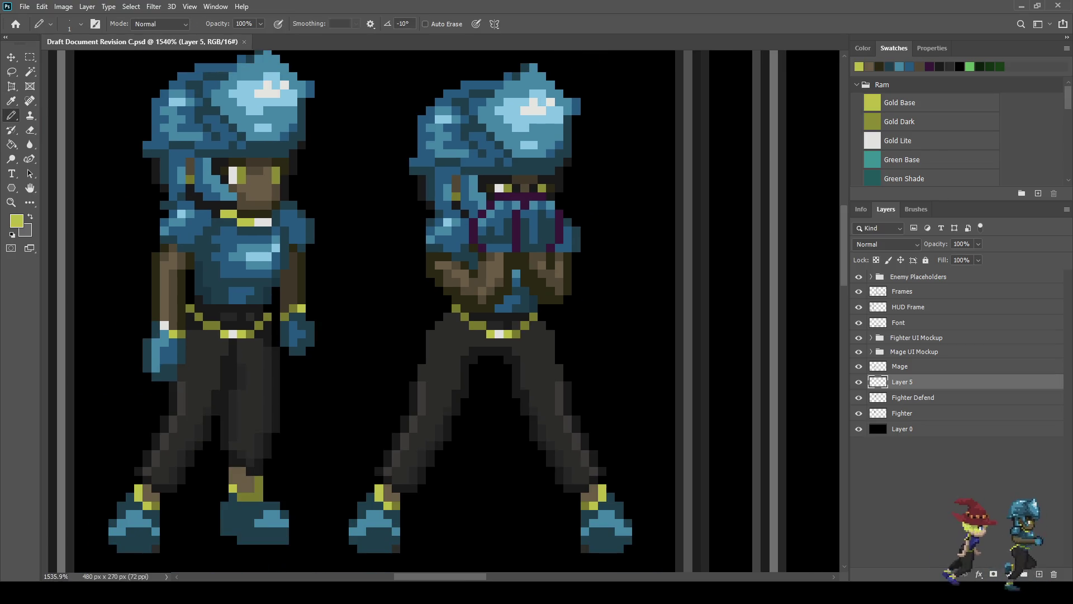
pyautogui.scroll(4, 479, 258)
pyautogui.click(485, 256)
pyautogui.click(500, 256)
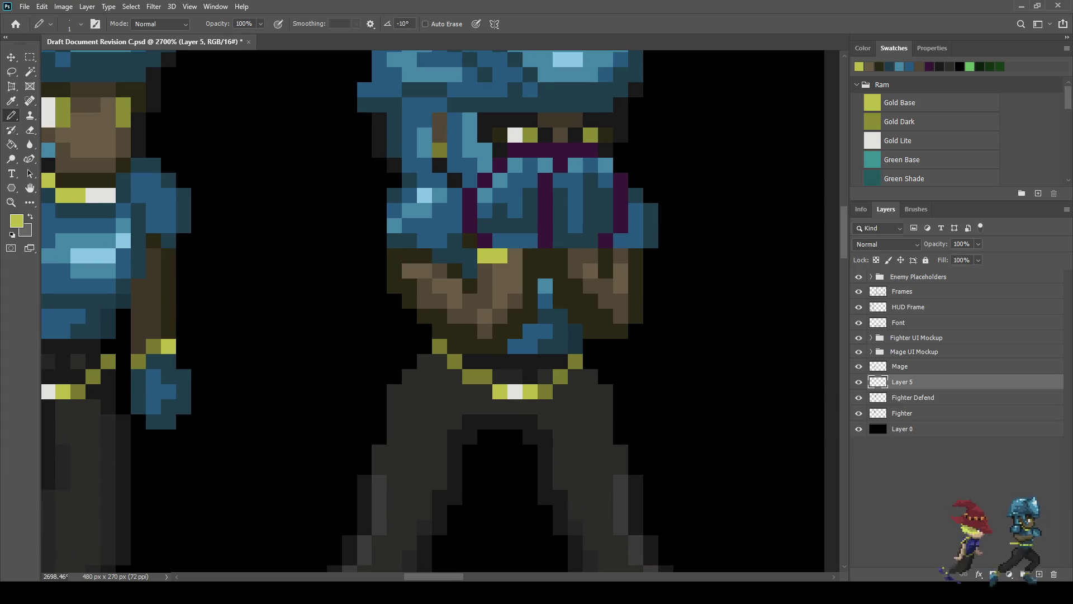
pyautogui.click(514, 256)
pyautogui.click(575, 256)
pyautogui.click(590, 256)
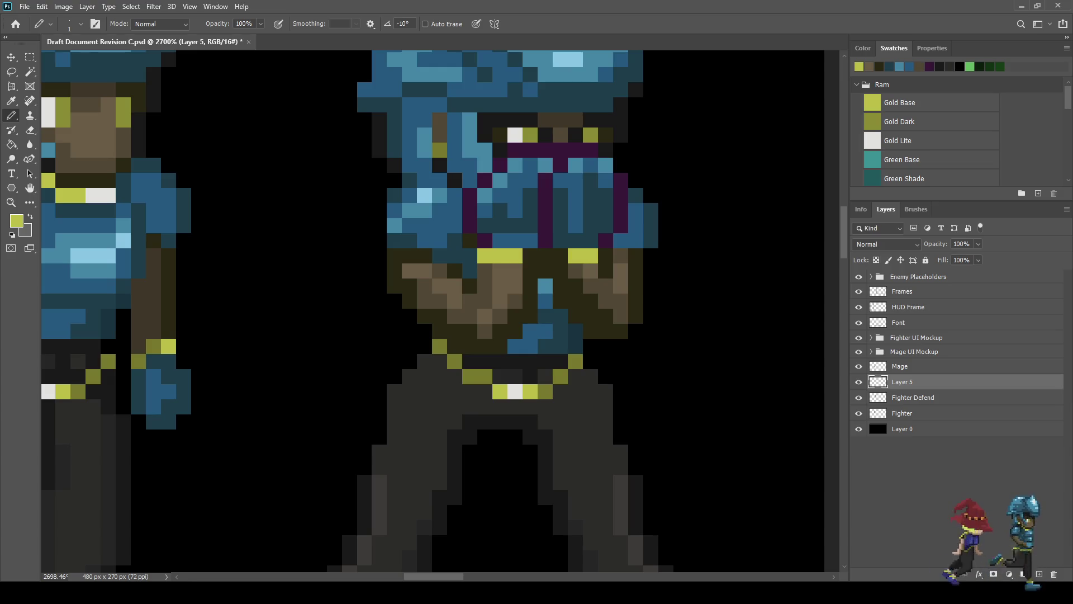
# Step: Fill the gaps in the gold row with darker olive, undoing one misplaced pixel
pyautogui.press('i')
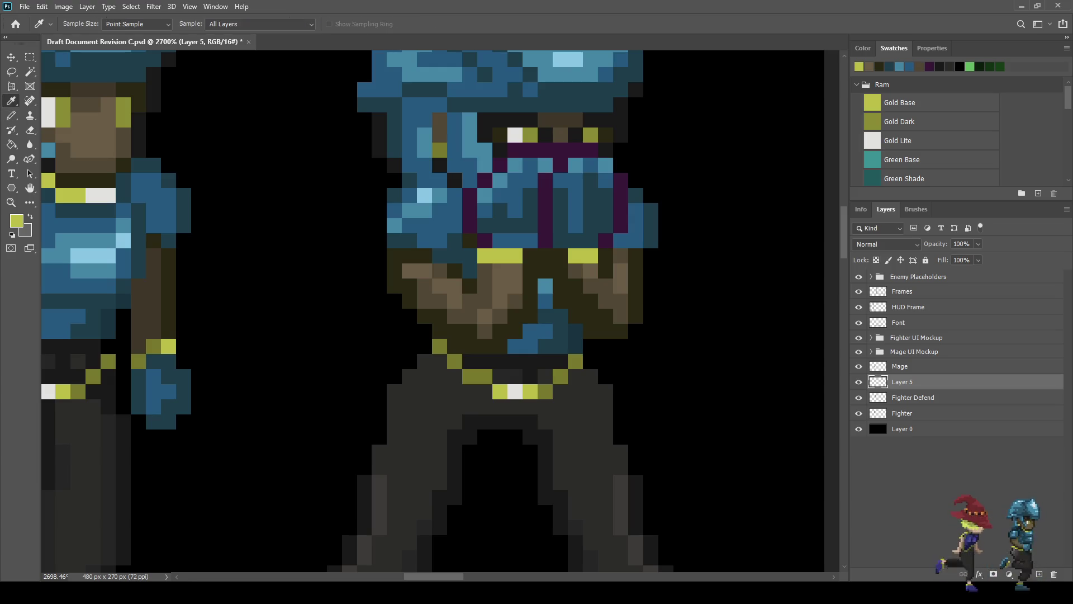
pyautogui.click(560, 376)
pyautogui.press('b')
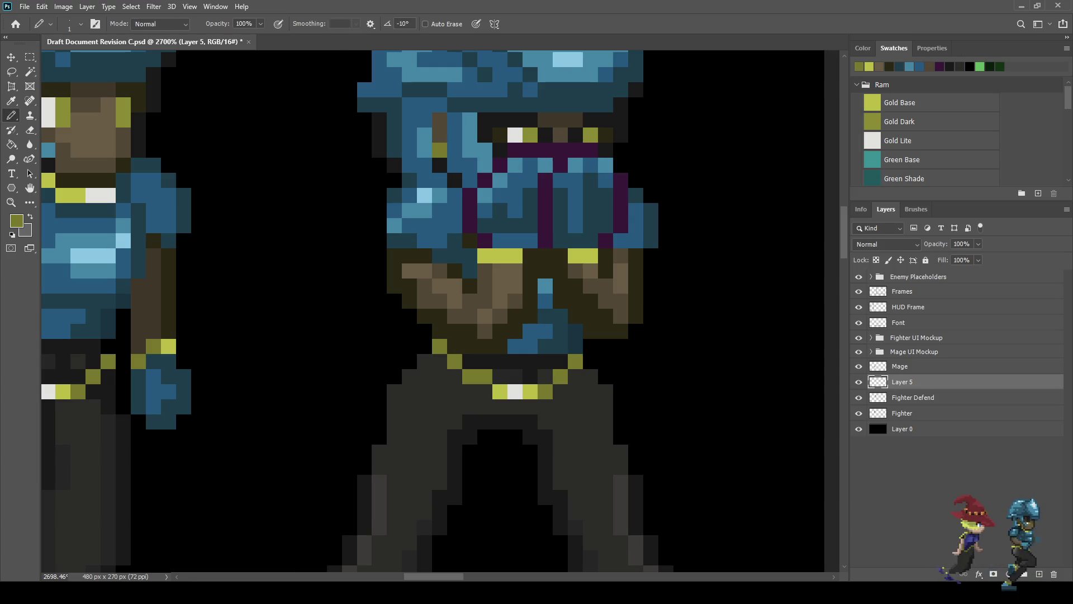
pyautogui.click(529, 256)
pyautogui.click(560, 255)
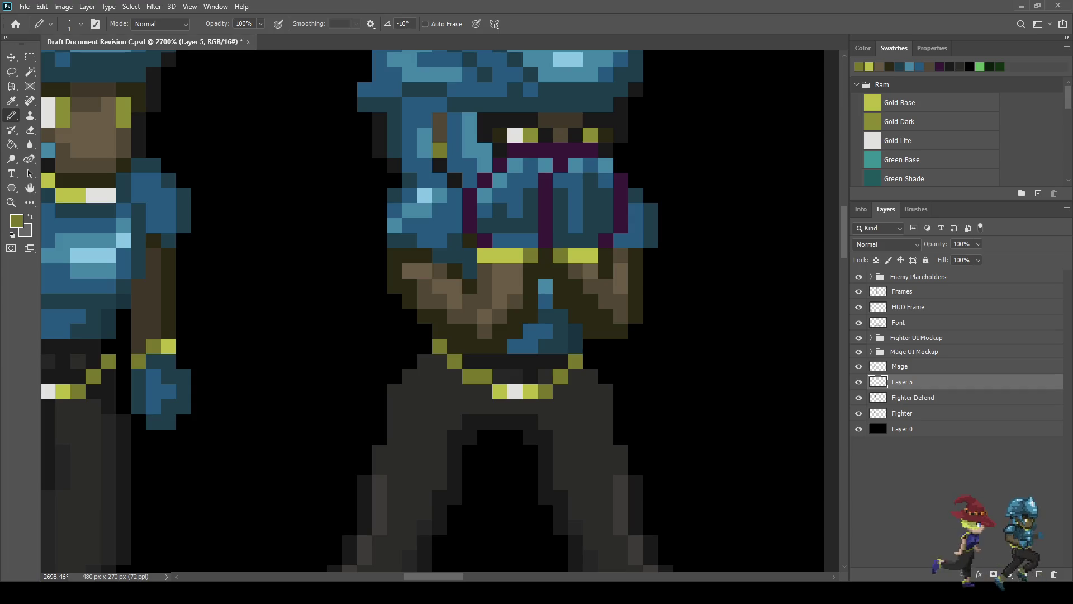
pyautogui.click(545, 255)
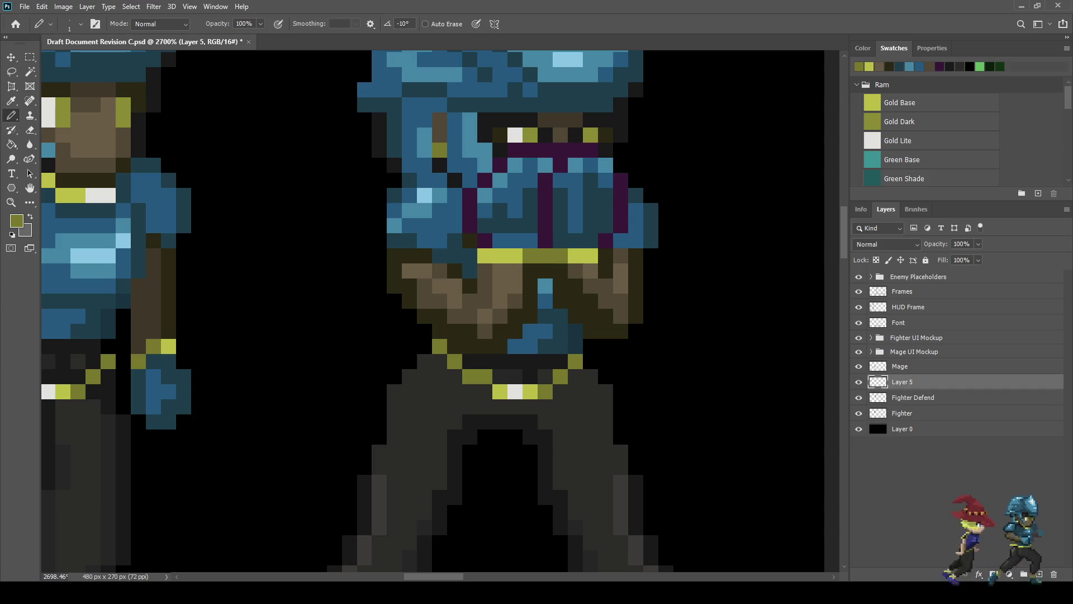
pyautogui.hotkey('ctrl', 'z')
pyautogui.click(470, 255)
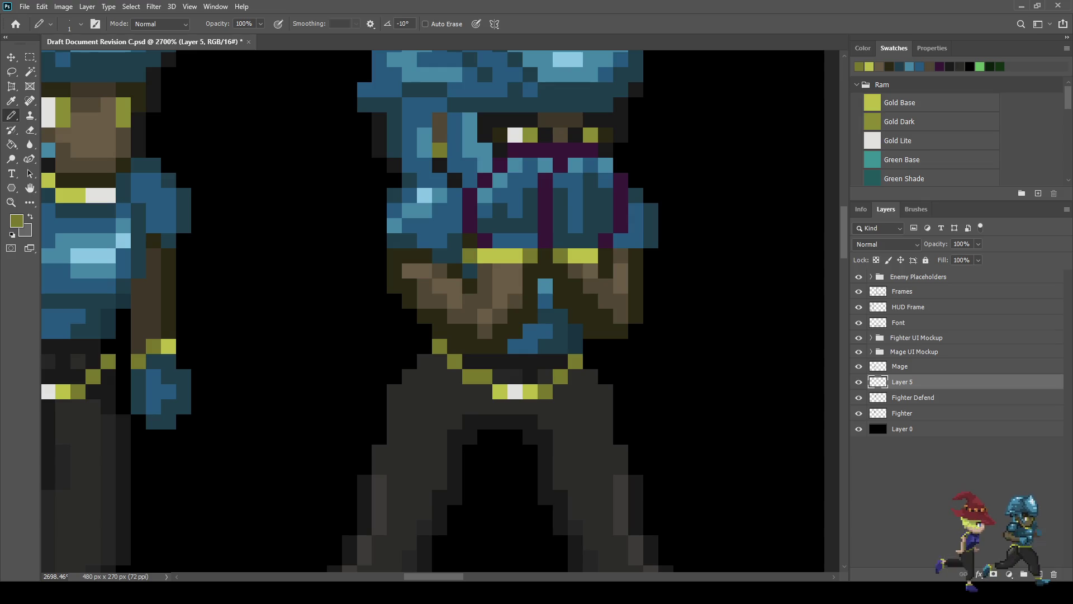
pyautogui.click(605, 255)
pyautogui.scroll(-5, 605, 255)
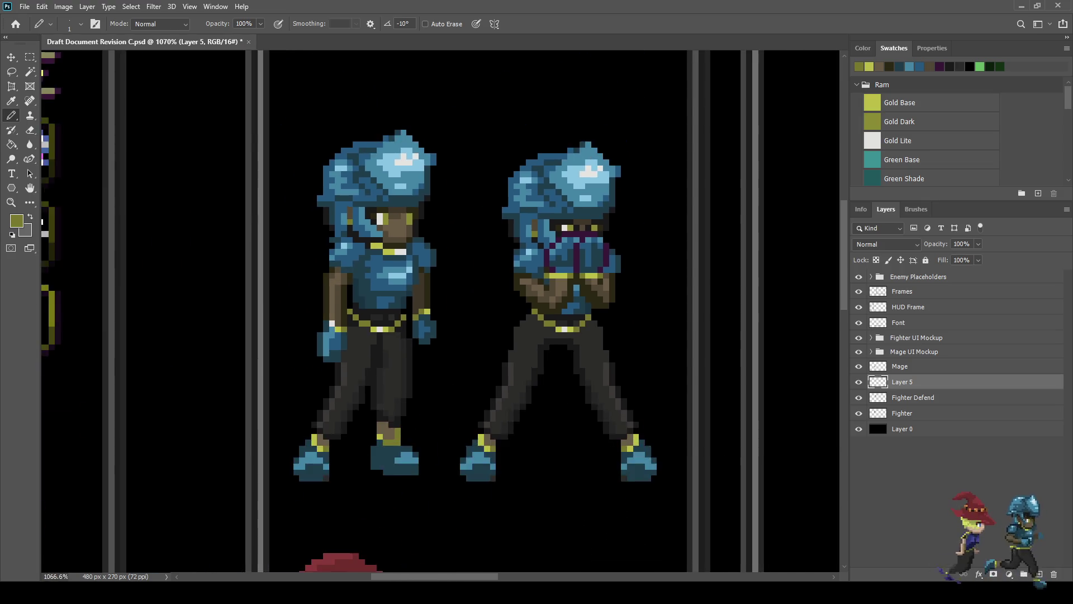
# Step: Zoom out to review both fighters, then save Draft Document Revision C.psd
pyautogui.scroll(-2, 605, 255)
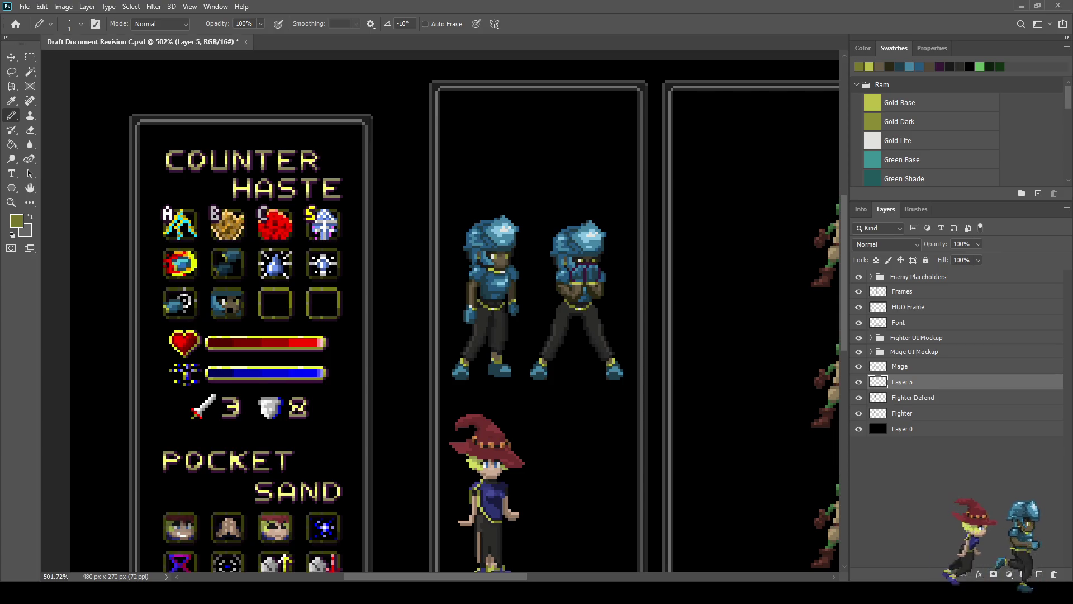
pyautogui.scroll(-2, 592, 304)
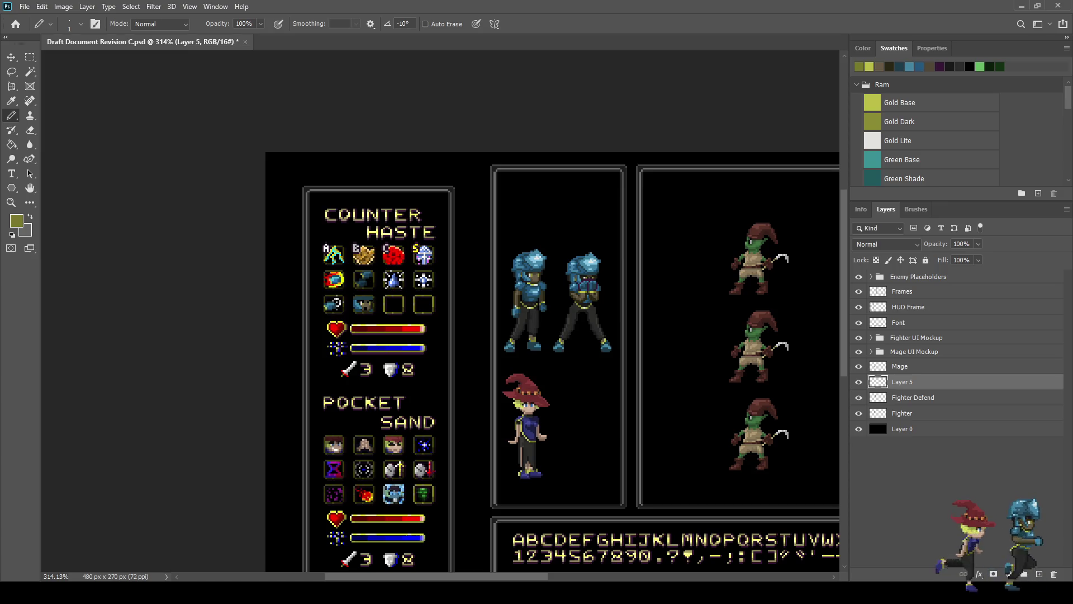
pyautogui.scroll(6, 586, 263)
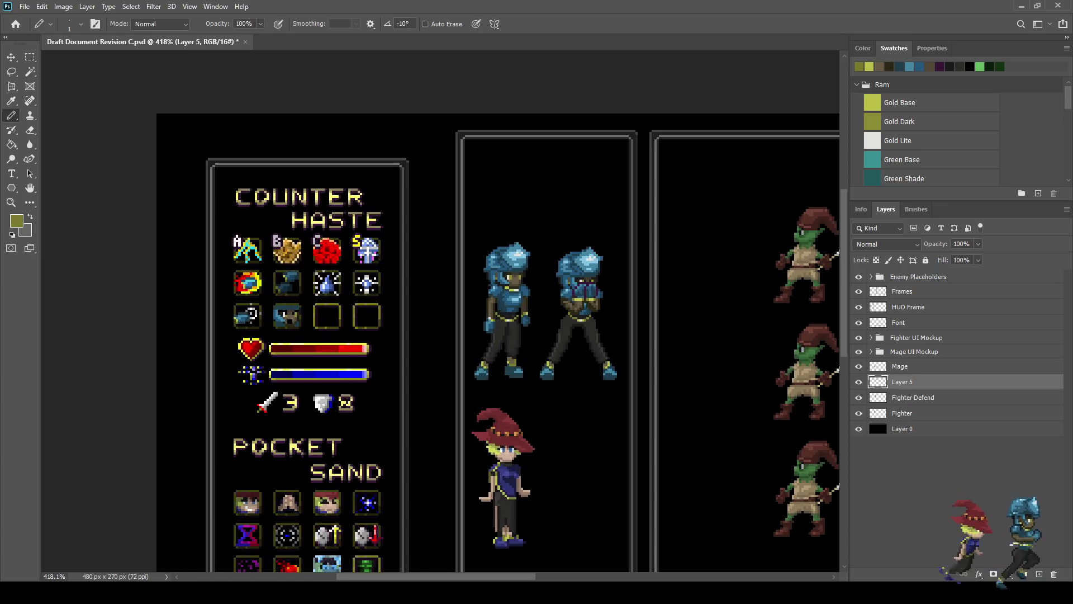
pyautogui.scroll(-3, 595, 267)
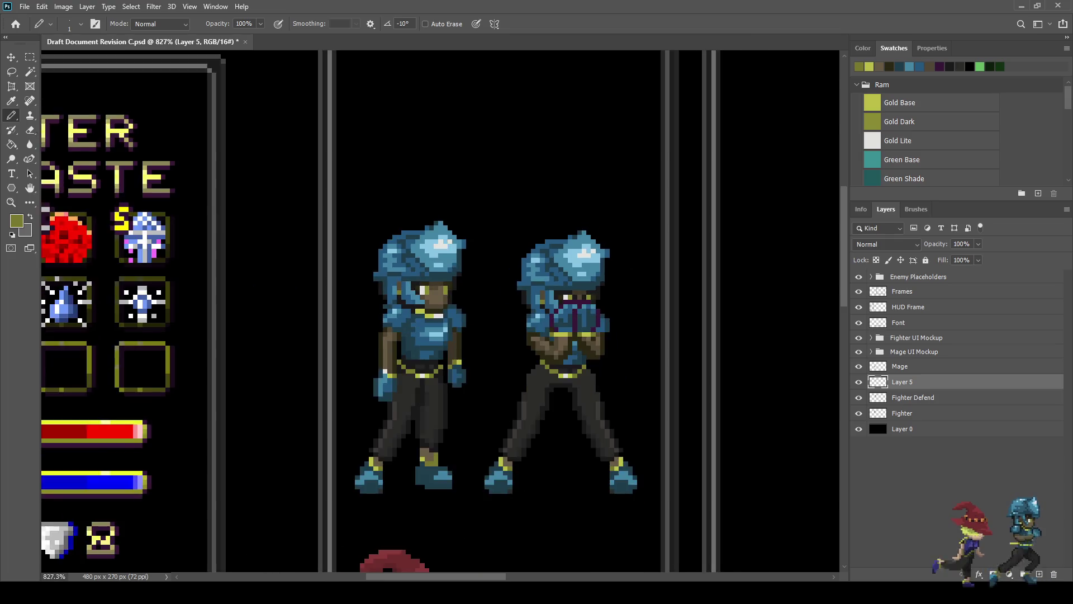
pyautogui.hotkey('ctrl', 's')
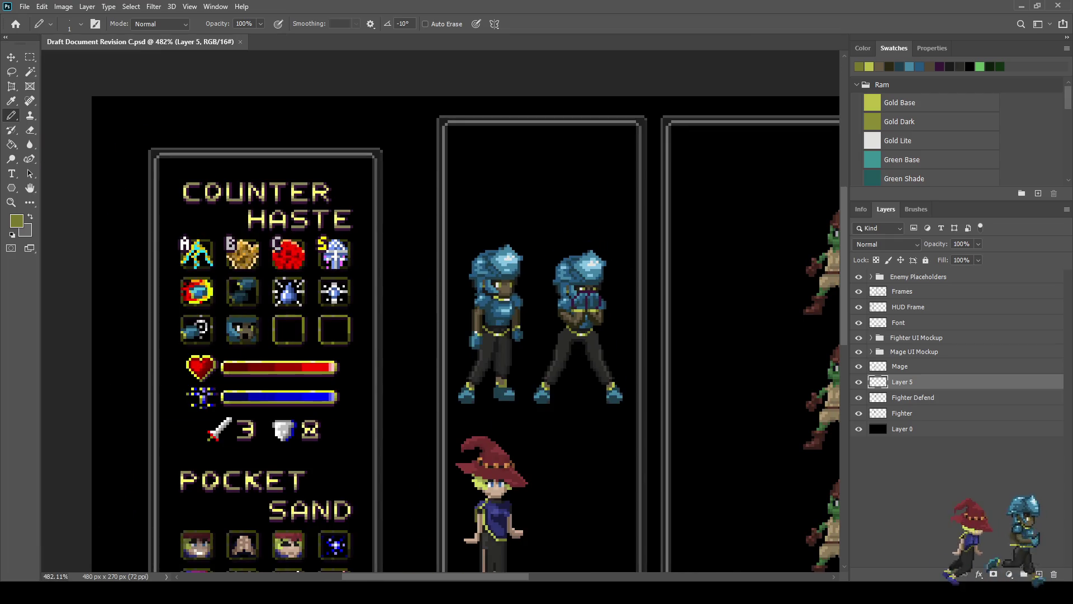
pyautogui.scroll(-1, 559, 352)
pyautogui.scroll(5, 559, 352)
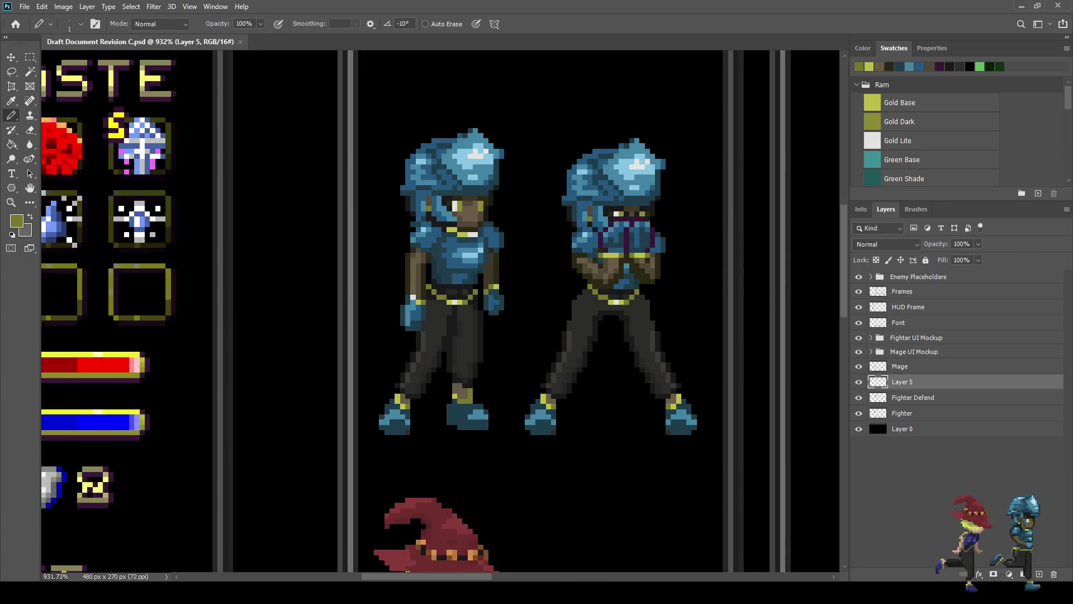
pyautogui.scroll(2, 605, 324)
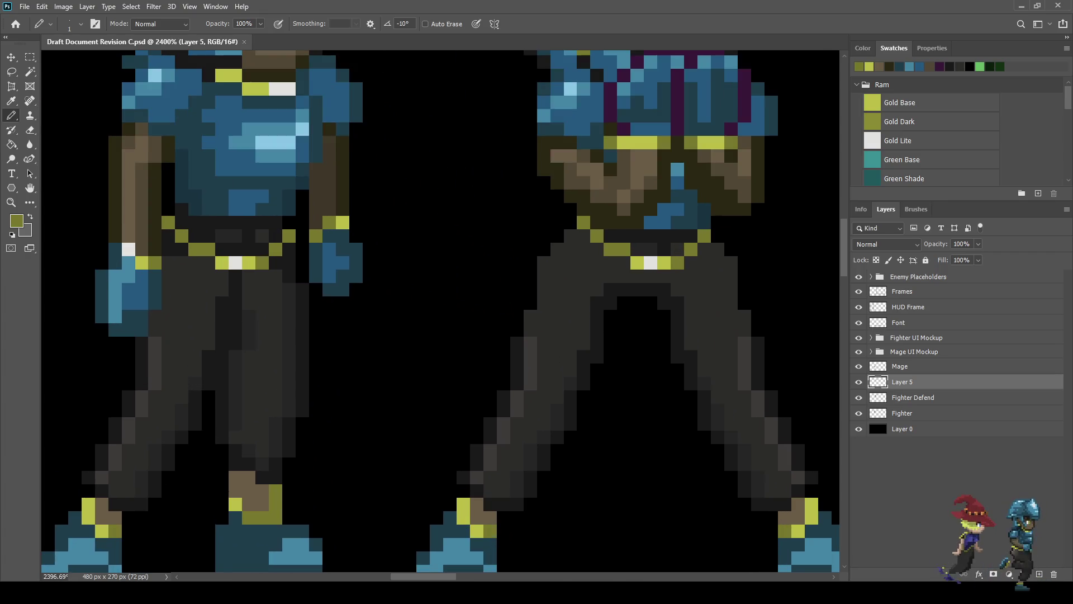
pyautogui.press('e')
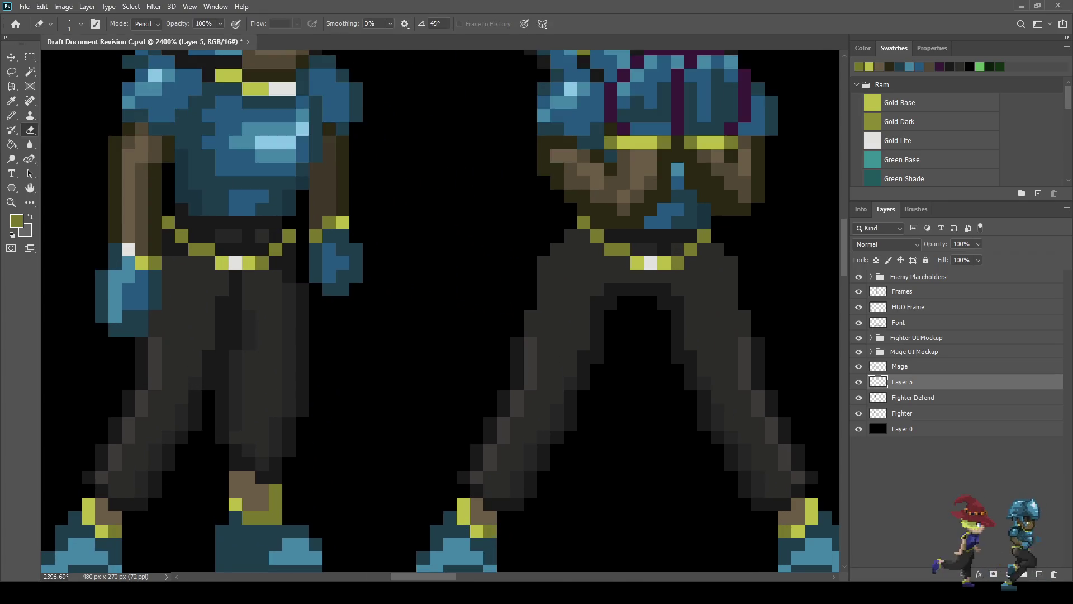
pyautogui.hotkey('alt', '[')
pyautogui.moveTo(550, 249); pyautogui.dragTo(544, 289)
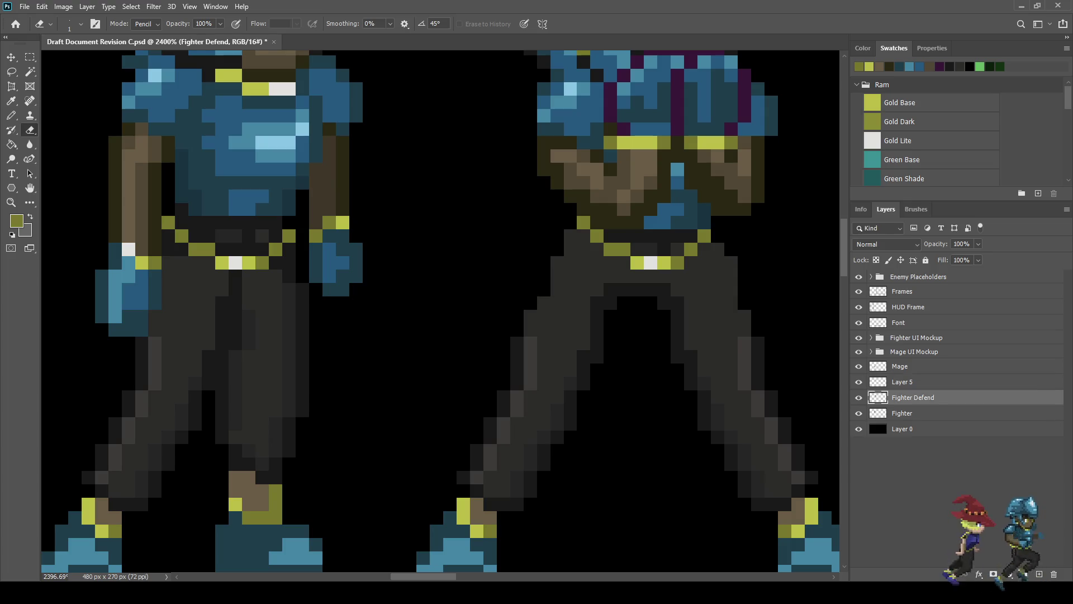
pyautogui.press('i')
pyautogui.click(531, 280)
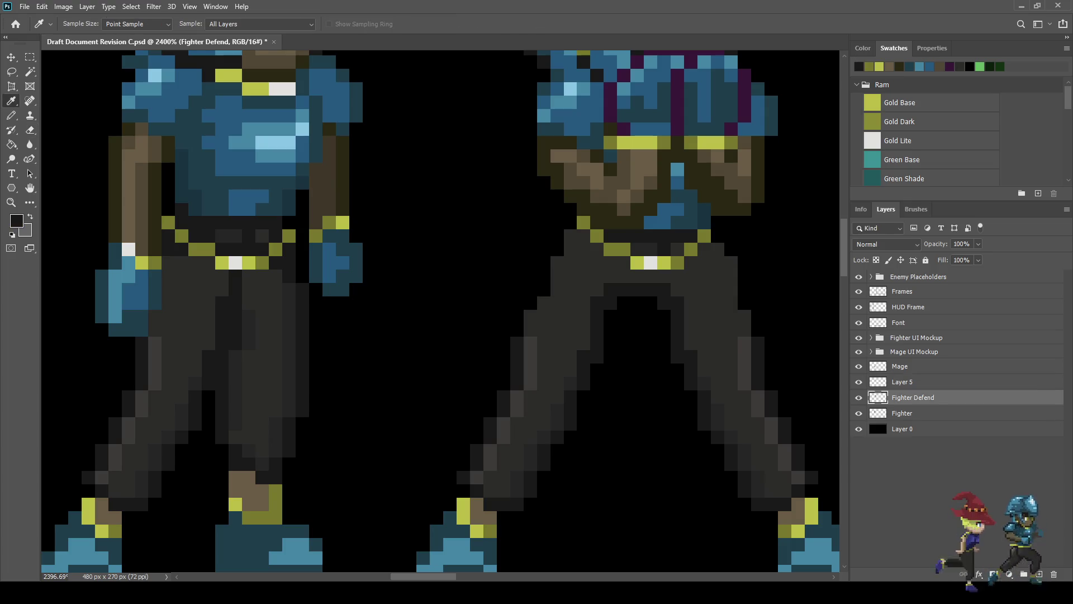
pyautogui.press('b')
pyautogui.moveTo(637, 302); pyautogui.dragTo(597, 371)
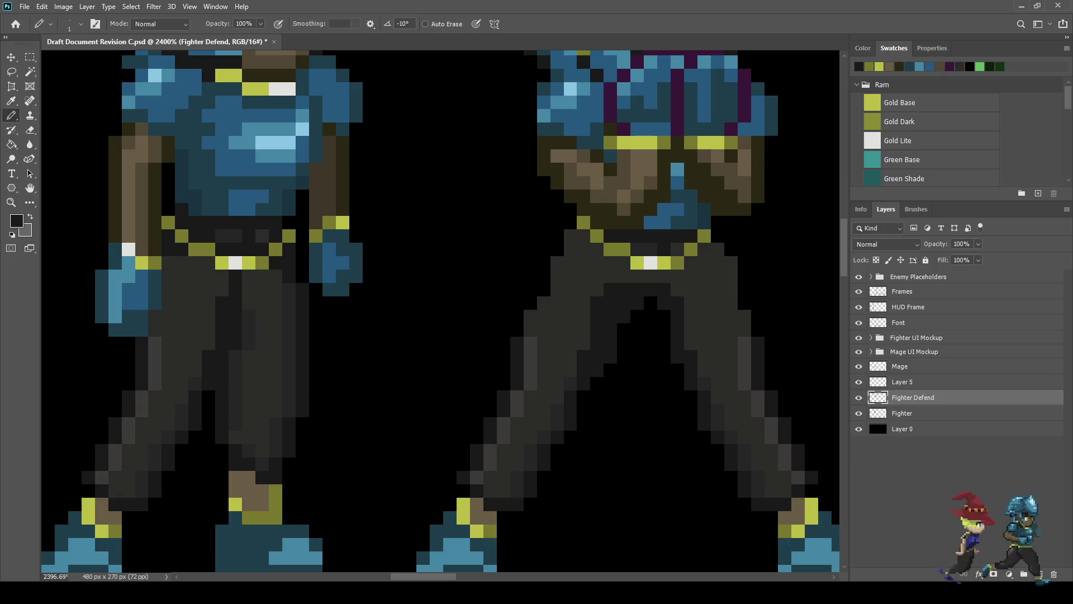
pyautogui.scroll(-5, 623, 307)
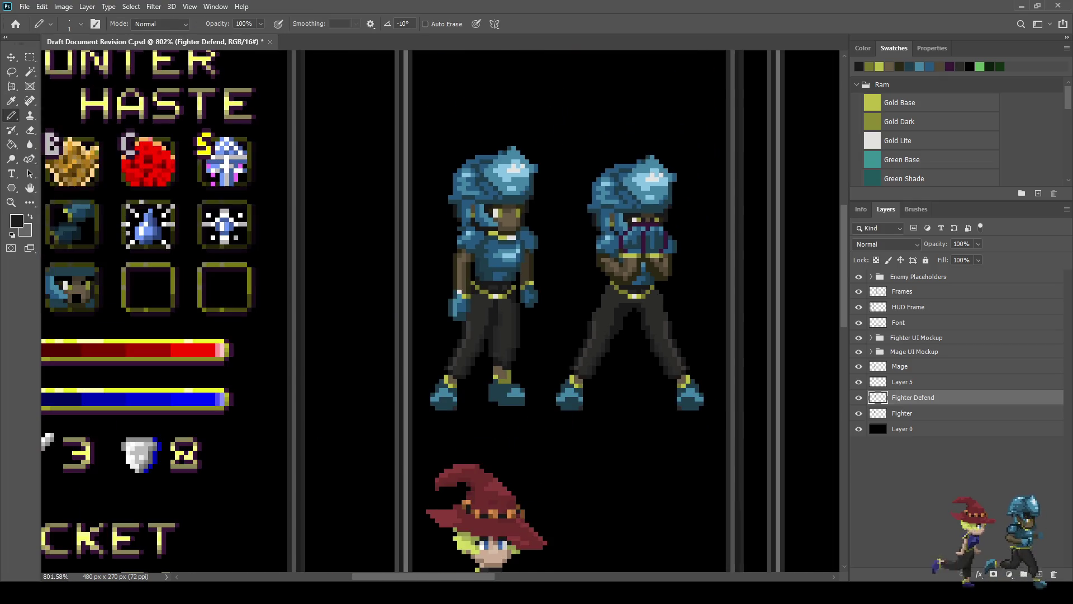
pyautogui.scroll(-2, 593, 301)
pyautogui.scroll(6, 592, 301)
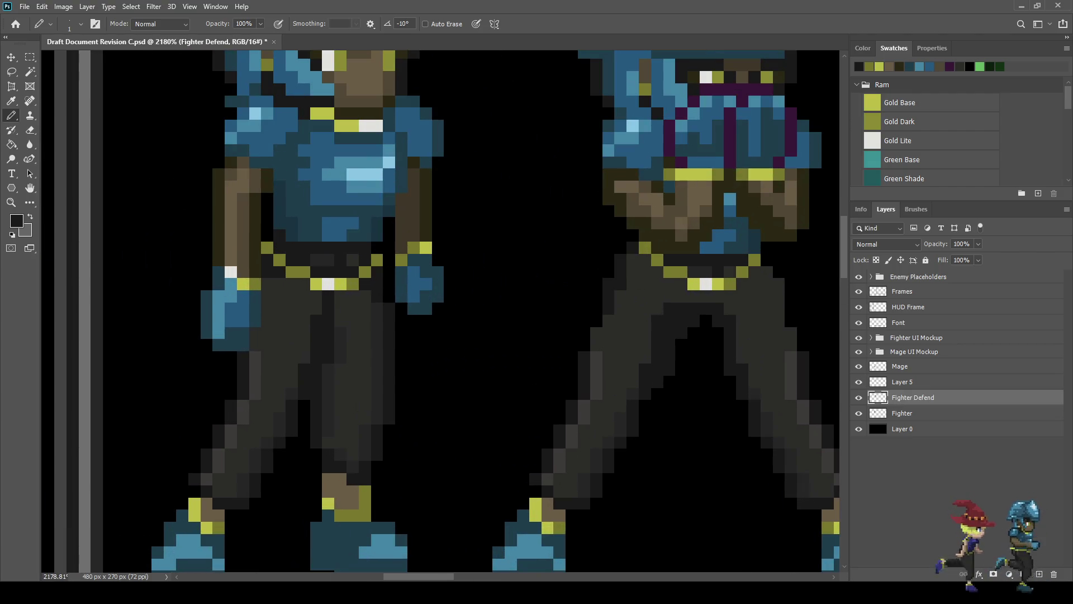
pyautogui.scroll(-5, 676, 273)
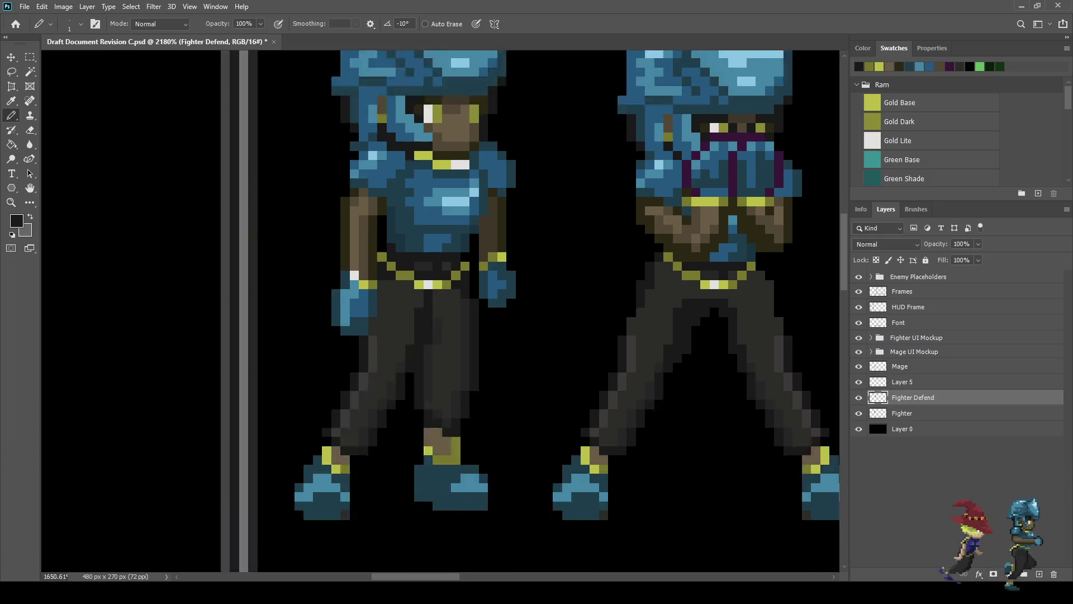
pyautogui.scroll(5, 675, 314)
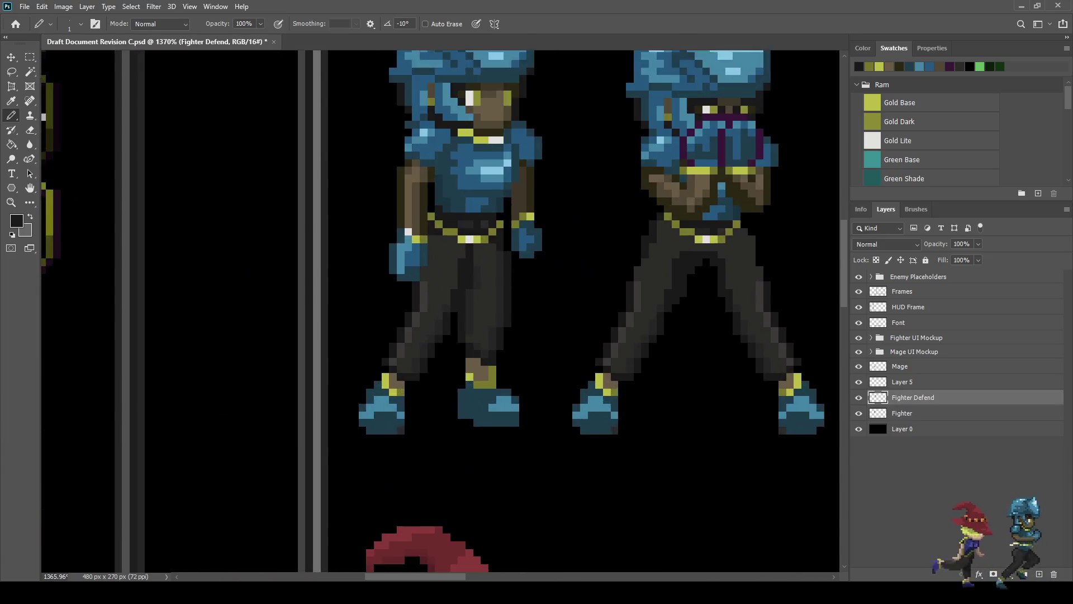
pyautogui.press('e')
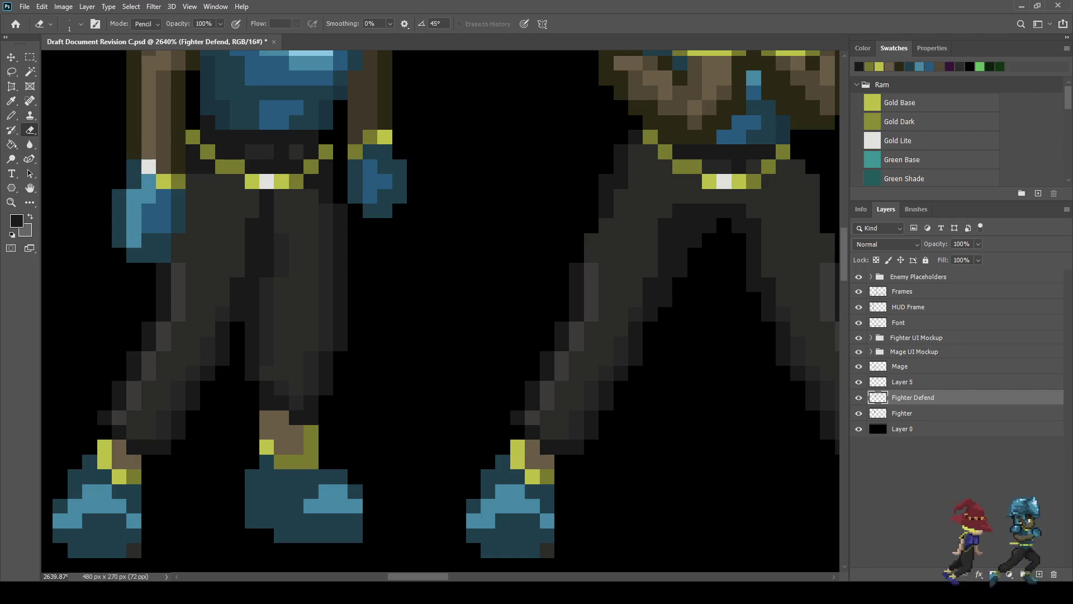
pyautogui.scroll(-5, 684, 380)
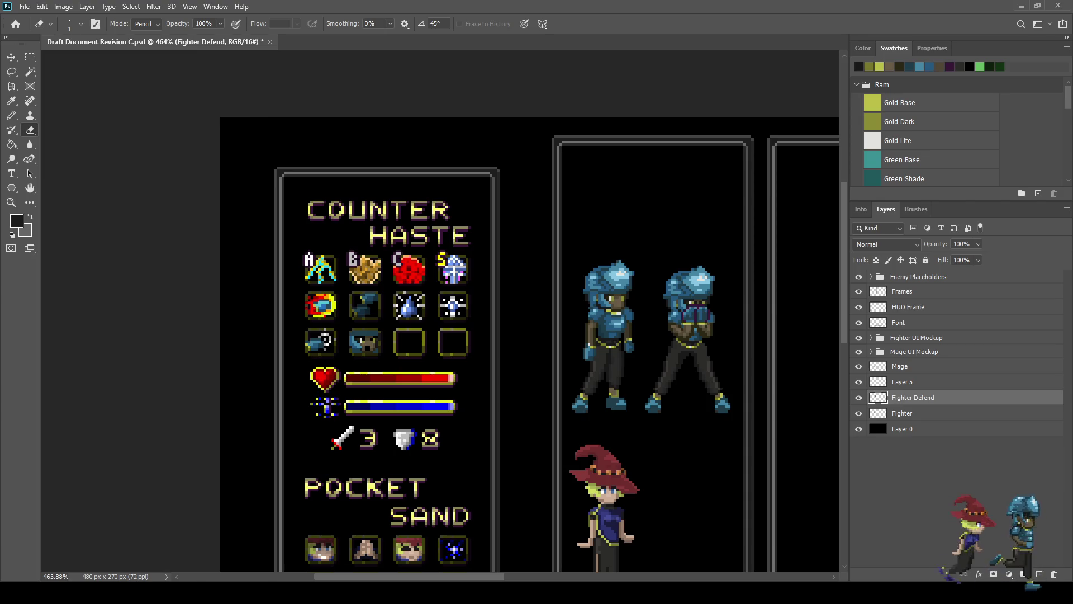
# Step: Sample trouser greys and paint a light grey highlight down the right leg
pyautogui.scroll(5, 680, 351)
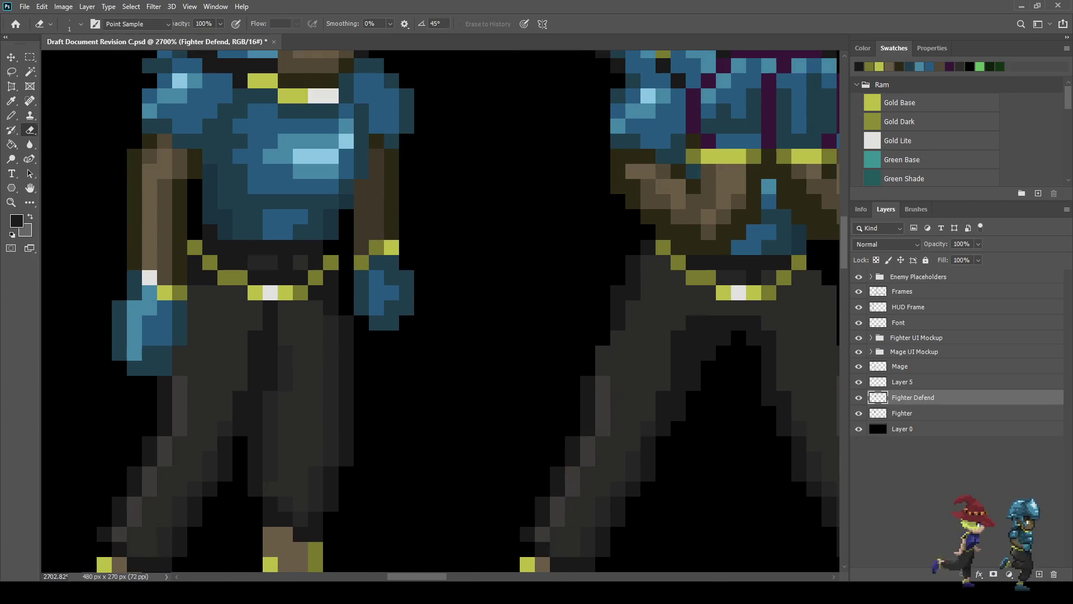
pyautogui.press('i')
pyautogui.press('b')
pyautogui.click(694, 323)
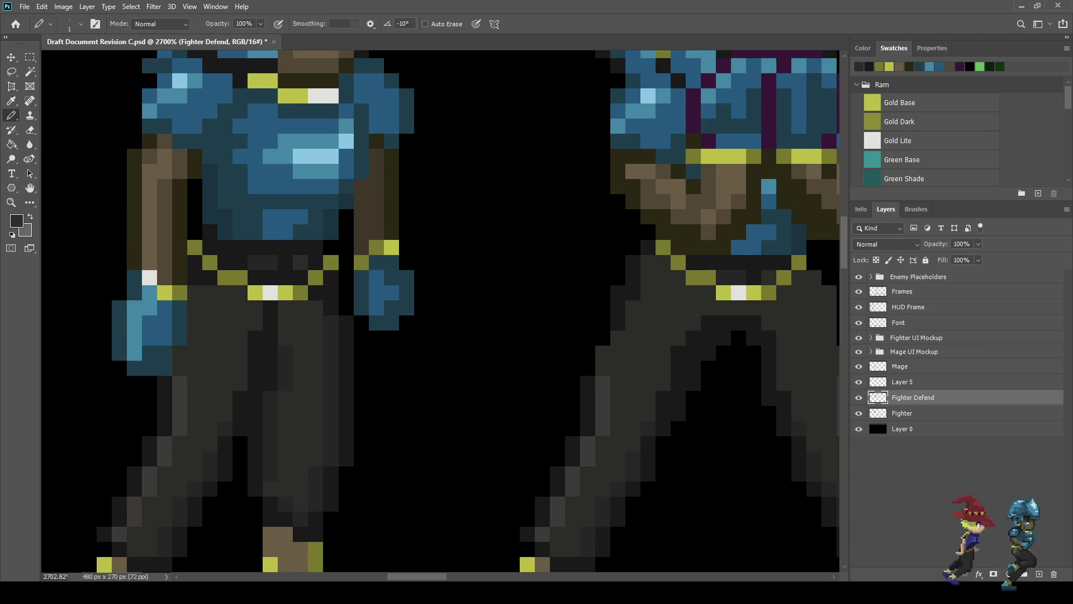
pyautogui.scroll(-5, 678, 352)
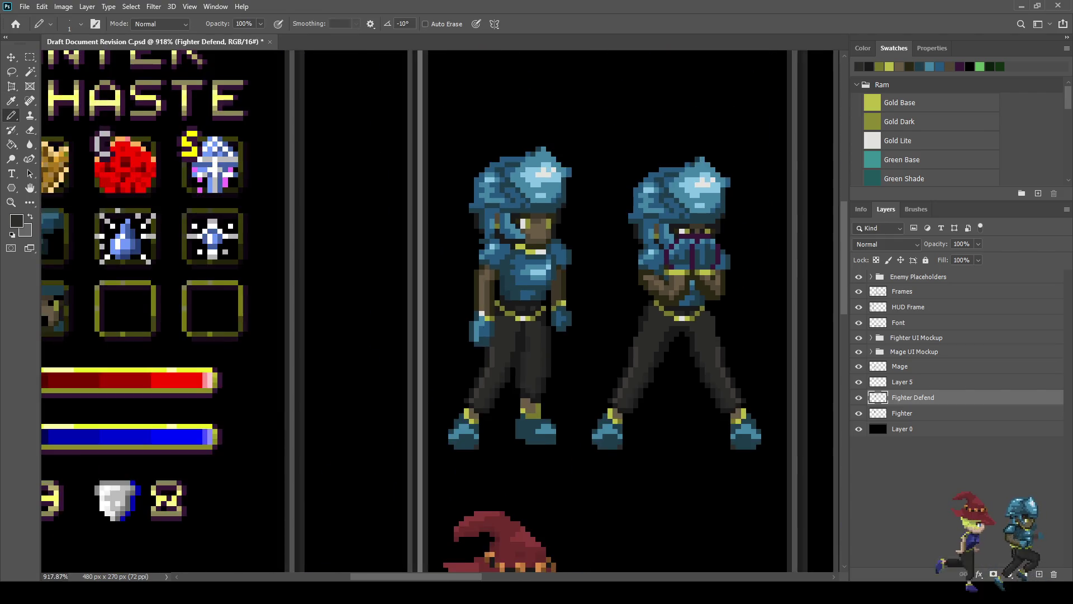
pyautogui.scroll(5, 624, 368)
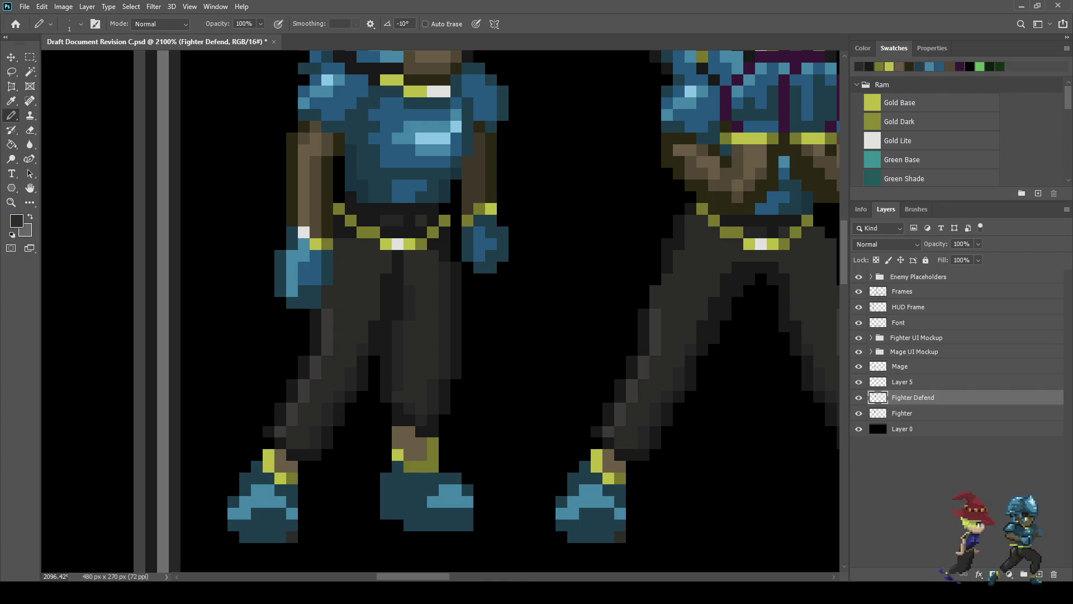
pyautogui.press('i')
pyautogui.press('b')
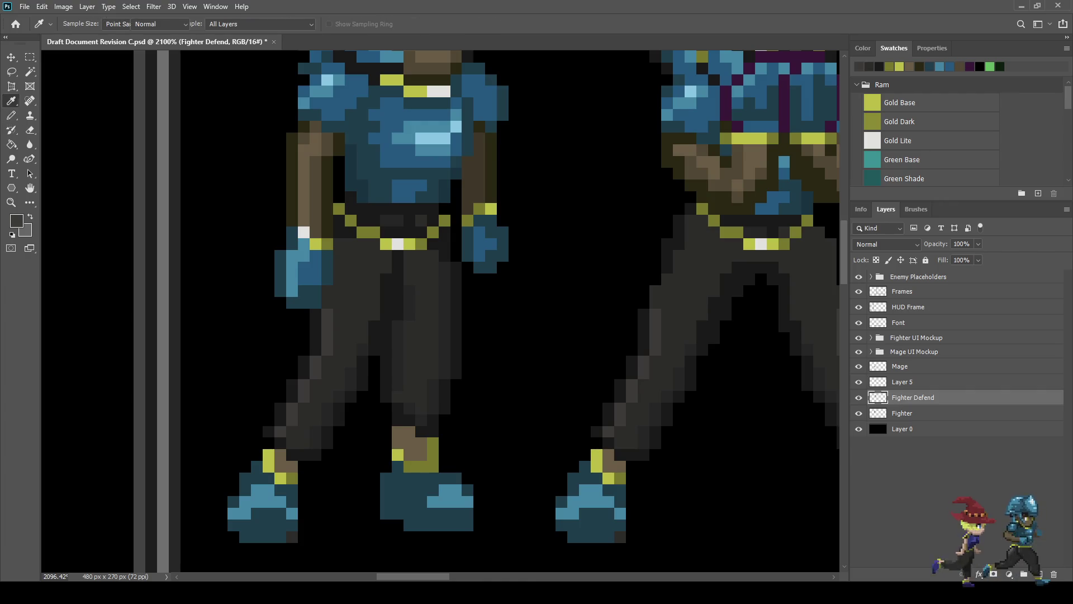
pyautogui.click(690, 220)
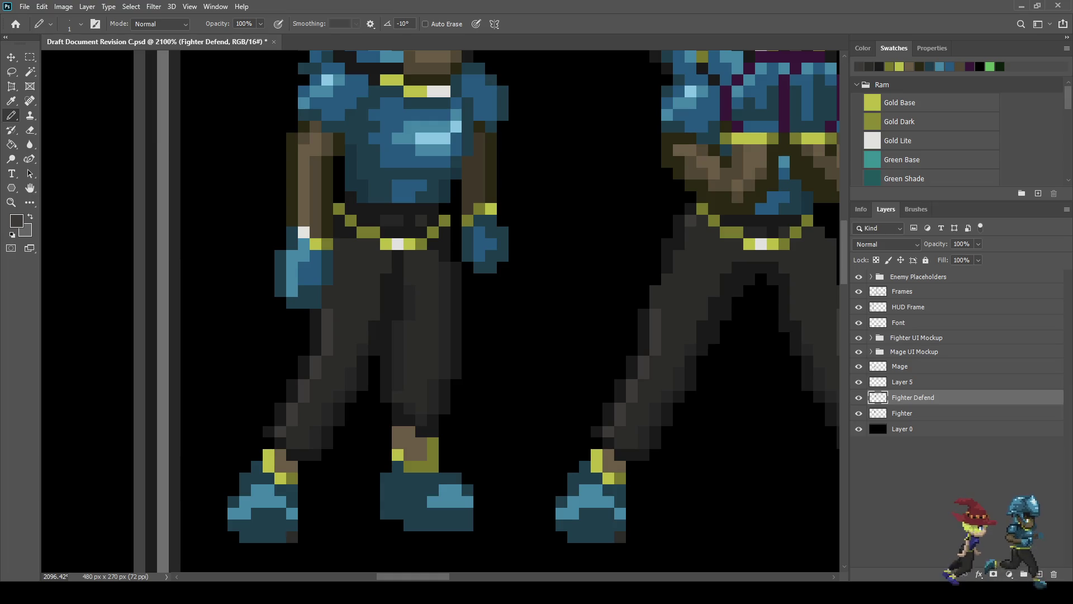
pyautogui.moveTo(690, 232)
pyautogui.mouseDown()
pyautogui.moveTo(667, 279)
pyautogui.moveTo(696, 291)
pyautogui.moveTo(684, 273)
pyautogui.mouseUp()
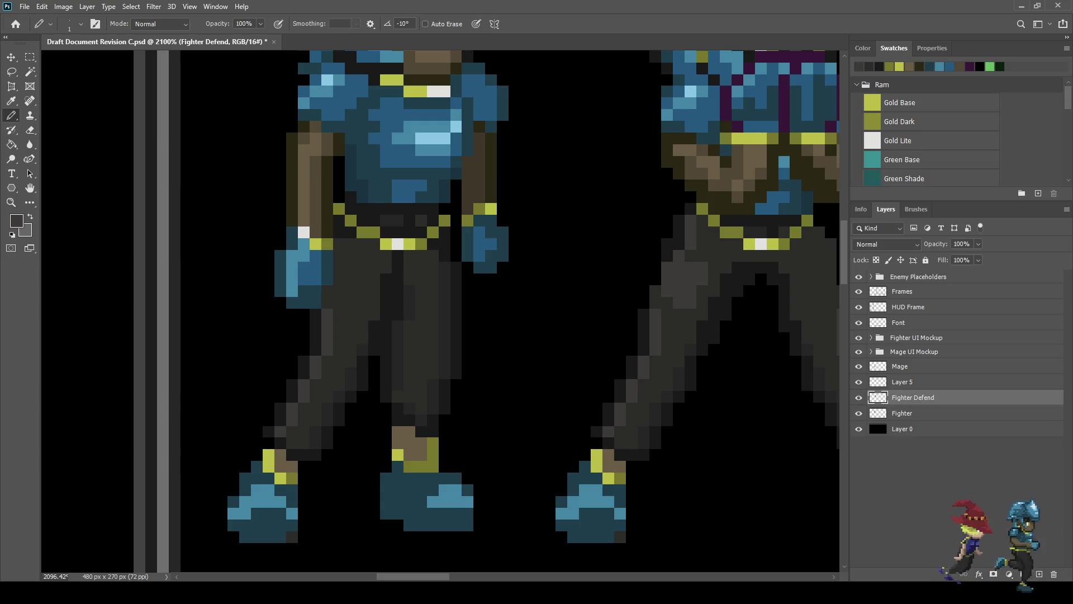
pyautogui.click(713, 244)
pyautogui.click(713, 255)
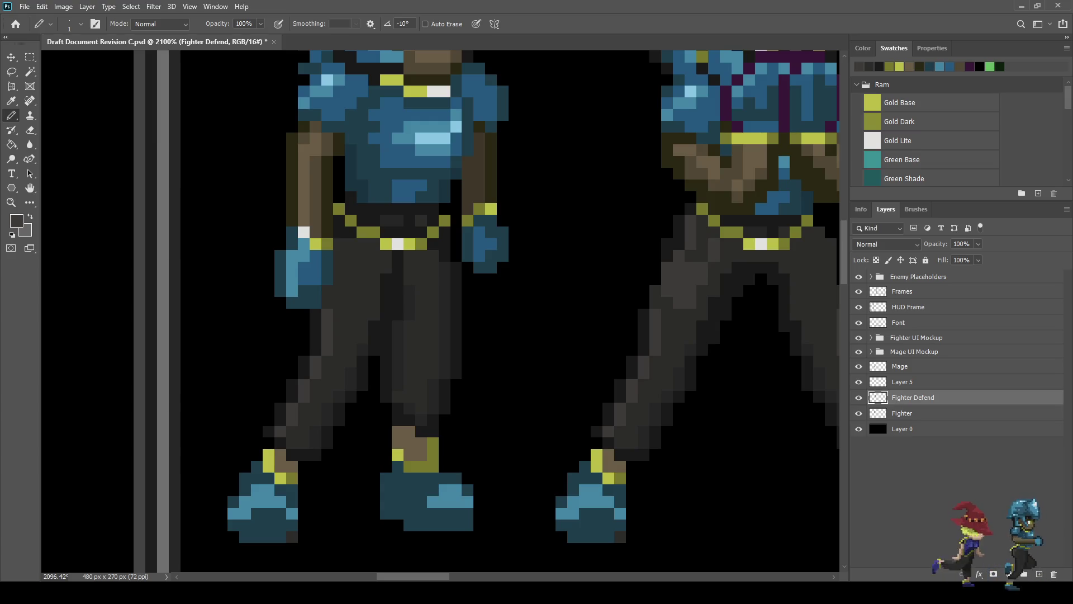
# Step: Paint grey pixels down the fighter's left hip
pyautogui.scroll(-10, 654, 358)
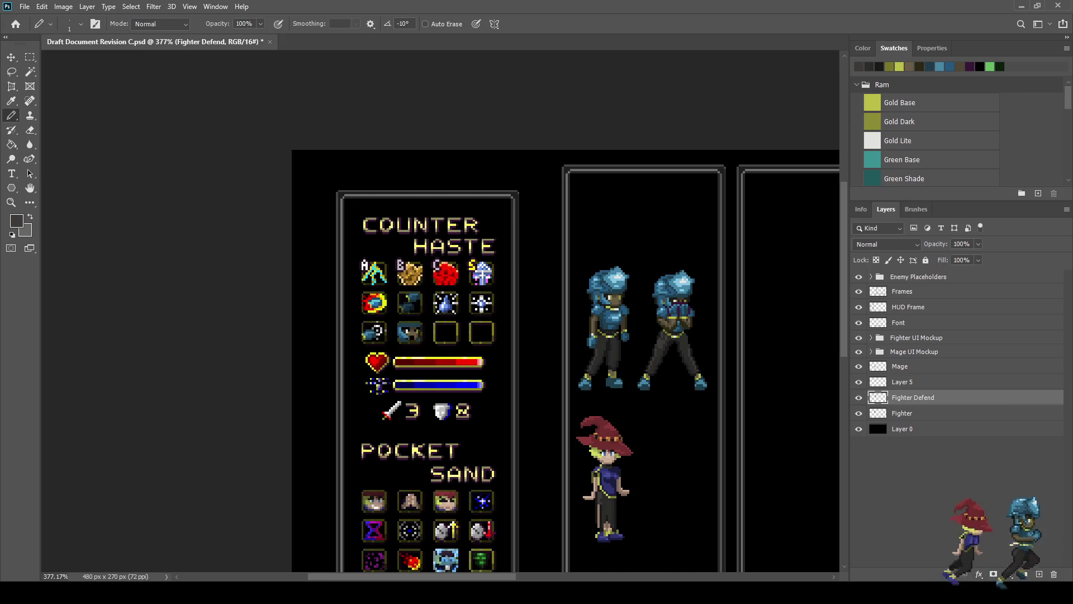
pyautogui.scroll(-3, 654, 357)
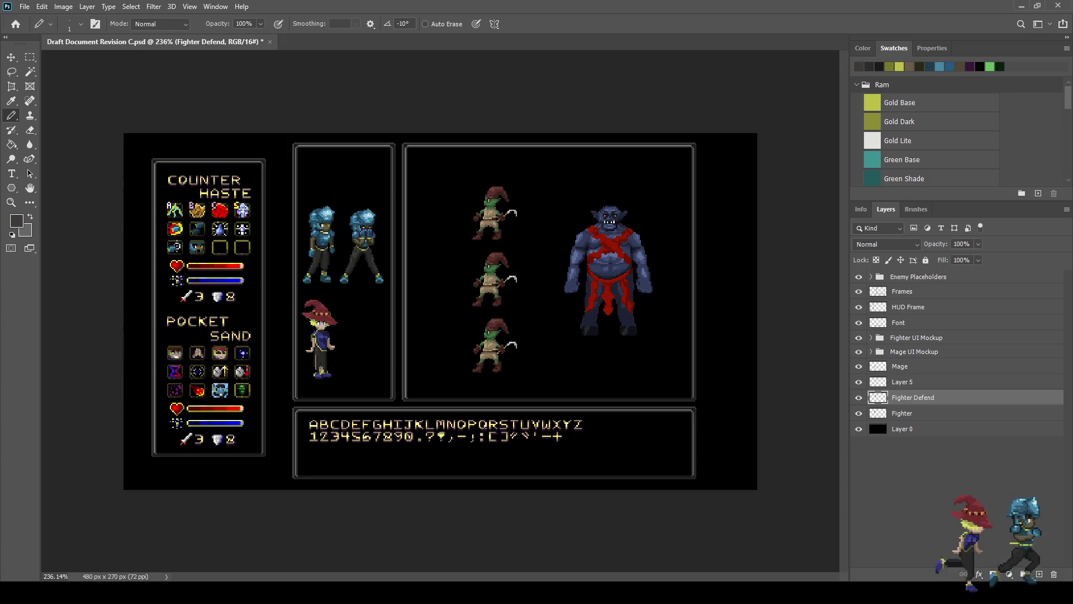
pyautogui.scroll(4, 337, 266)
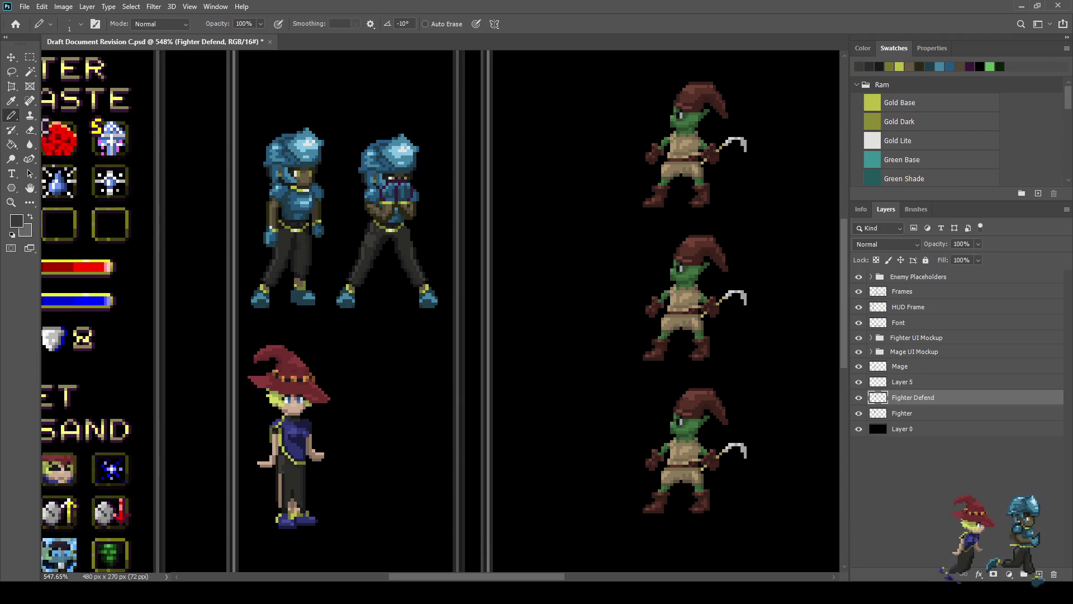
pyautogui.scroll(6, 350, 225)
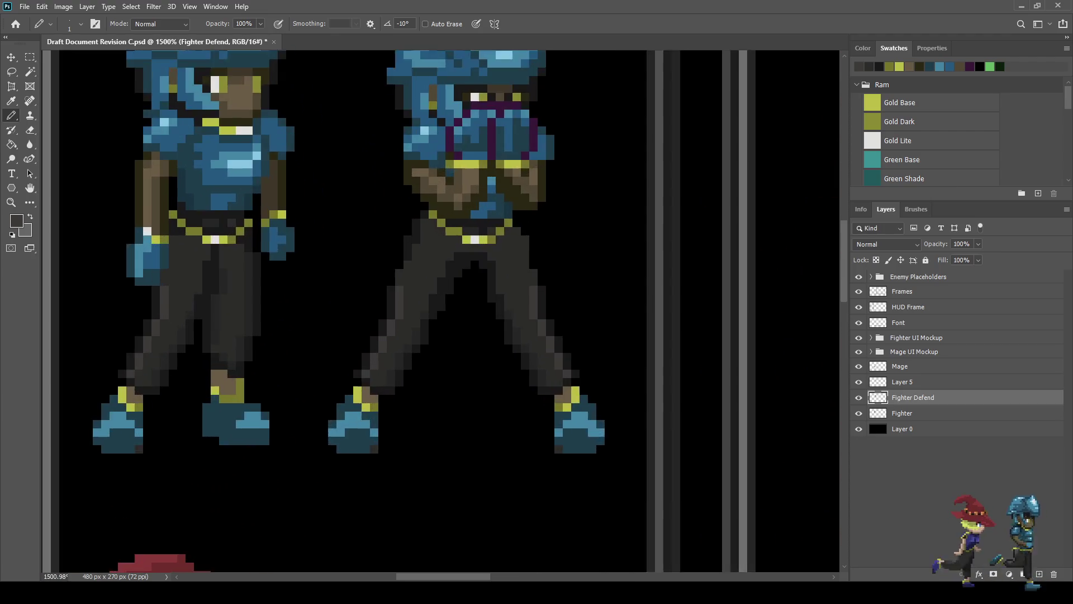
pyautogui.click(451, 200)
pyautogui.moveTo(435, 218); pyautogui.dragTo(435, 236)
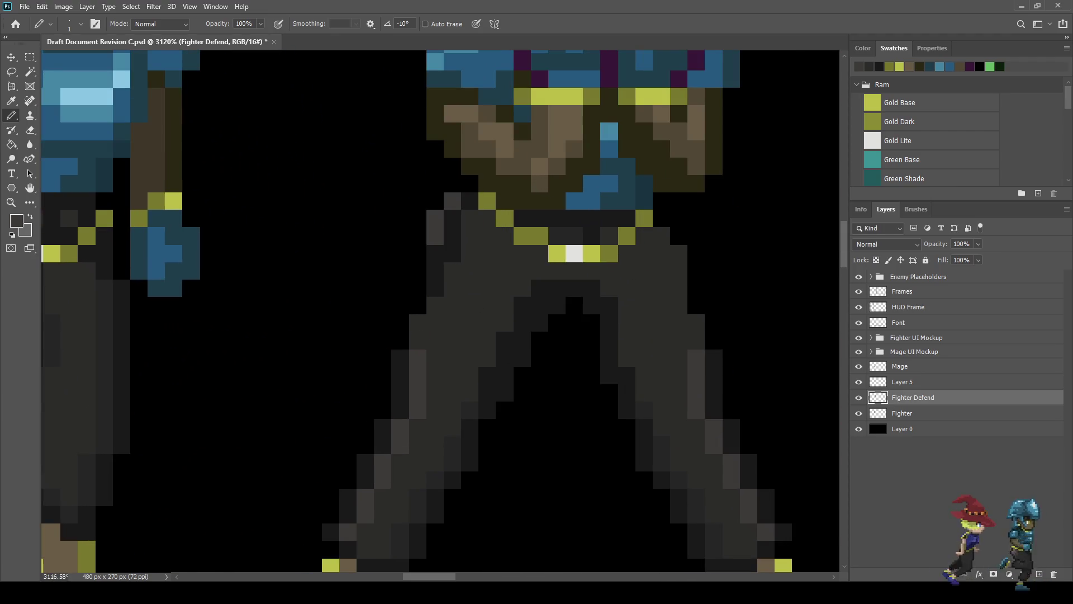
# Step: Add dark grey pixels near the belt and left of the hip, then save
pyautogui.scroll(-6, 414, 270)
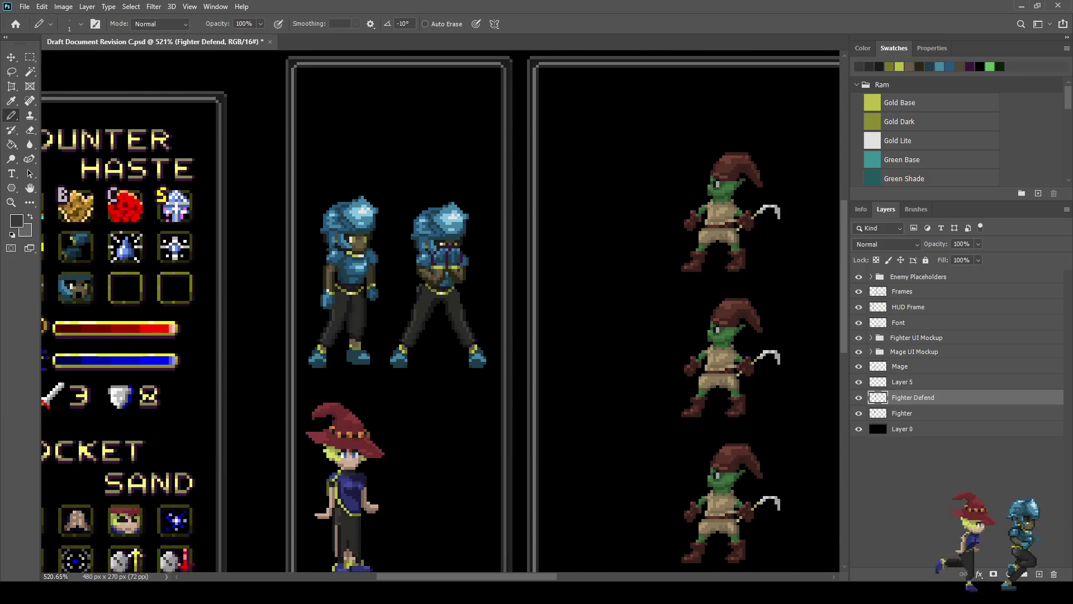
pyautogui.scroll(5, 422, 292)
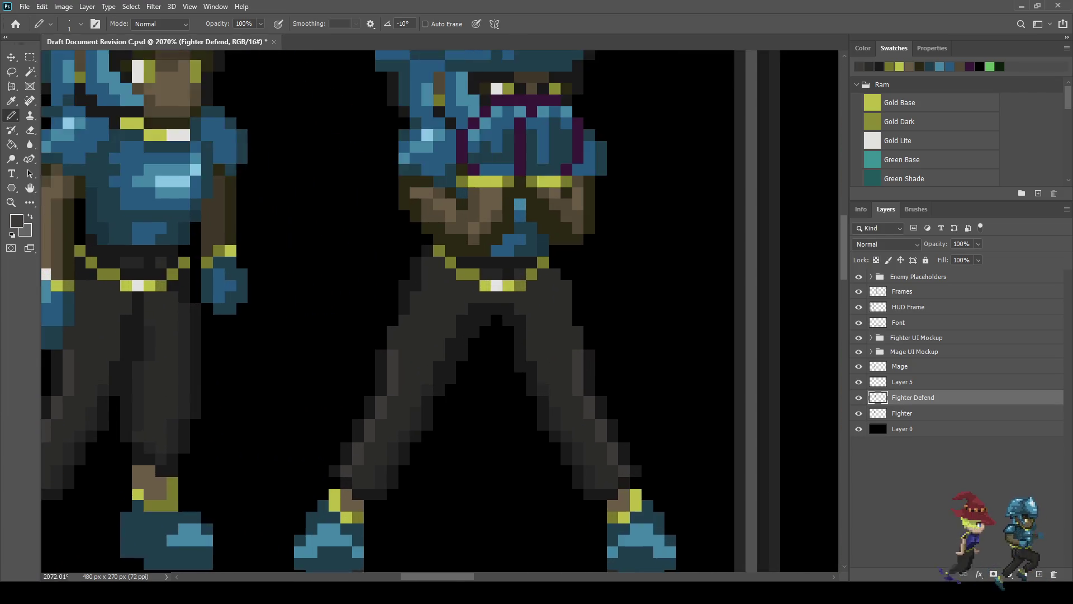
pyautogui.scroll(1, 439, 302)
pyautogui.press('i')
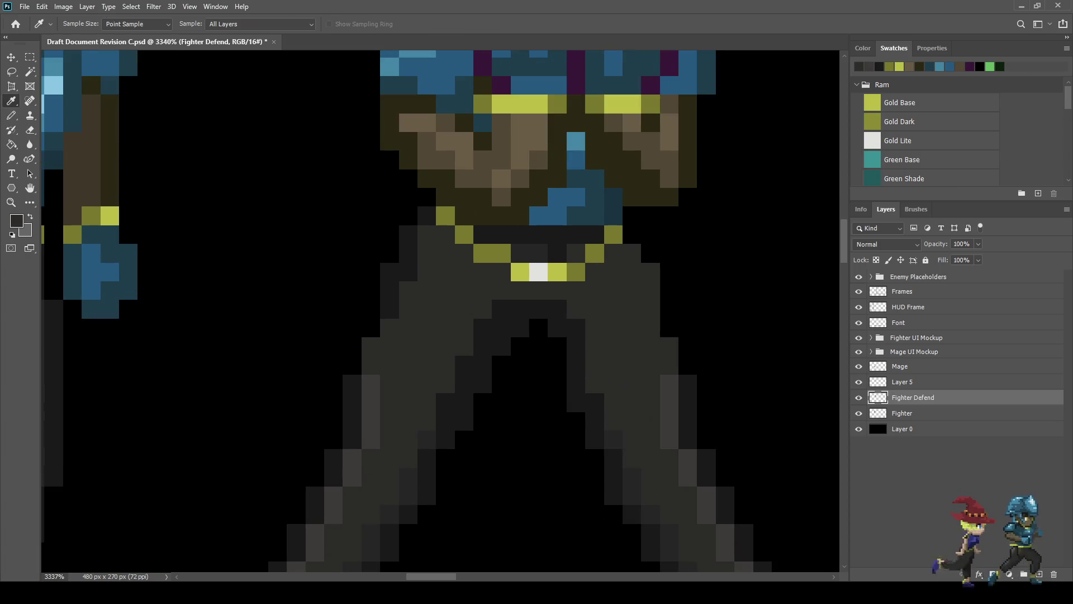
pyautogui.press('b')
pyautogui.click(407, 216)
pyautogui.click(388, 253)
pyautogui.click(389, 234)
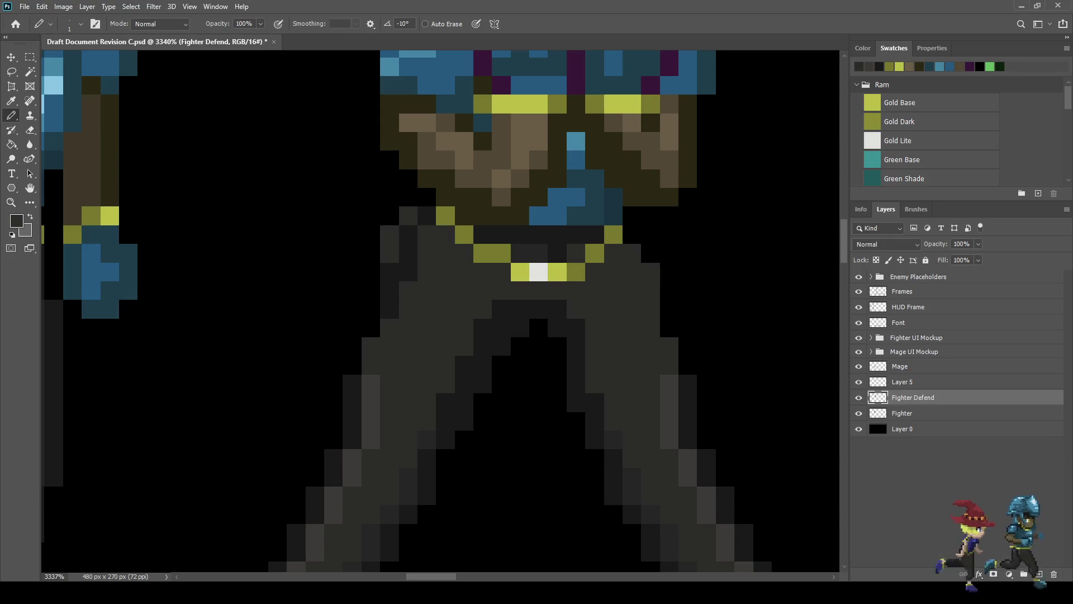
pyautogui.scroll(-5, 374, 299)
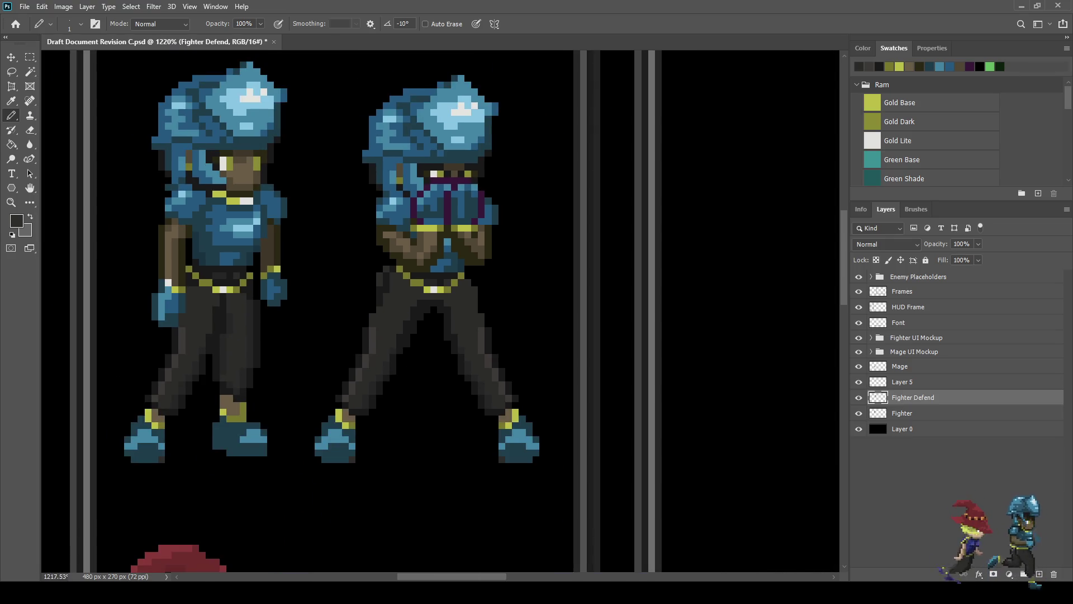
pyautogui.scroll(3, 386, 268)
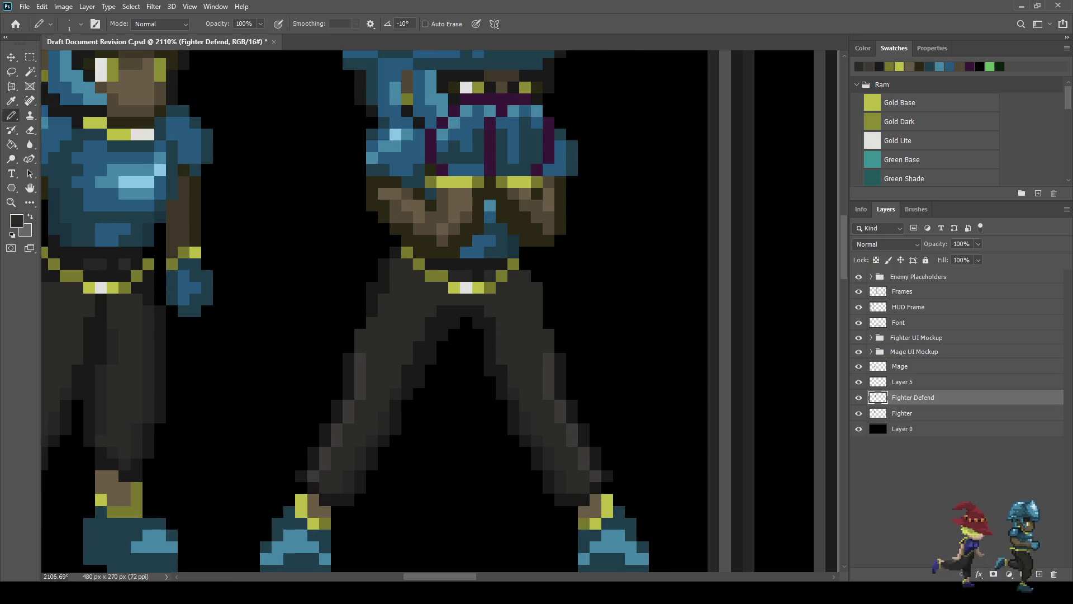
pyautogui.hotkey('ctrl', 's')
# Step: Darken four more pixels along the left hip edge
pyautogui.scroll(2, 388, 272)
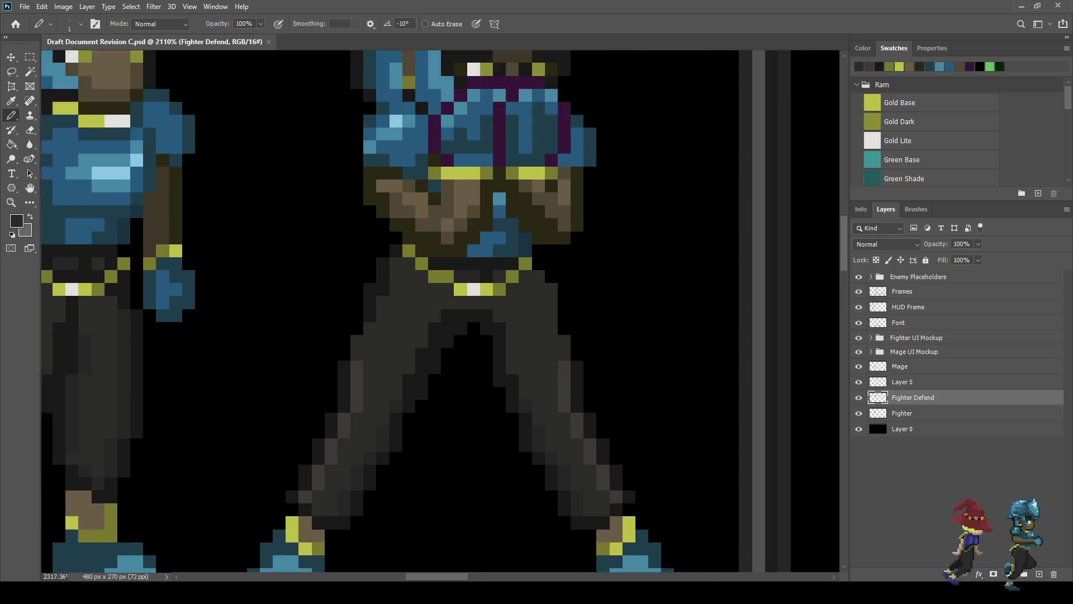
pyautogui.click(398, 245)
pyautogui.click(381, 260)
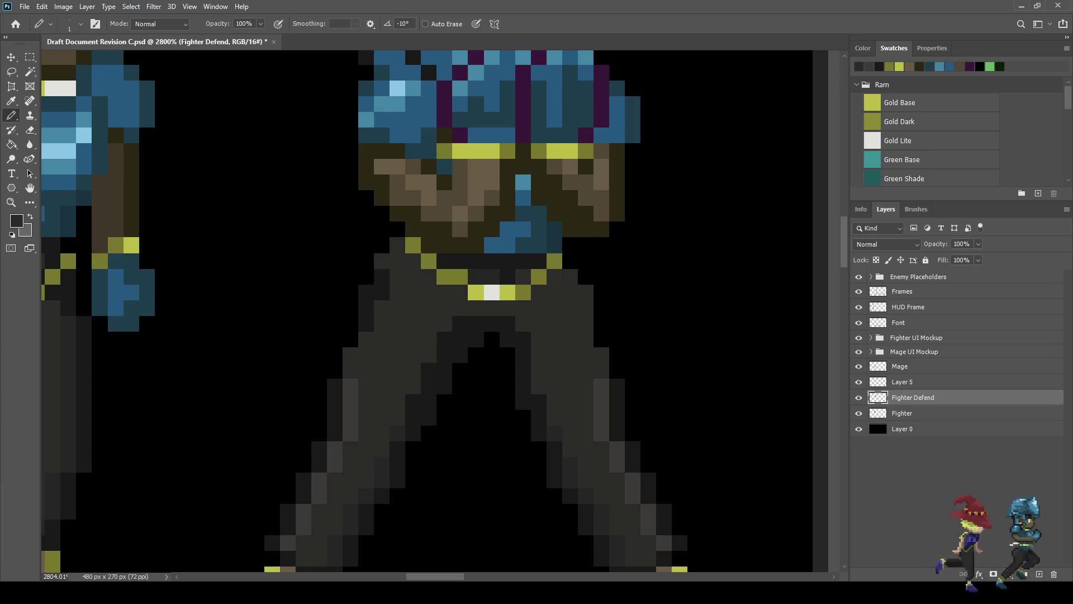
pyautogui.click(366, 293)
pyautogui.click(382, 276)
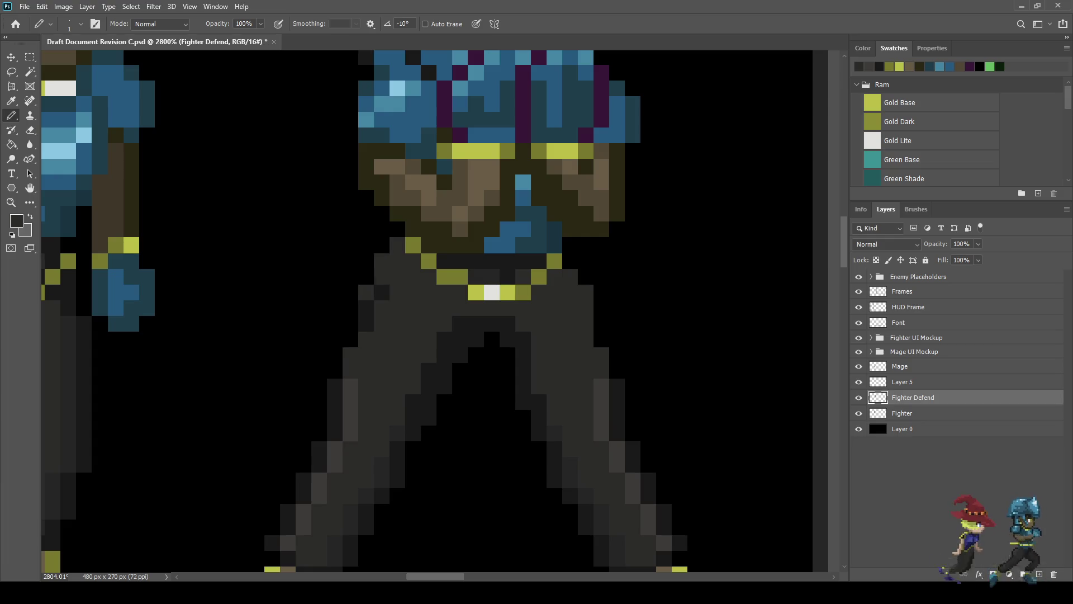
pyautogui.scroll(-6, 551, 274)
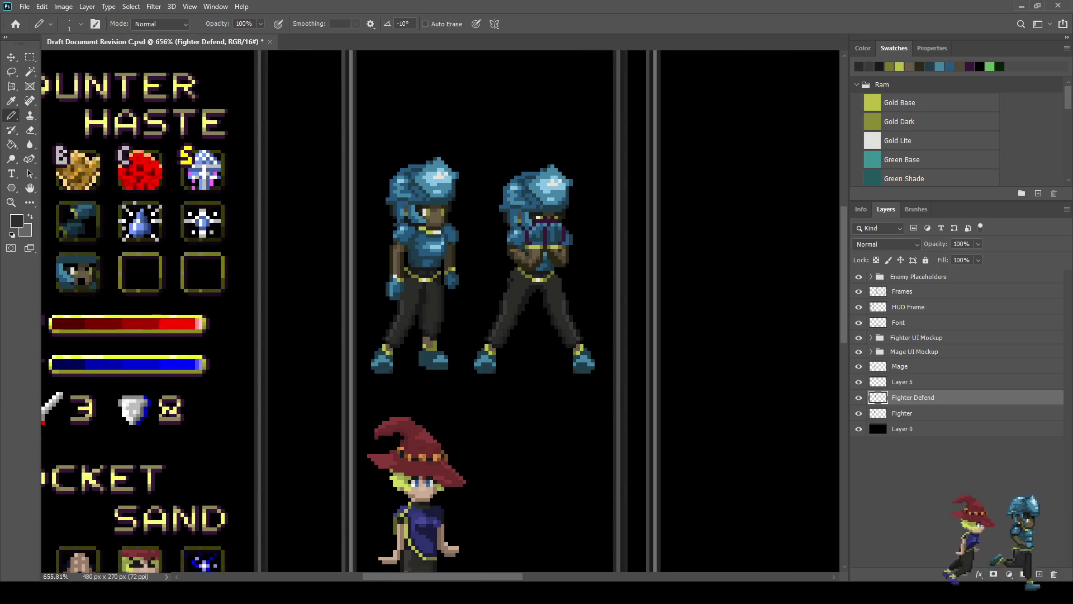
pyautogui.hotkey('ctrl', 's')
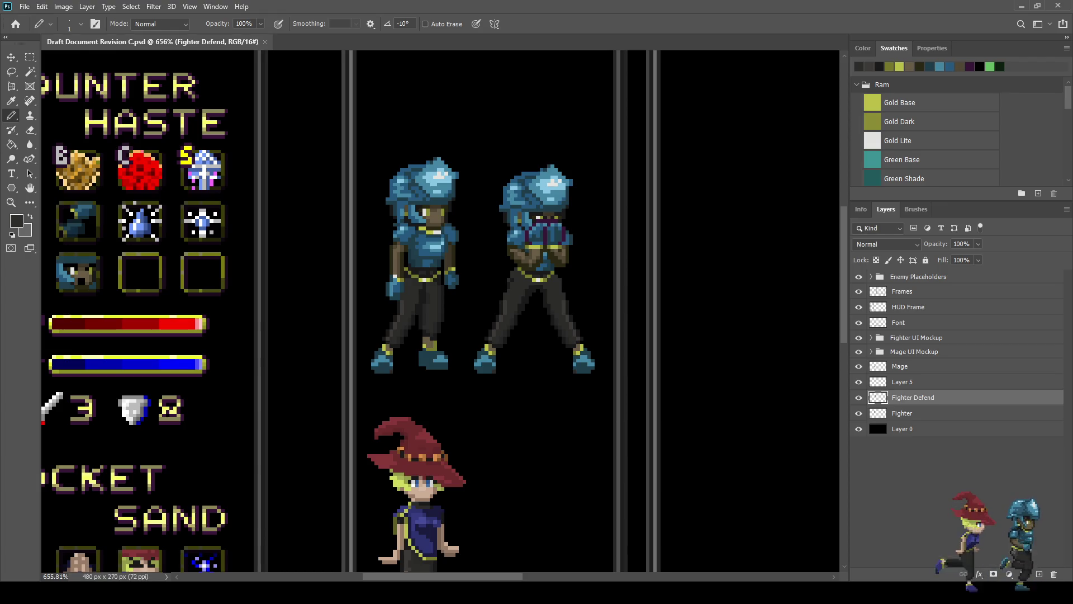
pyautogui.scroll(6, 501, 279)
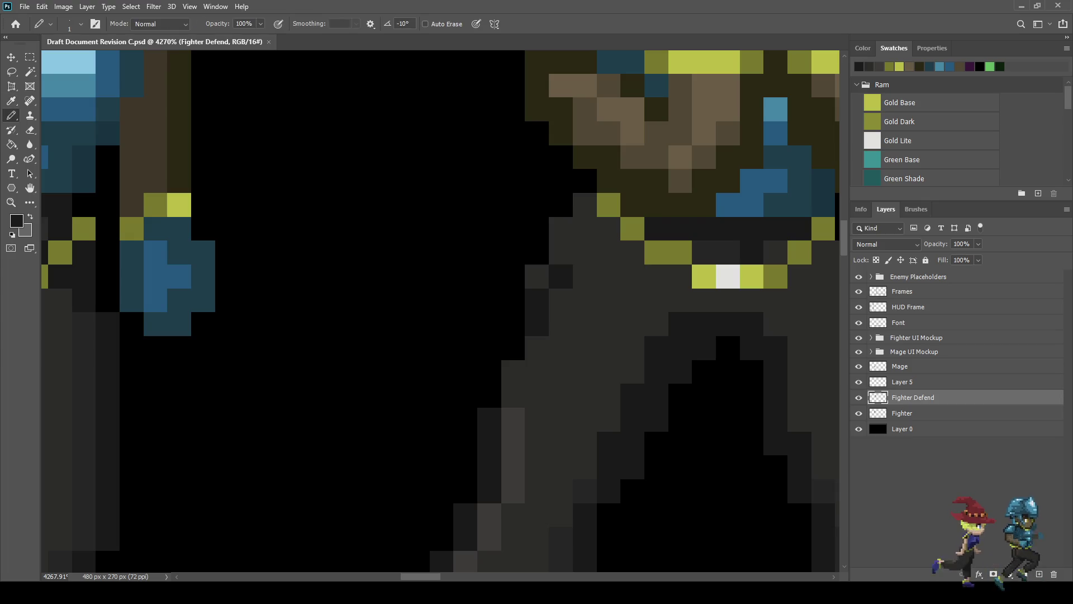
pyautogui.click(585, 252)
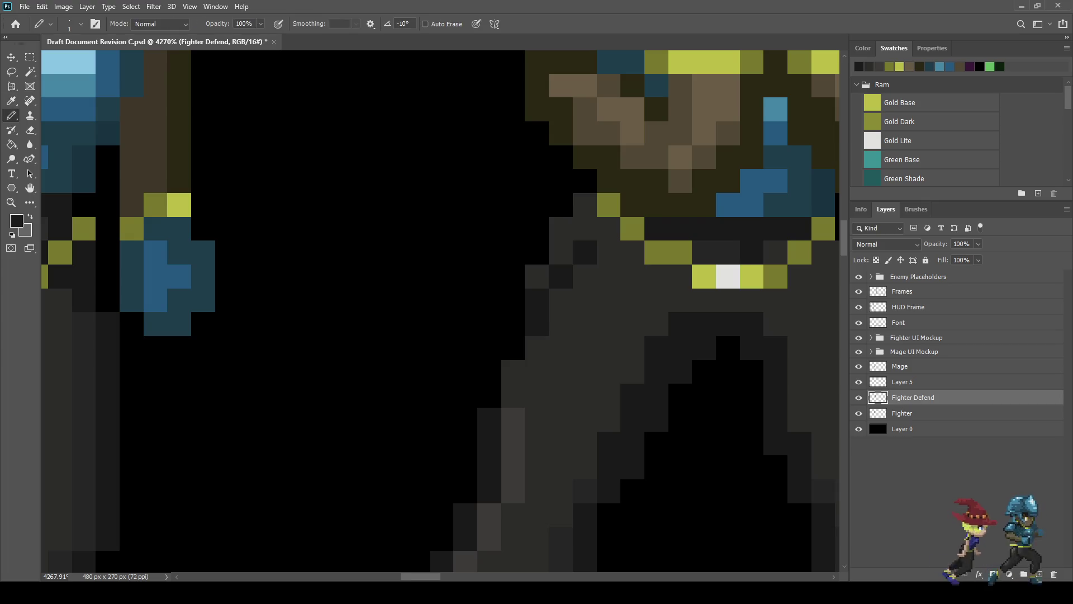
pyautogui.scroll(-8, 630, 283)
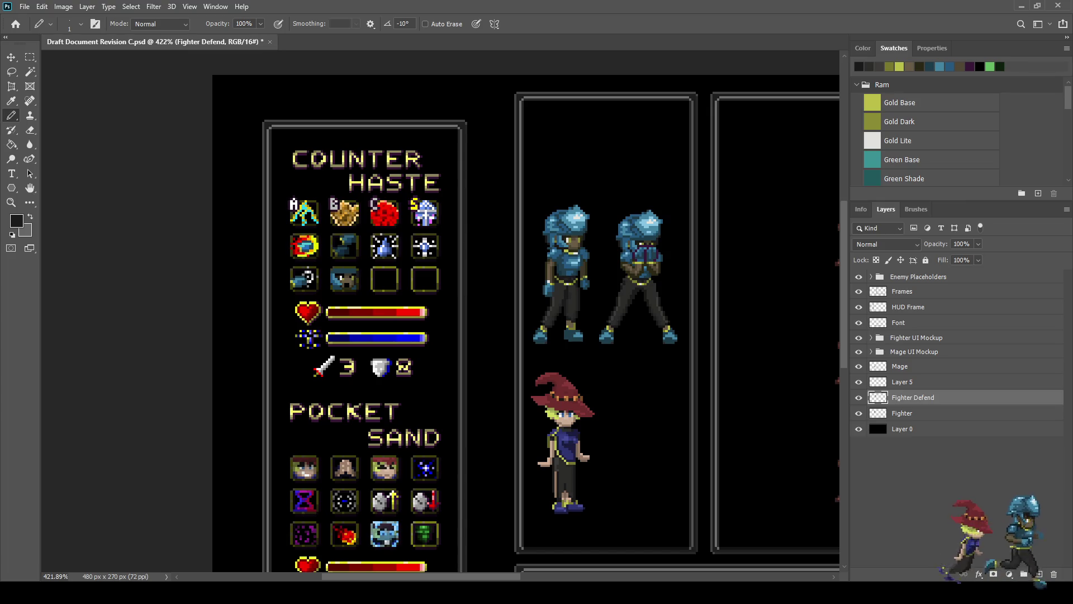
pyautogui.scroll(8, 625, 281)
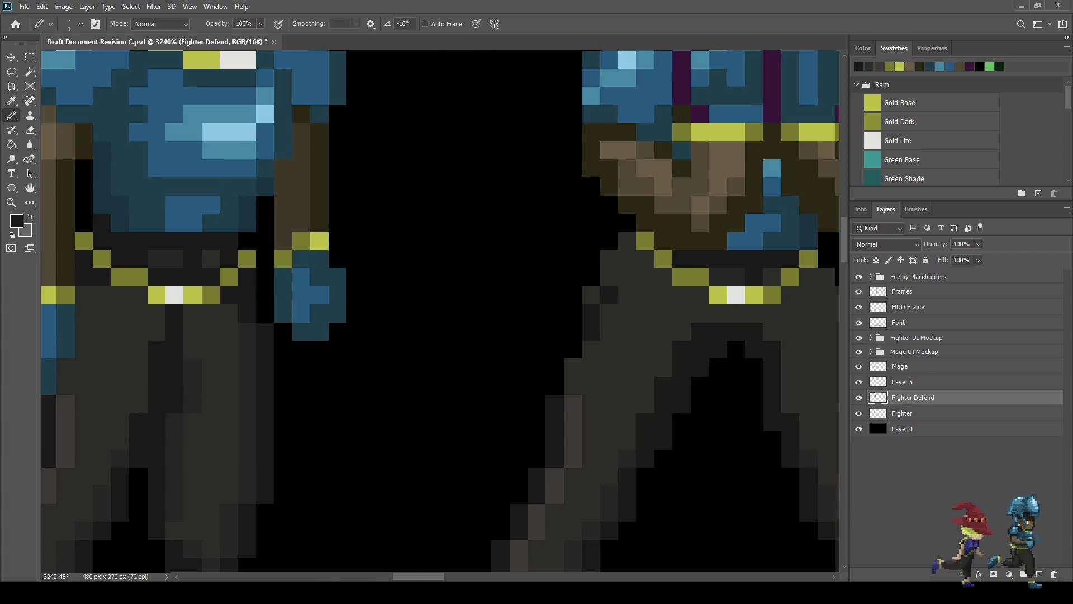
pyautogui.press('i')
pyautogui.press('b')
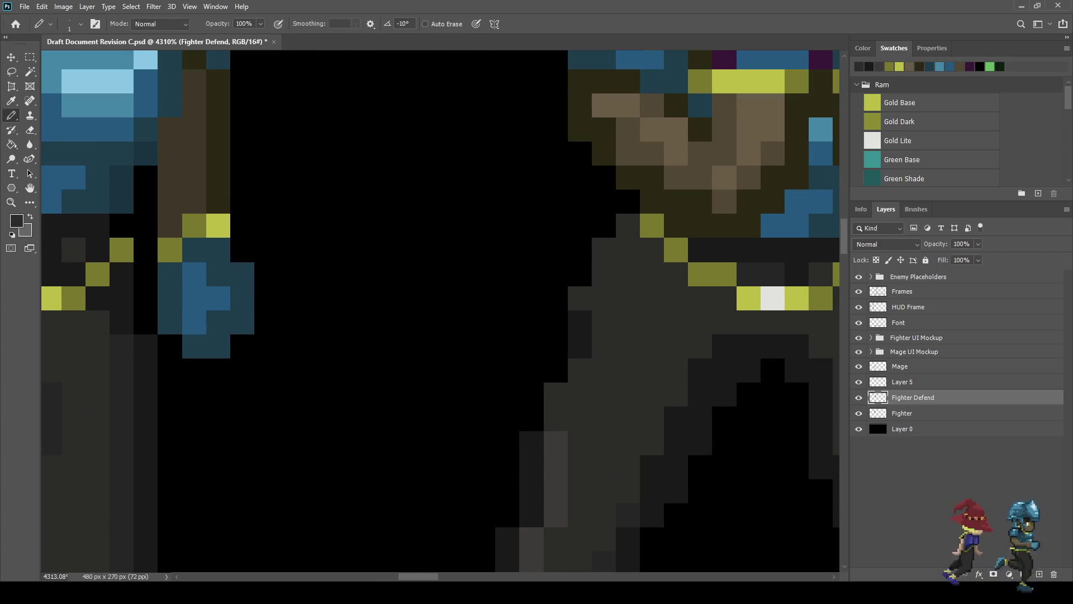
pyautogui.scroll(-7, 603, 299)
pyautogui.scroll(-2, 620, 329)
pyautogui.scroll(8, 621, 330)
pyautogui.scroll(1, 609, 331)
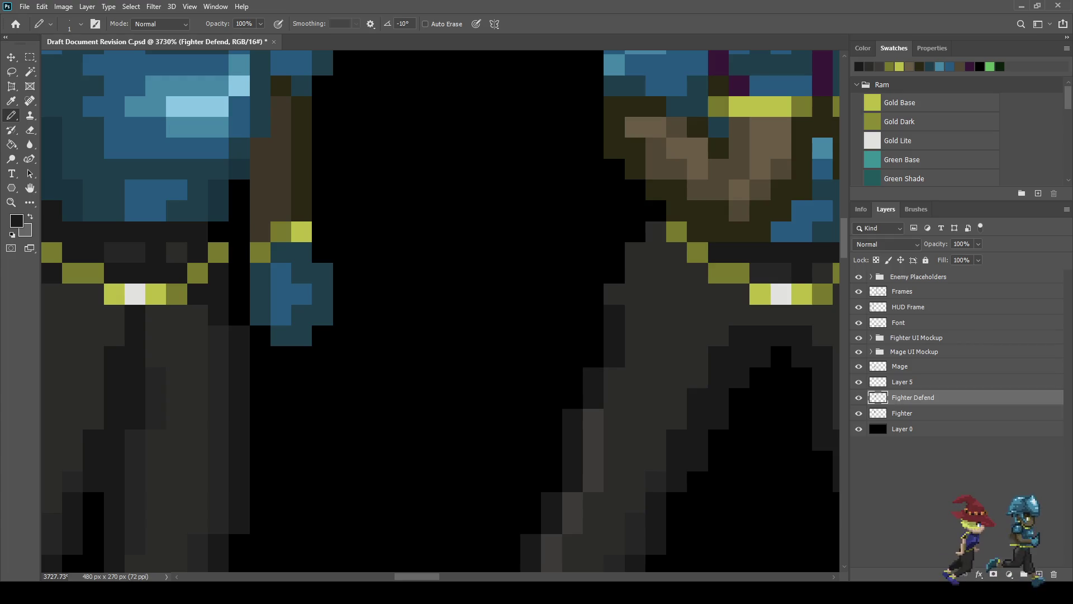
pyautogui.scroll(-10, 609, 330)
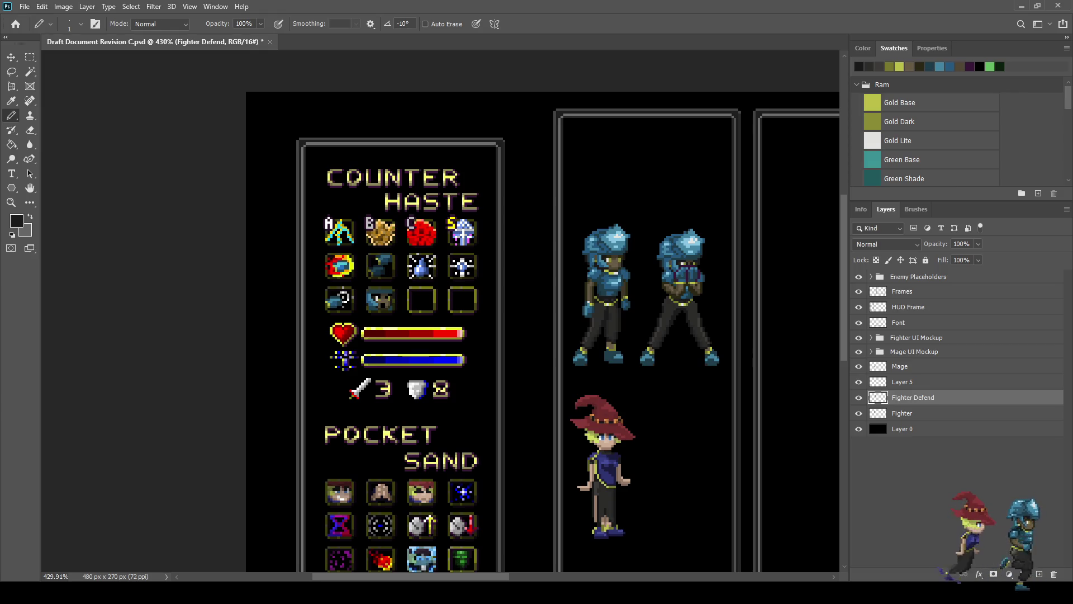
pyautogui.scroll(8, 699, 308)
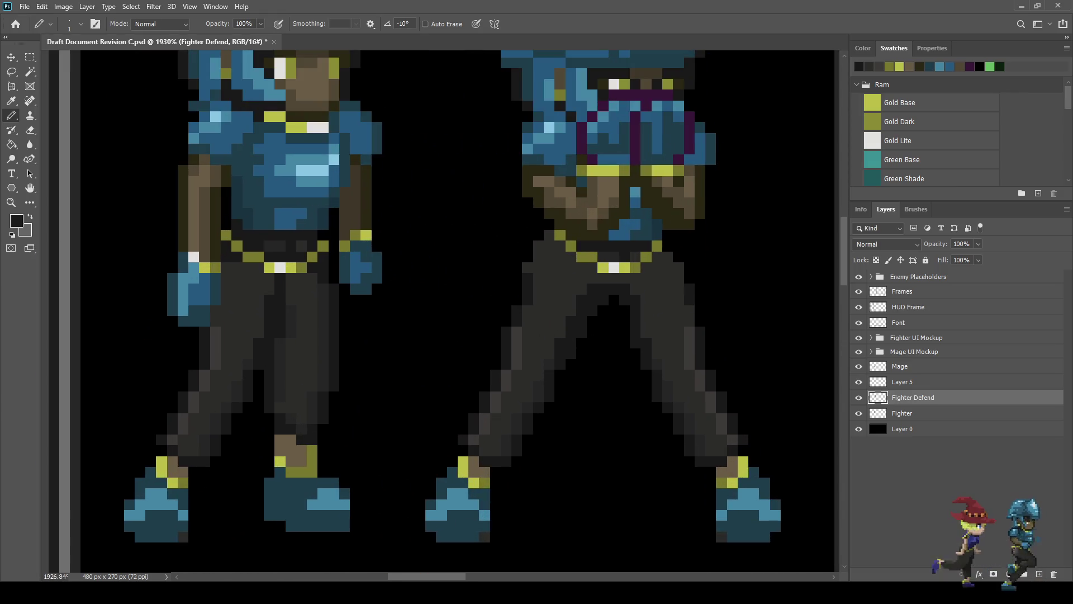
pyautogui.scroll(-5, 700, 322)
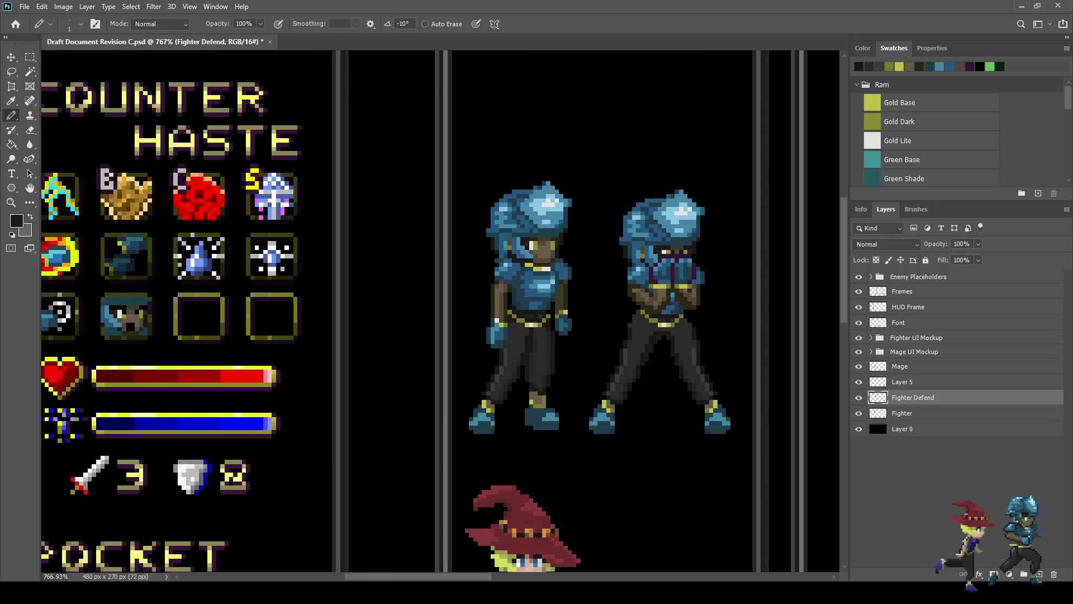
pyautogui.scroll(-2, 698, 313)
pyautogui.scroll(-2, 710, 308)
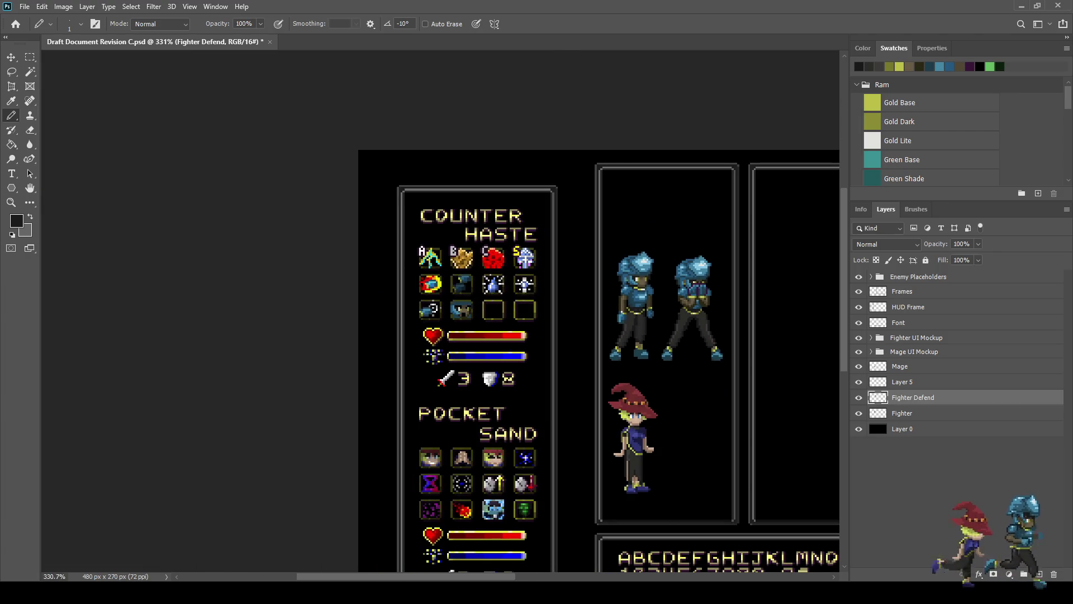
# Step: Save the HUD mockup document with Ctrl+S
pyautogui.hotkey('ctrl', 's')
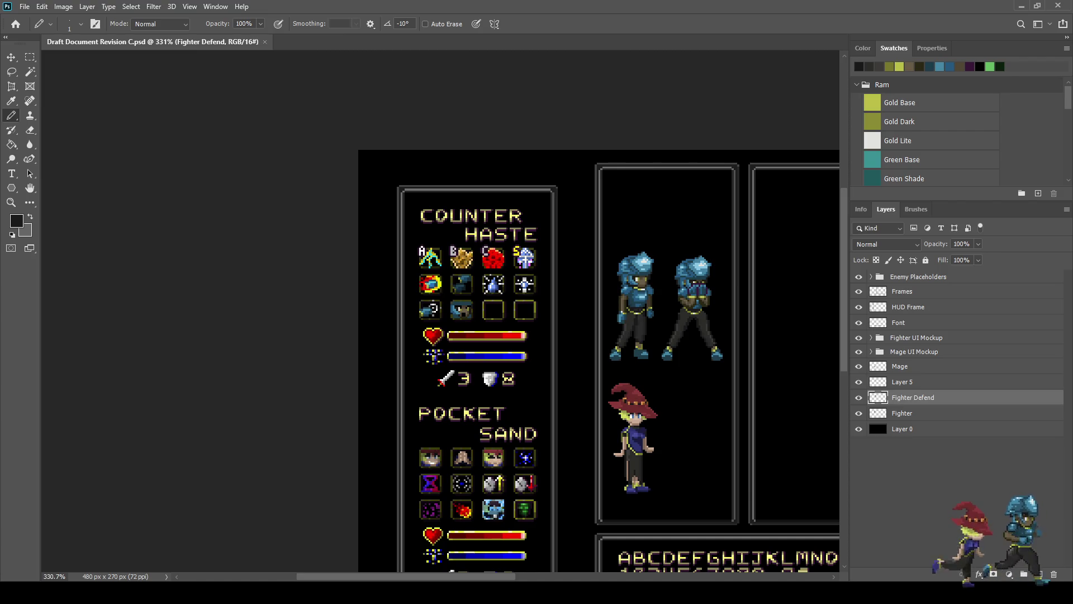
pyautogui.scroll(10, 693, 314)
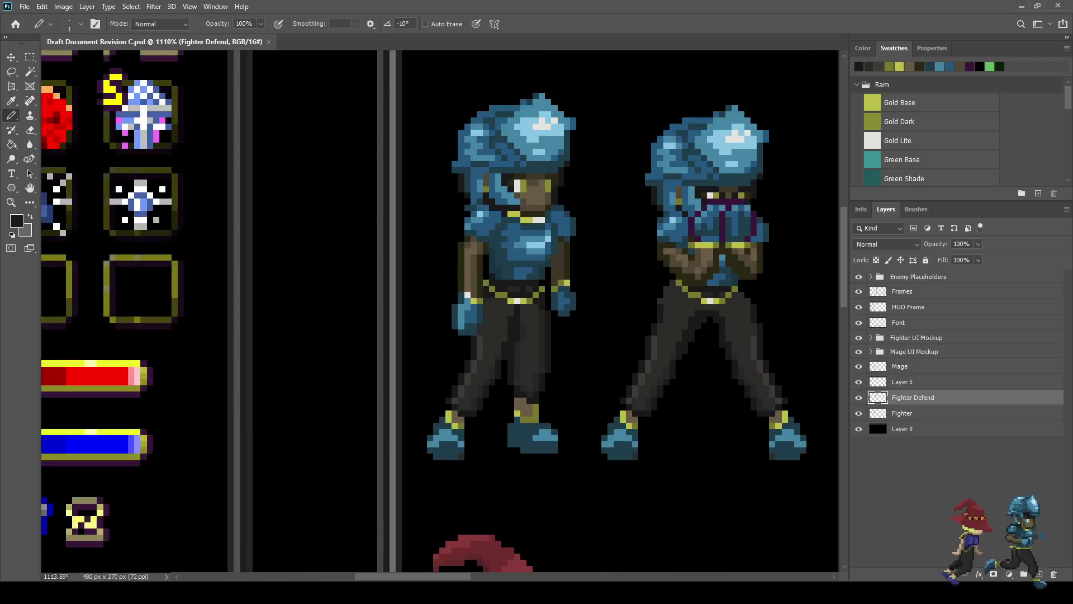
# Step: Sample a fighter colour, paint a short vertical pixel run near the belt, and save
pyautogui.press('i')
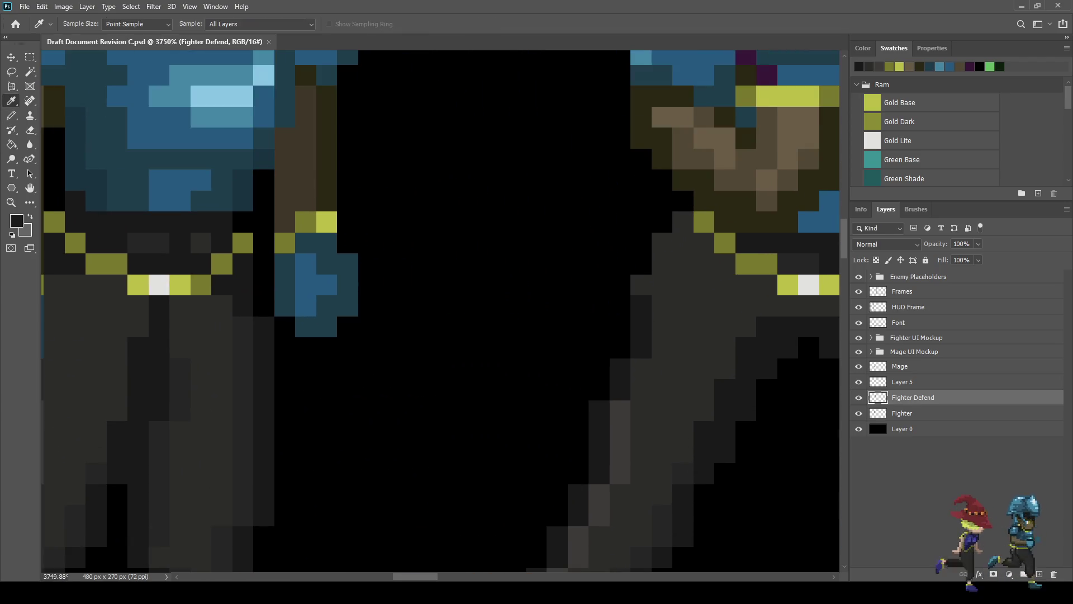
pyautogui.press('b')
pyautogui.moveTo(641, 305); pyautogui.dragTo(641, 347)
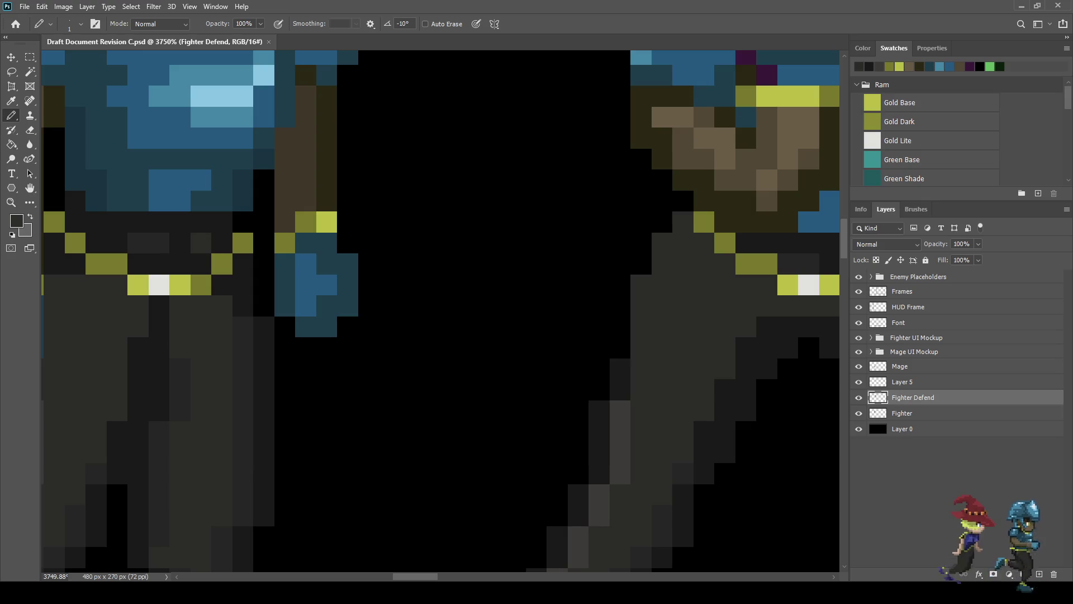
pyautogui.scroll(-5, 640, 348)
pyautogui.scroll(-3, 646, 391)
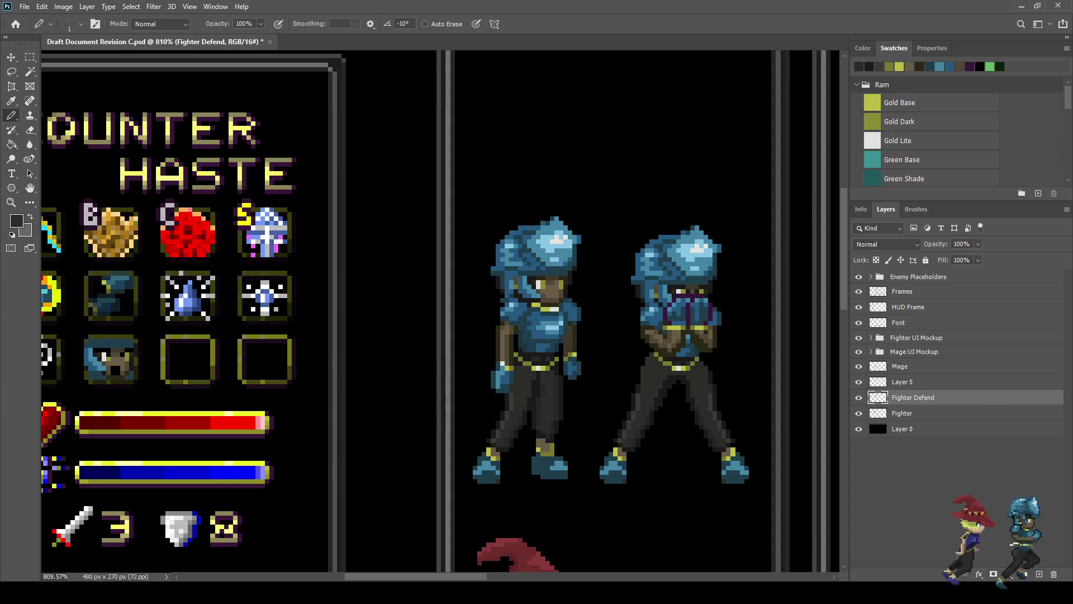
pyautogui.scroll(-3, 631, 439)
pyautogui.hotkey('ctrl', 's')
pyautogui.scroll(-3, 440, 310)
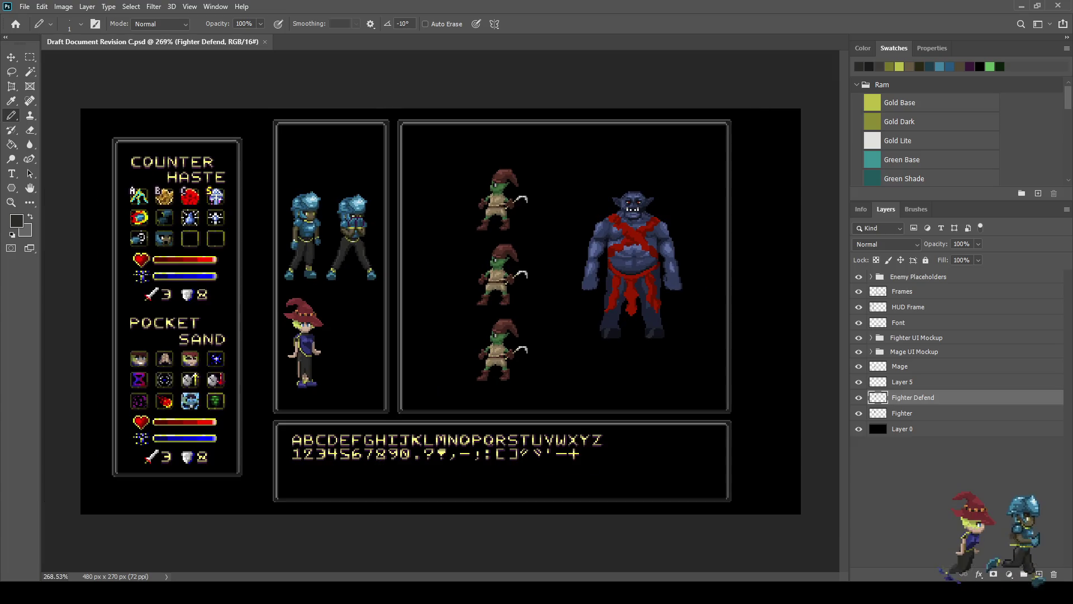
pyautogui.scroll(4, 318, 349)
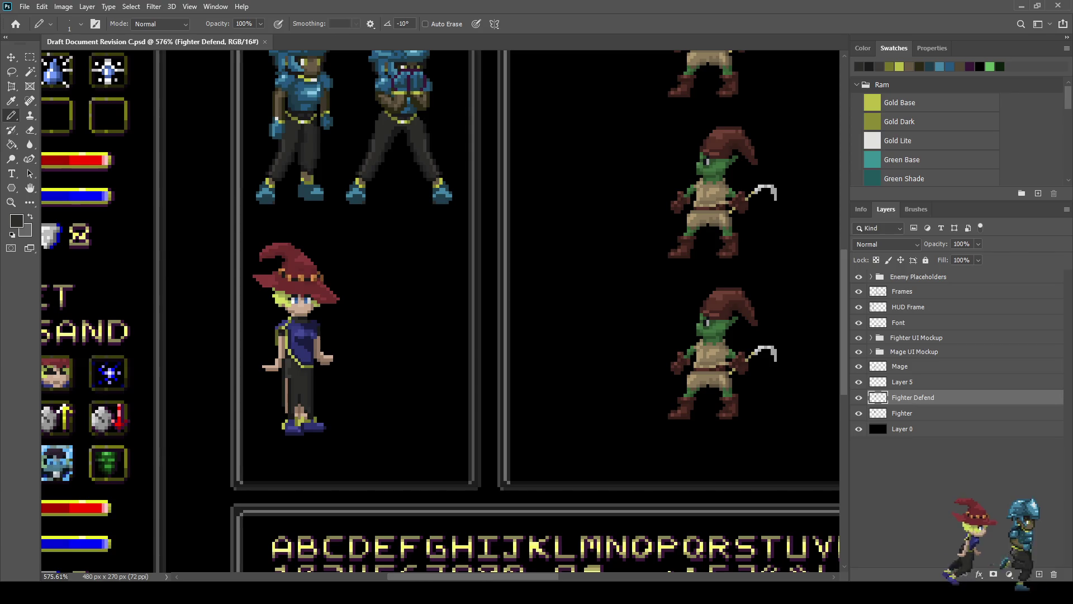
# Step: Duplicate the Mage layer and shift the copy to the right
pyautogui.click(916, 366)
pyautogui.hotkey('ctrl', 'j')
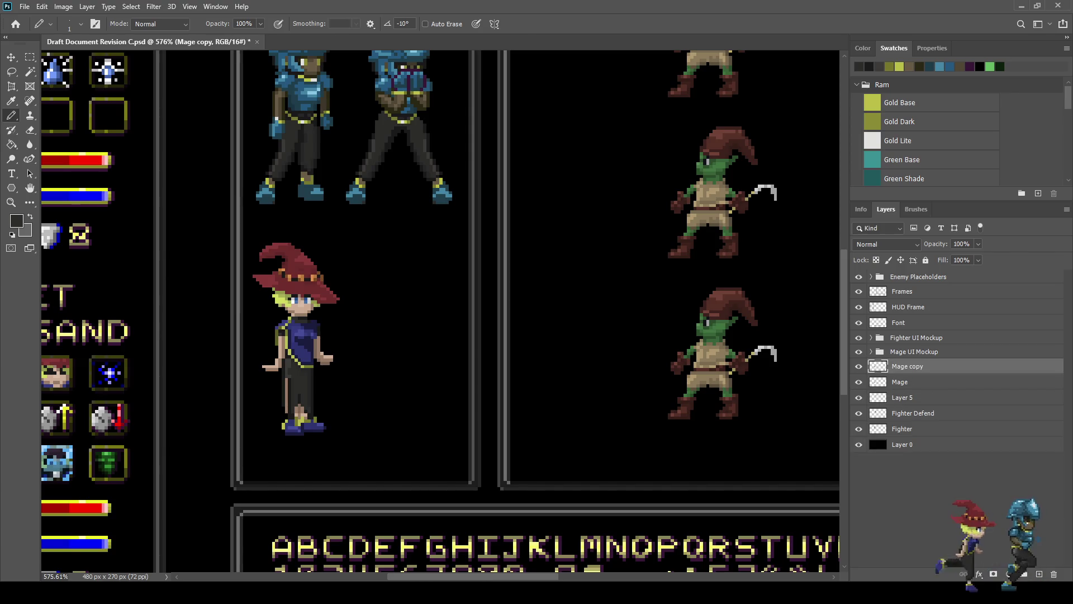
pyautogui.hotkey('ctrl', 't')
pyautogui.hotkey('shift', 'Right')
pyautogui.hotkey('shift', 'Right')
pyautogui.hotkey('shift', 'Right')
pyautogui.press('Right')
pyautogui.press('Right')
pyautogui.press('Return')
# Step: Lasso the second mage's hat and lower it over the eyes
pyautogui.press('b')
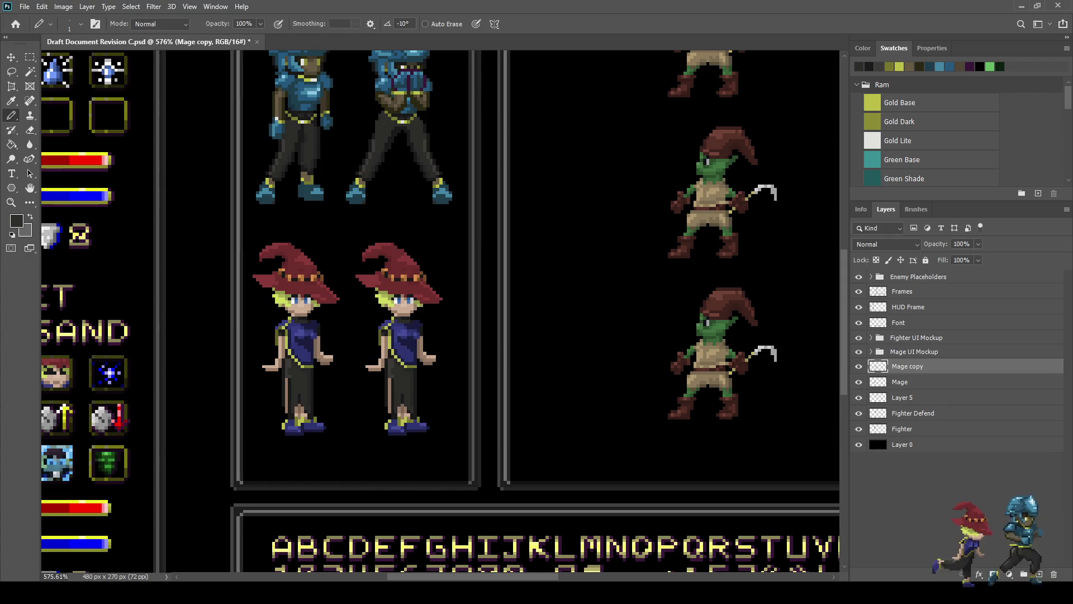
pyautogui.scroll(-3, 442, 313)
pyautogui.scroll(3, 441, 313)
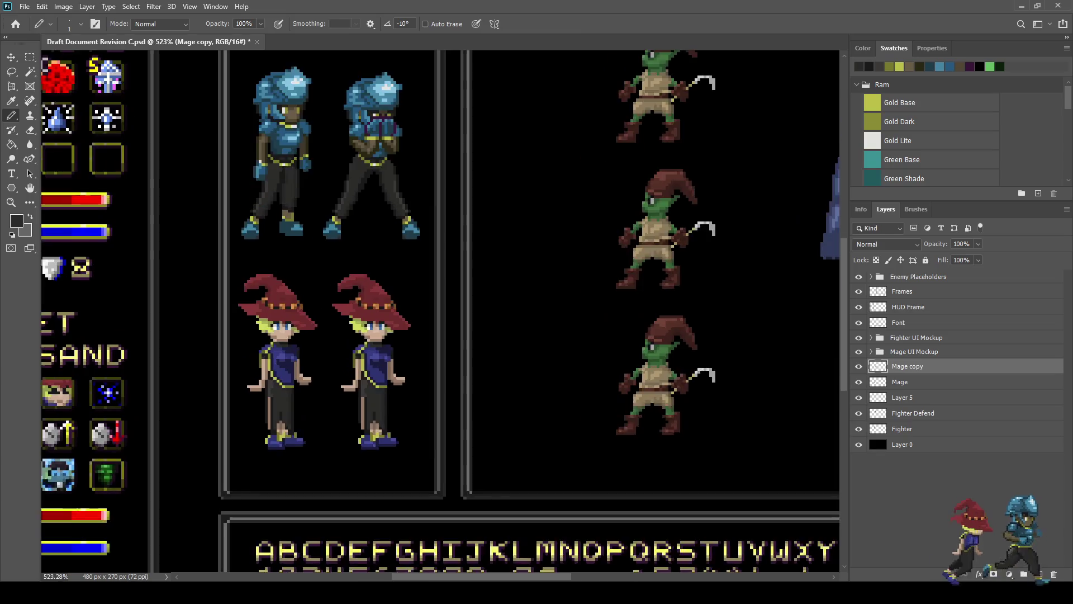
pyautogui.scroll(5, 312, 372)
pyautogui.press('l')
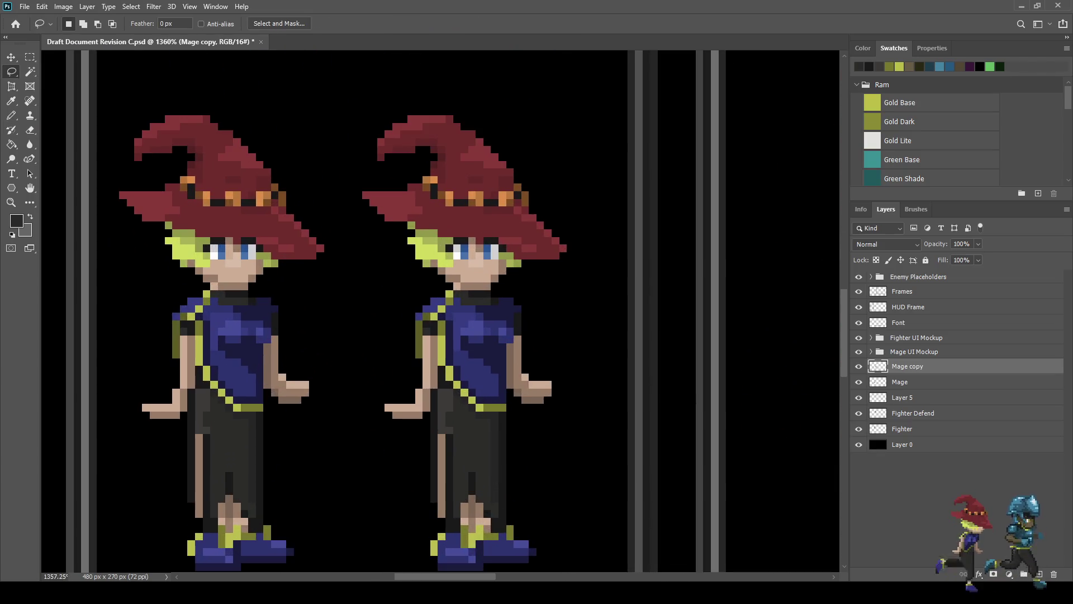
pyautogui.moveTo(347, 159)
pyautogui.mouseDown()
pyautogui.moveTo(372, 113)
pyautogui.moveTo(555, 134)
pyautogui.moveTo(594, 252)
pyautogui.mouseUp()
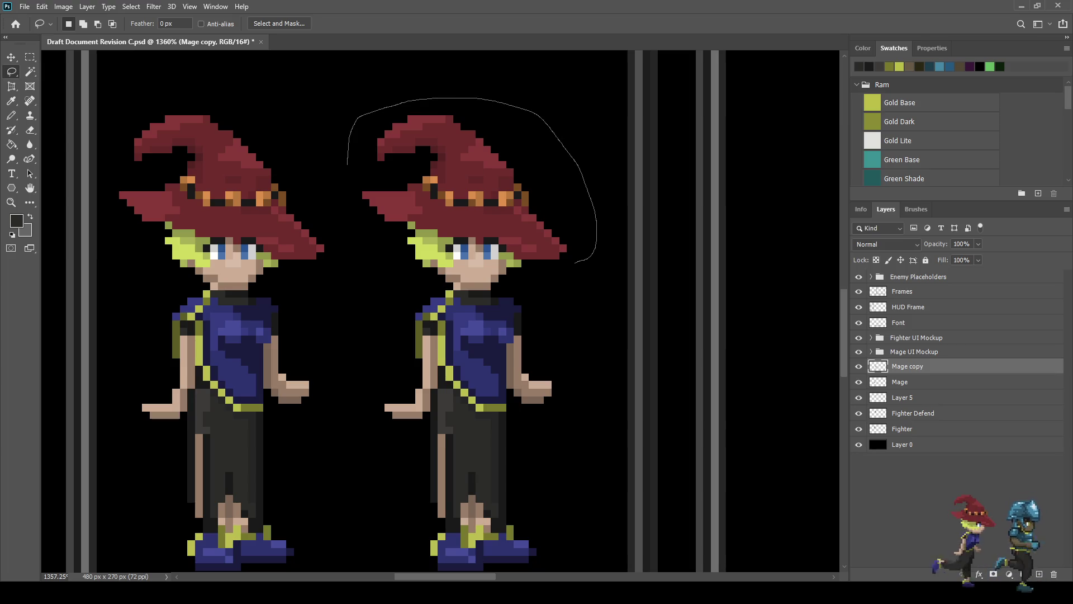
pyautogui.moveTo(514, 258)
pyautogui.mouseDown()
pyautogui.moveTo(484, 238)
pyautogui.moveTo(378, 221)
pyautogui.moveTo(338, 162)
pyautogui.moveTo(339, 140)
pyautogui.mouseUp()
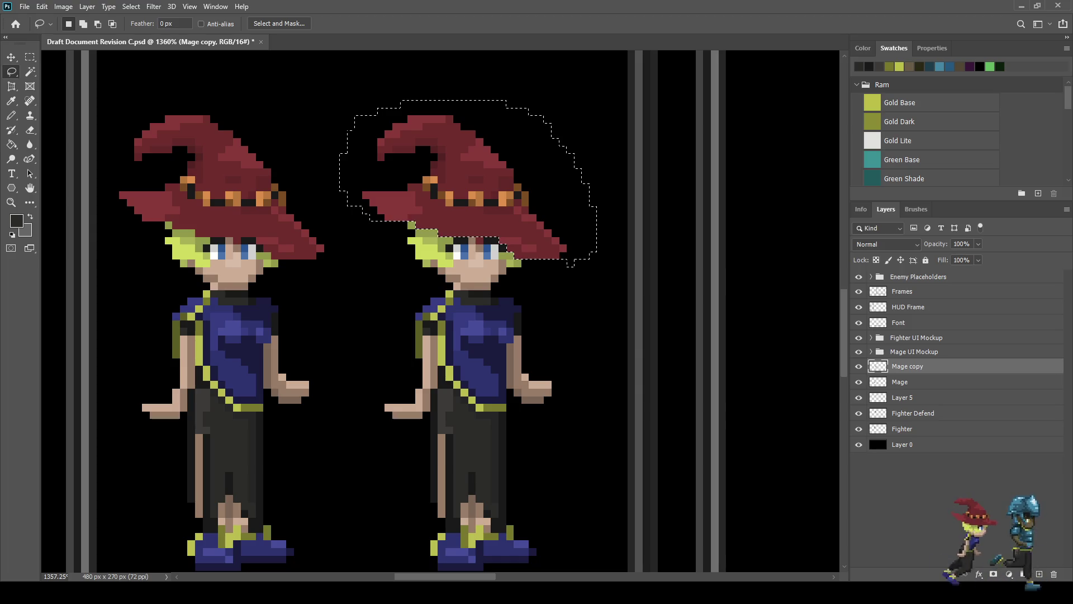
pyautogui.scroll(3, 461, 305)
pyautogui.hotkey('ctrl', 't')
pyautogui.press('Down')
pyautogui.press('Down')
pyautogui.press('Down')
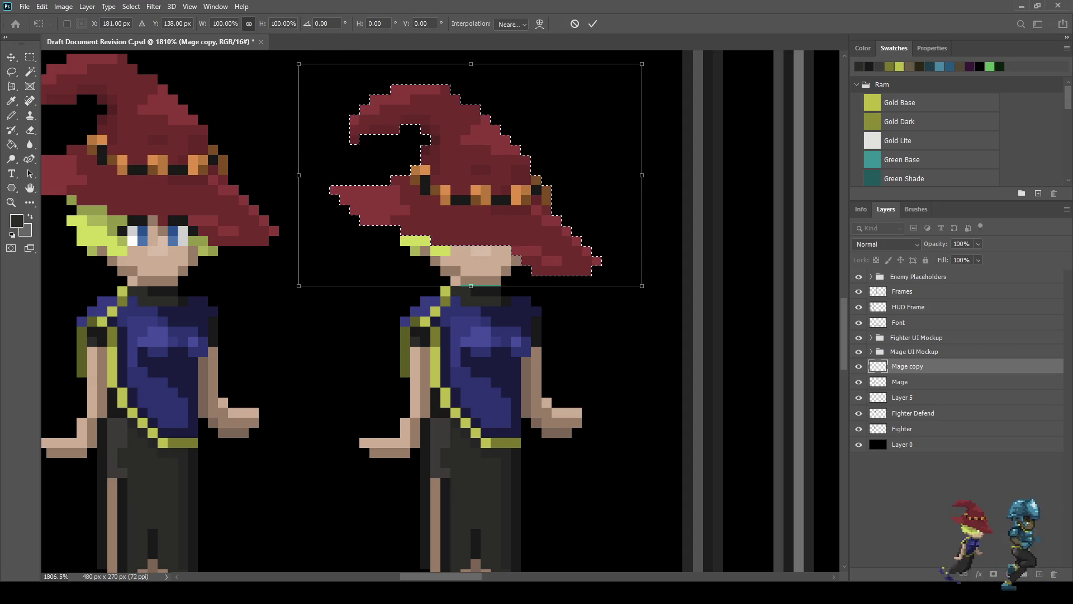
pyautogui.press('Return')
pyautogui.hotkey('ctrl', 'd')
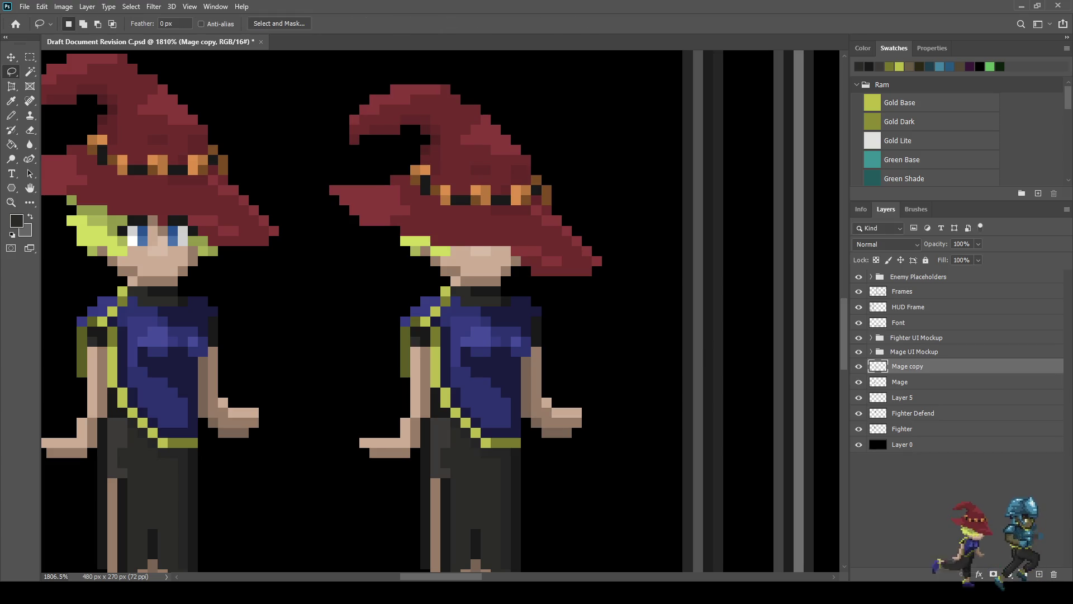
# Step: Select the hat's left brim tip and shift it one pixel right
pyautogui.moveTo(305, 187)
pyautogui.mouseDown()
pyautogui.moveTo(371, 182)
pyautogui.moveTo(382, 254)
pyautogui.moveTo(311, 189)
pyautogui.mouseUp()
pyautogui.hotkey('ctrl', 't')
pyautogui.press('Right')
pyautogui.press('Return')
pyautogui.hotkey('ctrl', 'd')
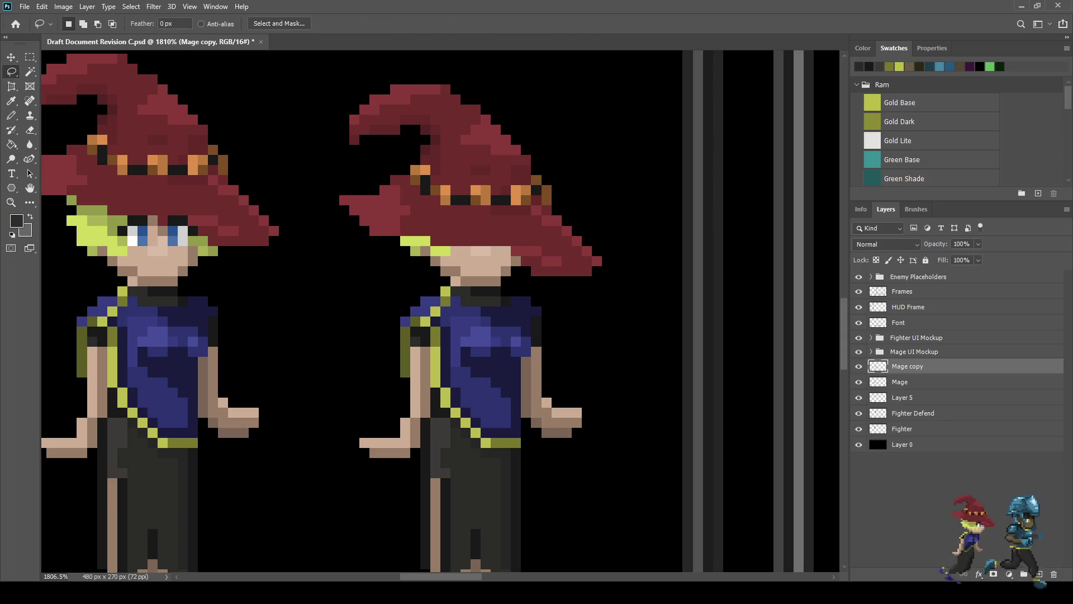
# Step: Select the brim piece left of the hat, flip it vertically and move it down one pixel
pyautogui.moveTo(322, 188); pyautogui.dragTo(341, 182)
pyautogui.moveTo(366, 227); pyautogui.dragTo(326, 193)
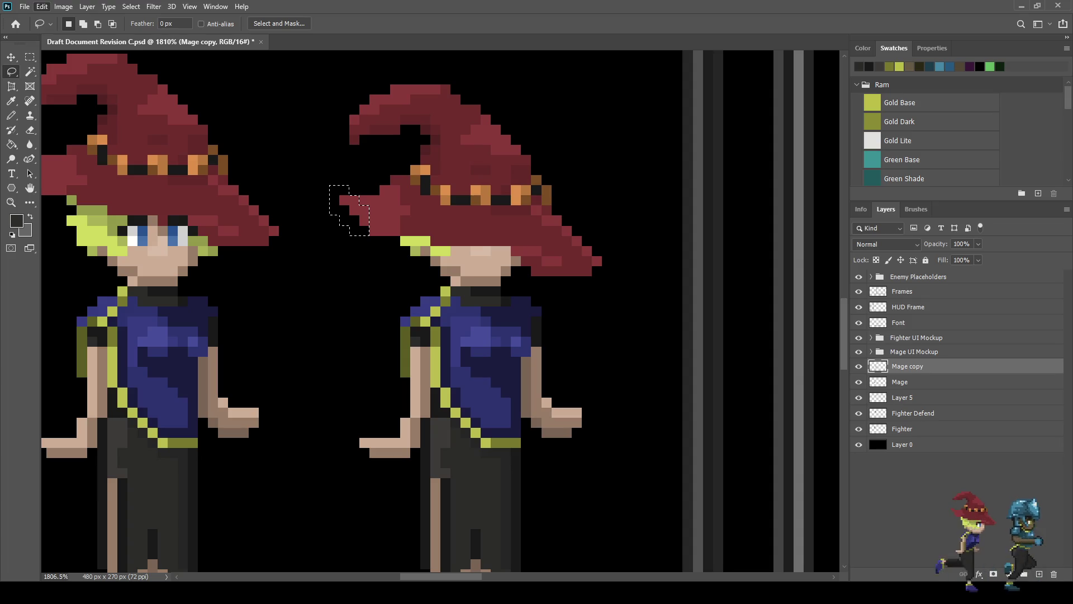
pyautogui.click(223, 467)
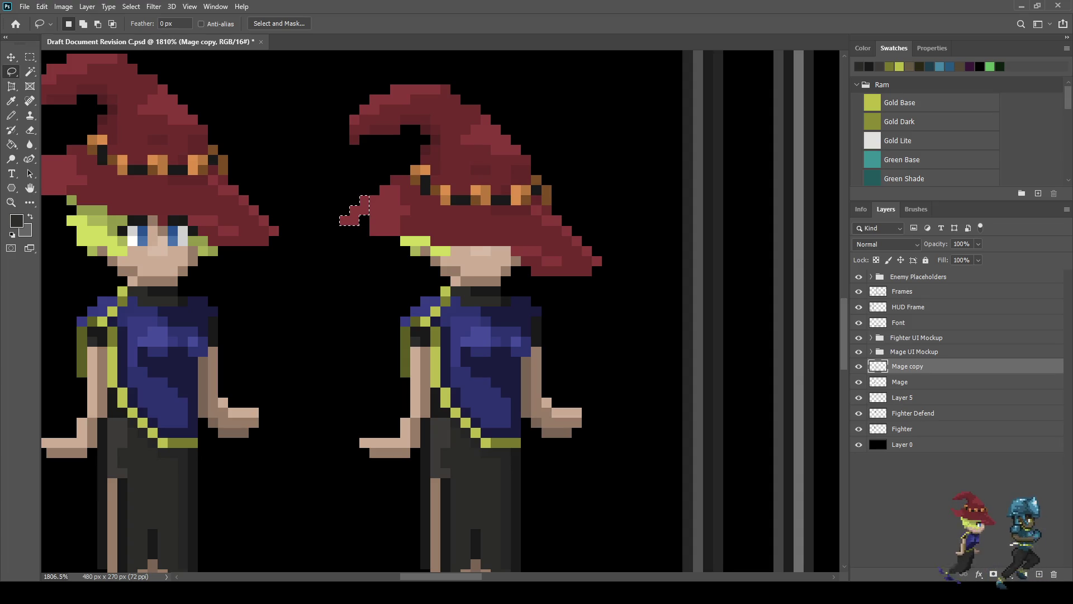
pyautogui.hotkey('ctrl', 't')
pyautogui.press('Down')
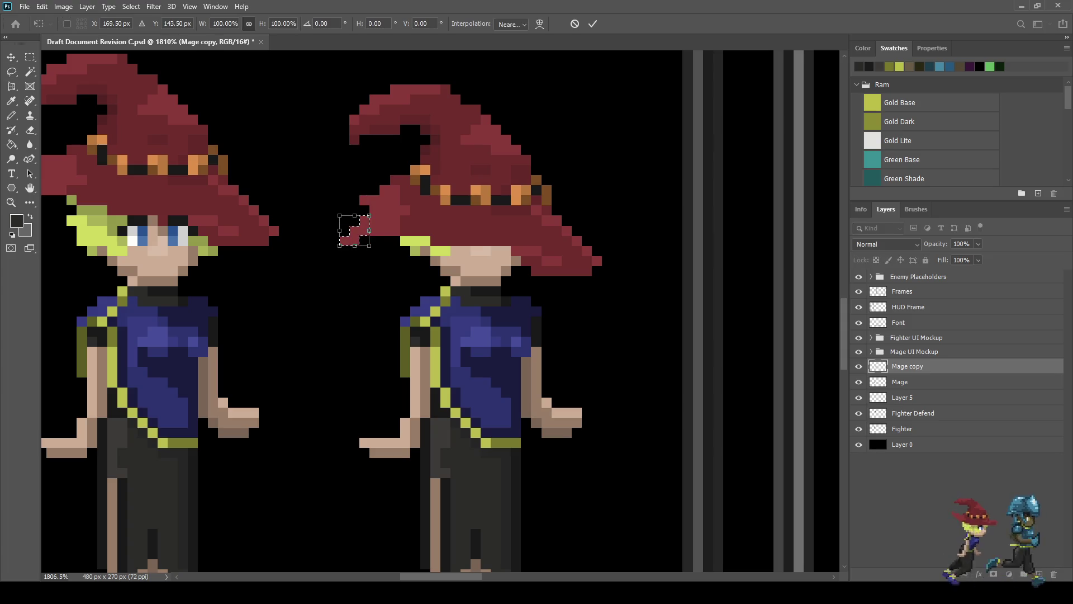
pyautogui.press('Right')
pyautogui.press('Left')
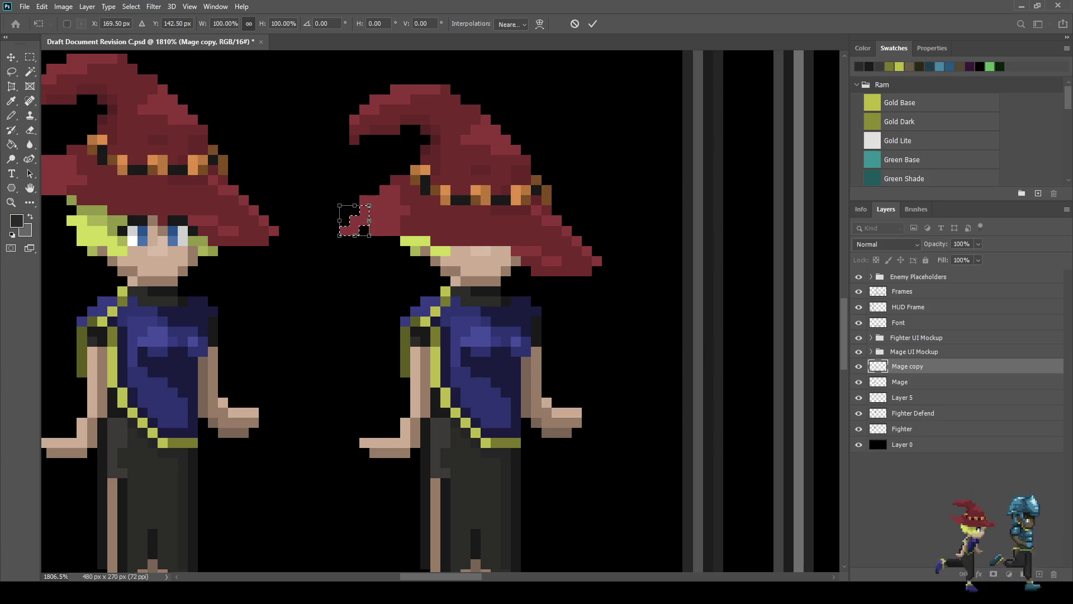
pyautogui.press('Return')
pyautogui.press('l')
# Step: Sample the hat's red and fill the brim notch and a pixel below it
pyautogui.scroll(3, 359, 217)
pyautogui.press('i')
pyautogui.click(360, 218)
pyautogui.press('b')
pyautogui.click(368, 230)
pyautogui.click(333, 248)
pyautogui.scroll(-3, 388, 273)
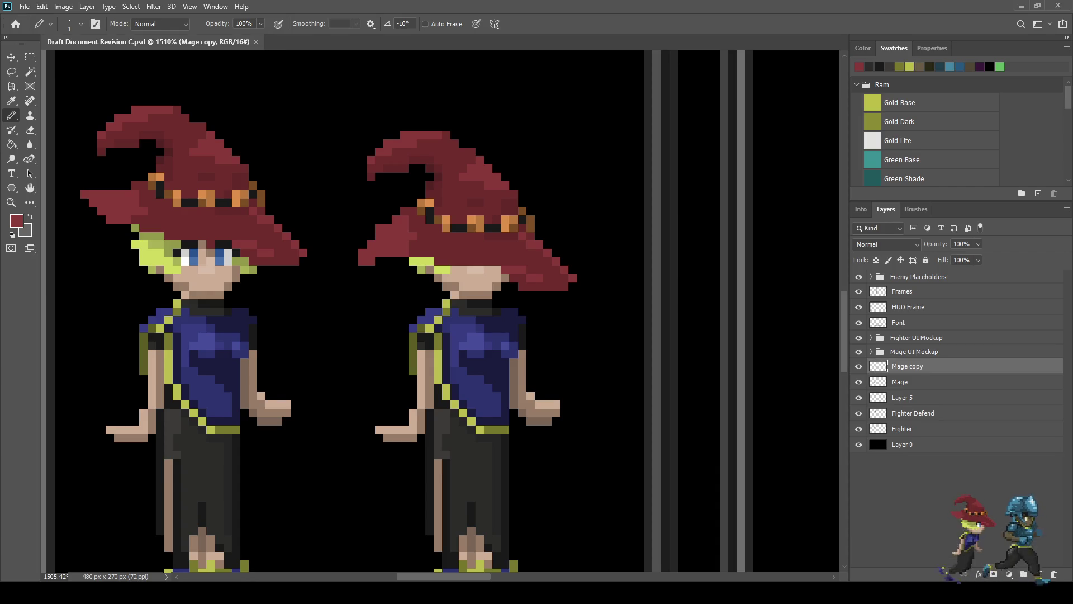
# Step: Lasso the right tip of the hat brim and flip it vertically so it droops downward
pyautogui.scroll(-2, 536, 249)
pyautogui.scroll(4, 537, 250)
pyautogui.scroll(3, 554, 244)
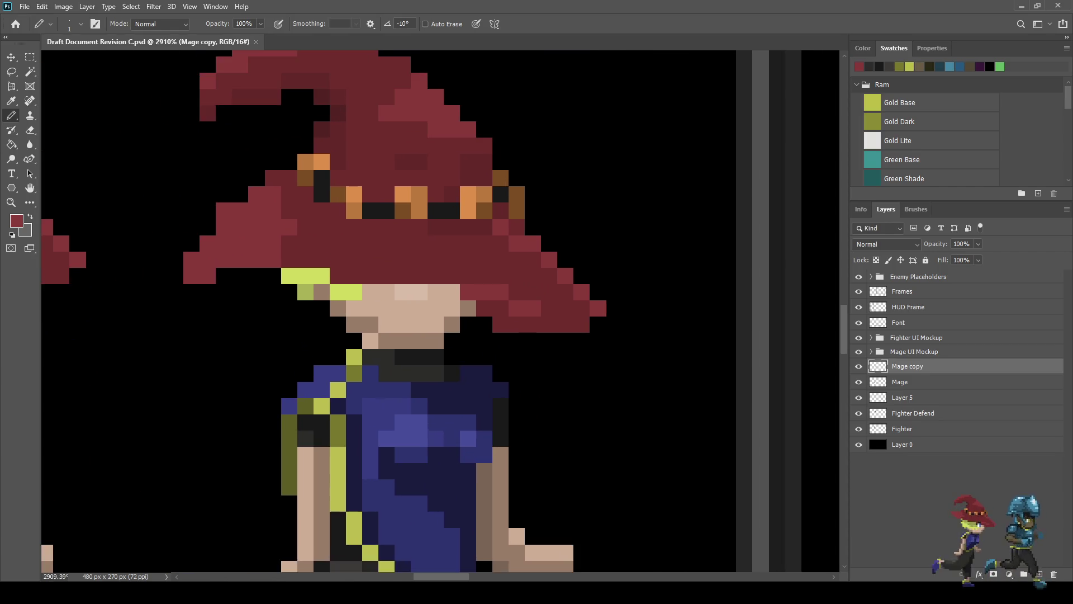
pyautogui.press('l')
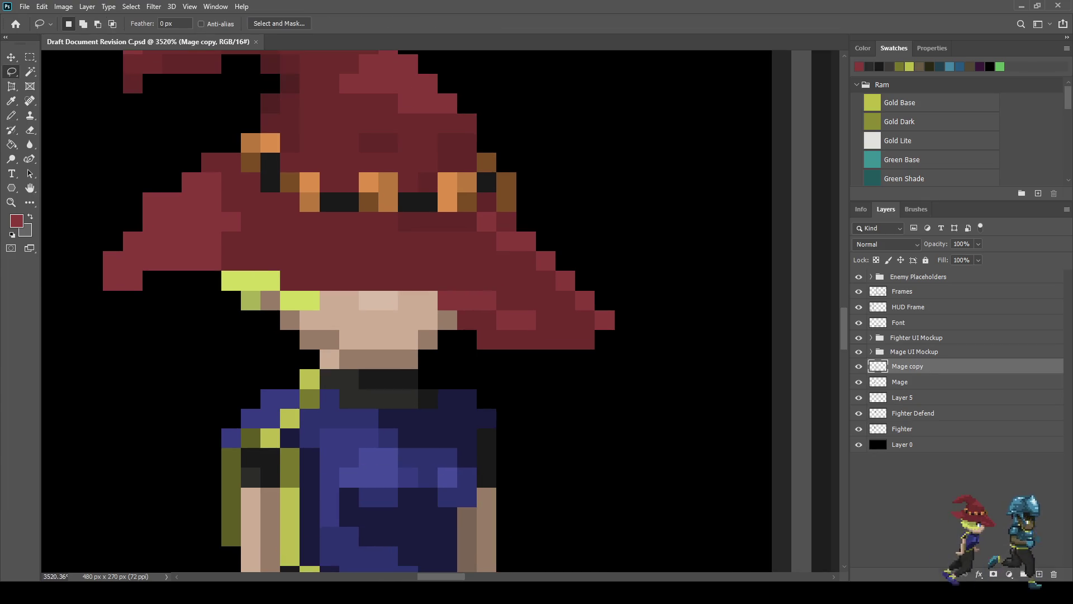
pyautogui.moveTo(543, 372)
pyautogui.mouseDown()
pyautogui.moveTo(550, 266)
pyautogui.moveTo(615, 356)
pyautogui.moveTo(544, 371)
pyautogui.mouseUp()
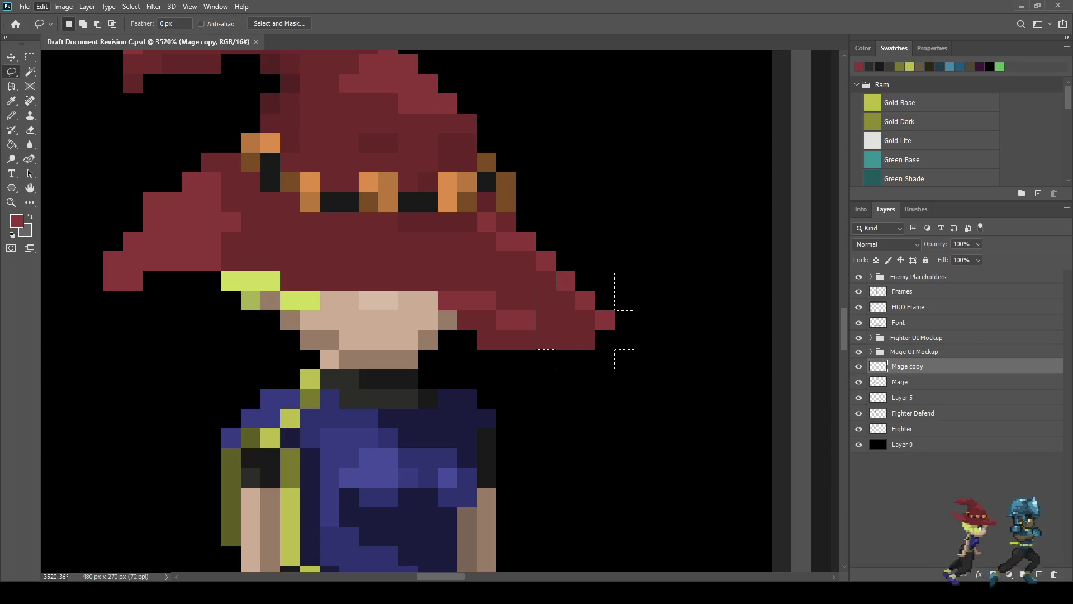
pyautogui.click(213, 492)
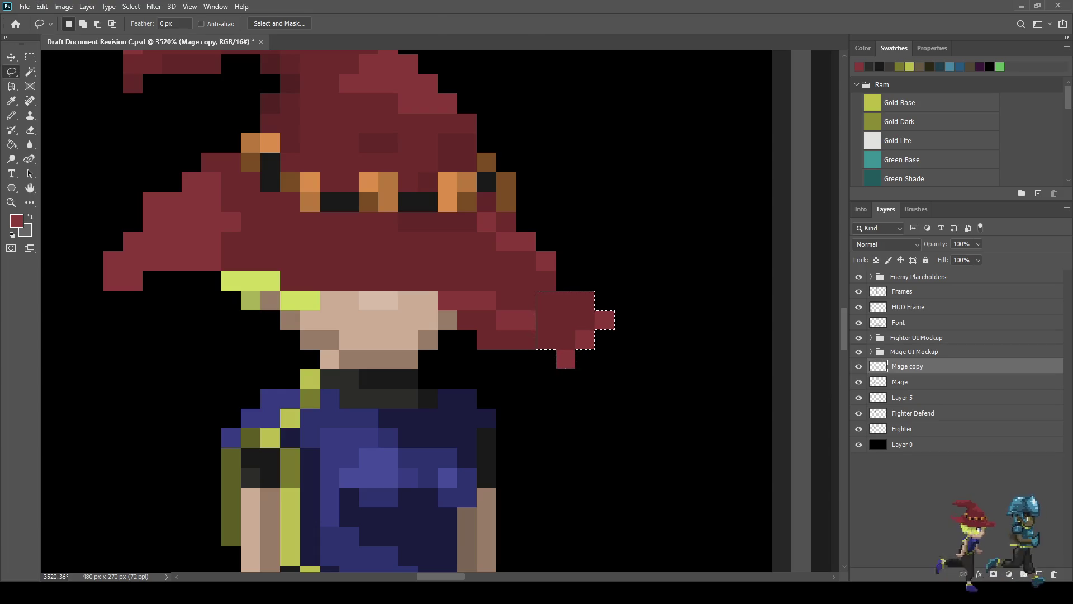
pyautogui.hotkey('ctrl', 'z')
pyautogui.hotkey('ctrl', 'shift', 'z')
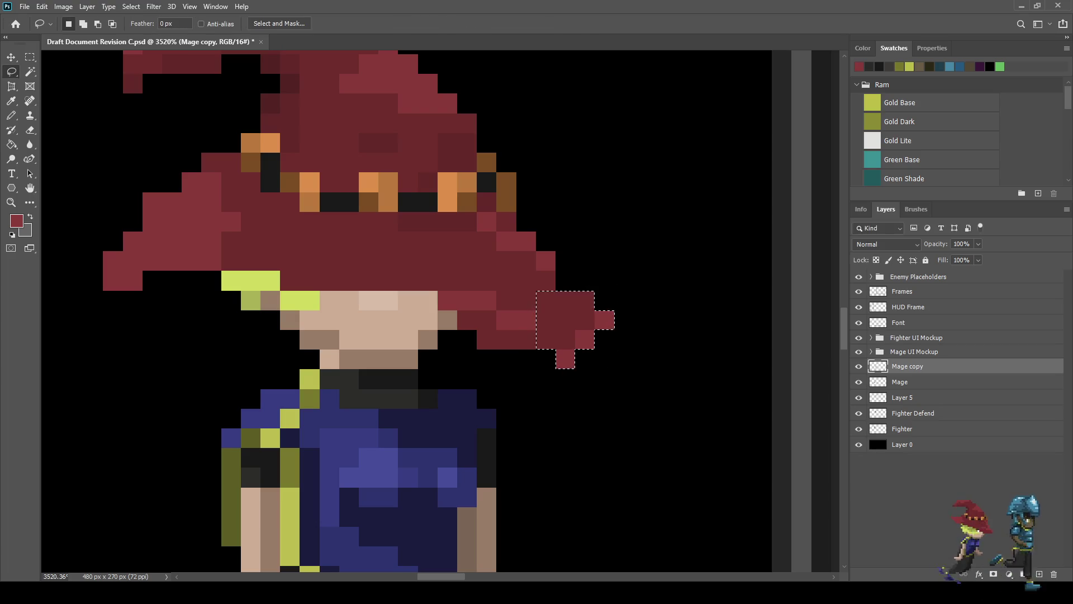
pyautogui.hotkey('ctrl', 'd')
# Step: Erase a stray pixel and extend the brim tip with red and dark red pixels
pyautogui.scroll(2, 598, 311)
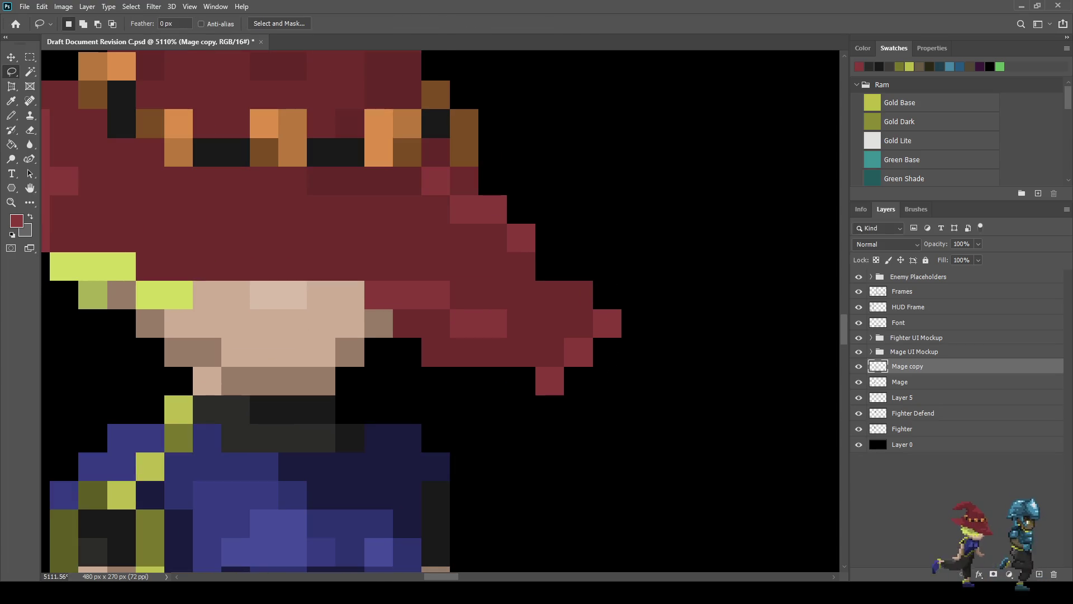
pyautogui.press('e')
pyautogui.click(549, 381)
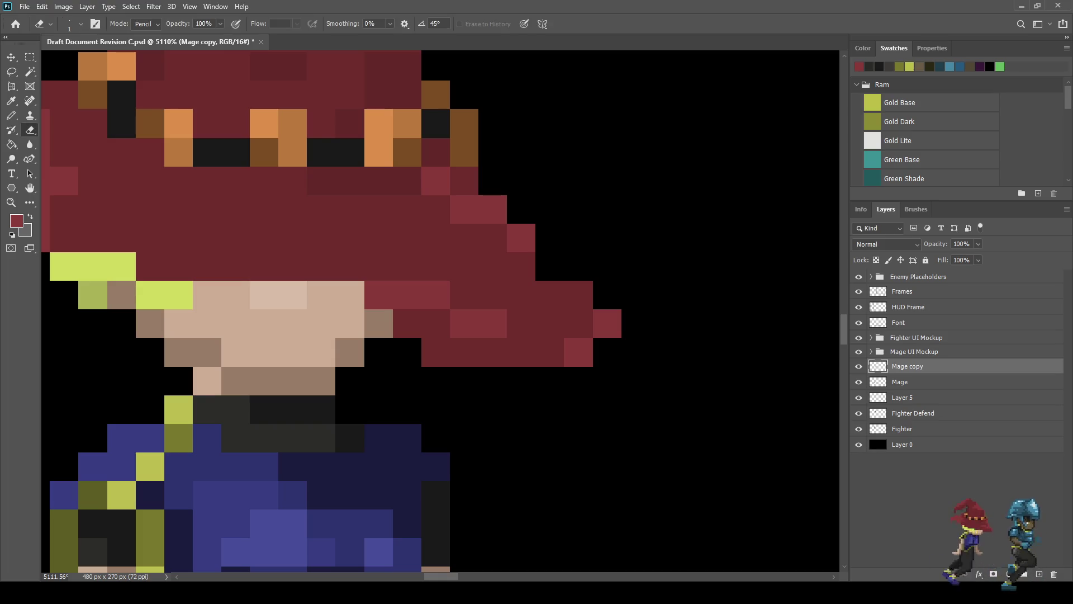
pyautogui.press('i')
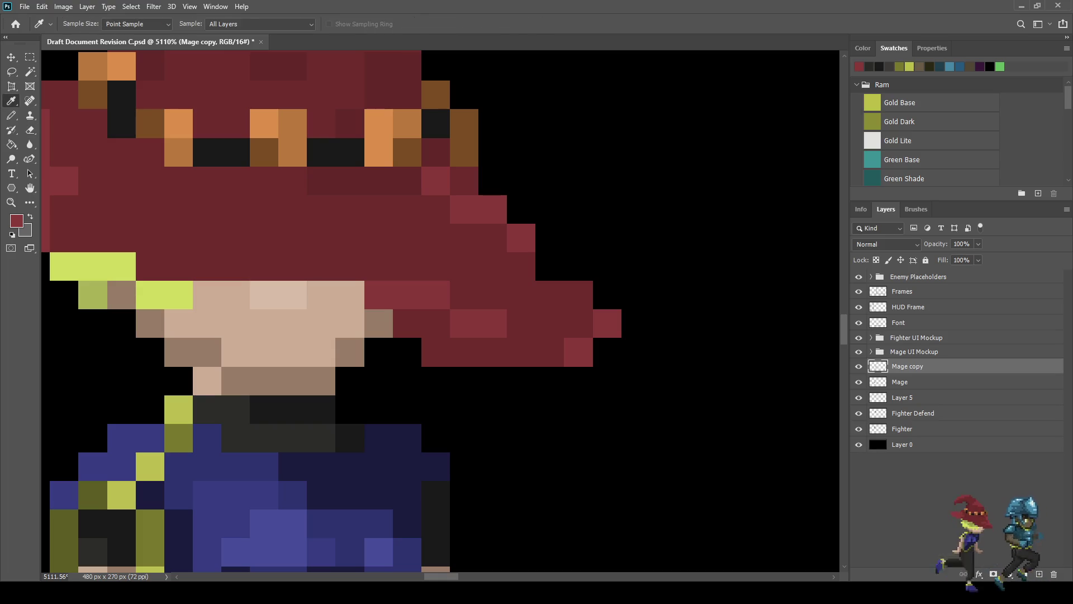
pyautogui.press('b')
pyautogui.click(549, 266)
pyautogui.click(579, 294)
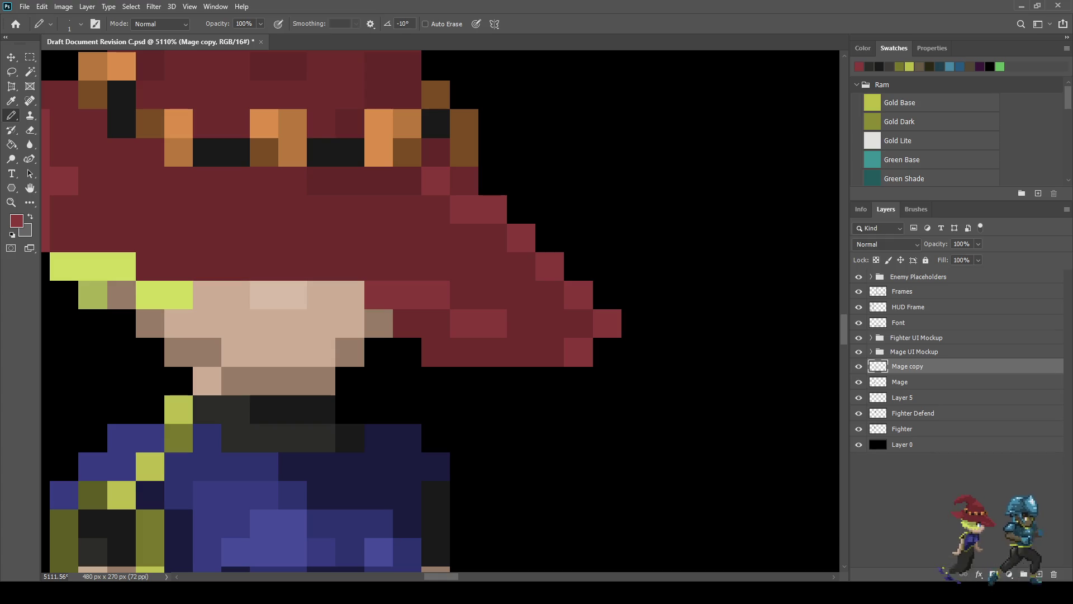
pyautogui.keyDown('alt'); pyautogui.click(550, 352); pyautogui.keyUp('alt')
pyautogui.click(578, 352)
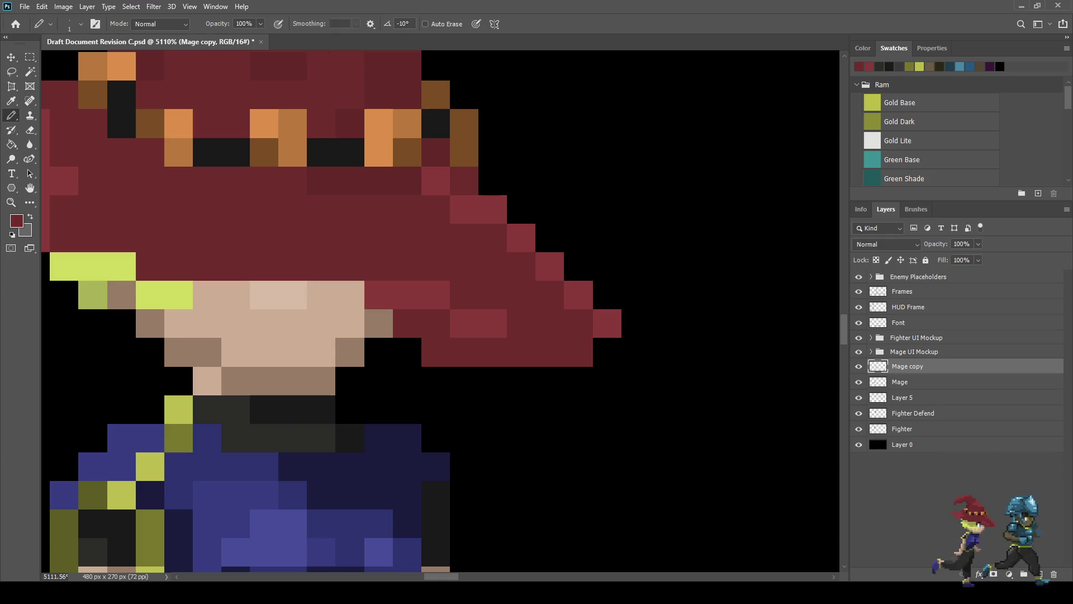
pyautogui.click(607, 352)
pyautogui.click(606, 380)
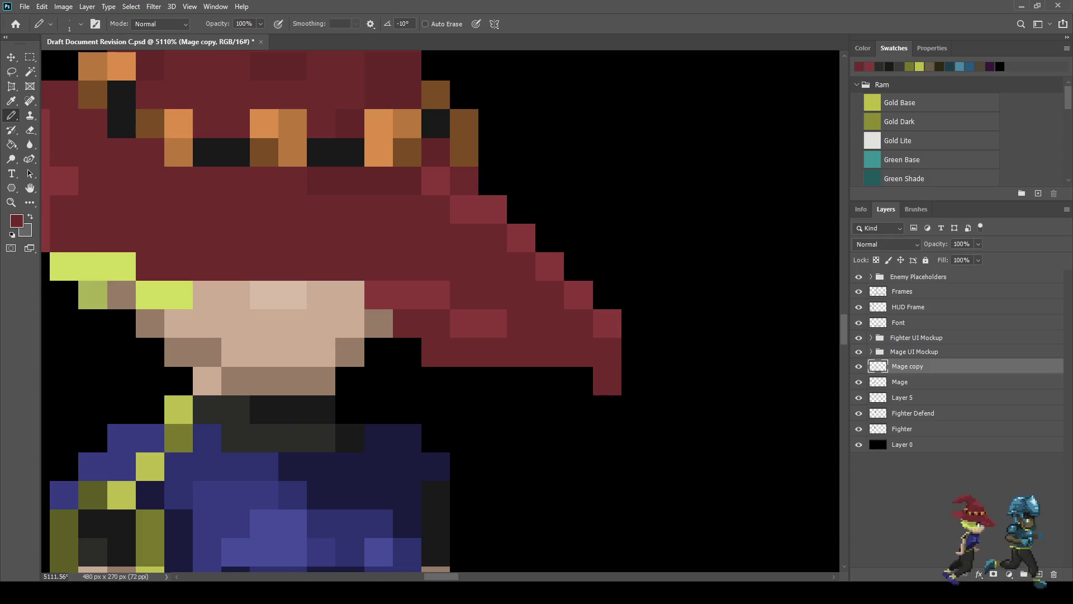
pyautogui.scroll(-5, 335, 313)
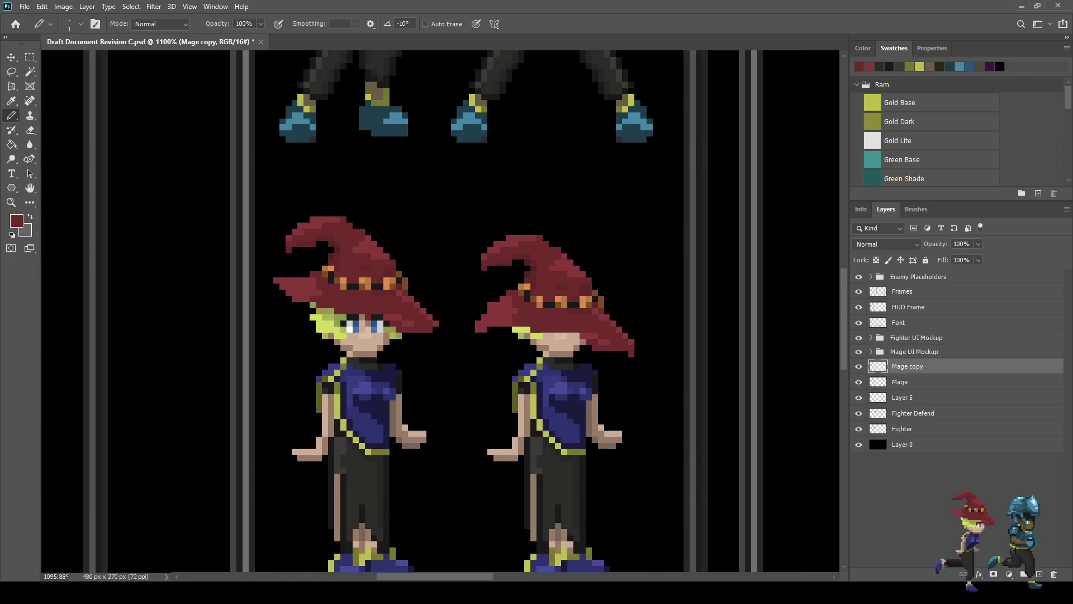
# Step: Lasso and delete the second mage's left outstretched hand
pyautogui.scroll(2, 477, 478)
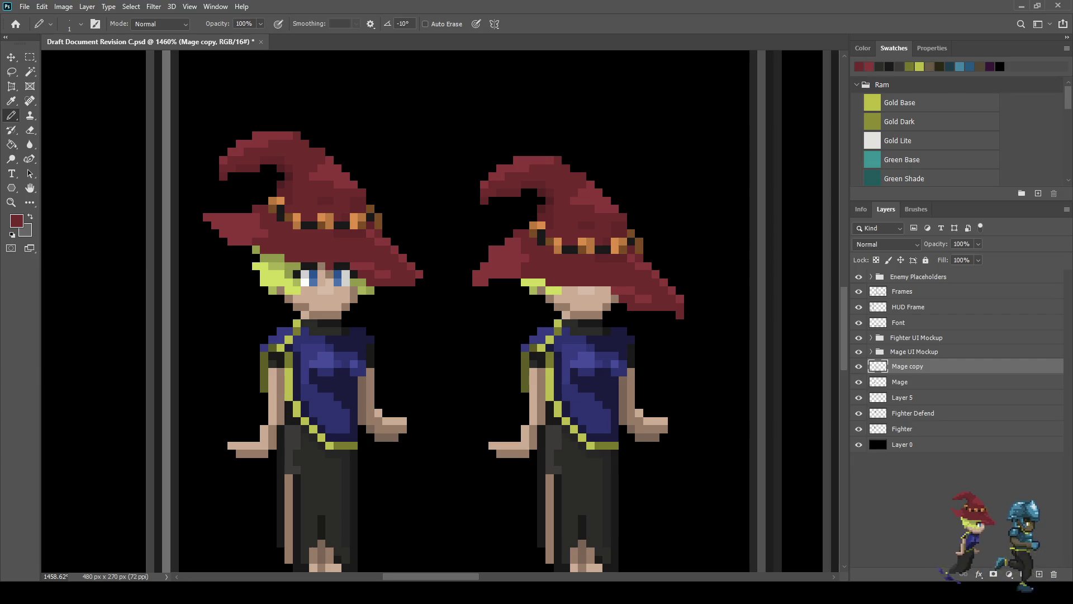
pyautogui.press('l')
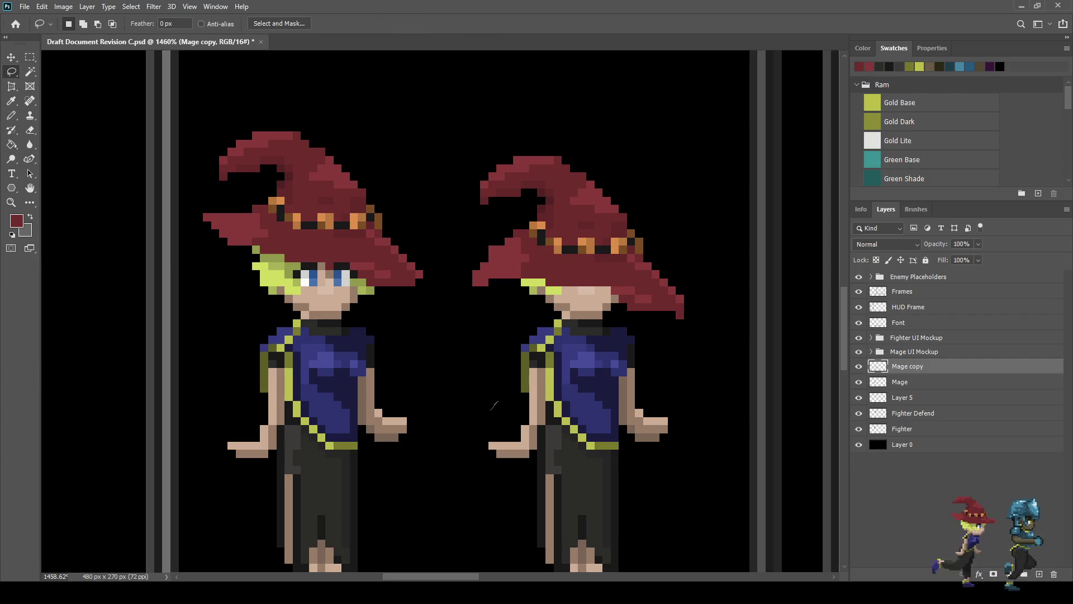
pyautogui.moveTo(522, 394)
pyautogui.mouseDown()
pyautogui.moveTo(538, 391)
pyautogui.moveTo(544, 404)
pyautogui.mouseUp()
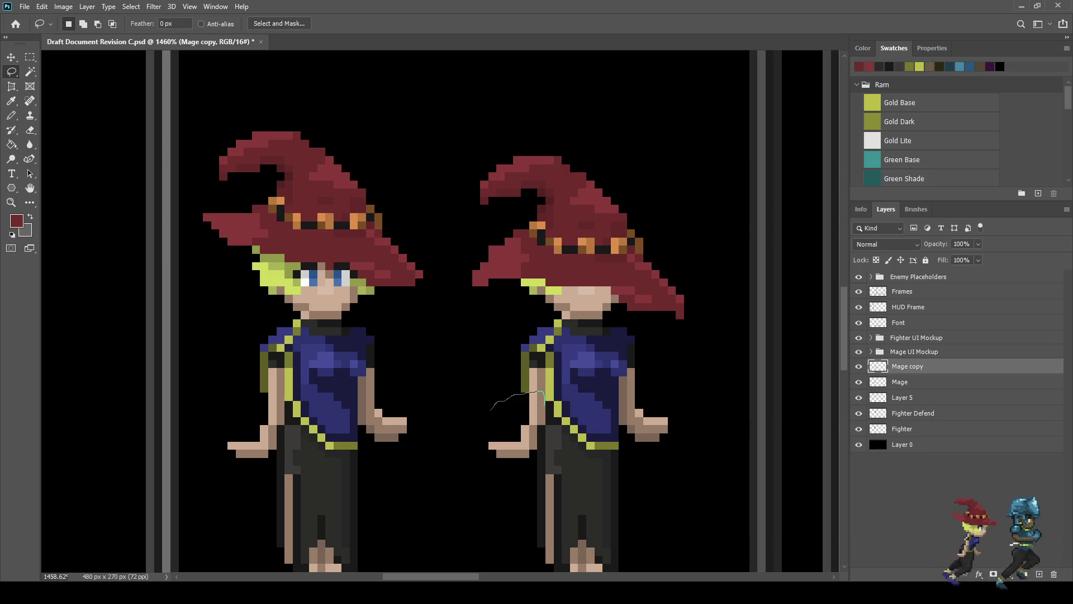
pyautogui.moveTo(537, 447)
pyautogui.mouseDown()
pyautogui.moveTo(490, 474)
pyautogui.moveTo(485, 407)
pyautogui.mouseUp()
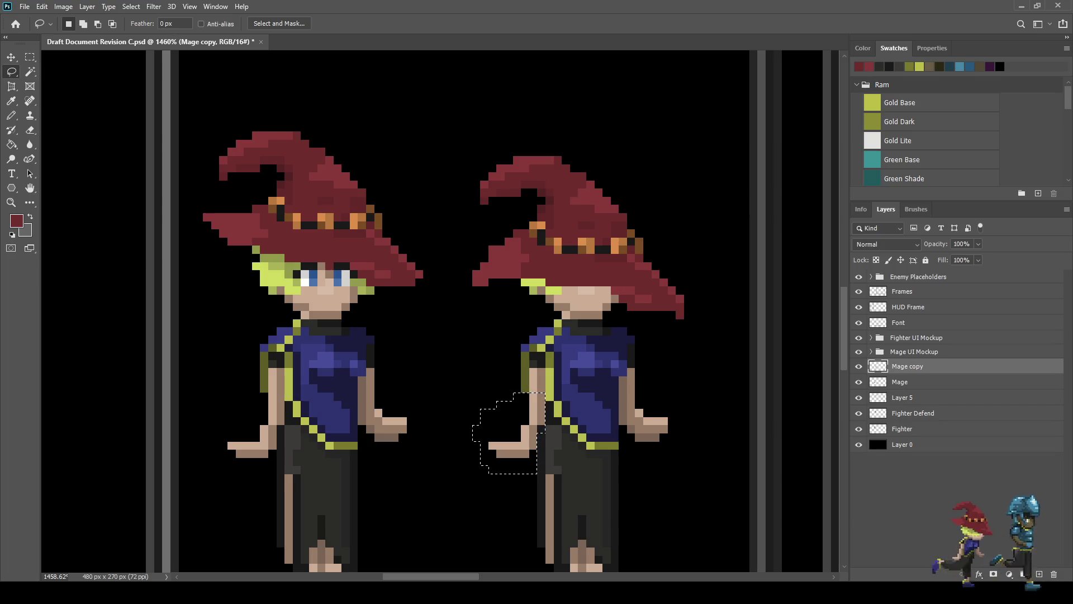
pyautogui.press('Delete')
pyautogui.hotkey('ctrl', 'd')
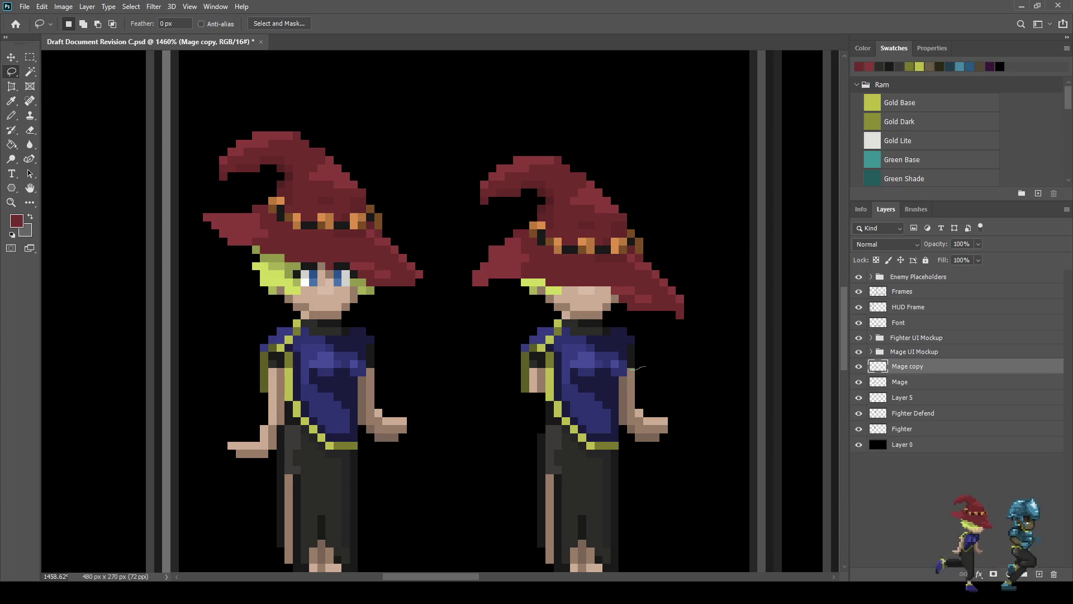
# Step: Lasso and delete the second mage's other outstretched hand
pyautogui.moveTo(620, 385)
pyautogui.mouseDown()
pyautogui.moveTo(618, 416)
pyautogui.moveTo(639, 465)
pyautogui.moveTo(684, 385)
pyautogui.moveTo(629, 369)
pyautogui.mouseUp()
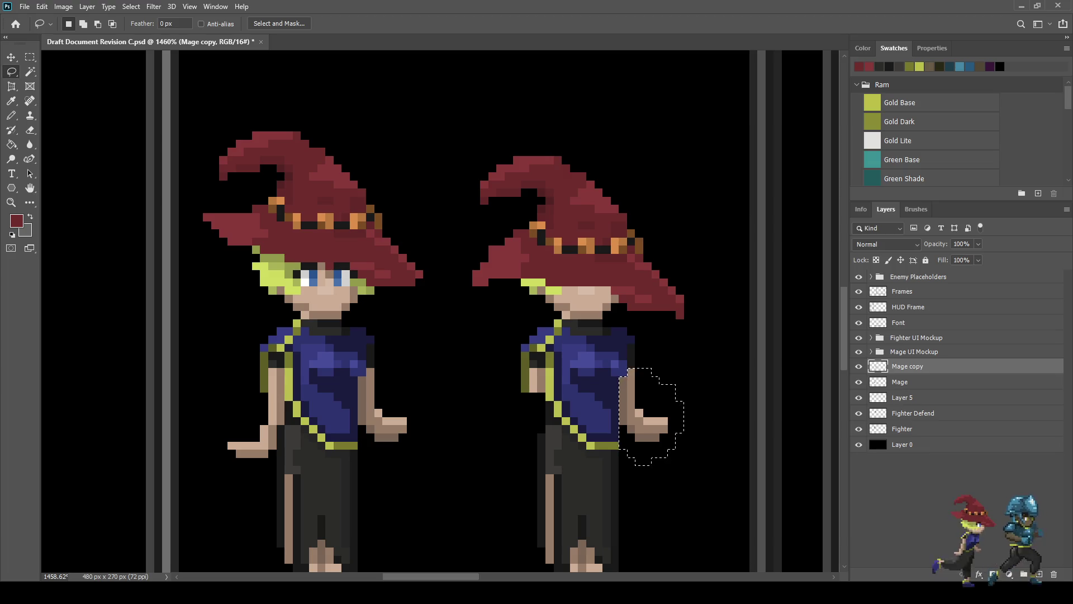
pyautogui.press('Delete')
pyautogui.scroll(-4, 441, 313)
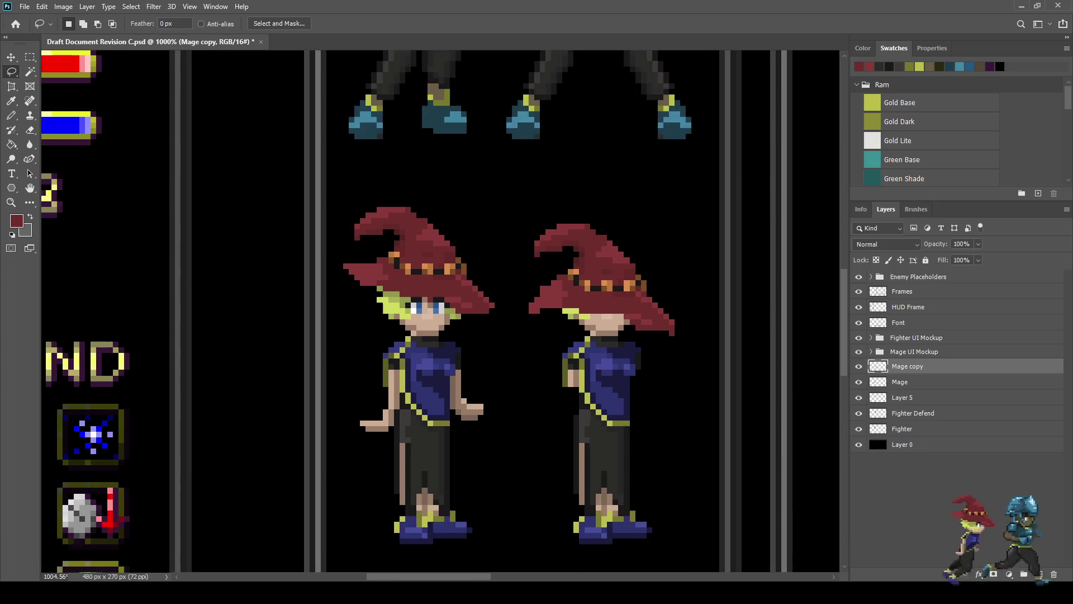
pyautogui.scroll(3, 442, 313)
pyautogui.scroll(-4, 565, 340)
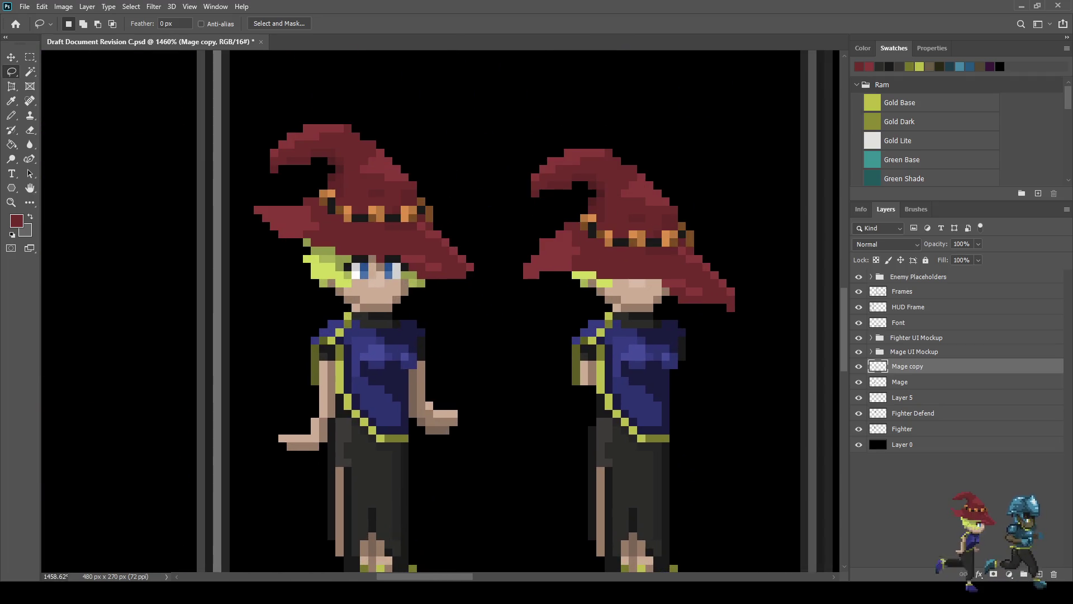
pyautogui.scroll(2, 566, 340)
pyautogui.scroll(2, 584, 408)
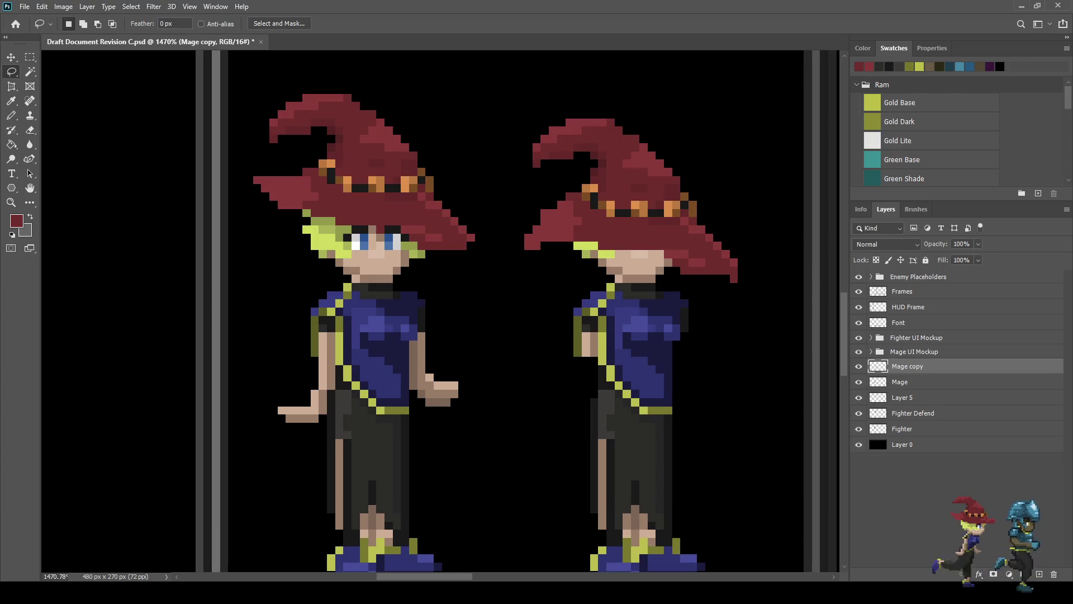
pyautogui.scroll(-1, 563, 397)
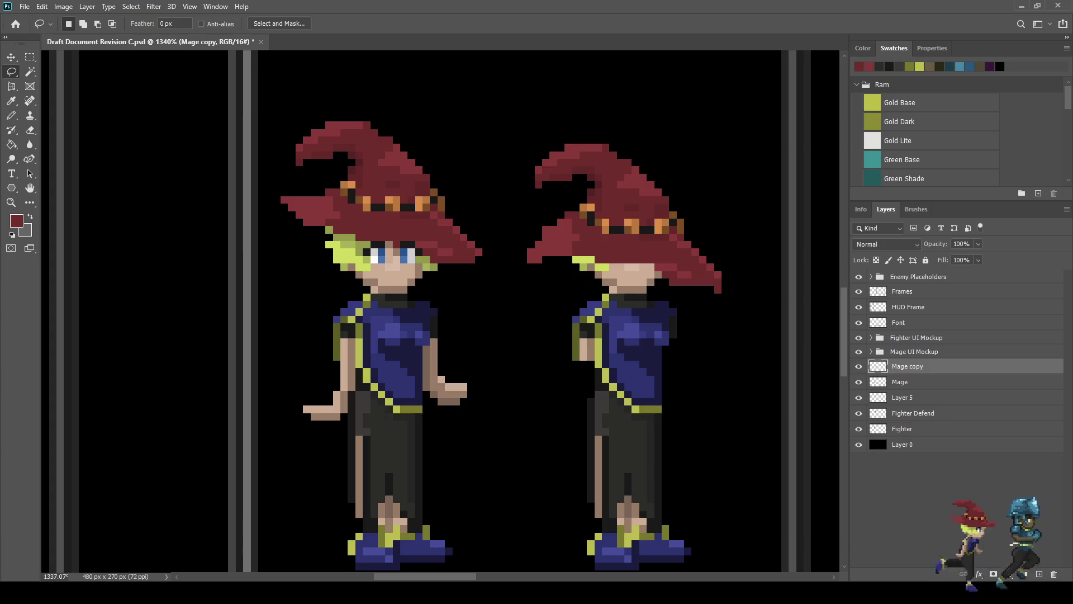
pyautogui.scroll(-2, 563, 397)
pyautogui.scroll(3, 563, 397)
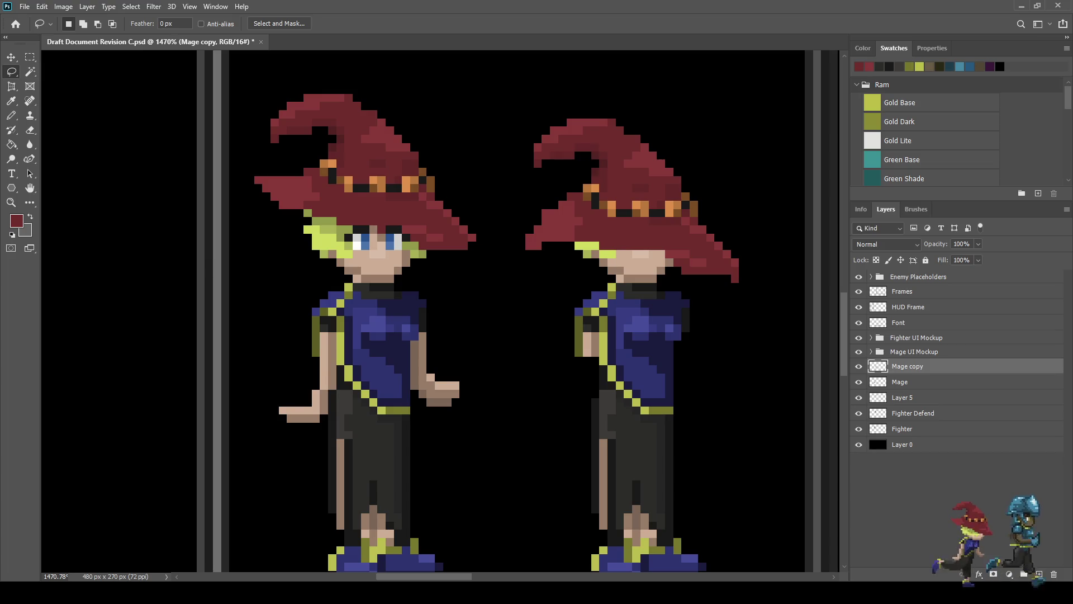
pyautogui.moveTo(551, 431)
pyautogui.mouseDown()
pyautogui.moveTo(781, 423)
pyautogui.moveTo(763, 170)
pyautogui.moveTo(628, 84)
pyautogui.moveTo(496, 223)
pyautogui.moveTo(531, 431)
pyautogui.moveTo(541, 433)
pyautogui.mouseUp()
pyautogui.hotkey('ctrl', 't')
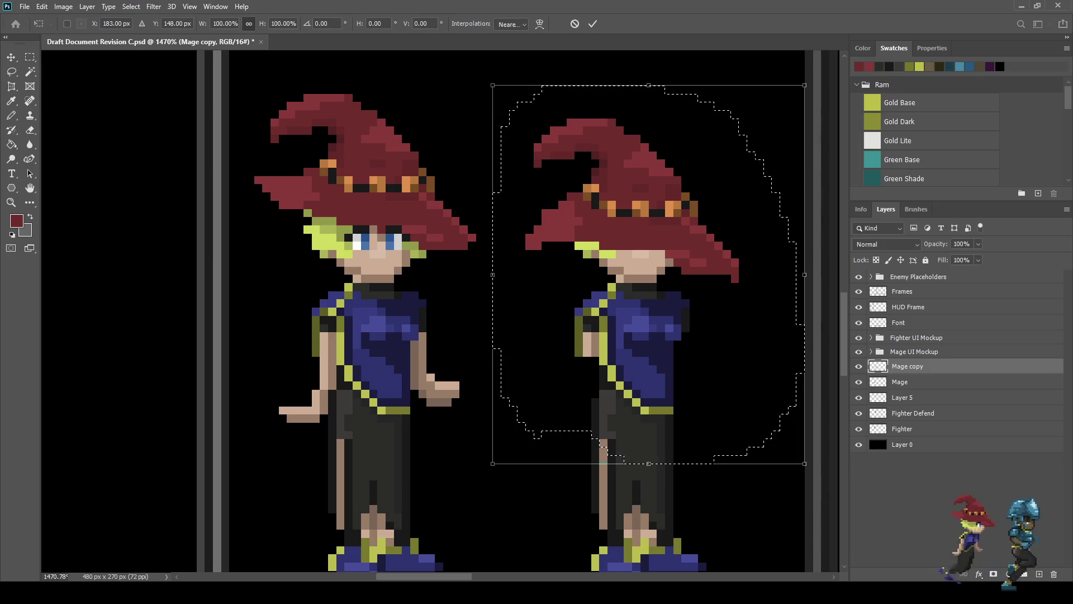
pyautogui.press('Down')
pyautogui.press('Down')
pyautogui.press('Down')
pyautogui.press('Up')
pyautogui.press('Up')
pyautogui.press('Up')
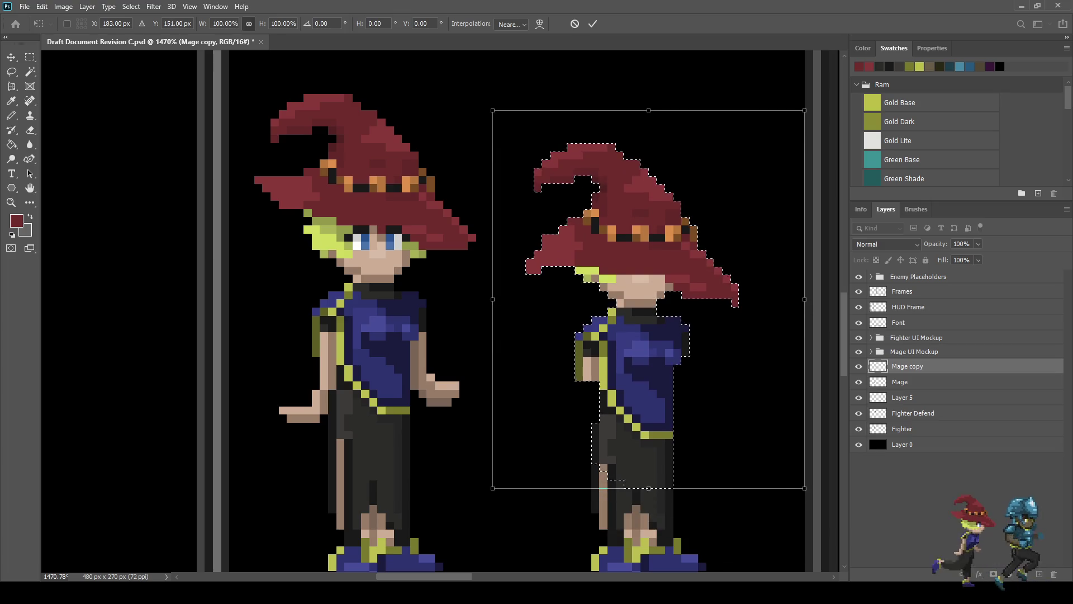
pyautogui.press('Right')
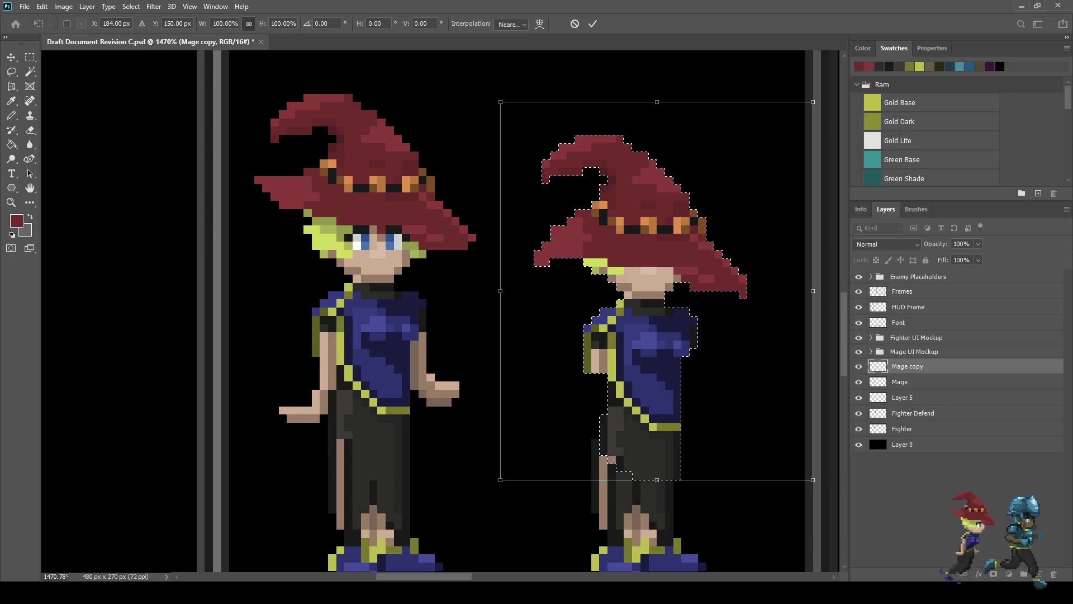
pyautogui.press('Left')
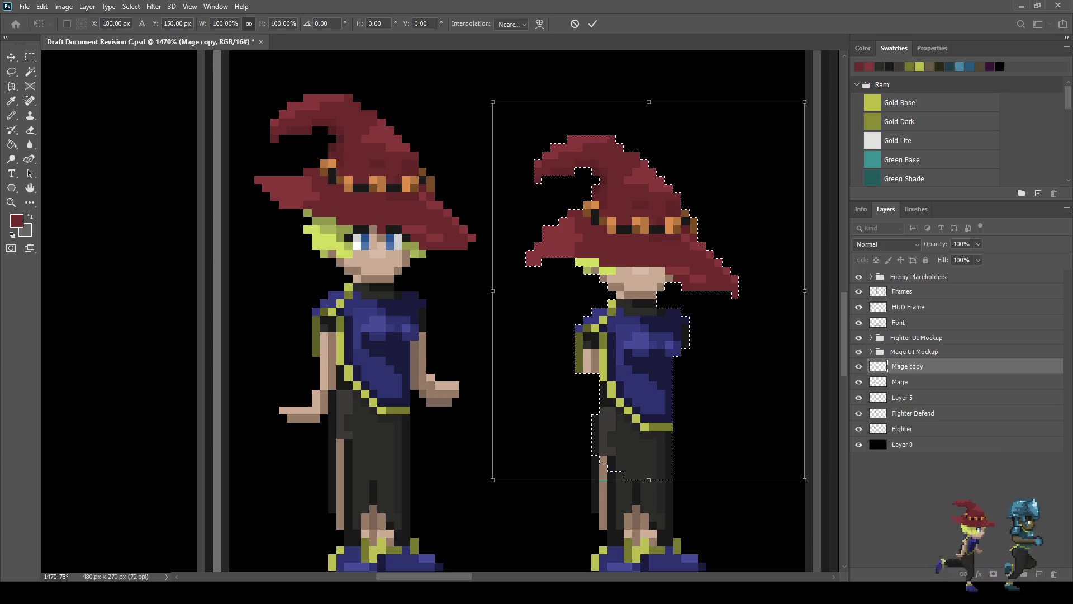
pyautogui.press('Up')
pyautogui.press('Up')
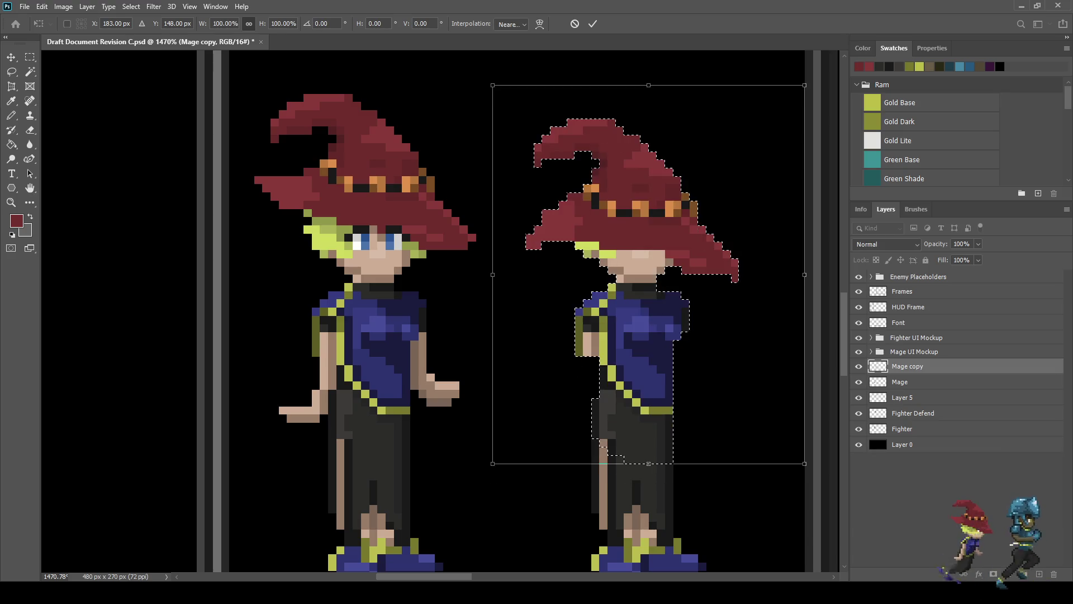
pyautogui.press('Return')
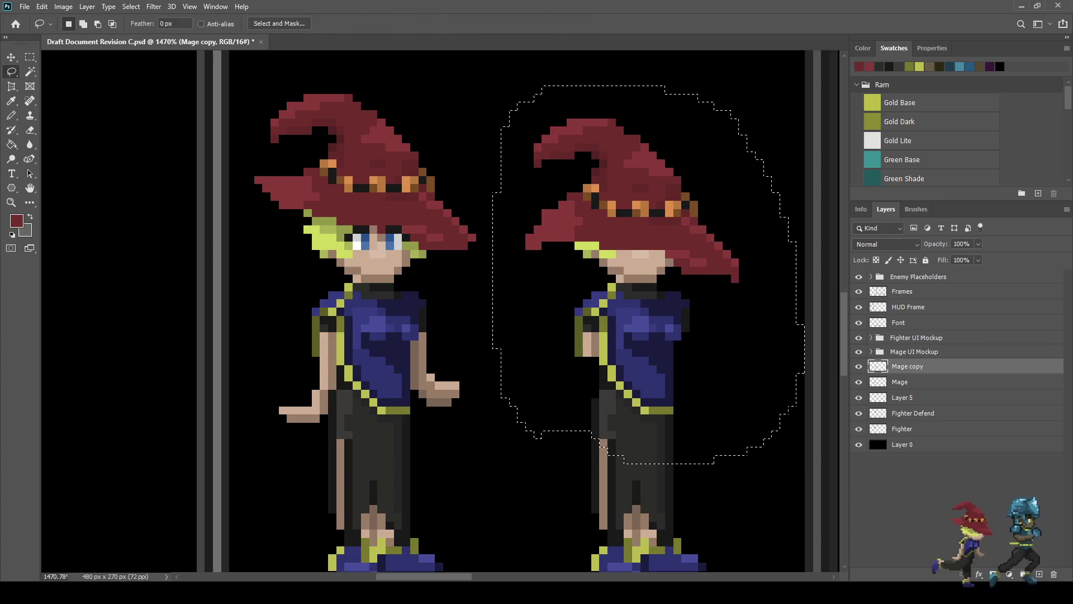
# Step: Sample the mage's skin tone for the Pencil and add a new empty layer for the arms
pyautogui.scroll(-5, 603, 336)
pyautogui.scroll(5, 603, 347)
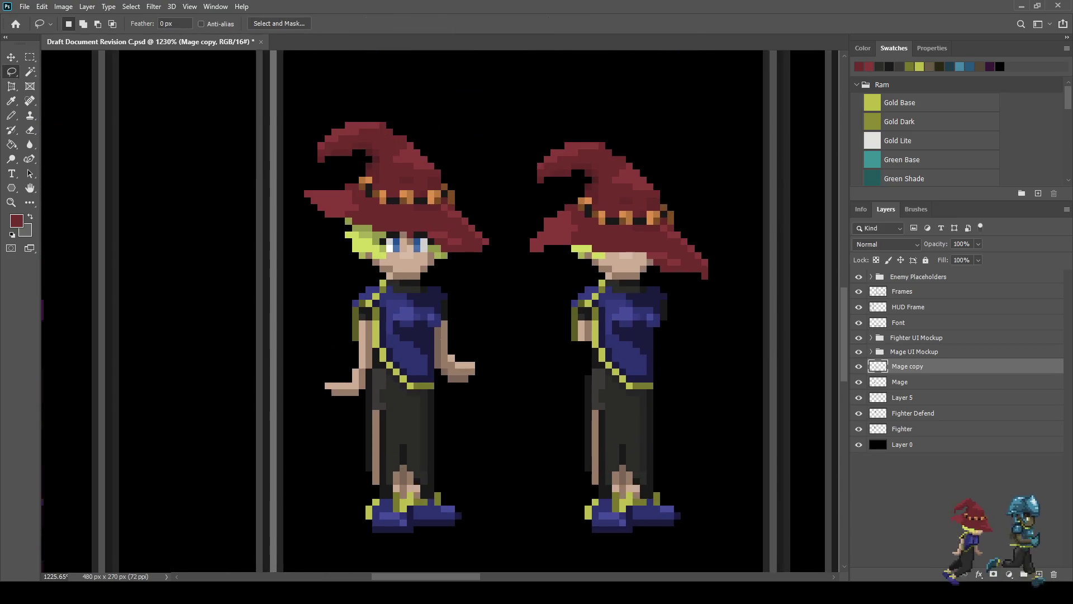
pyautogui.scroll(3, 562, 321)
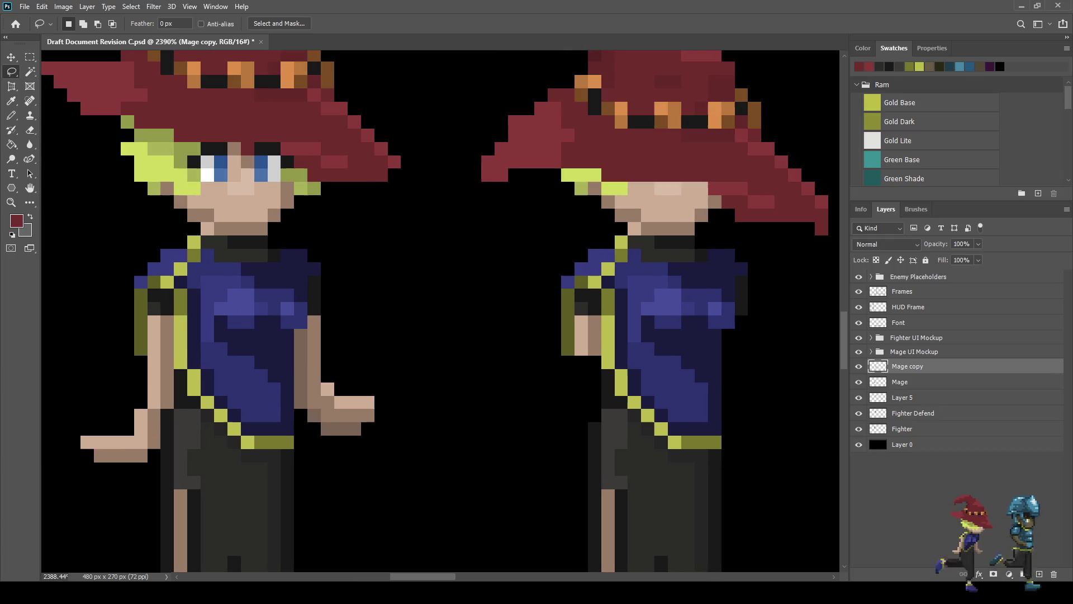
pyautogui.press('i')
pyautogui.click(581, 335)
pyautogui.press('b')
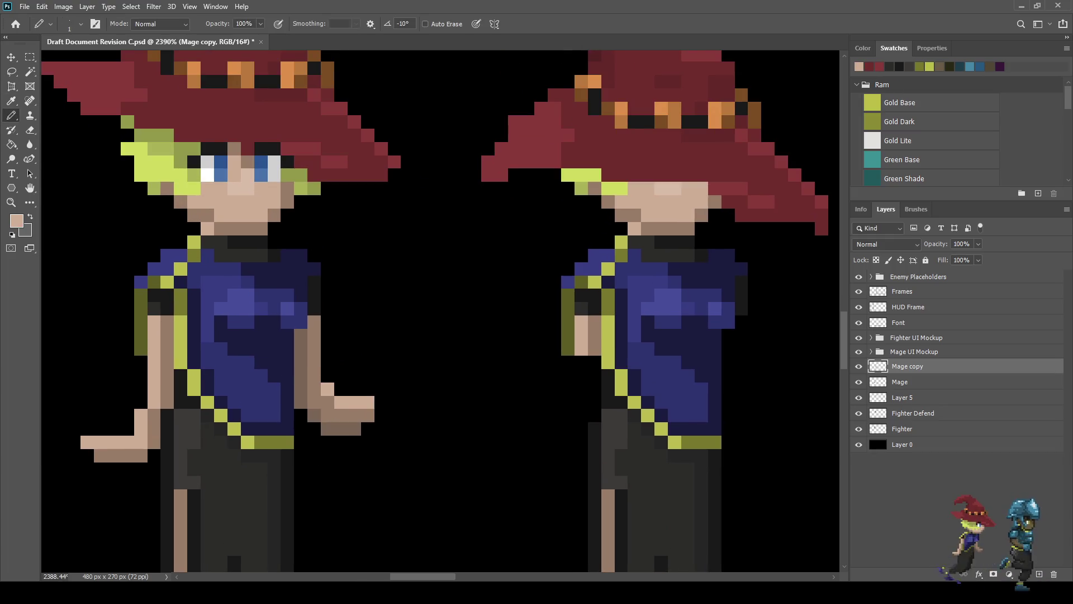
pyautogui.hotkey('ctrl', 'shift', 'alt', 'n')
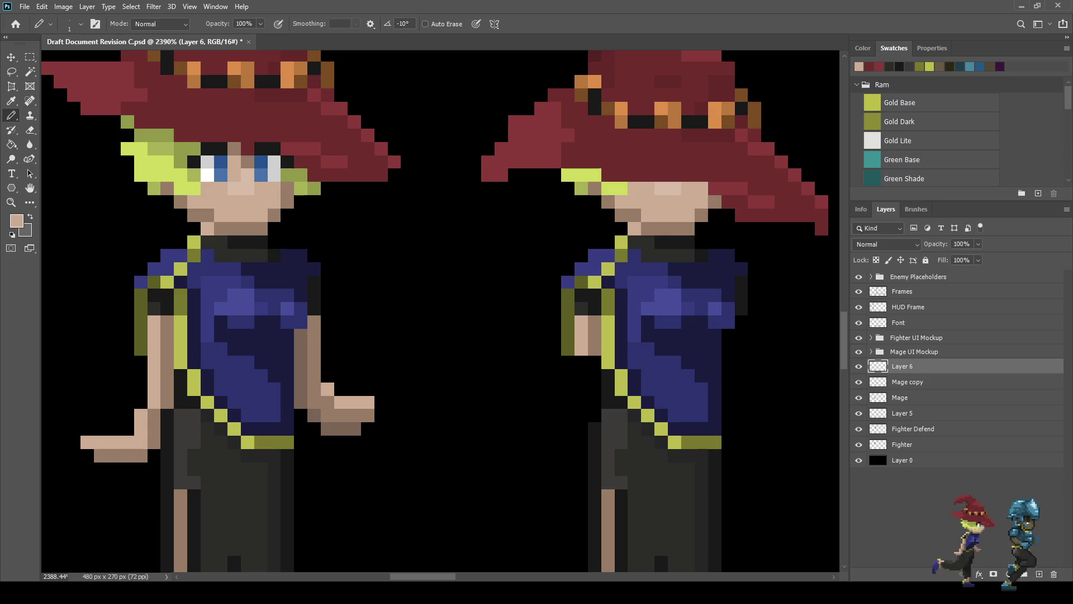
# Step: Pencil both skin-toned arms raised diagonally up to the hat brim
pyautogui.moveTo(515, 175)
pyautogui.mouseDown()
pyautogui.moveTo(501, 188)
pyautogui.moveTo(542, 274)
pyautogui.moveTo(529, 216)
pyautogui.moveTo(568, 338)
pyautogui.moveTo(594, 336)
pyautogui.mouseUp()
pyautogui.click(594, 349)
pyautogui.click(594, 322)
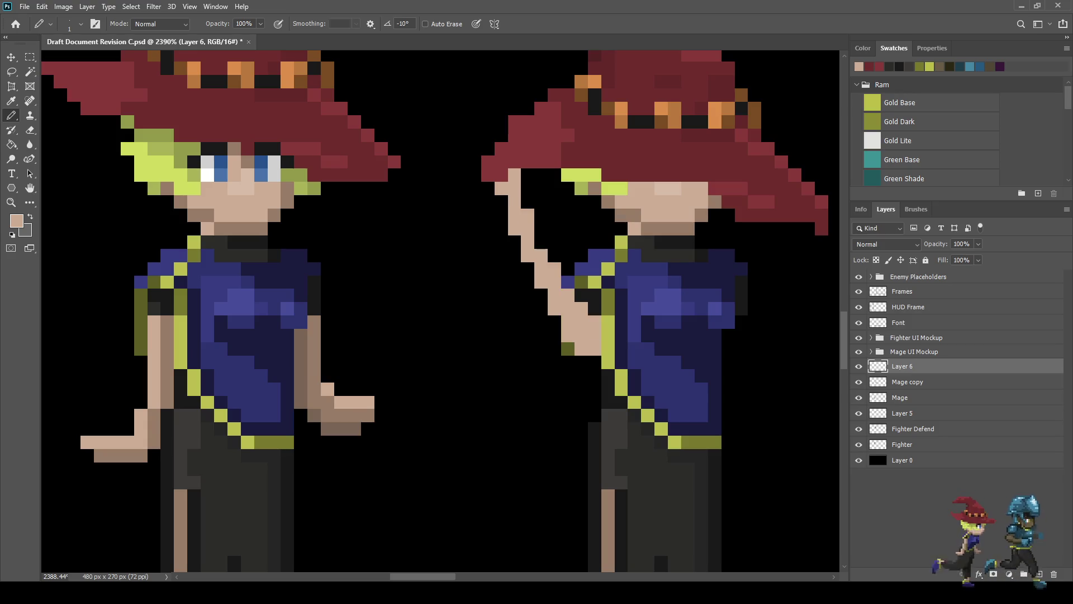
pyautogui.hotkey('ctrl', 'z')
pyautogui.hotkey('ctrl', 'z')
pyautogui.hotkey('ctrl', 'z')
pyautogui.moveTo(588, 310); pyautogui.dragTo(501, 175)
pyautogui.moveTo(533, 249)
pyautogui.mouseDown()
pyautogui.moveTo(594, 322)
pyautogui.moveTo(527, 255)
pyautogui.moveTo(502, 202)
pyautogui.mouseUp()
pyautogui.moveTo(741, 323)
pyautogui.mouseDown()
pyautogui.moveTo(795, 228)
pyautogui.moveTo(808, 228)
pyautogui.moveTo(808, 248)
pyautogui.moveTo(774, 295)
pyautogui.moveTo(741, 336)
pyautogui.moveTo(728, 335)
pyautogui.mouseUp()
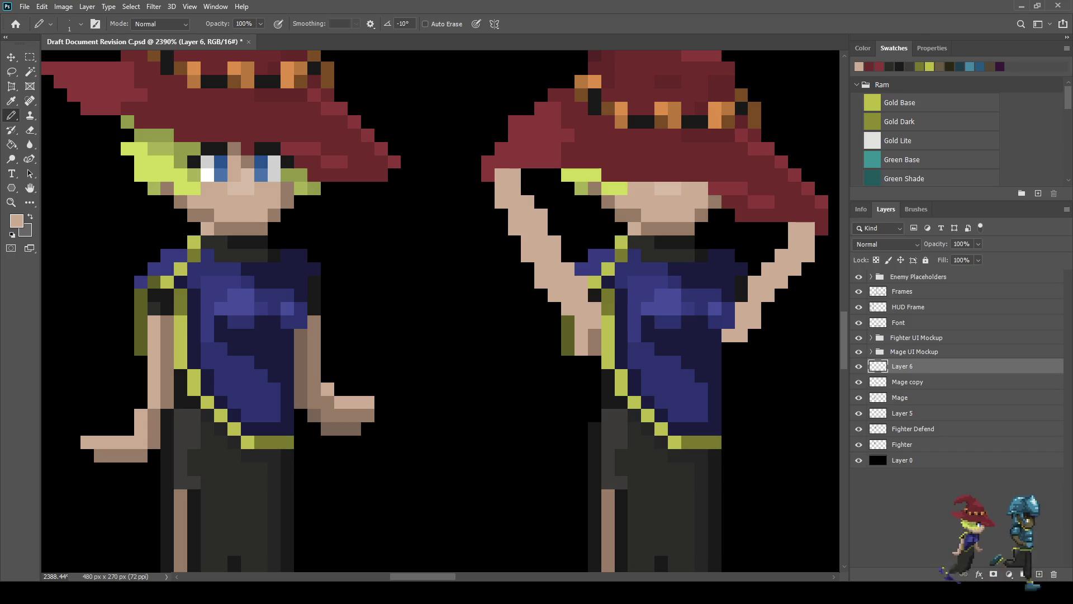
# Step: Erase the old arm pixels from the Mage copy layer
pyautogui.scroll(-5, 659, 241)
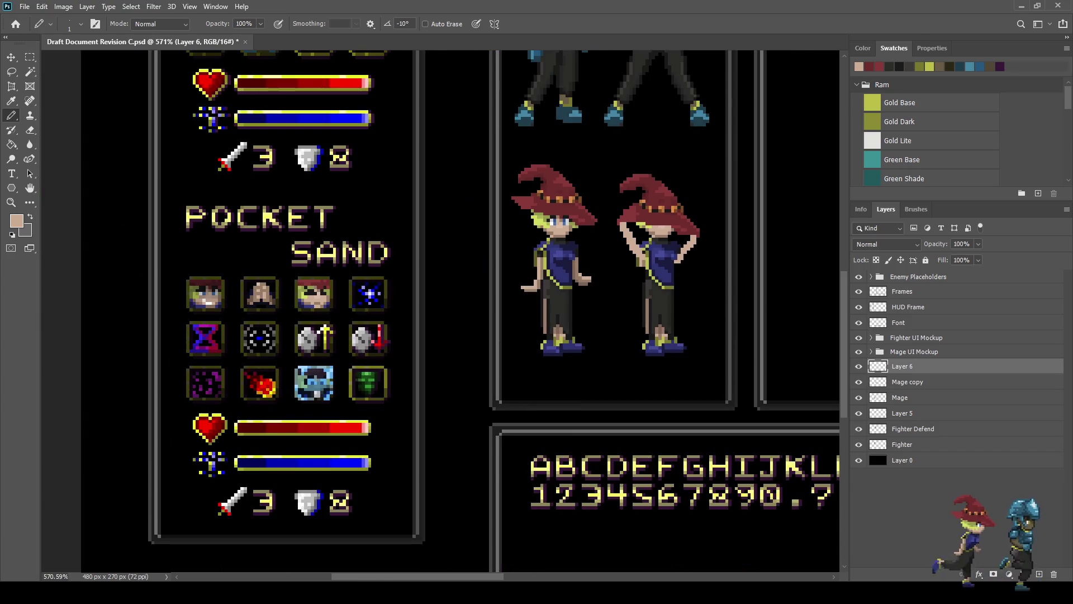
pyautogui.scroll(2, 659, 271)
pyautogui.scroll(3, 612, 274)
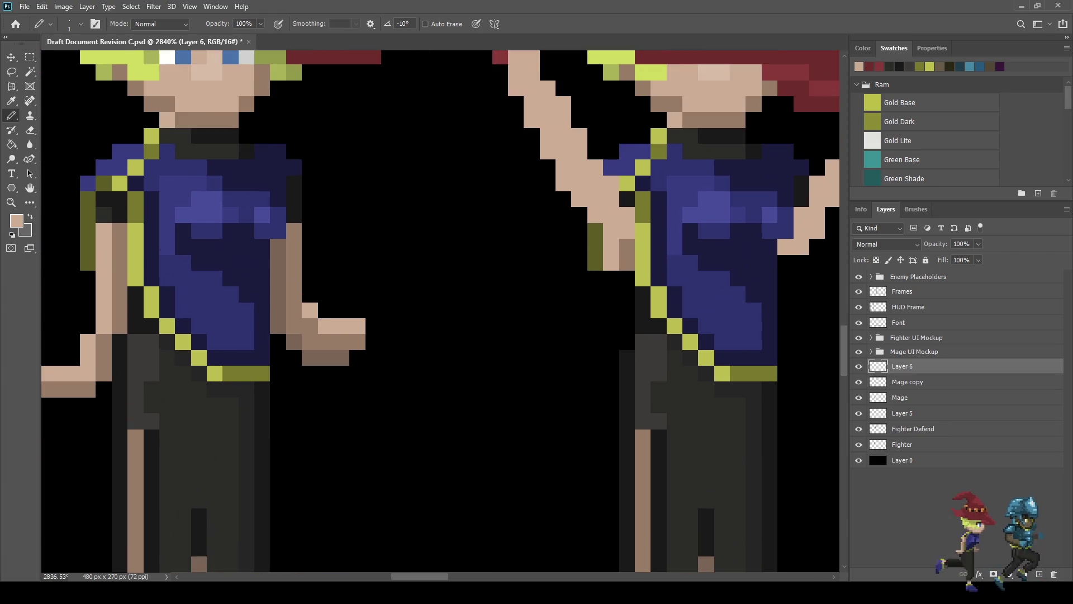
pyautogui.click(858, 366)
pyautogui.click(858, 366)
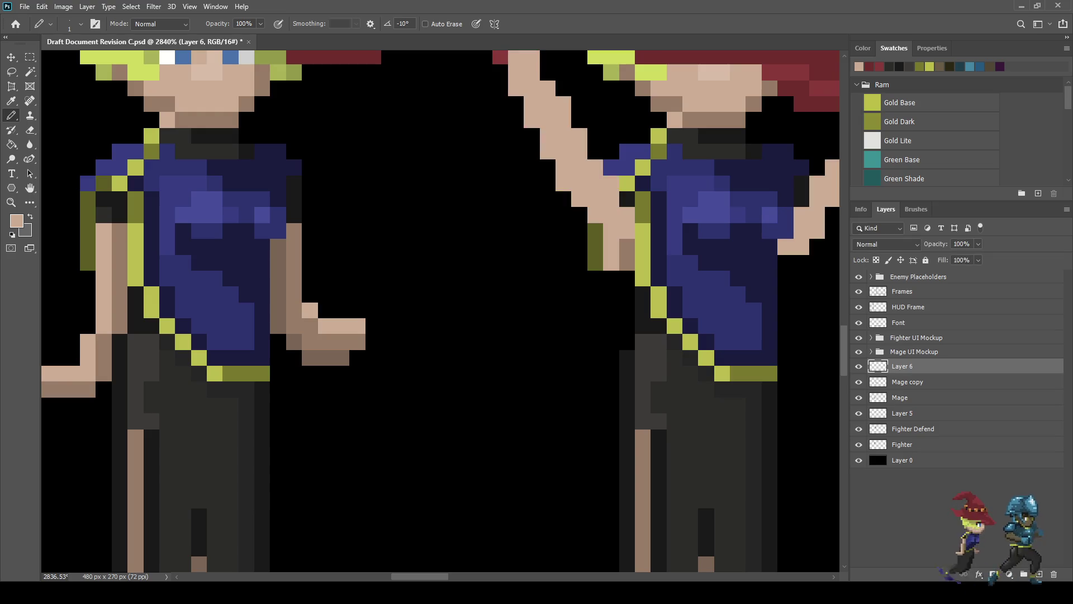
pyautogui.click(907, 382)
pyautogui.press('e')
pyautogui.moveTo(627, 263)
pyautogui.mouseDown()
pyautogui.moveTo(595, 246)
pyautogui.moveTo(595, 232)
pyautogui.moveTo(627, 246)
pyautogui.mouseUp()
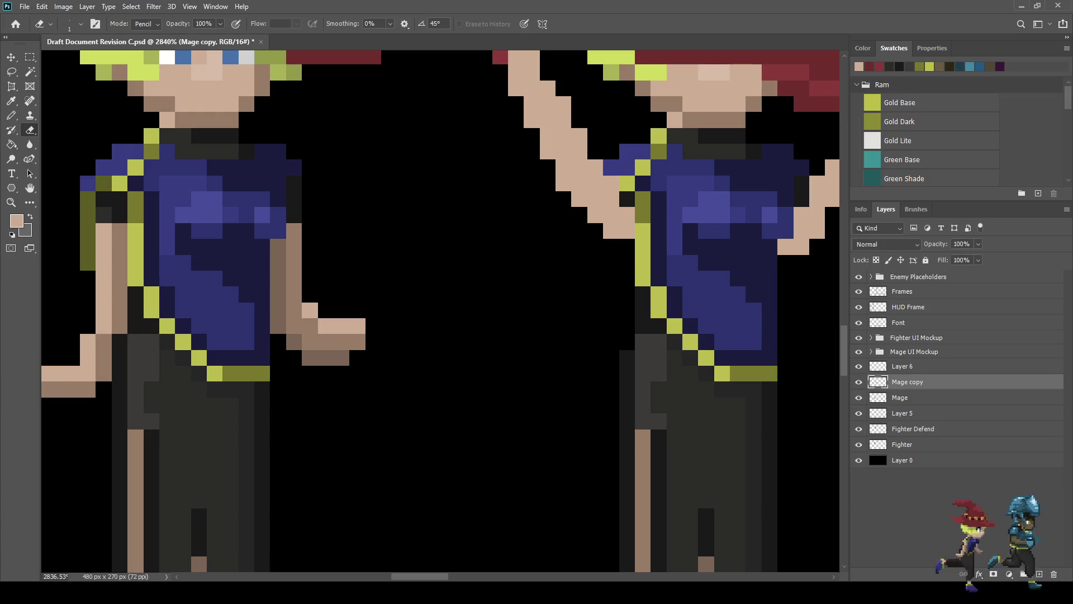
# Step: Move the right mage's left foot 4 pixels left with Free Transform, then start lassoing her legs
pyautogui.scroll(-10, 442, 313)
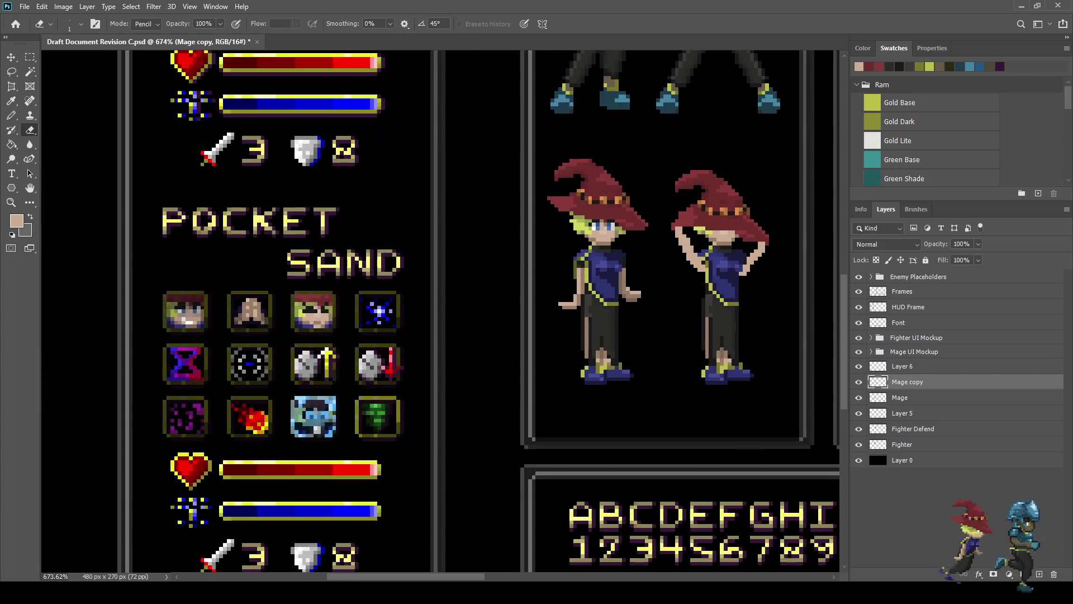
pyautogui.scroll(3, 760, 287)
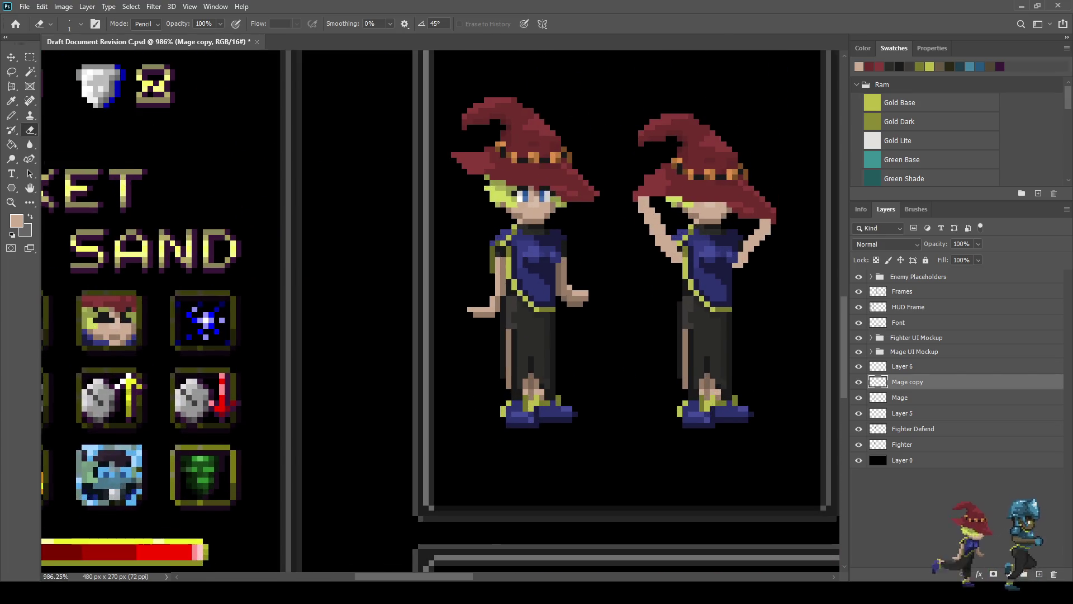
pyautogui.scroll(1, 753, 339)
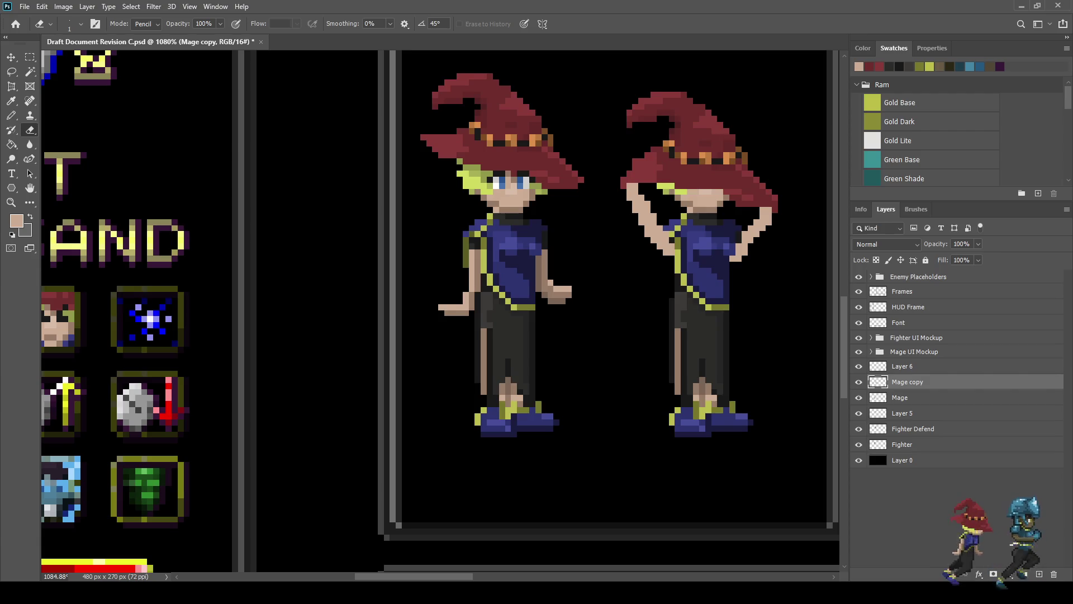
pyautogui.scroll(2, 716, 437)
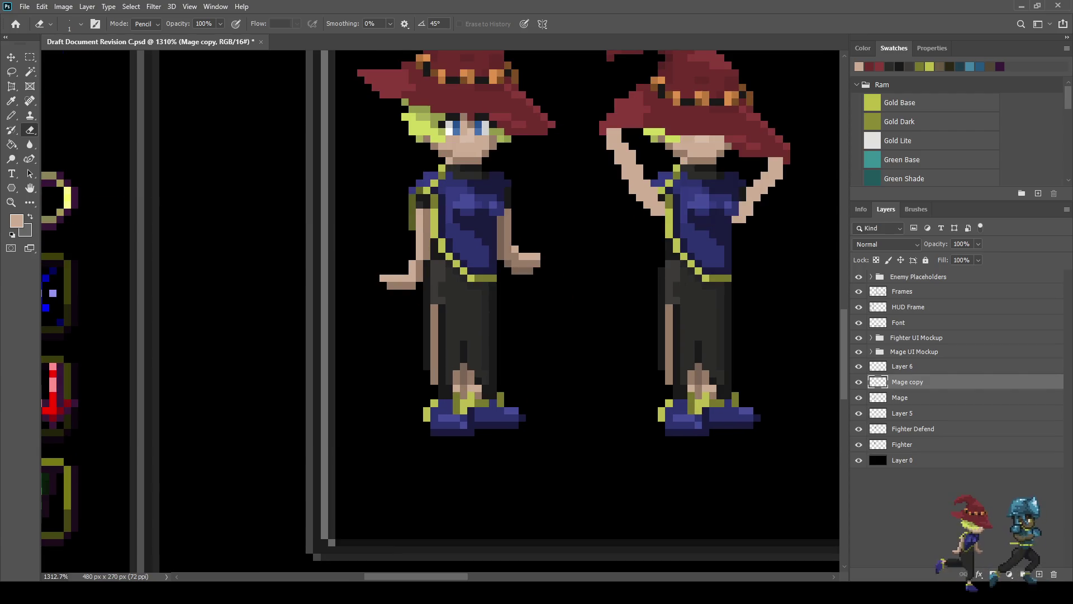
pyautogui.press('l')
pyautogui.scroll(2, 637, 414)
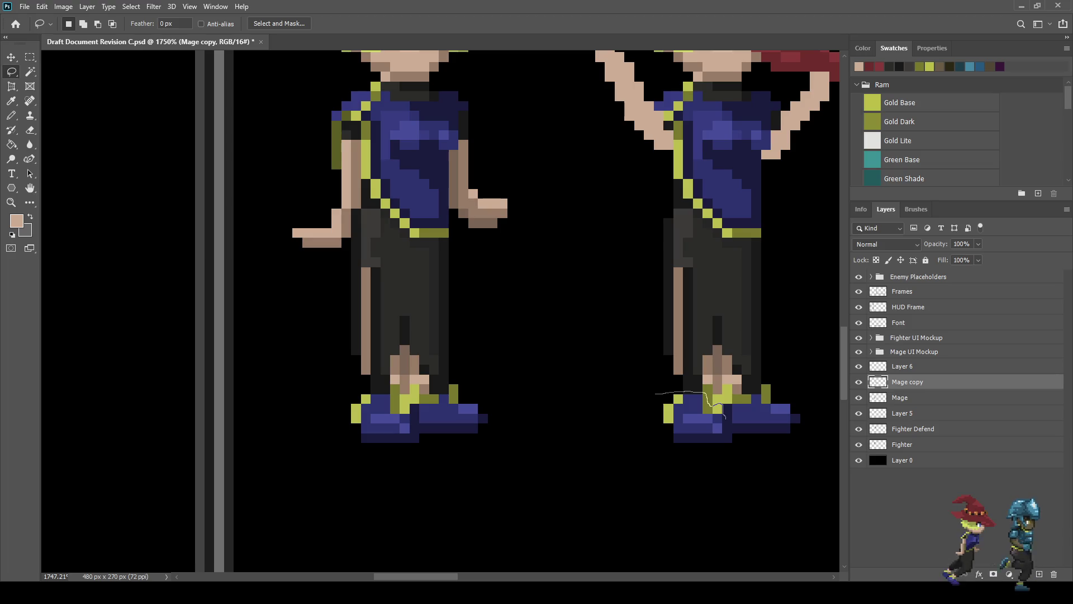
pyautogui.moveTo(730, 430)
pyautogui.mouseDown()
pyautogui.moveTo(668, 450)
pyautogui.moveTo(655, 394)
pyautogui.mouseUp()
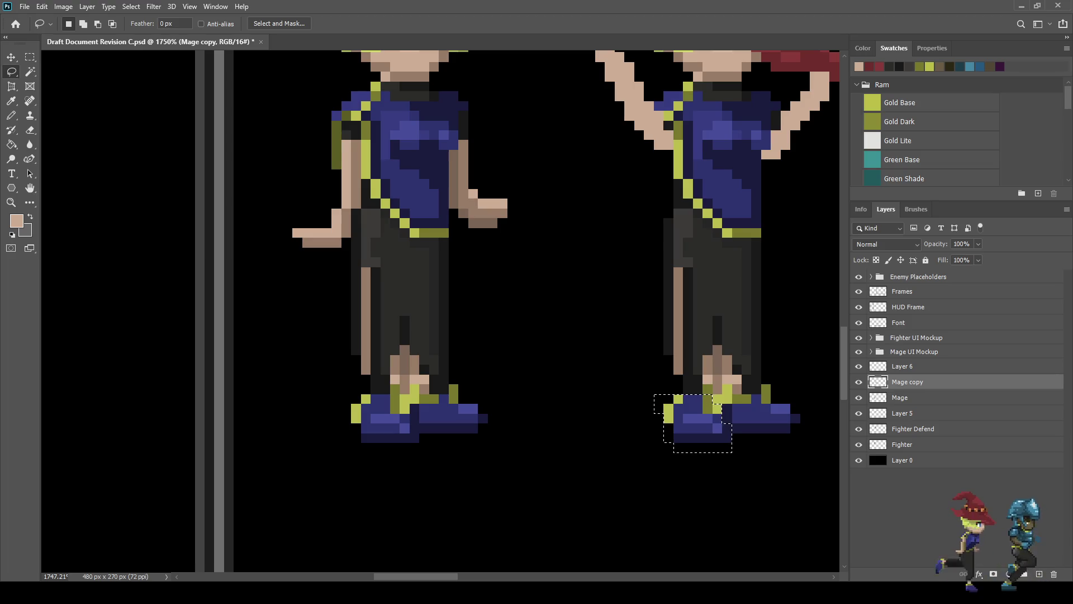
pyautogui.hotkey('ctrl', 't')
pyautogui.press('Left')
pyautogui.press('Left')
pyautogui.press('Left')
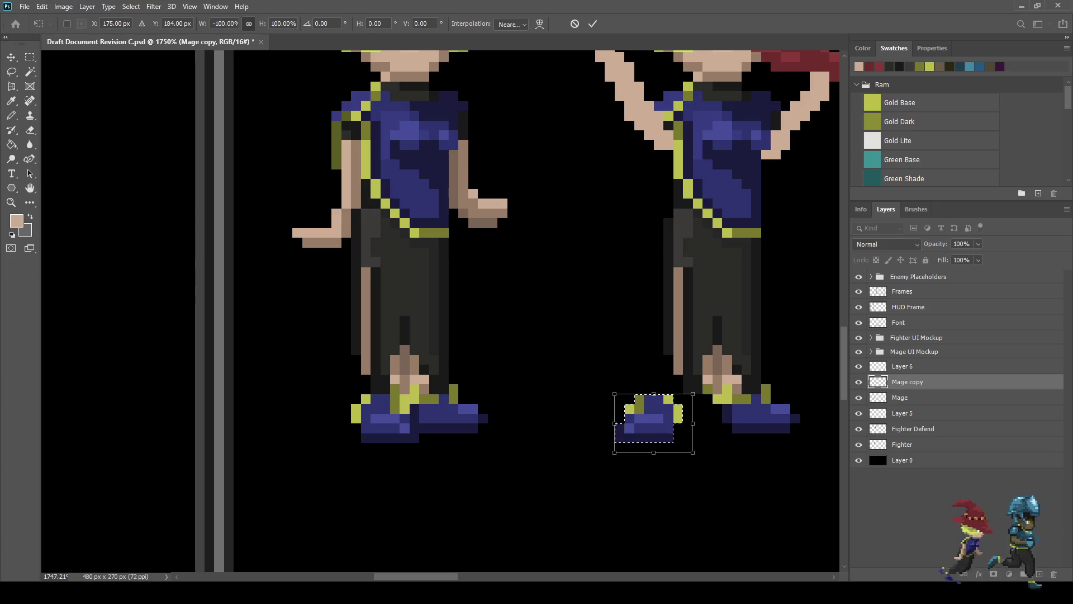
pyautogui.press('Return')
pyautogui.press('l')
pyautogui.hotkey('ctrl', 'd')
pyautogui.scroll(-3, 442, 311)
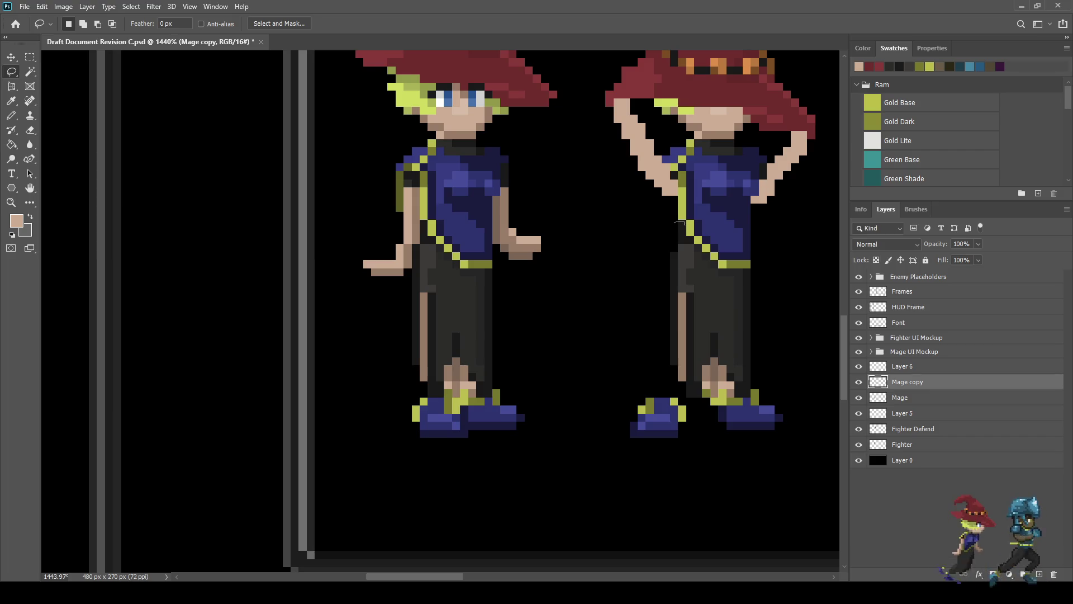
pyautogui.moveTo(693, 241)
pyautogui.mouseDown()
pyautogui.moveTo(721, 267)
pyautogui.moveTo(760, 357)
pyautogui.mouseUp()
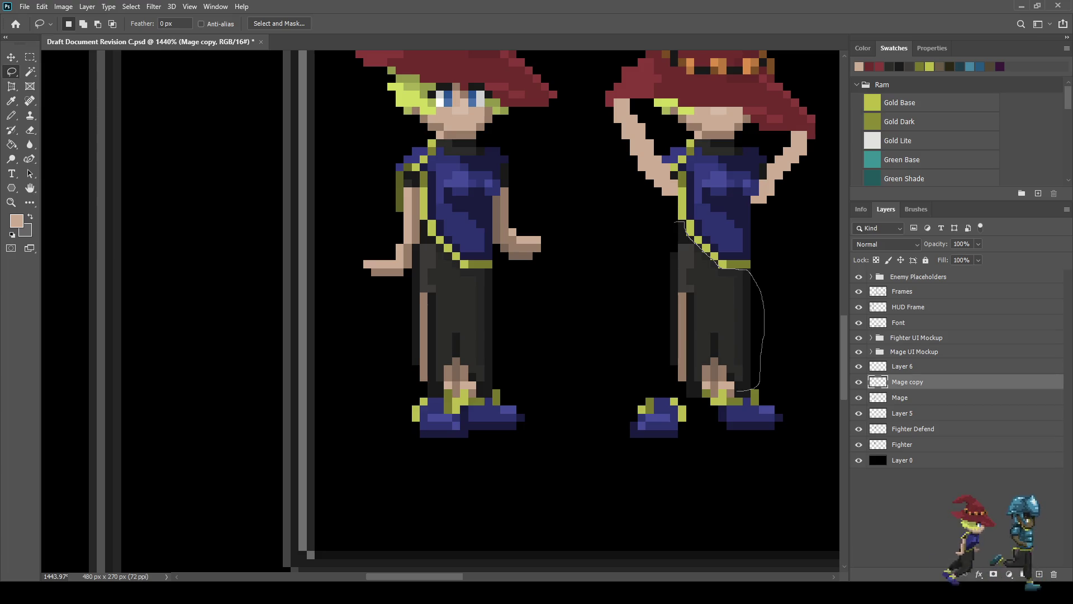
# Step: Delete the lassoed legs, keeping only the torso and boots
pyautogui.moveTo(715, 406)
pyautogui.mouseDown()
pyautogui.moveTo(695, 405)
pyautogui.moveTo(660, 364)
pyautogui.moveTo(661, 242)
pyautogui.moveTo(676, 223)
pyautogui.mouseUp()
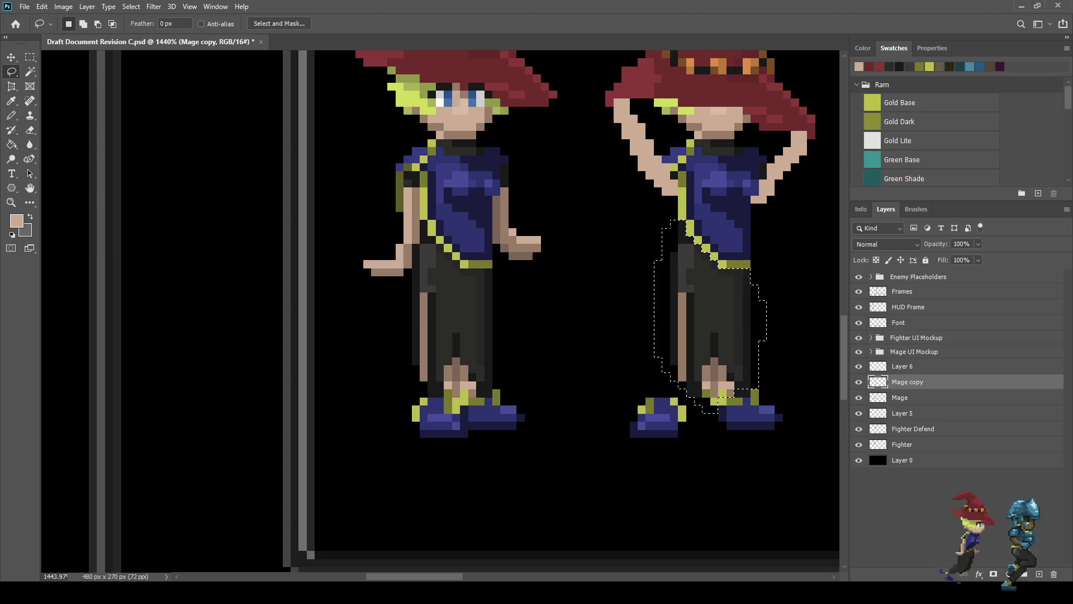
pyautogui.press('Delete')
pyautogui.hotkey('ctrl', 'd')
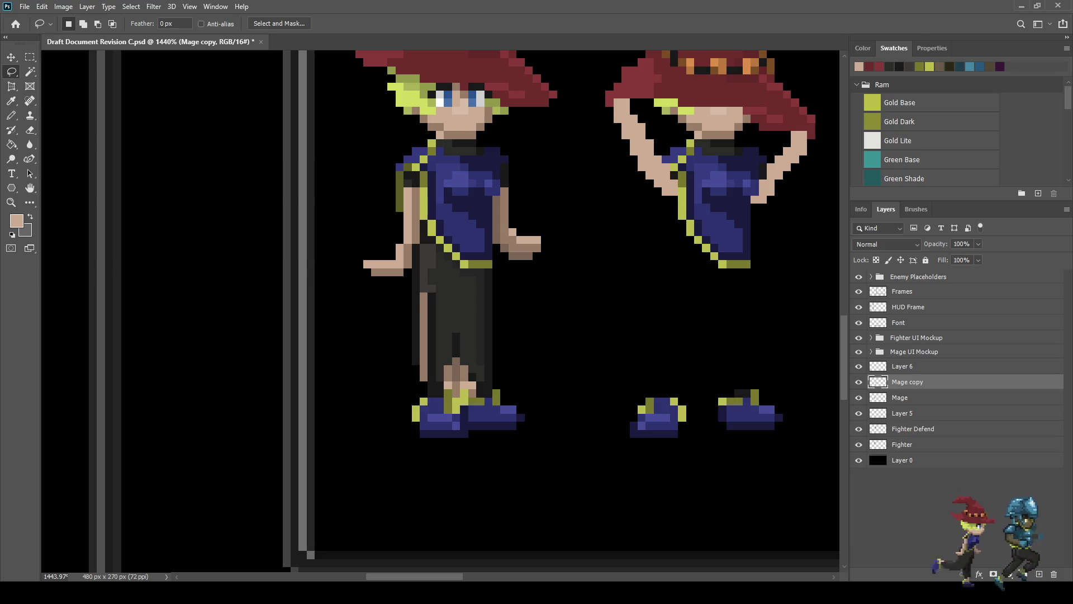
# Step: Merge the Mage copy layer into Layer 6
pyautogui.scroll(-10, 527, 254)
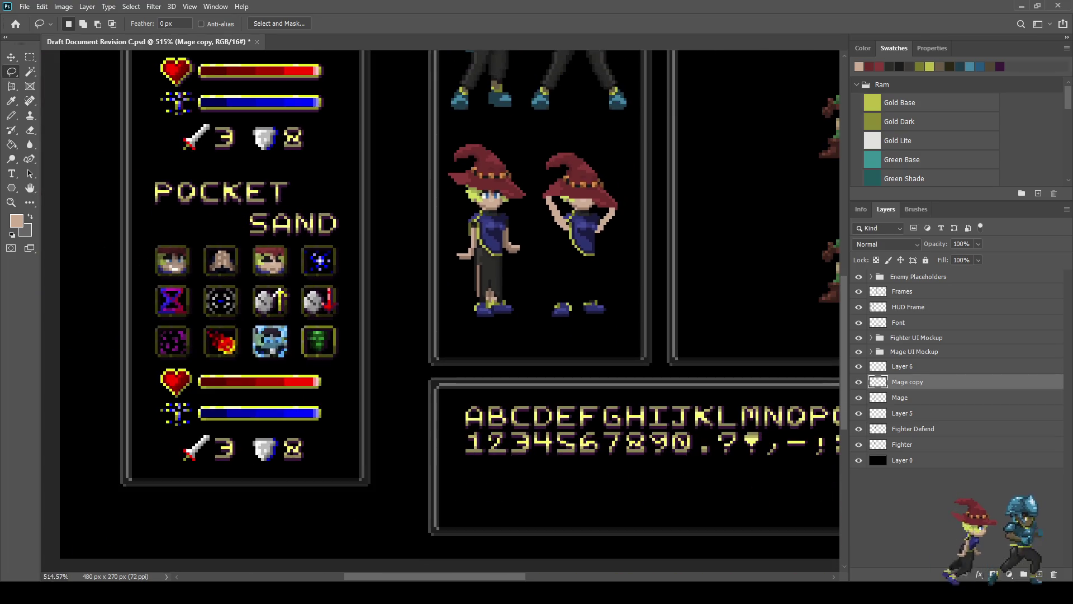
pyautogui.scroll(5, 593, 240)
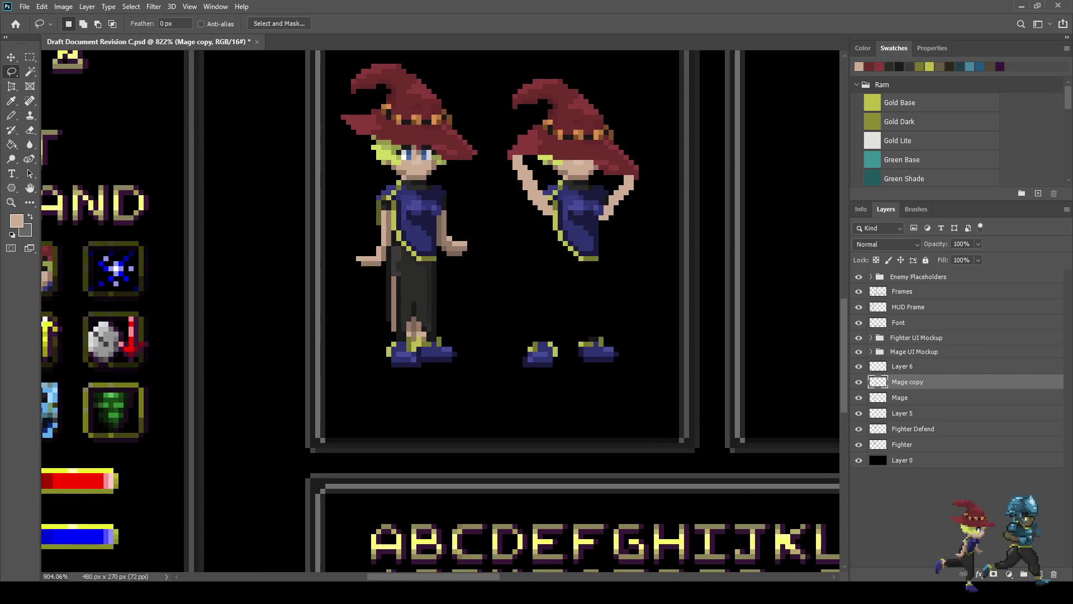
pyautogui.scroll(1, 603, 235)
pyautogui.scroll(4, 602, 218)
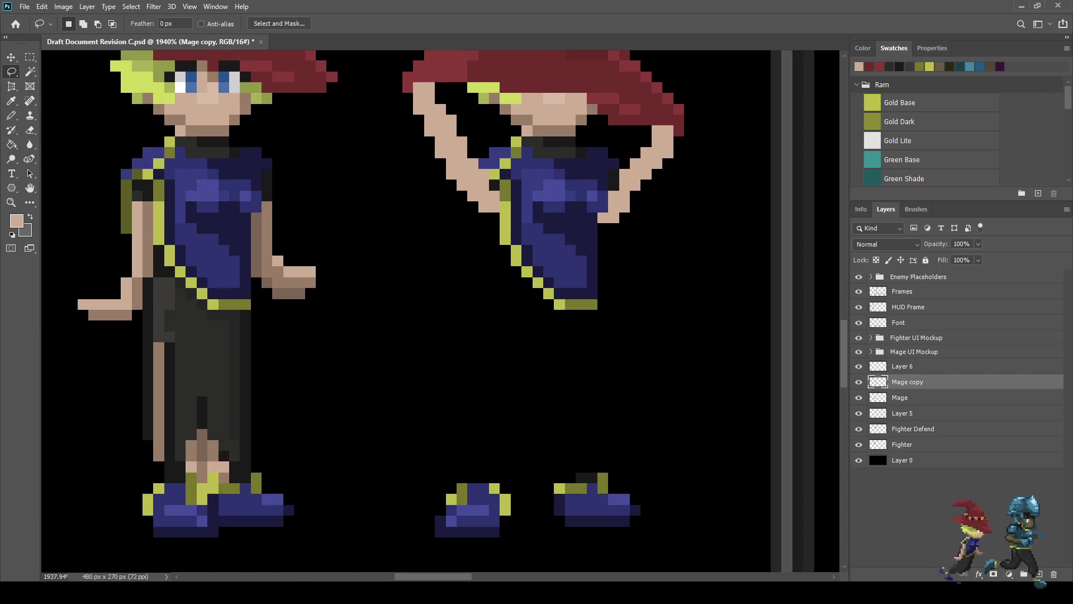
pyautogui.press('Delete')
pyautogui.hotkey('ctrl', 'z')
pyautogui.press('Delete')
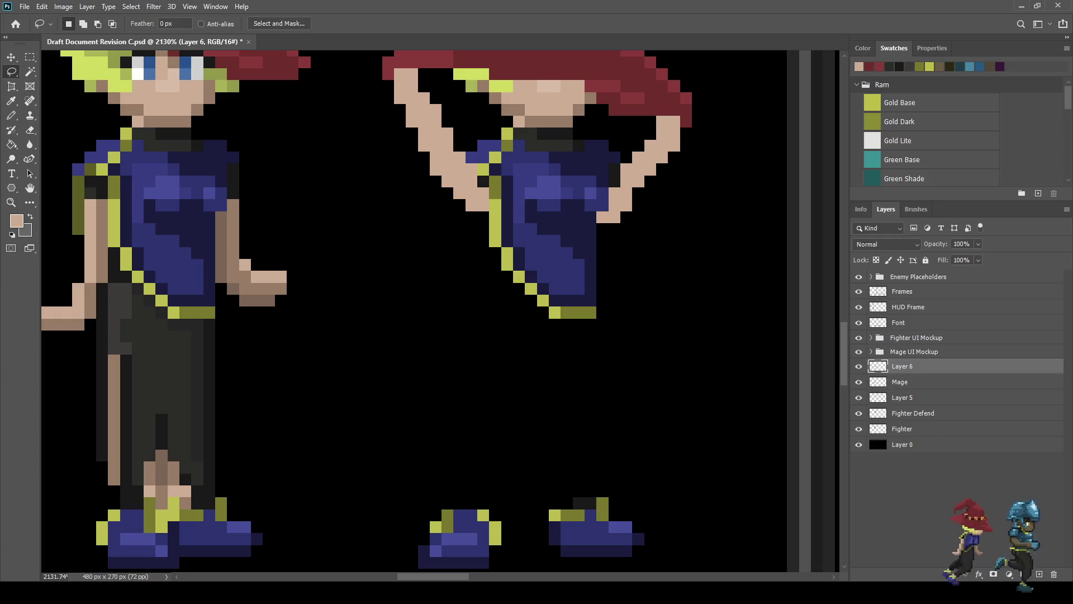
# Step: Erase two stray skin pixels beside the raised hand
pyautogui.press('e')
pyautogui.click(614, 217)
pyautogui.click(626, 204)
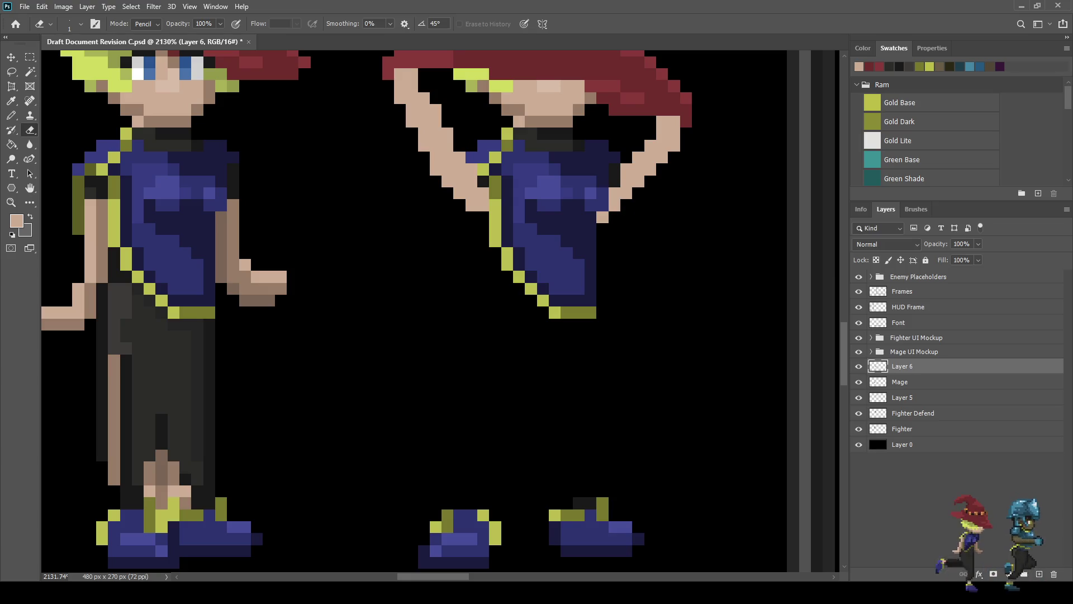
pyautogui.scroll(-5, 619, 206)
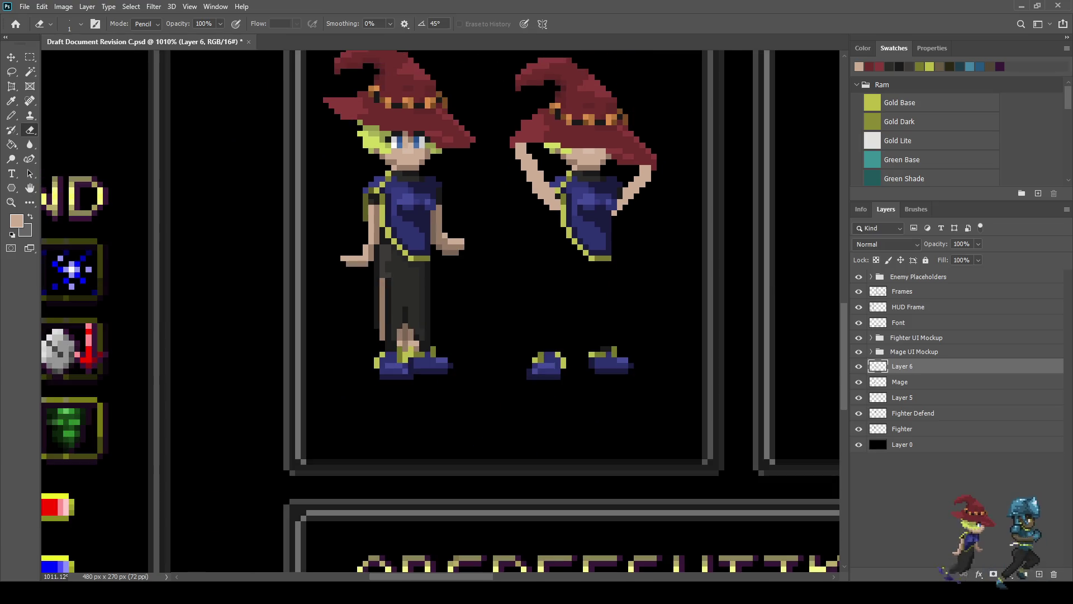
pyautogui.scroll(3, 444, 219)
# Step: Fill the raised arm with a darker brown skin shade using the Paint Bucket
pyautogui.press('i')
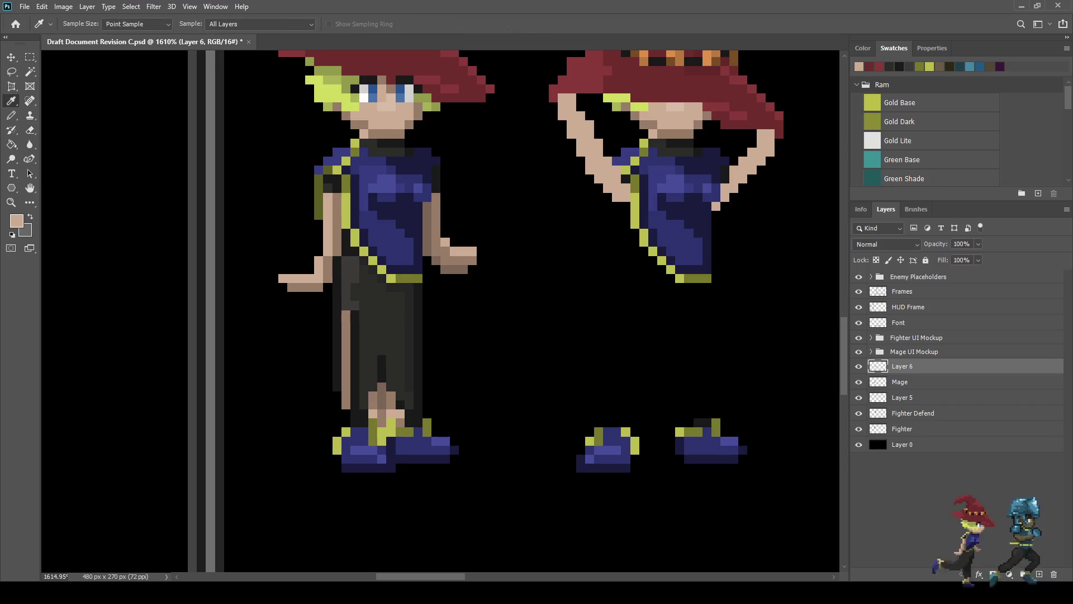
pyautogui.click(433, 240)
pyautogui.press('g')
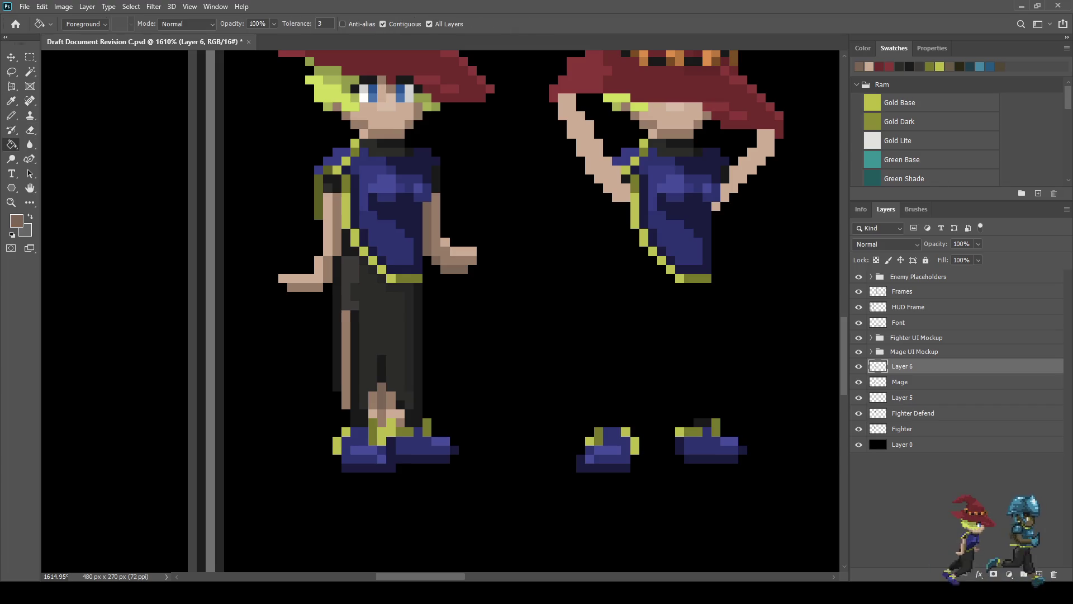
pyautogui.click(760, 151)
pyautogui.click(716, 206)
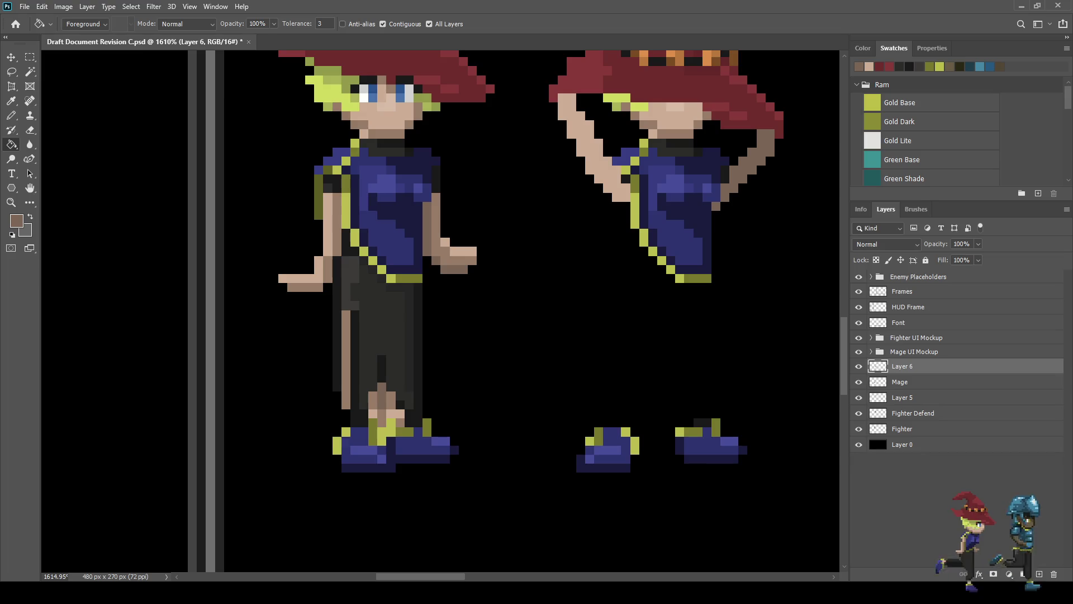
pyautogui.scroll(-5, 719, 274)
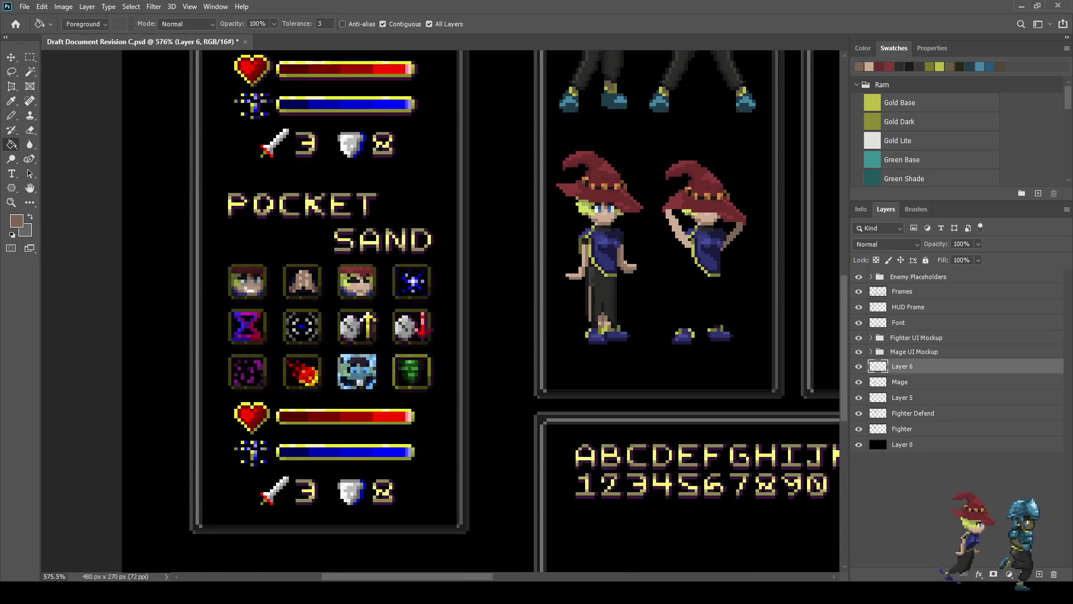
pyautogui.scroll(5, 668, 230)
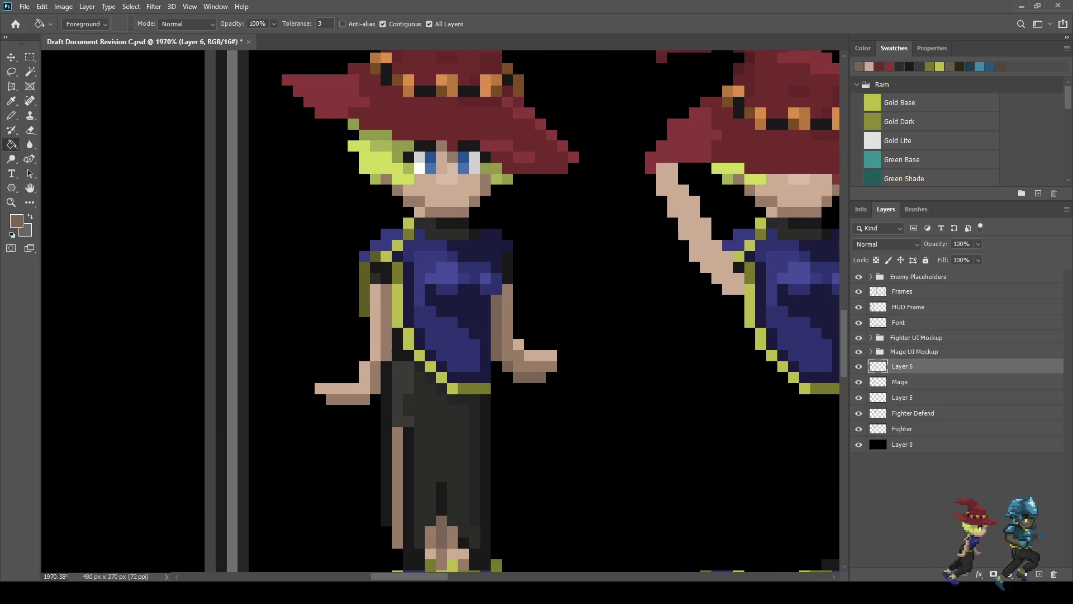
# Step: Erase the second mage's raised hand
pyautogui.press('e')
pyautogui.moveTo(661, 168)
pyautogui.mouseDown()
pyautogui.moveTo(668, 190)
pyautogui.moveTo(695, 210)
pyautogui.moveTo(678, 202)
pyautogui.moveTo(683, 223)
pyautogui.moveTo(706, 234)
pyautogui.moveTo(694, 256)
pyautogui.moveTo(727, 256)
pyautogui.moveTo(705, 267)
pyautogui.moveTo(728, 290)
pyautogui.mouseUp()
pyautogui.scroll(-1, 671, 323)
pyautogui.scroll(-3, 670, 323)
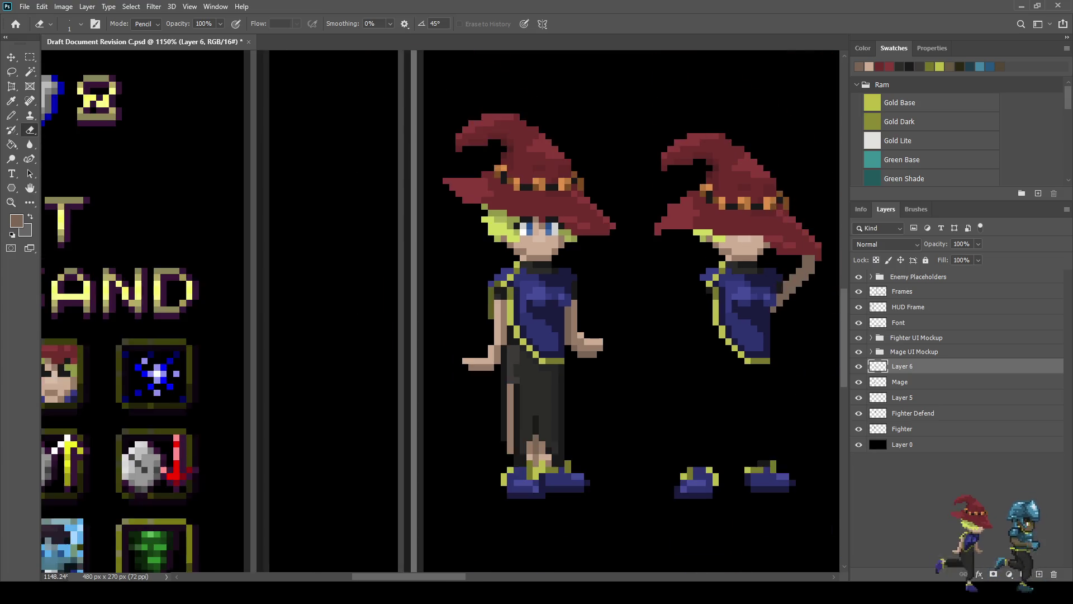
pyautogui.scroll(-3, 670, 336)
pyautogui.scroll(4, 671, 335)
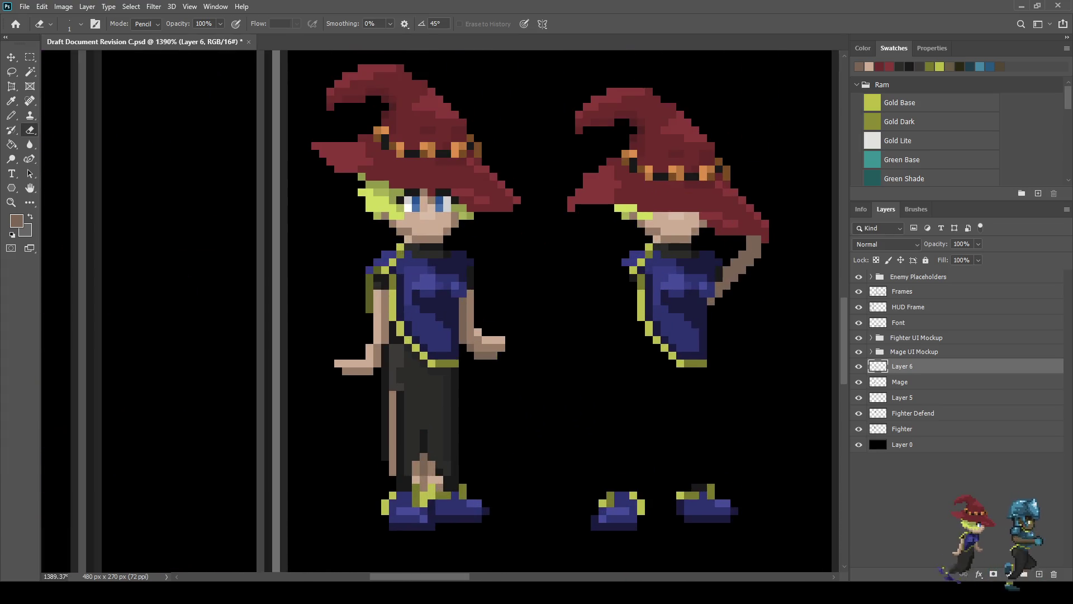
# Step: Sample the light skin colour and return to the Pencil
pyautogui.press('i')
pyautogui.click(676, 221)
pyautogui.press('b')
pyautogui.scroll(-2, 772, 251)
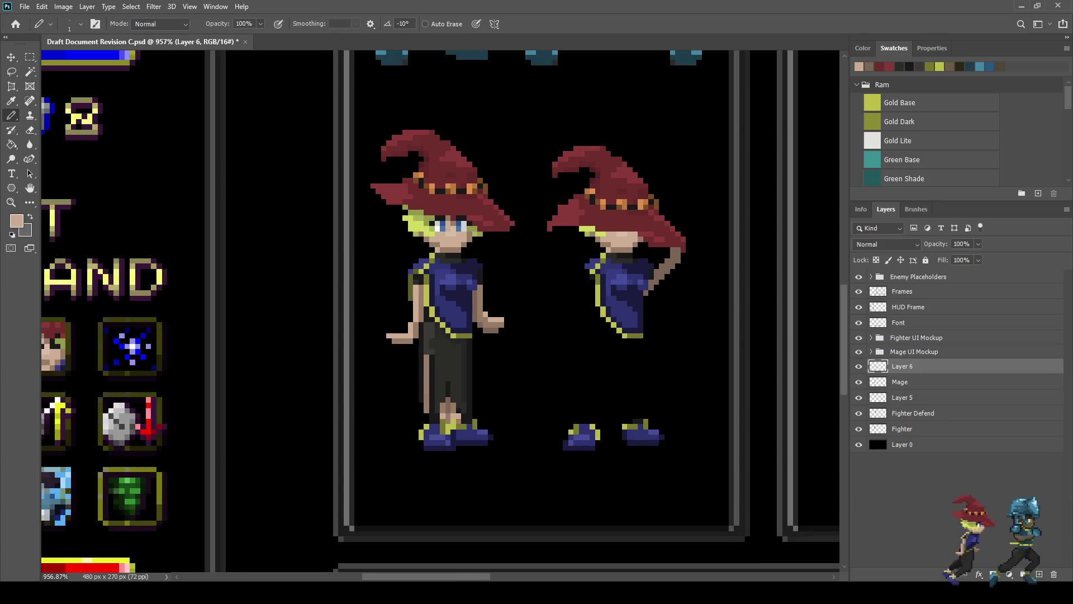
pyautogui.scroll(3, 771, 251)
# Step: Draw a light skin-toned arm from chest to hat brim and trim its edges
pyautogui.moveTo(605, 287)
pyautogui.mouseDown()
pyautogui.moveTo(585, 193)
pyautogui.moveTo(565, 193)
pyautogui.moveTo(584, 283)
pyautogui.moveTo(605, 296)
pyautogui.moveTo(581, 208)
pyautogui.moveTo(586, 264)
pyautogui.mouseUp()
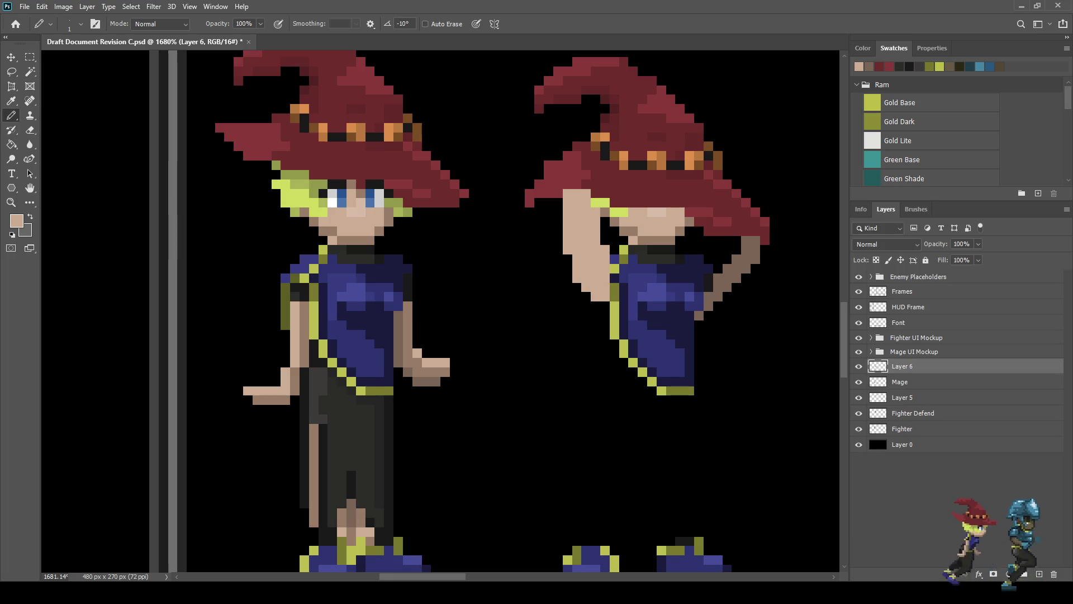
pyautogui.press('e')
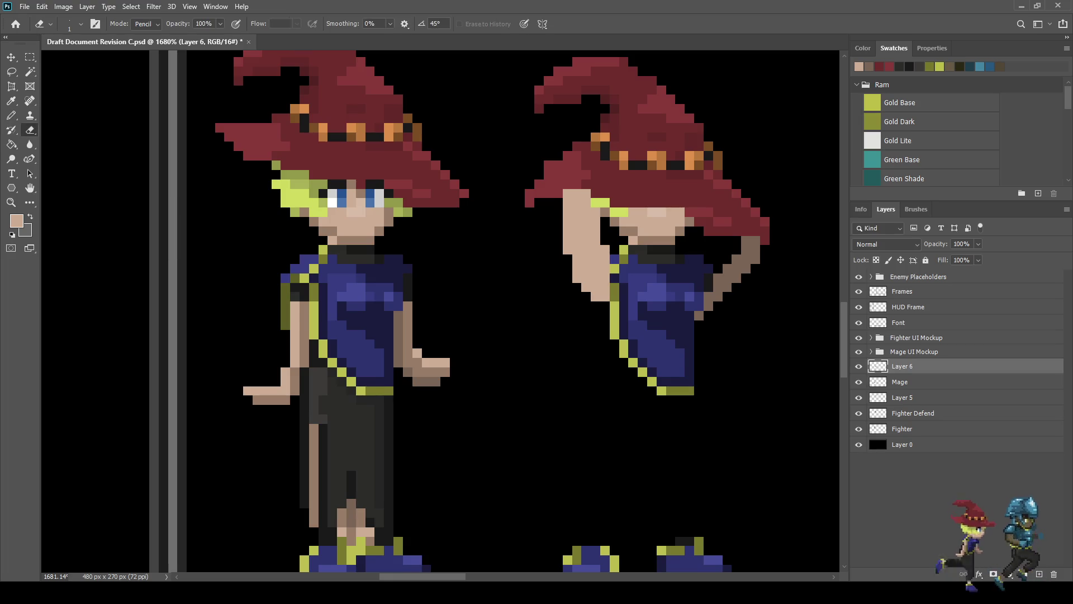
pyautogui.moveTo(567, 207)
pyautogui.mouseDown()
pyautogui.moveTo(567, 235)
pyautogui.moveTo(567, 190)
pyautogui.mouseUp()
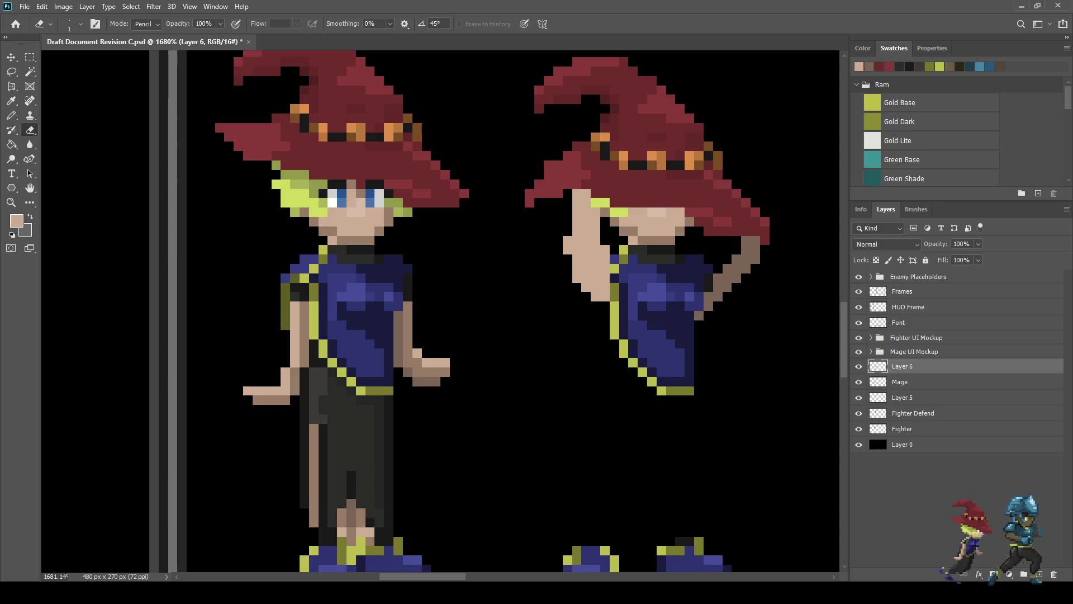
pyautogui.moveTo(567, 237); pyautogui.dragTo(577, 280)
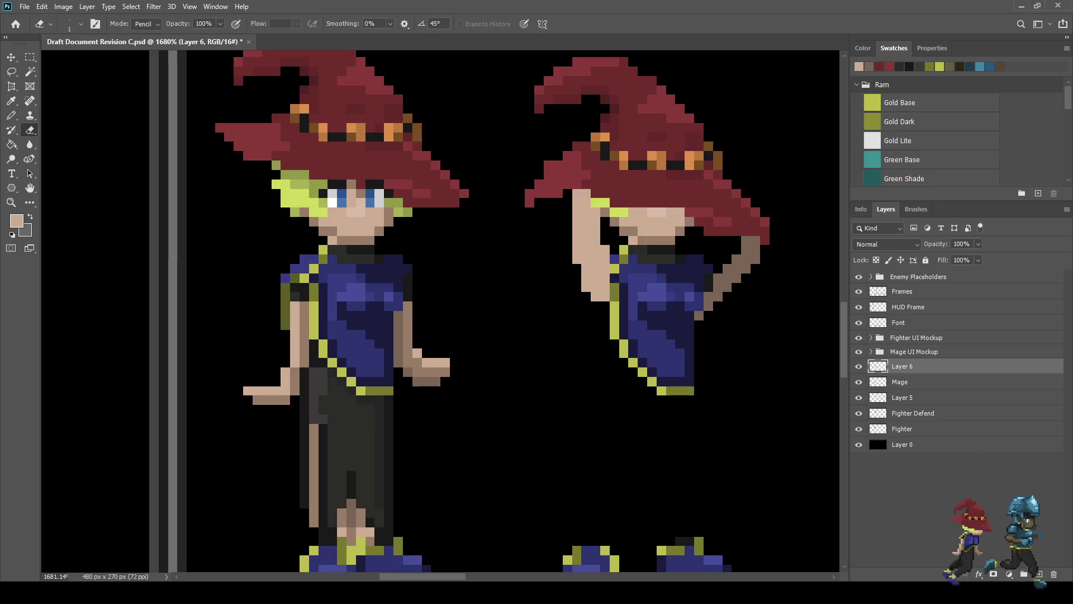
pyautogui.press('b')
pyautogui.click(606, 306)
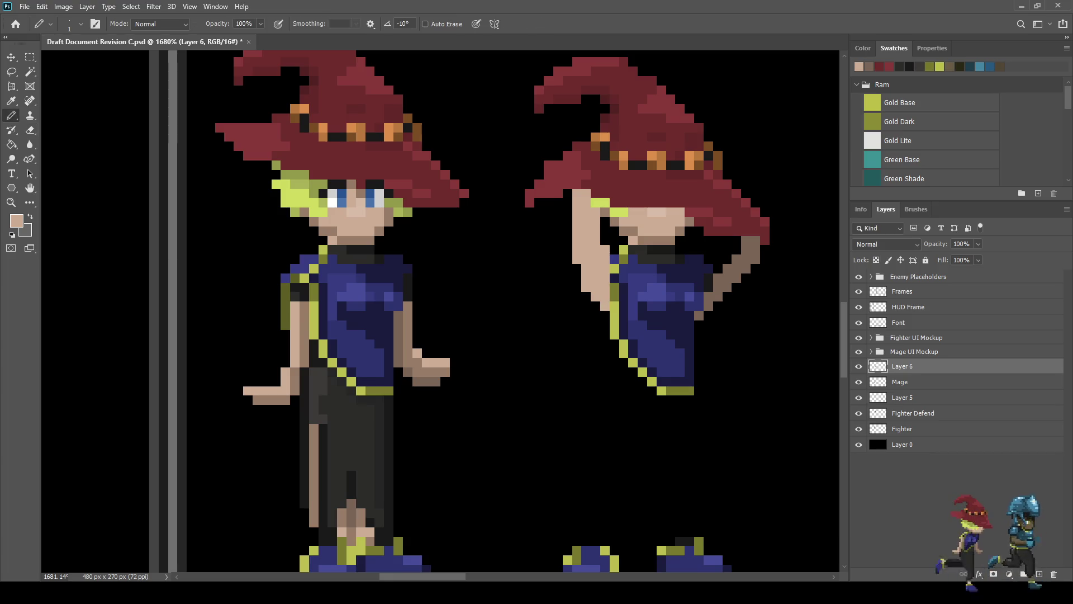
# Step: Add dark navy robe pixels below and on the raised arm
pyautogui.press('i')
pyautogui.click(659, 347)
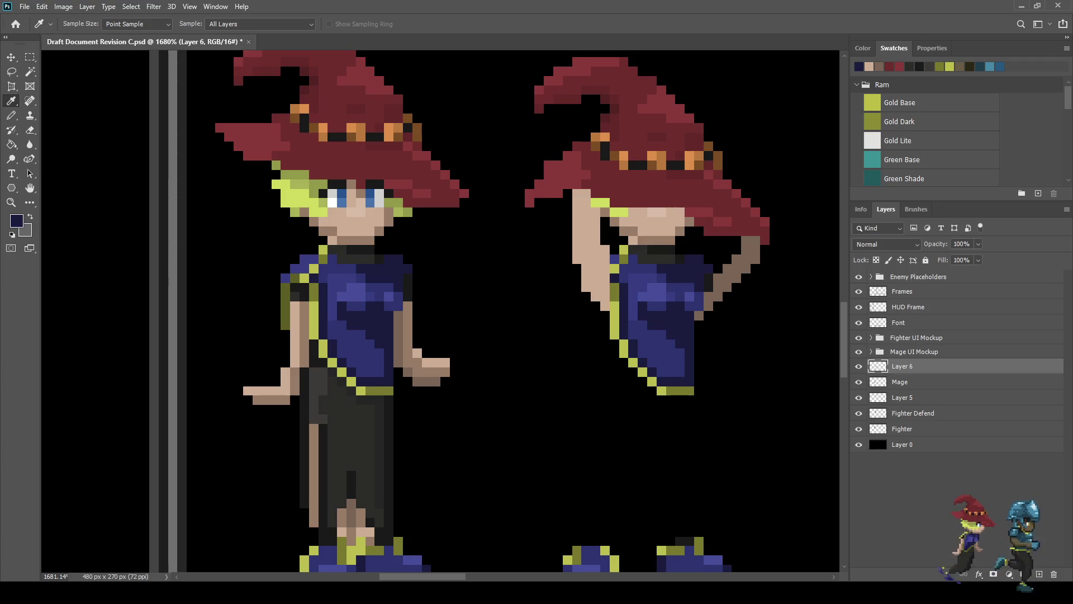
pyautogui.press('b')
pyautogui.click(605, 315)
pyautogui.click(596, 306)
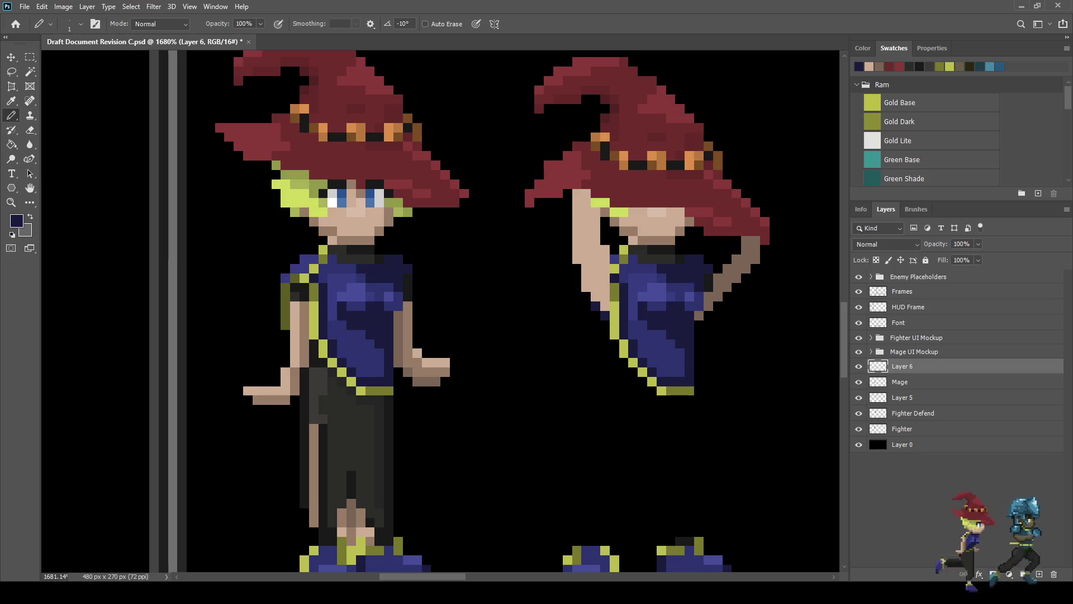
# Step: Outline the raised arm's edge with darker pixels down the torso
pyautogui.press('i')
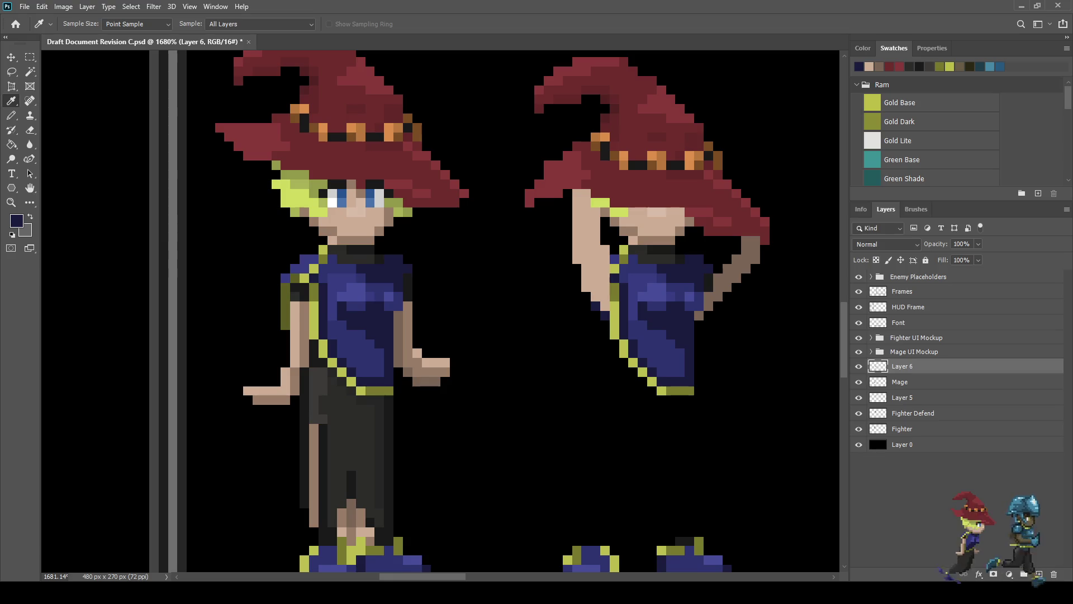
pyautogui.press('b')
pyautogui.click(605, 315)
pyautogui.click(595, 306)
pyautogui.click(606, 325)
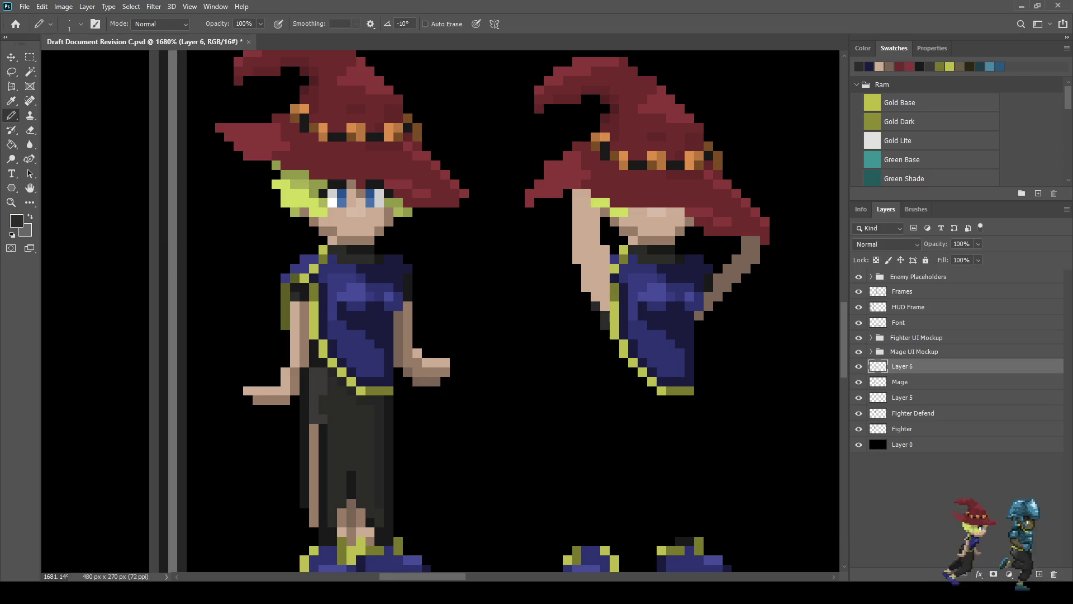
pyautogui.click(605, 331)
pyautogui.click(614, 344)
pyautogui.click(614, 353)
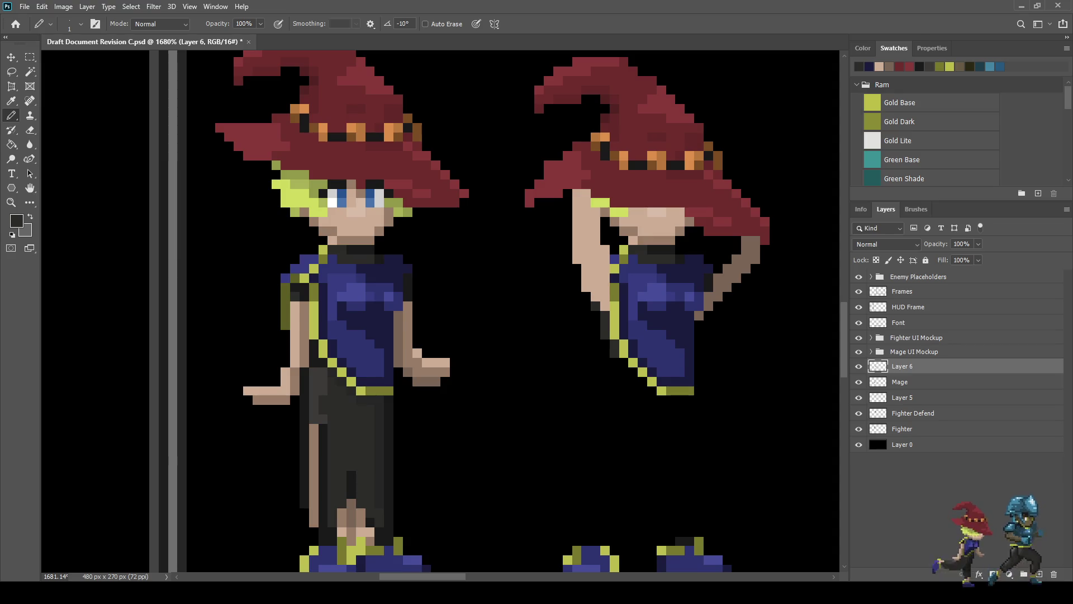
# Step: Sample the dark brown and pencil shading pixels down the second mage's raised arm
pyautogui.press('i')
pyautogui.click(727, 280)
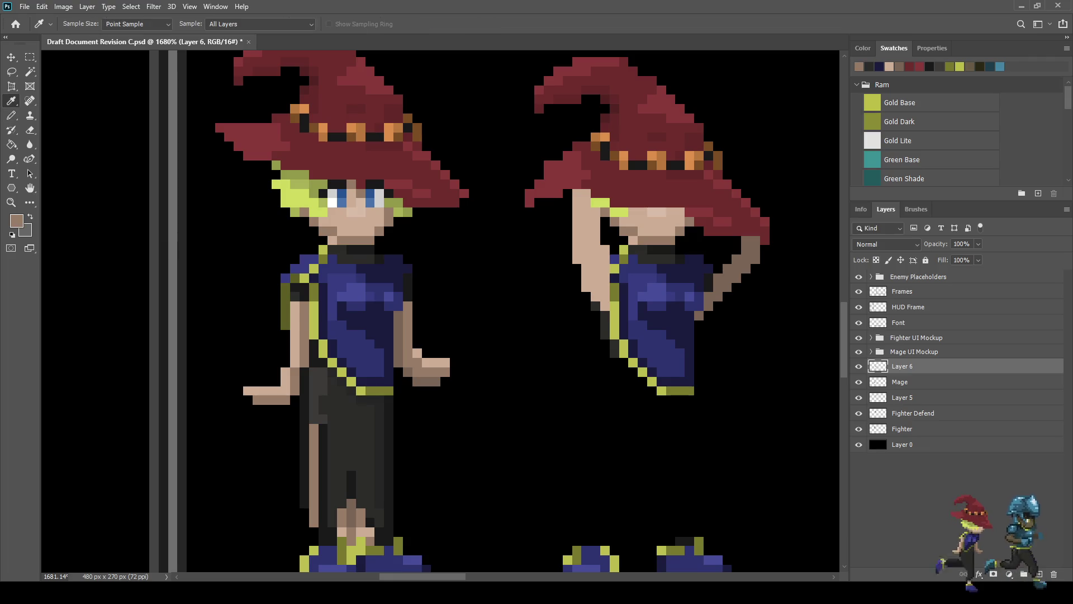
pyautogui.press('b')
pyautogui.scroll(4, 580, 309)
pyautogui.click(624, 236)
pyautogui.moveTo(608, 252); pyautogui.dragTo(607, 269)
pyautogui.click(624, 252)
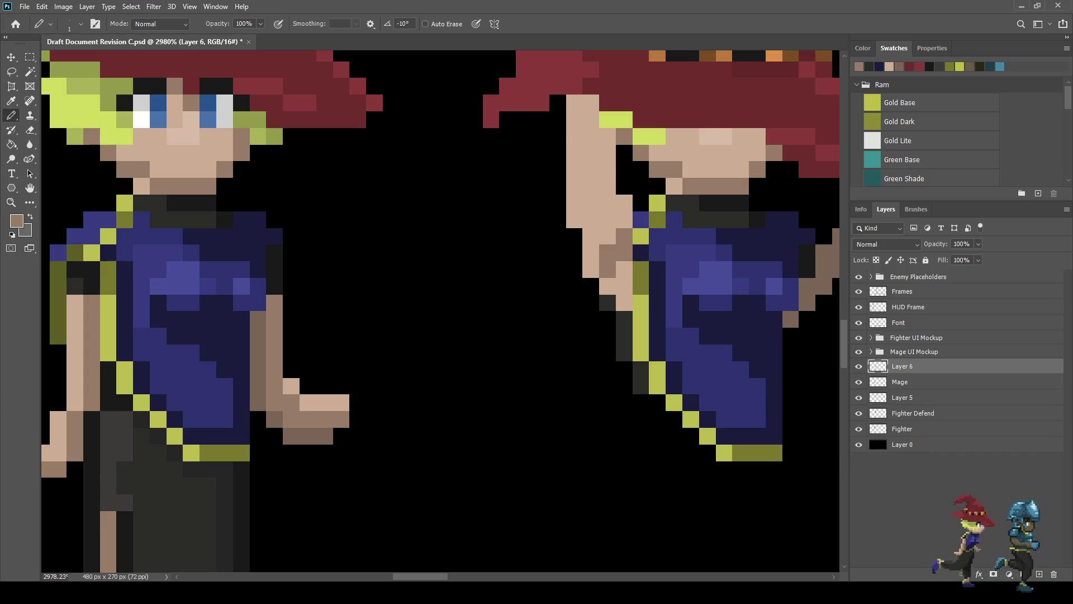
pyautogui.click(608, 286)
pyautogui.click(625, 302)
# Step: Shade up the upper arm in dark brown and darken the pixels beside the hat brim
pyautogui.scroll(-5, 606, 264)
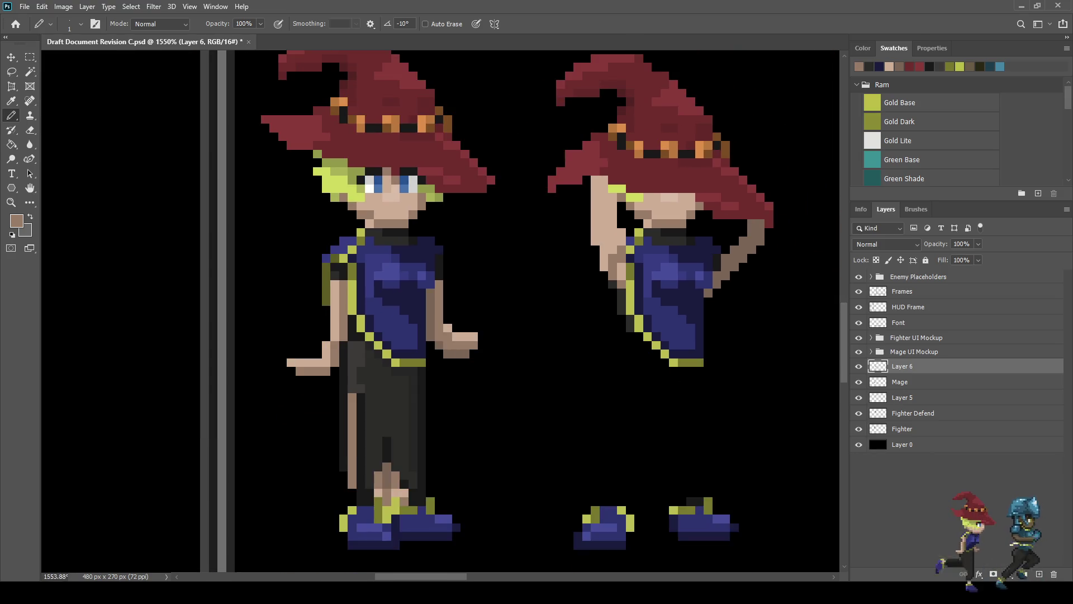
pyautogui.scroll(-2, 612, 235)
pyautogui.scroll(5, 612, 234)
pyautogui.moveTo(630, 248)
pyautogui.mouseDown()
pyautogui.moveTo(613, 114)
pyautogui.moveTo(562, 114)
pyautogui.moveTo(562, 130)
pyautogui.moveTo(595, 130)
pyautogui.mouseUp()
pyautogui.scroll(-5, 541, 160)
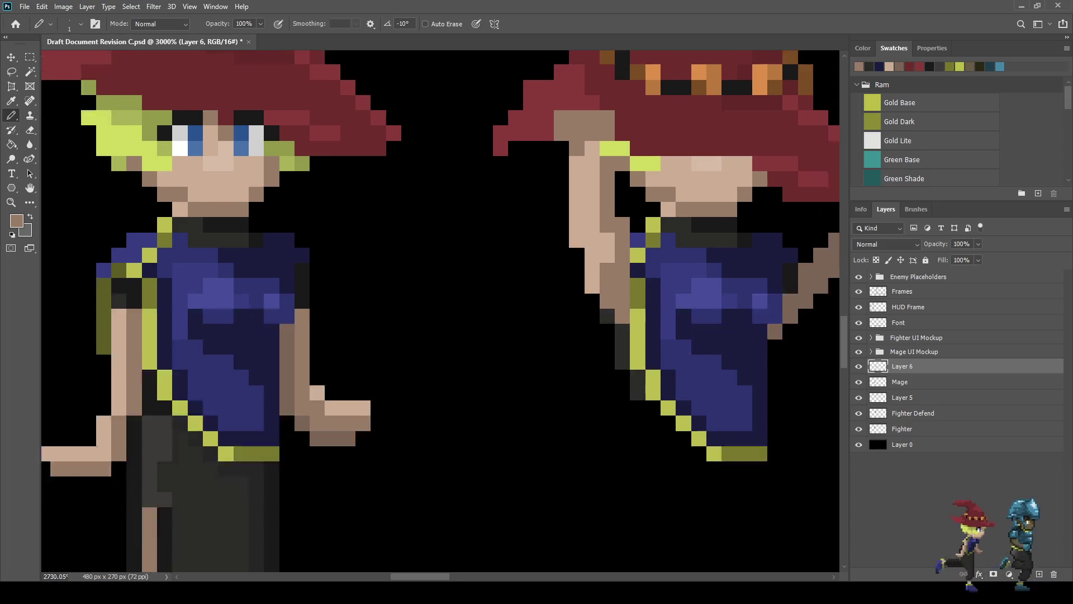
pyautogui.scroll(-2, 559, 140)
pyautogui.scroll(6, 559, 140)
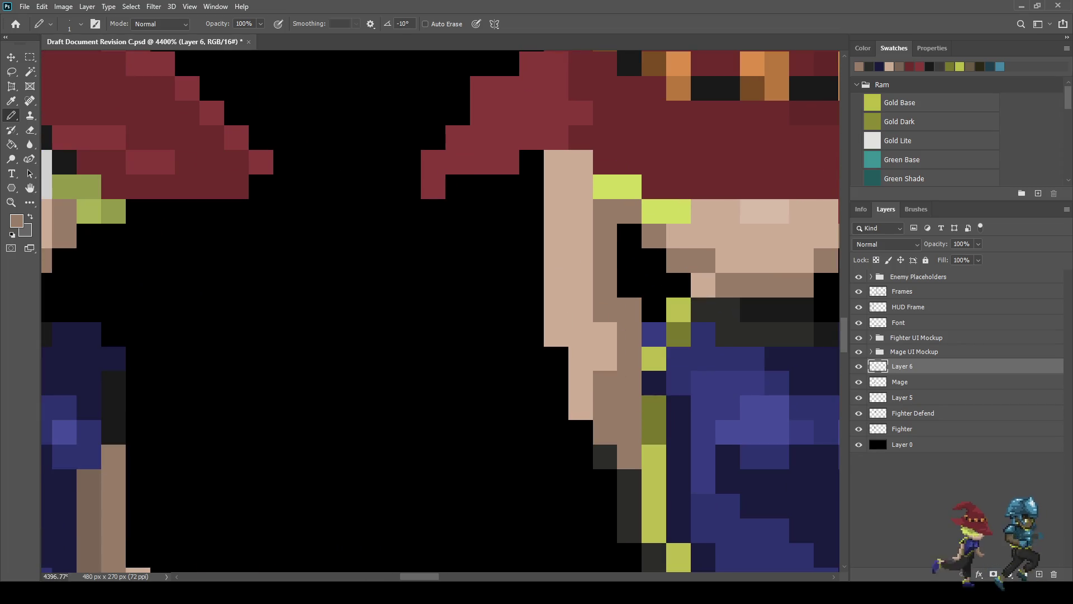
pyautogui.moveTo(581, 162); pyautogui.dragTo(556, 187)
pyautogui.click(581, 187)
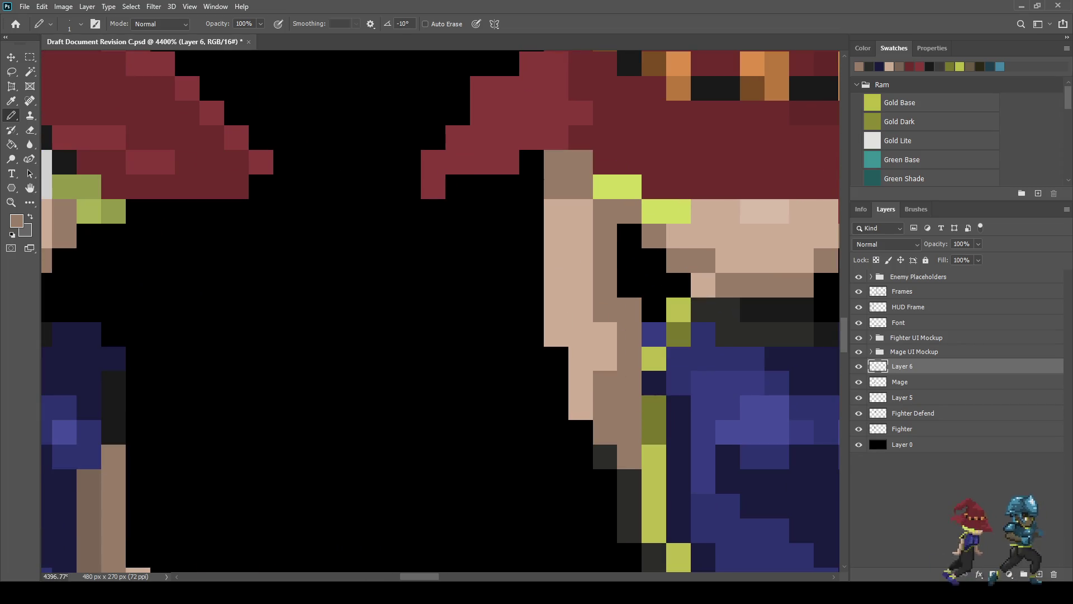
# Step: Sample the light skin tone and extend the hand's pixels under the hat brim
pyautogui.keyDown('alt'); pyautogui.click(559, 212); pyautogui.keyUp('alt')
pyautogui.click(581, 138)
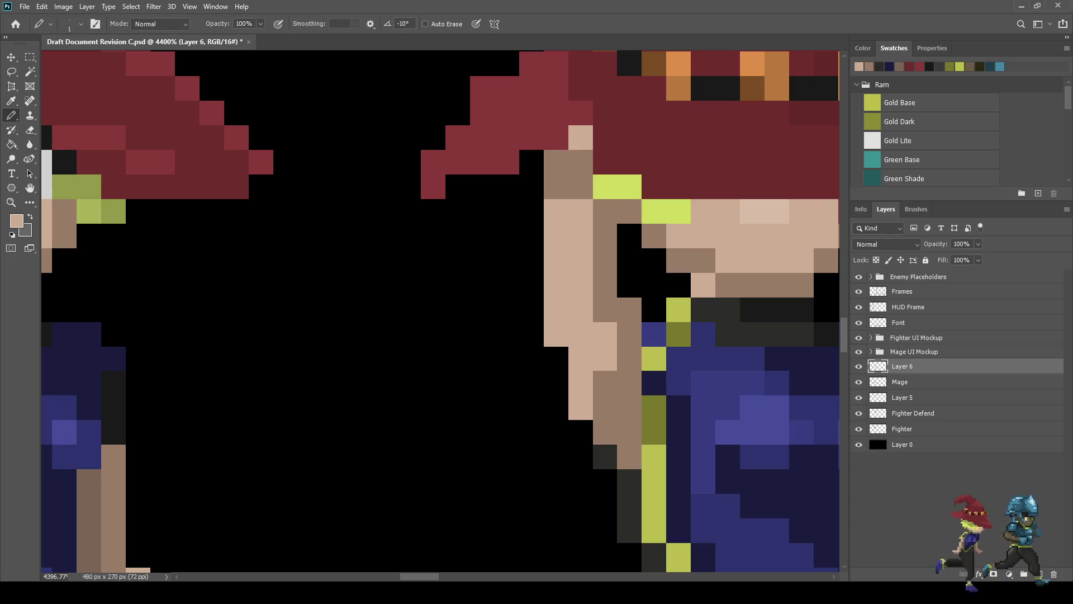
pyautogui.moveTo(556, 138); pyautogui.dragTo(531, 162)
pyautogui.scroll(-5, 534, 223)
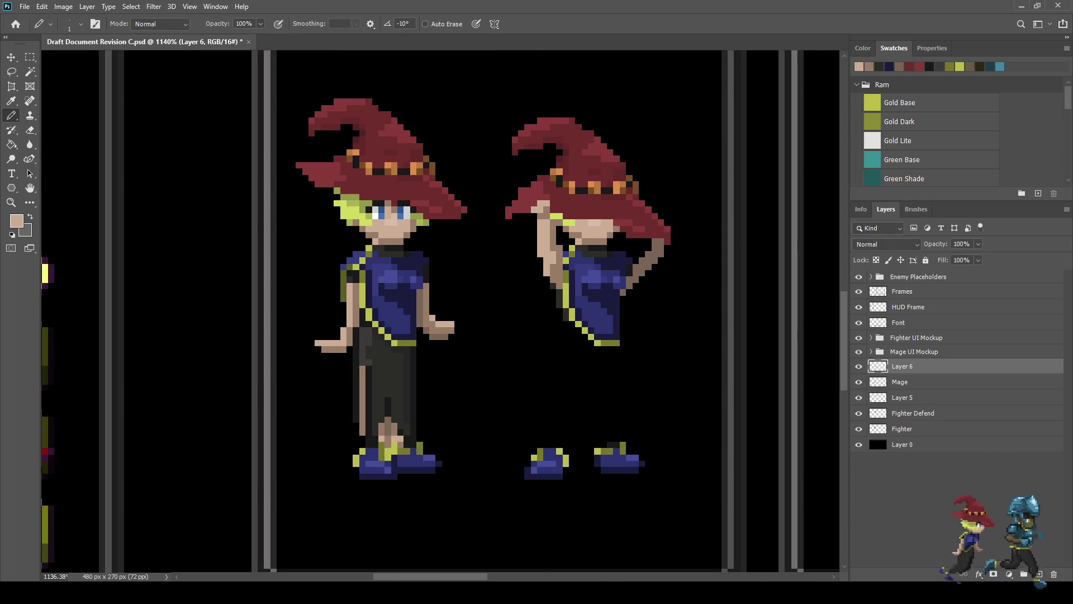
# Step: Review the refined second mage within the HUD mockup and save the document
pyautogui.scroll(5, 532, 210)
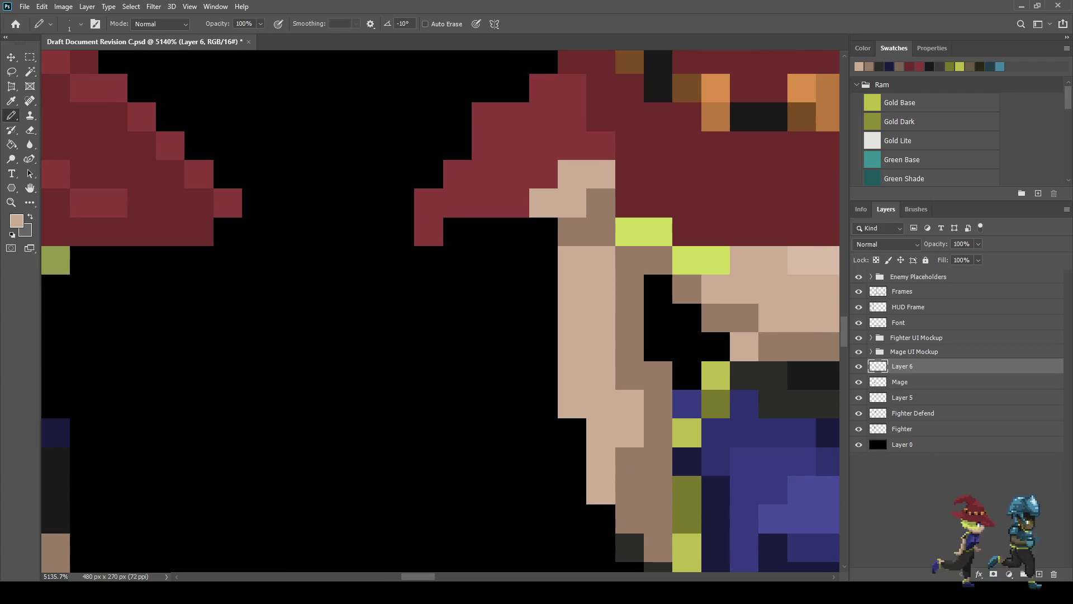
pyautogui.scroll(-7, 536, 251)
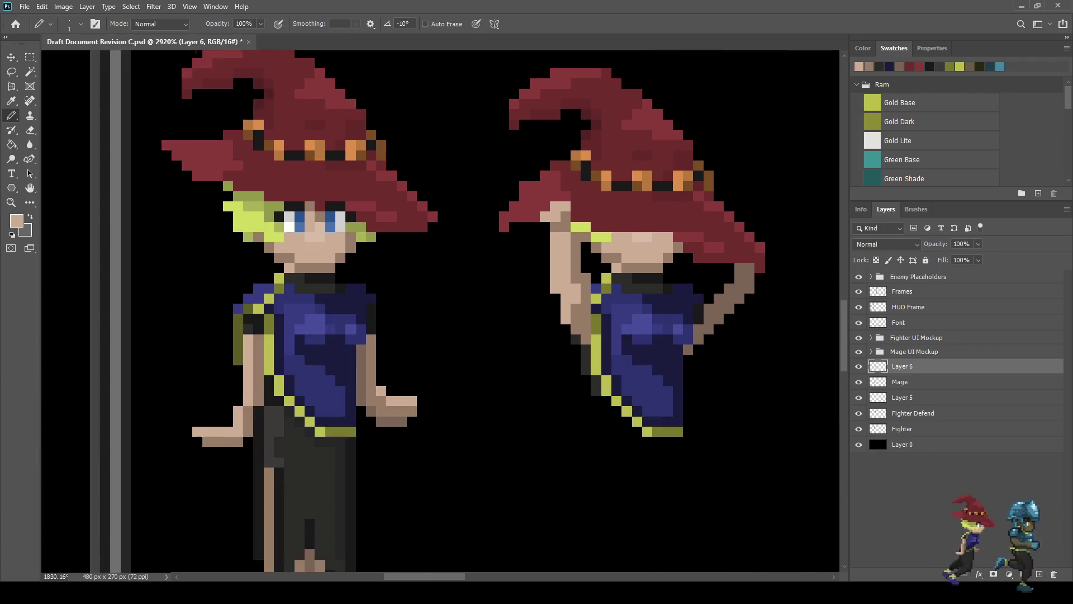
pyautogui.scroll(-4, 537, 279)
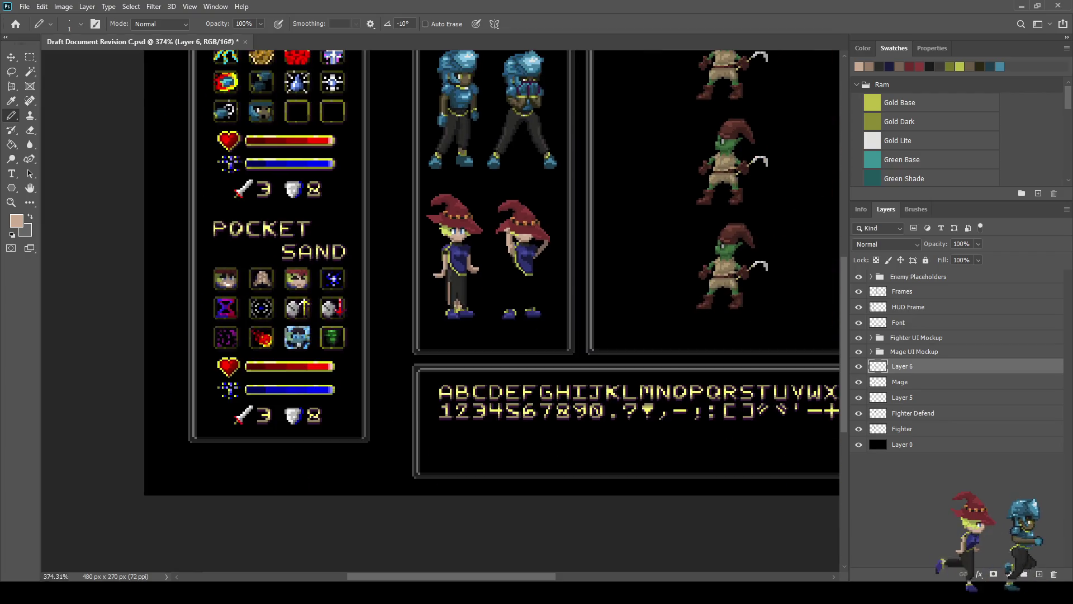
pyautogui.scroll(2, 265, 288)
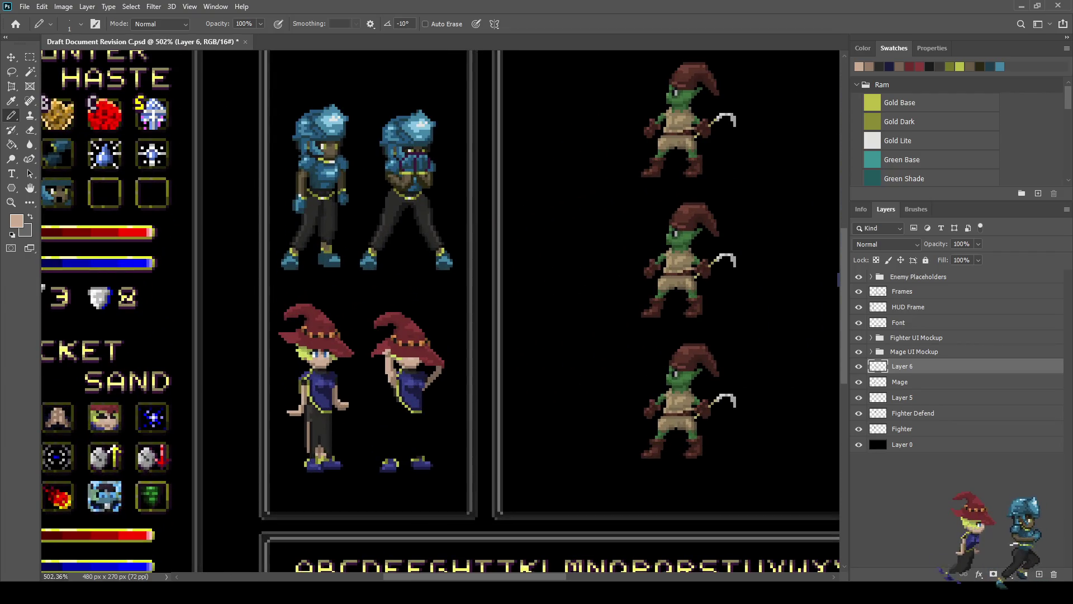
pyautogui.hotkey('ctrl', 's')
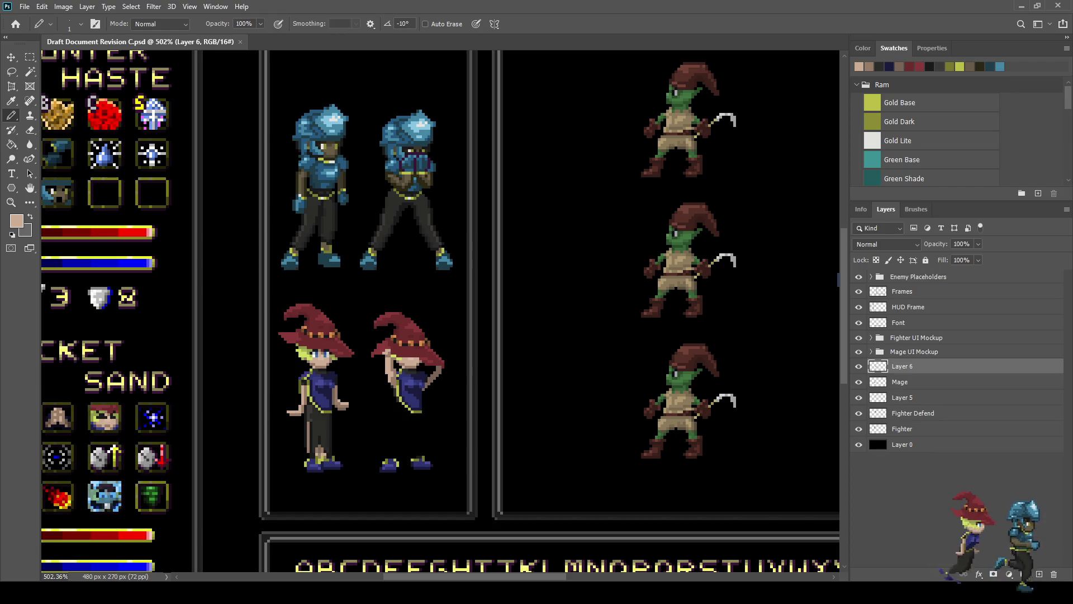
pyautogui.scroll(-3, 441, 310)
# Step: Lasso-select the second mage's hat, raised arms and torso
pyautogui.scroll(5, 364, 363)
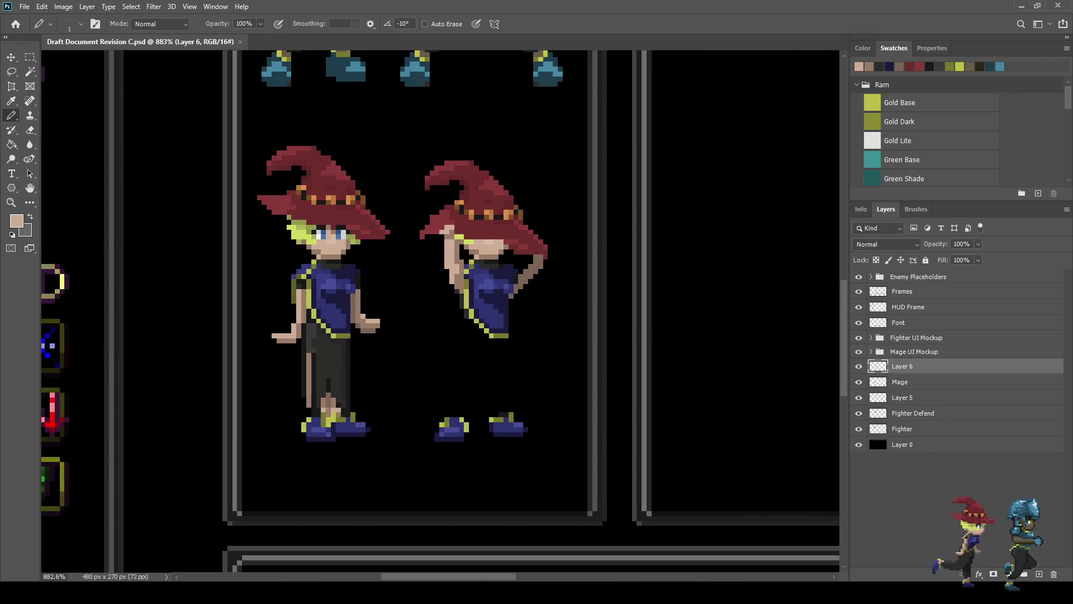
pyautogui.scroll(5, 416, 354)
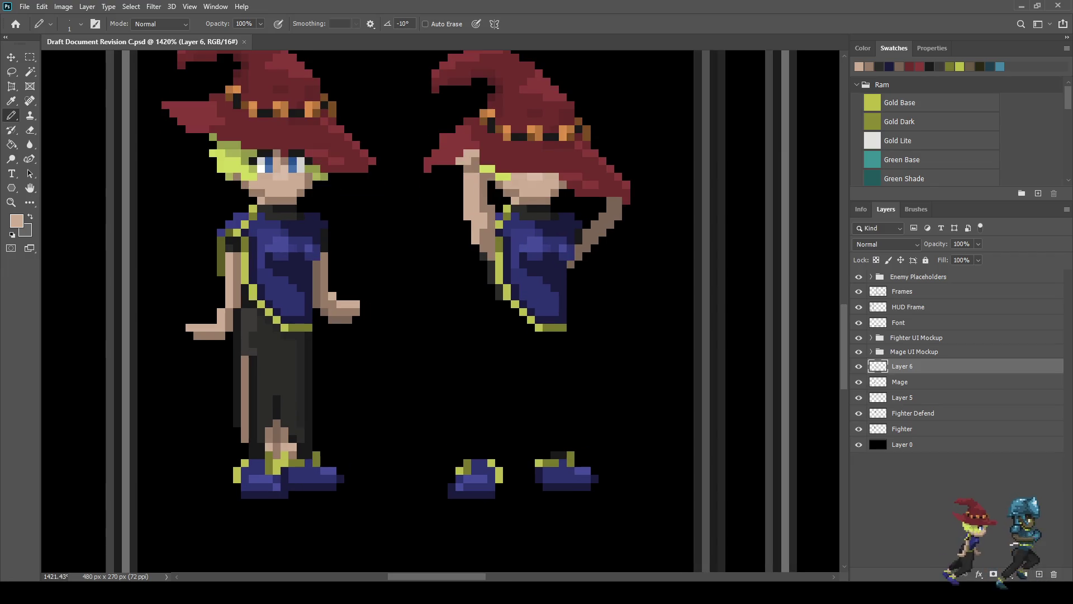
pyautogui.press('l')
pyautogui.scroll(-2, 416, 89)
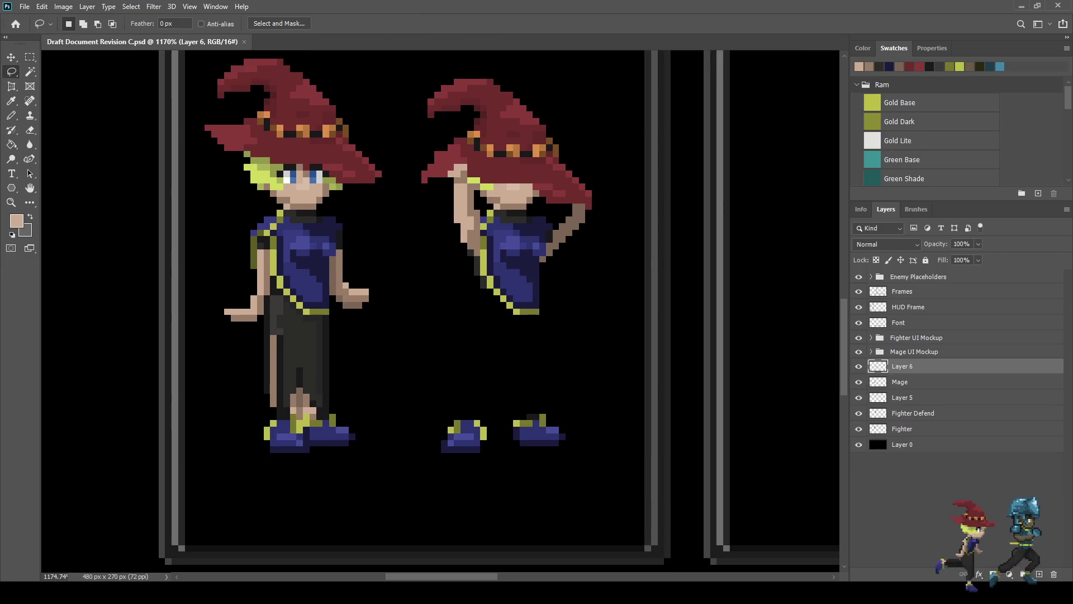
pyautogui.moveTo(421, 82)
pyautogui.mouseDown()
pyautogui.moveTo(585, 114)
pyautogui.moveTo(607, 241)
pyautogui.moveTo(519, 335)
pyautogui.moveTo(432, 241)
pyautogui.moveTo(409, 109)
pyautogui.mouseUp()
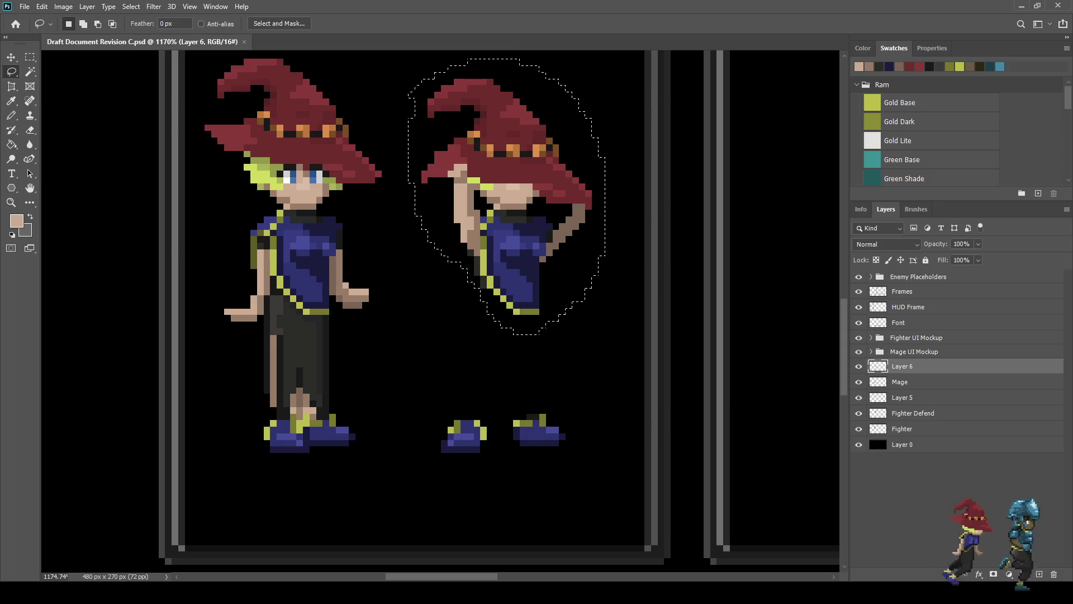
# Step: Move the selection about ten pixels down and one right, deselect, and save
pyautogui.hotkey('ctrl', 't')
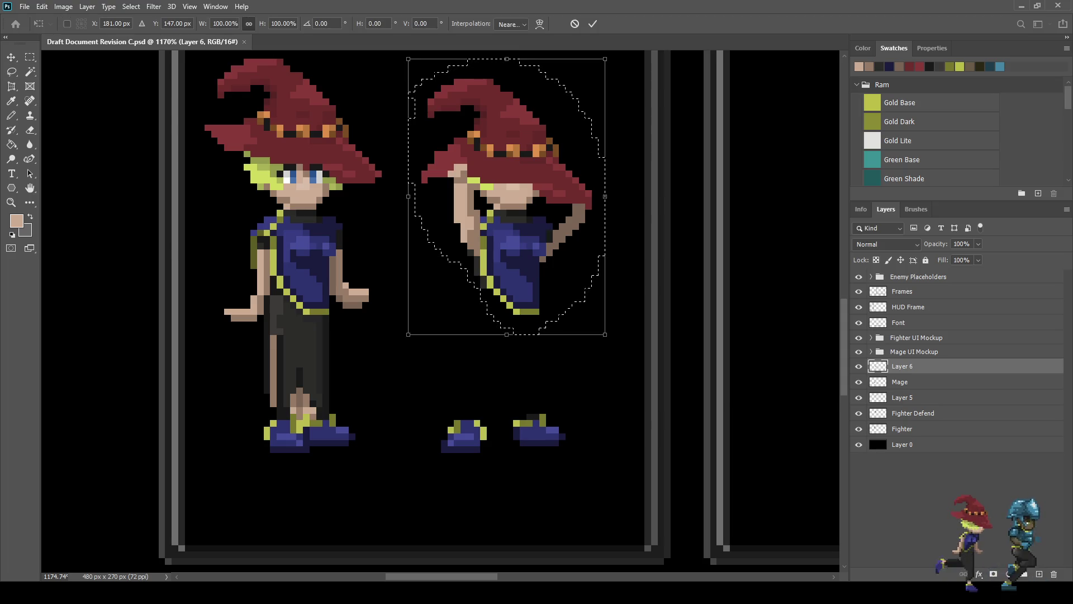
pyautogui.press('Right')
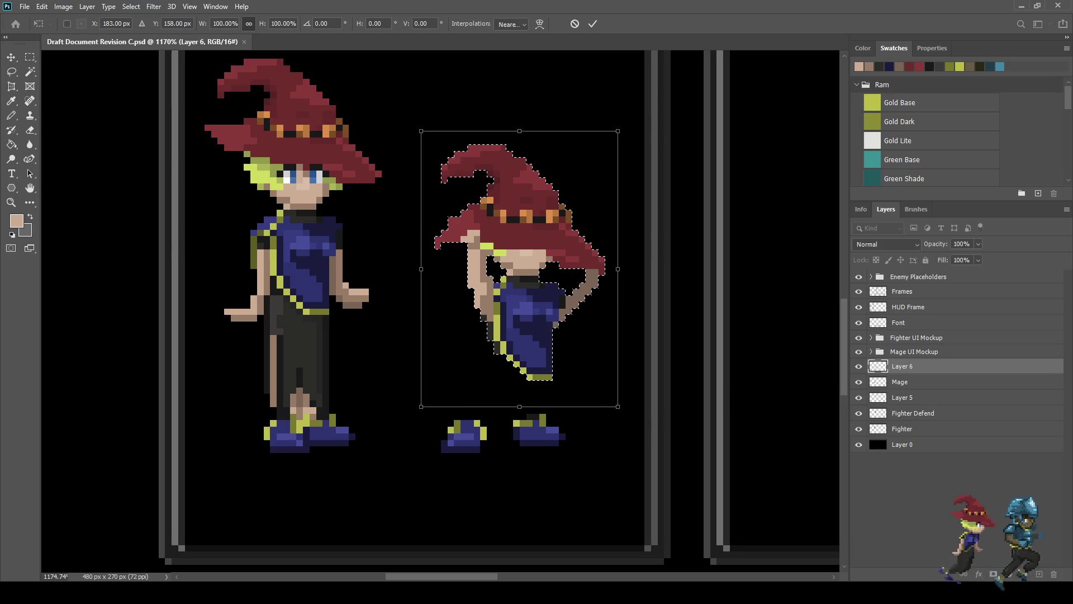
pyautogui.press('Down')
pyautogui.press('Up')
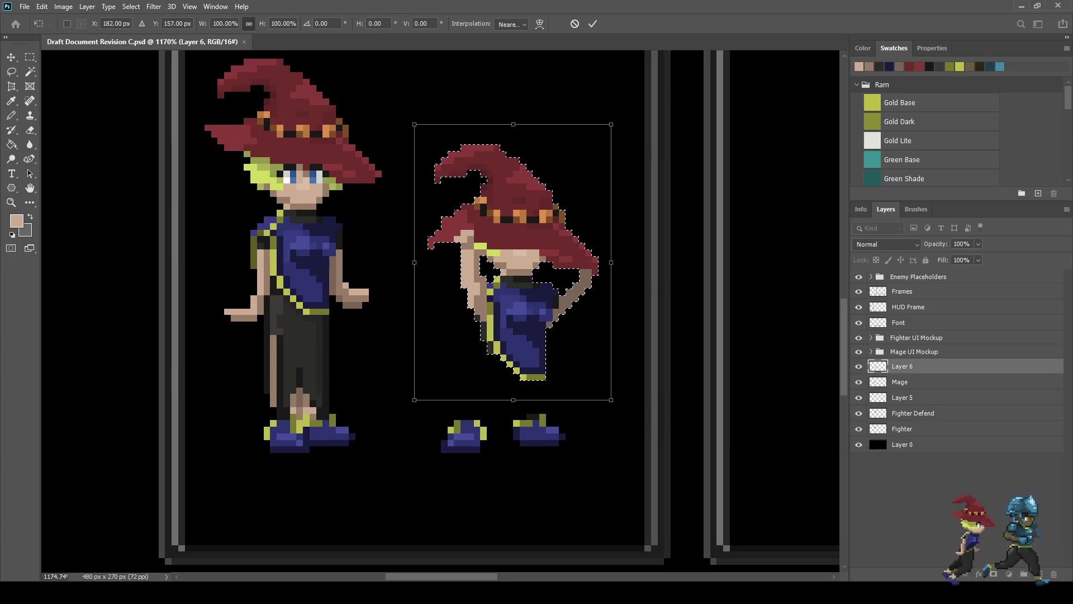
pyautogui.press('Return')
pyautogui.hotkey('ctrl', 'd')
pyautogui.hotkey('ctrl', 's')
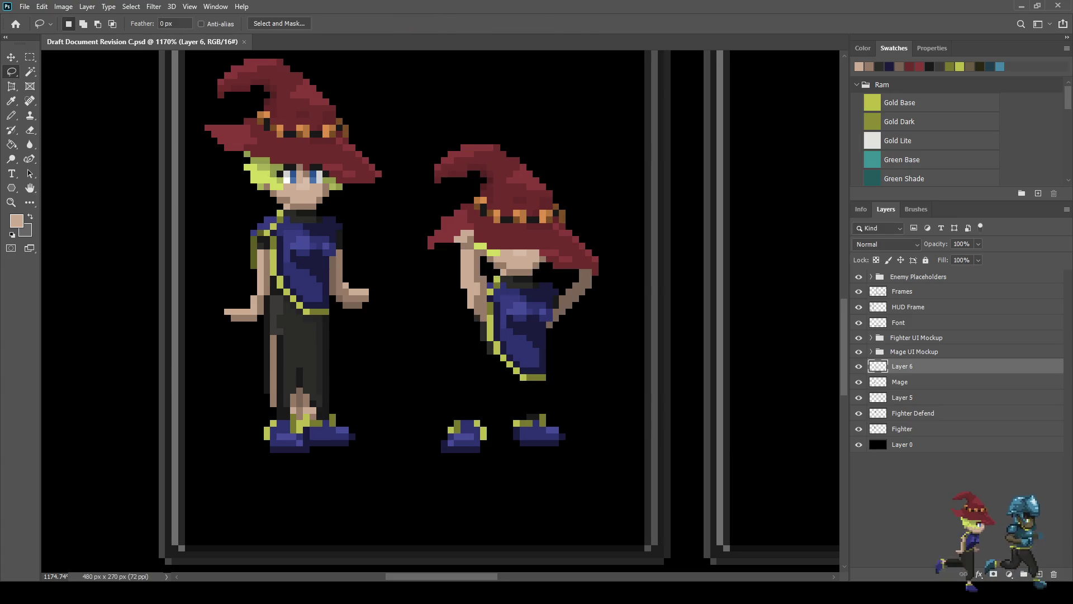
# Step: Sample the dark grey and pencil skirt pixels below the robe down to the right shoe
pyautogui.press('i')
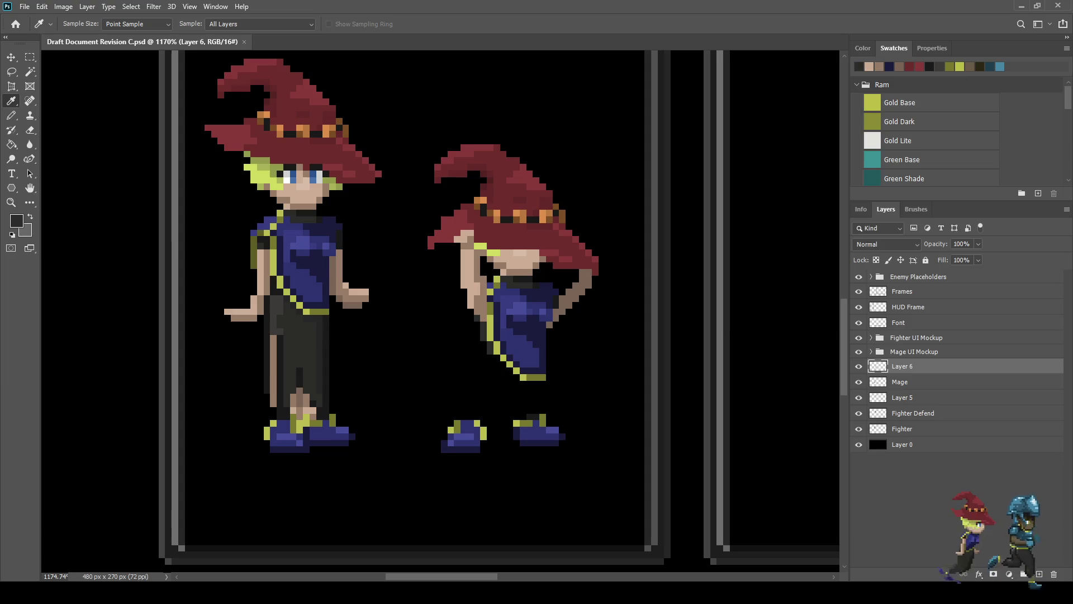
pyautogui.press('b')
pyautogui.scroll(2, 382, 396)
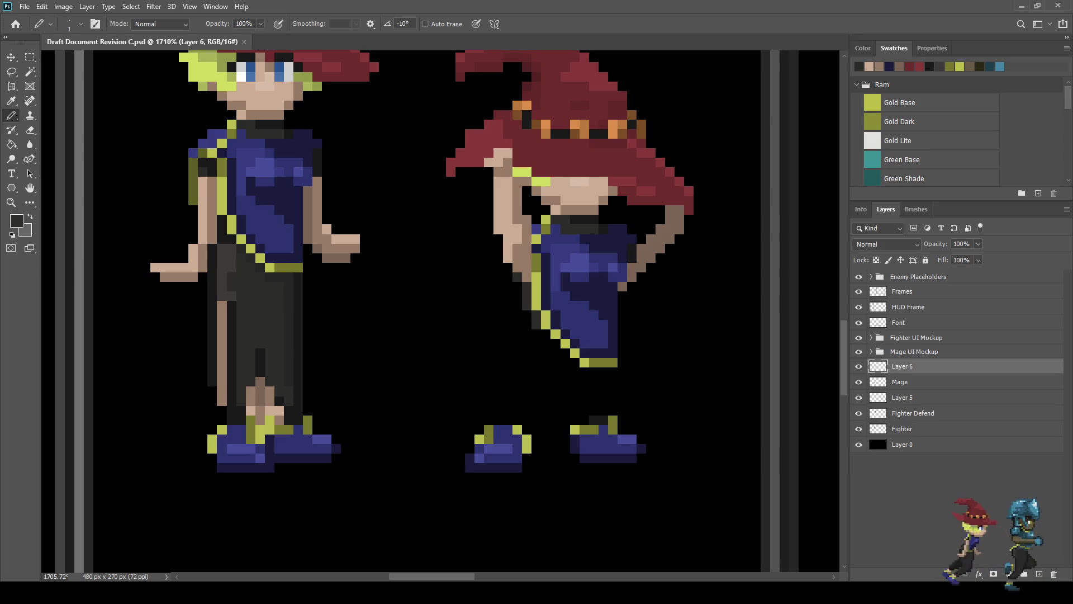
pyautogui.moveTo(498, 362)
pyautogui.mouseDown()
pyautogui.moveTo(537, 371)
pyautogui.moveTo(496, 374)
pyautogui.moveTo(526, 382)
pyautogui.moveTo(513, 372)
pyautogui.mouseUp()
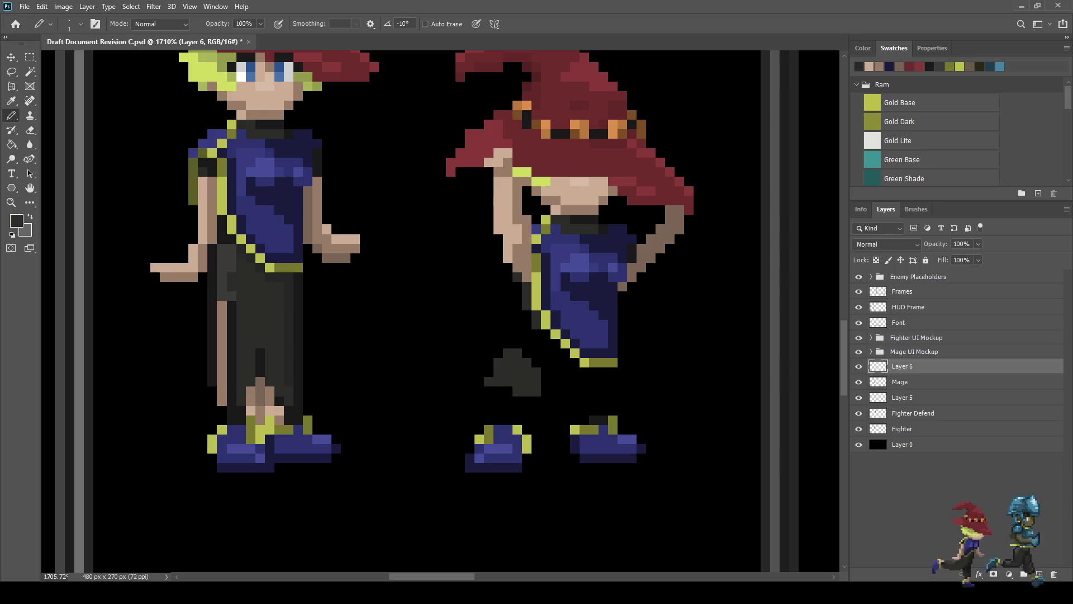
pyautogui.hotkey('ctrl', 'z')
pyautogui.hotkey('ctrl', 'z')
pyautogui.hotkey('ctrl', 'z')
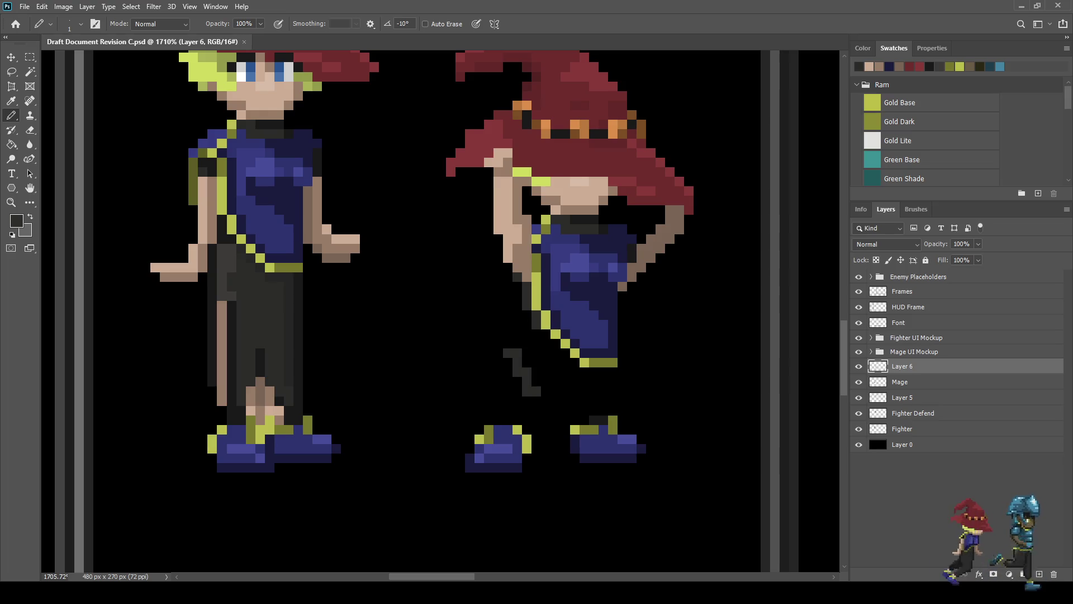
pyautogui.moveTo(508, 362)
pyautogui.mouseDown()
pyautogui.moveTo(498, 324)
pyautogui.moveTo(518, 324)
pyautogui.moveTo(508, 344)
pyautogui.moveTo(526, 324)
pyautogui.moveTo(557, 362)
pyautogui.moveTo(622, 393)
pyautogui.moveTo(632, 429)
pyautogui.mouseUp()
pyautogui.click(527, 315)
pyautogui.click(603, 373)
pyautogui.click(632, 419)
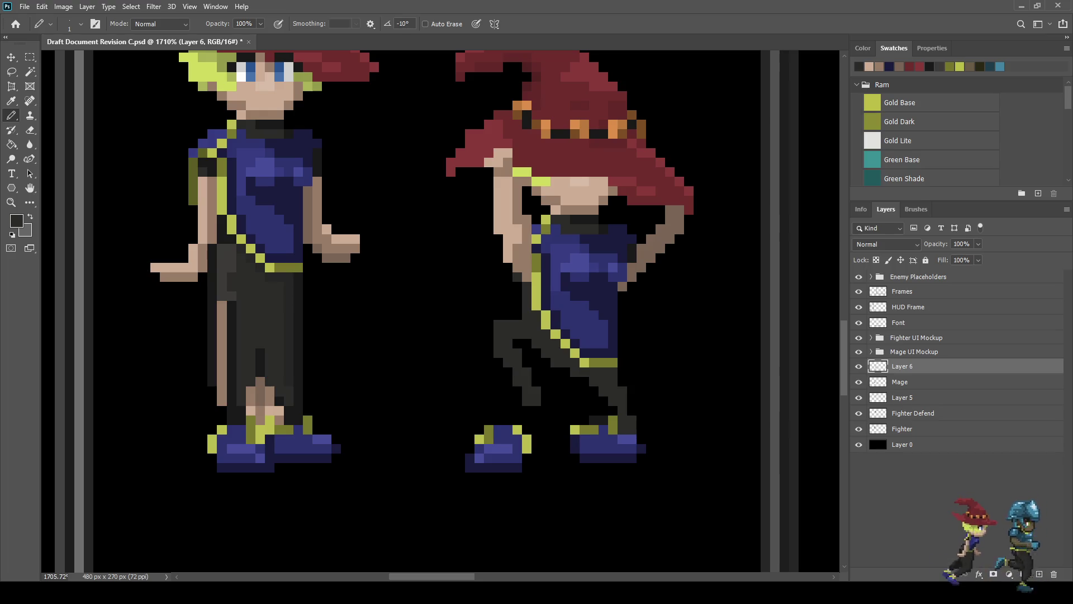
# Step: Fill the gap between the legs and around the left leg with dark cloth
pyautogui.scroll(-3, 424, 280)
pyautogui.scroll(3, 425, 279)
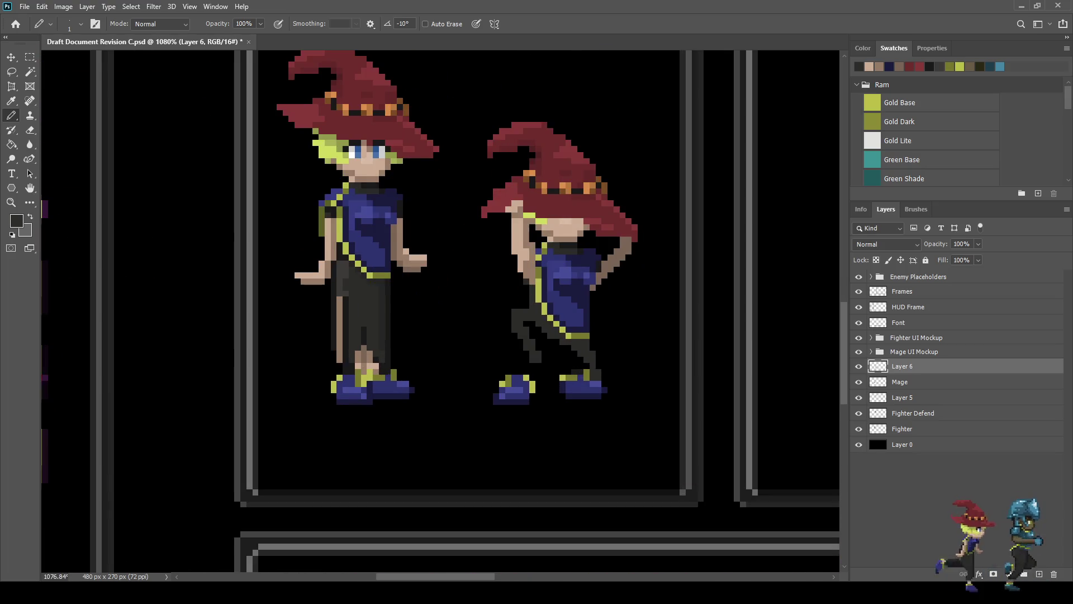
pyautogui.scroll(2, 475, 391)
pyautogui.moveTo(527, 293)
pyautogui.mouseDown()
pyautogui.moveTo(553, 318)
pyautogui.moveTo(552, 341)
pyautogui.moveTo(563, 329)
pyautogui.moveTo(610, 340)
pyautogui.mouseUp()
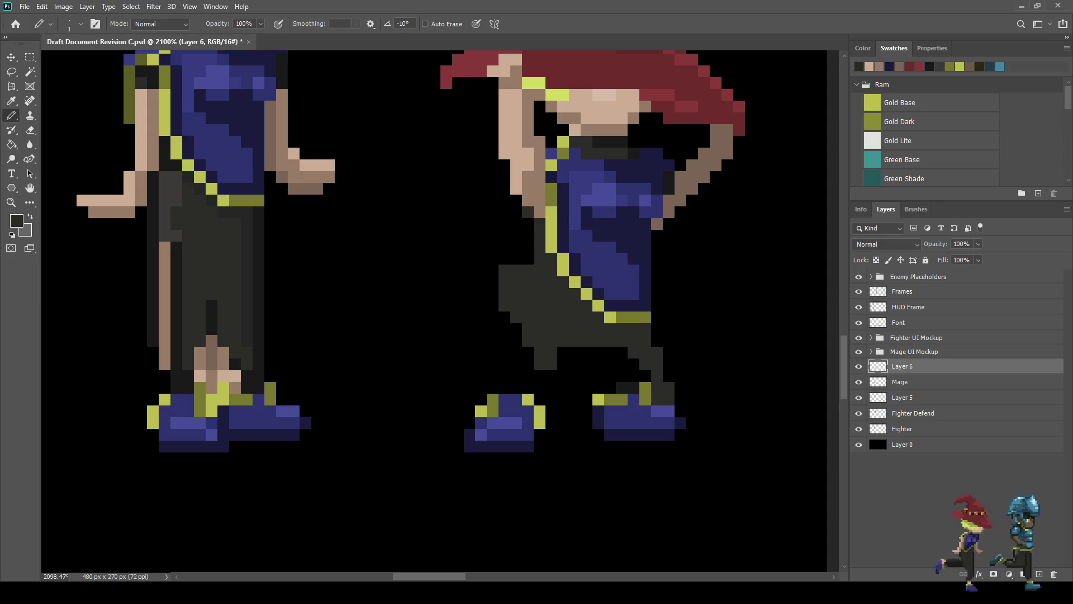
pyautogui.moveTo(598, 352)
pyautogui.mouseDown()
pyautogui.moveTo(587, 375)
pyautogui.moveTo(564, 363)
pyautogui.moveTo(575, 388)
pyautogui.moveTo(552, 388)
pyautogui.mouseUp()
pyautogui.click(552, 375)
pyautogui.click(563, 411)
pyautogui.click(551, 399)
pyautogui.click(587, 399)
pyautogui.click(575, 388)
pyautogui.click(587, 387)
pyautogui.moveTo(622, 352); pyautogui.dragTo(611, 352)
pyautogui.click(610, 364)
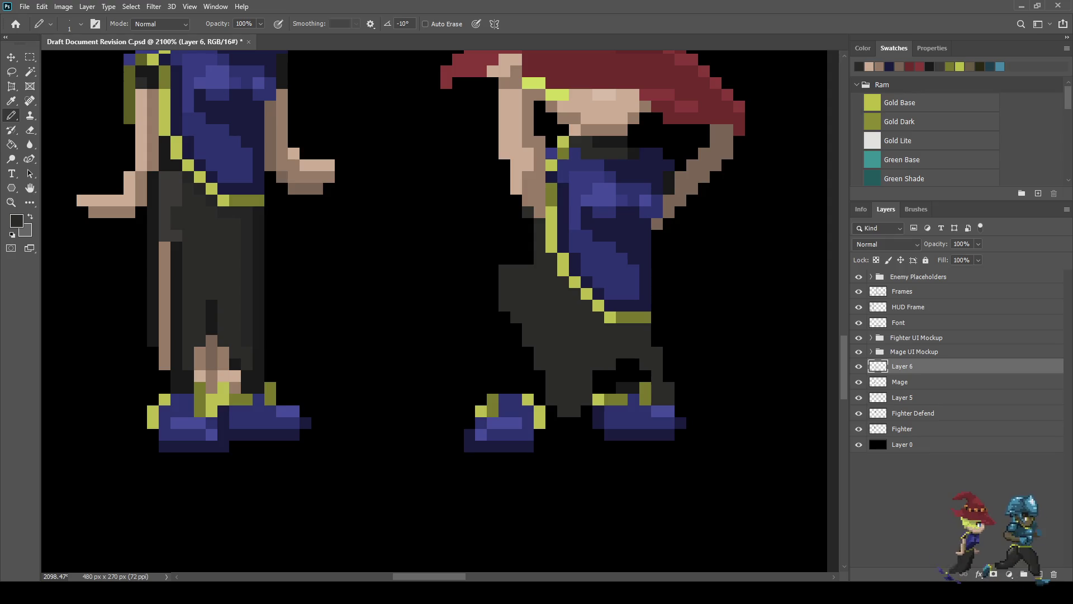
# Step: Widen the skirt at the left hip and erase stray pixels along its left edge
pyautogui.moveTo(528, 247); pyautogui.dragTo(528, 259)
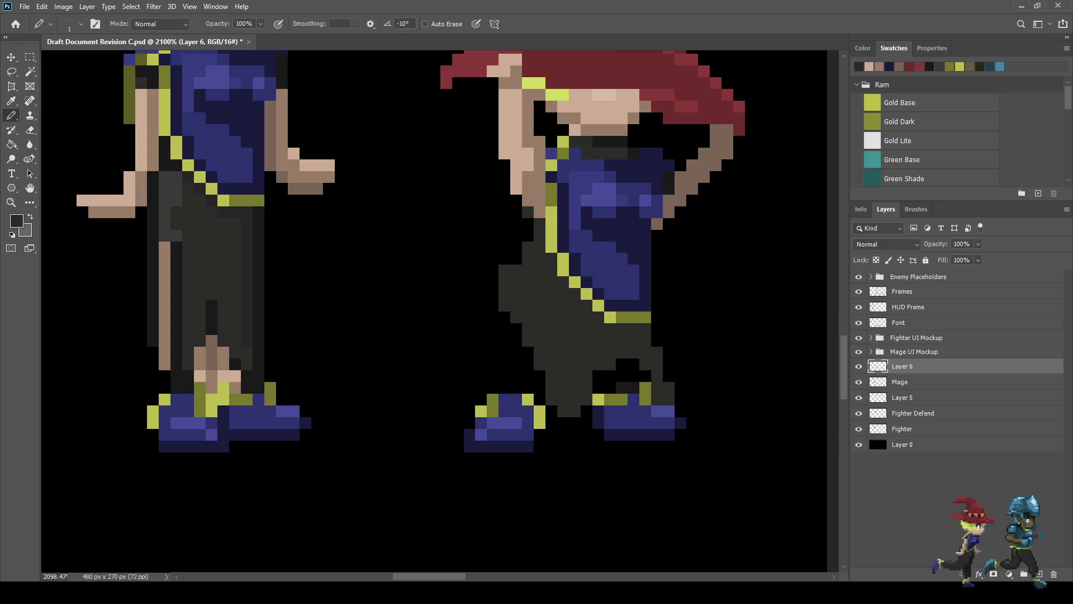
pyautogui.press('e')
pyautogui.click(505, 270)
pyautogui.click(504, 282)
pyautogui.click(505, 293)
pyautogui.scroll(-8, 442, 307)
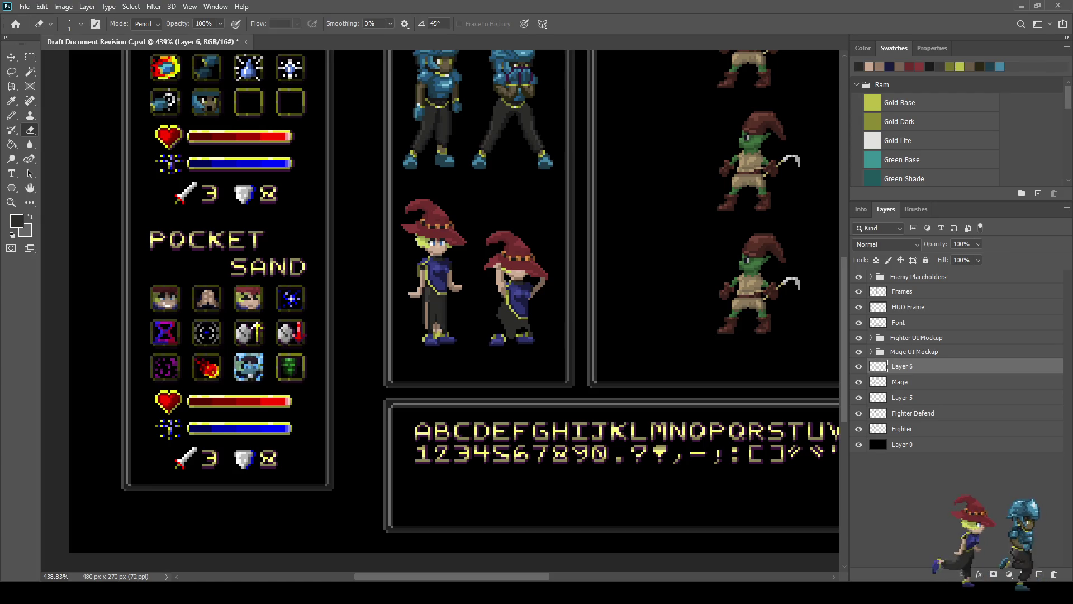
# Step: Fit the whole HUD mockup on screen with Ctrl+0, save, then zoom back onto the mages
pyautogui.scroll(3, 487, 268)
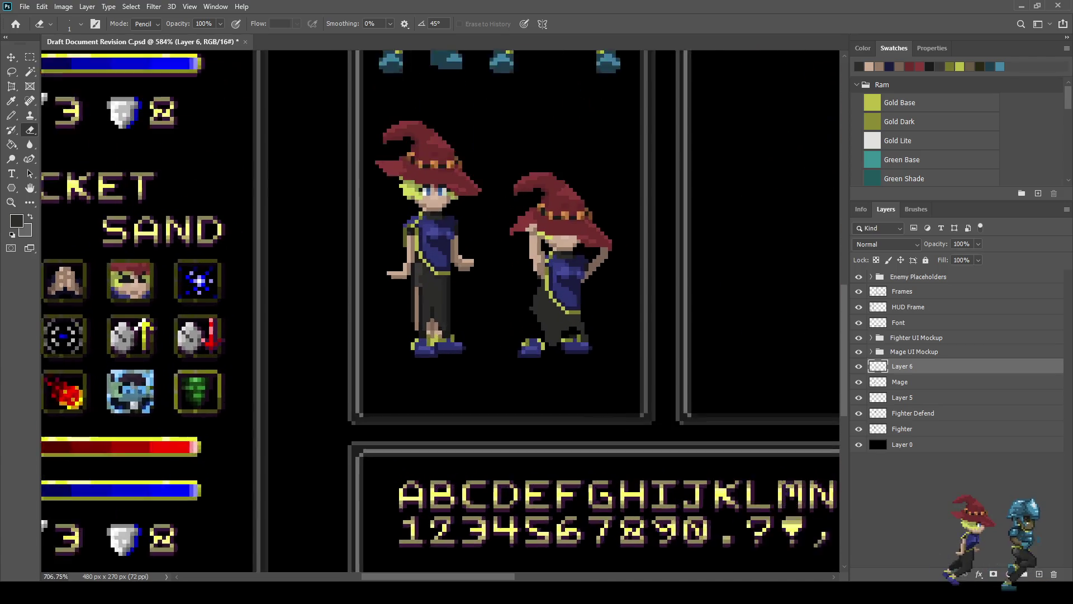
pyautogui.scroll(-4, 487, 268)
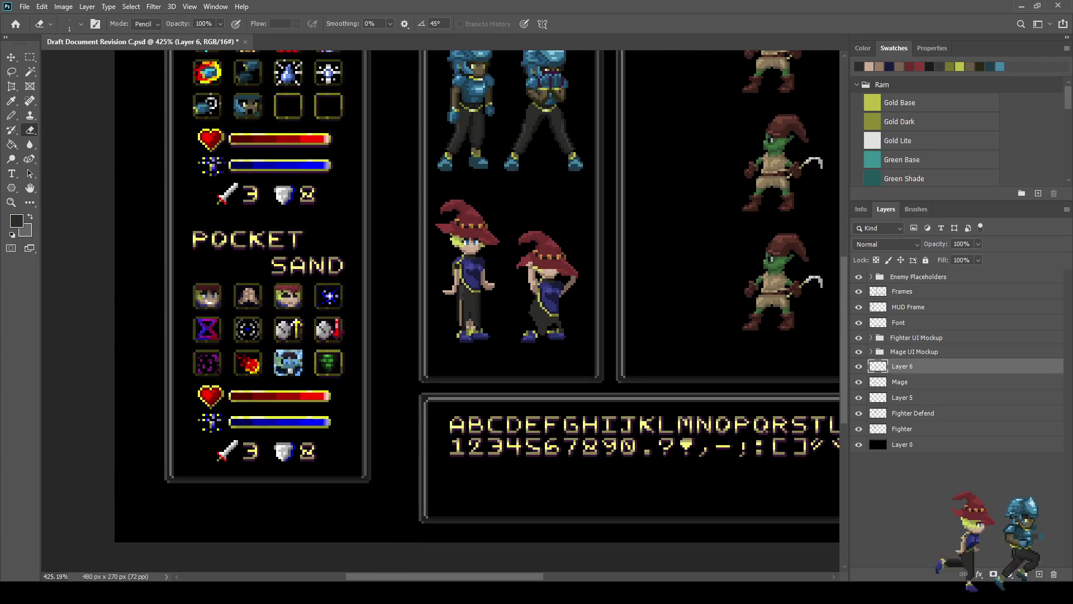
pyautogui.hotkey('ctrl', '0')
pyautogui.hotkey('ctrl', 's')
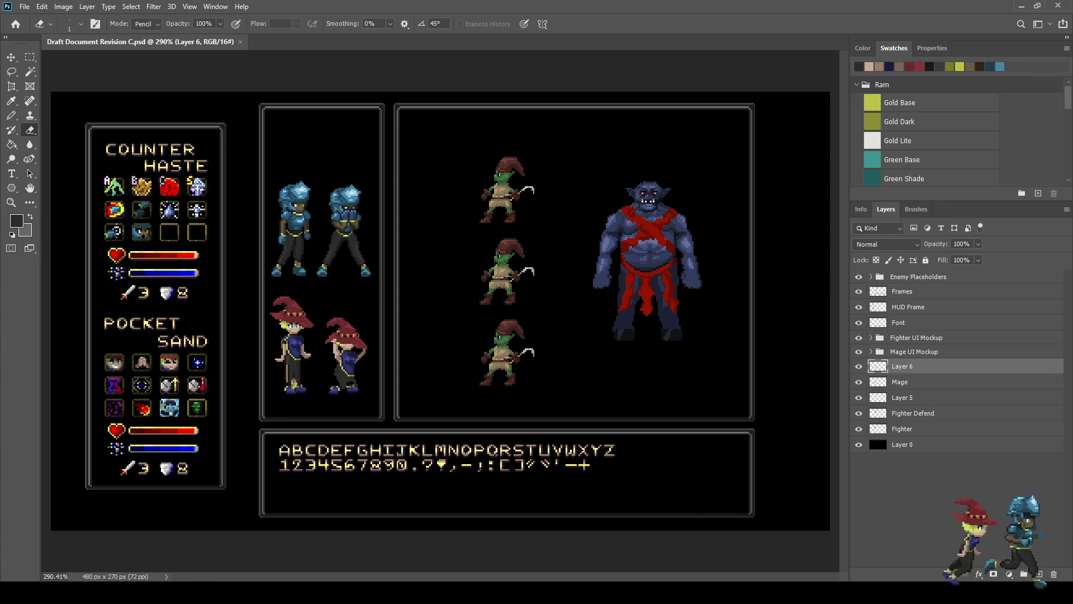
pyautogui.scroll(5, 88, 221)
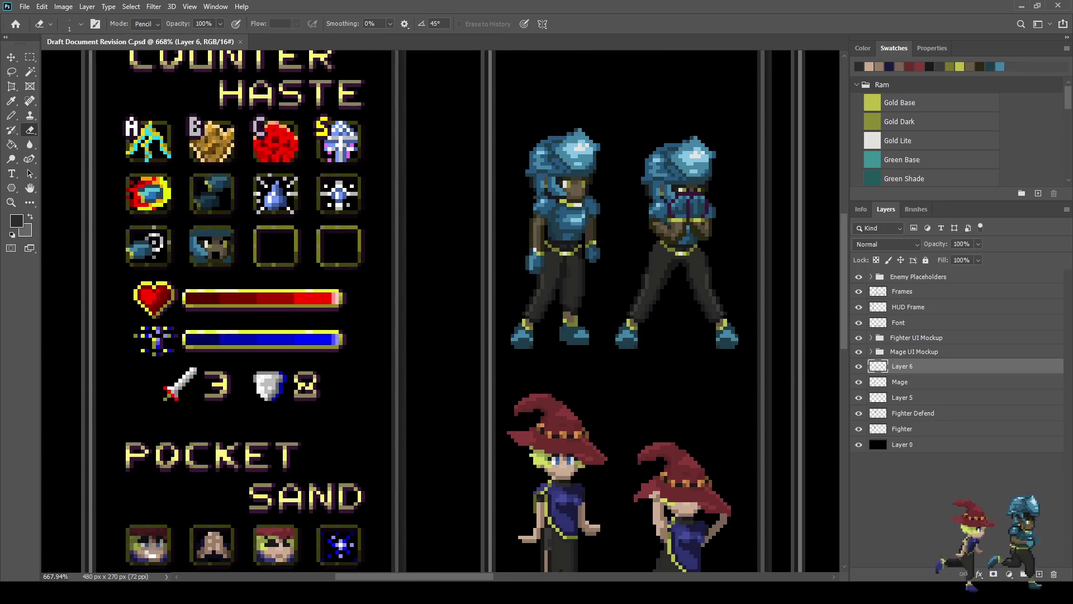
pyautogui.scroll(-3, 441, 310)
pyautogui.scroll(-5, 441, 310)
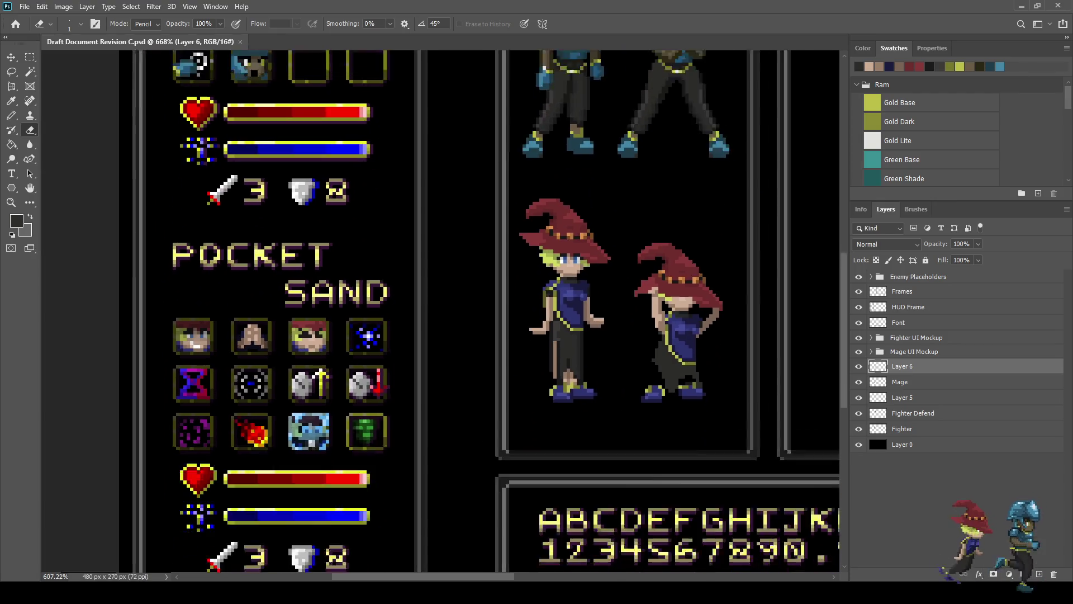
pyautogui.scroll(5, 344, 363)
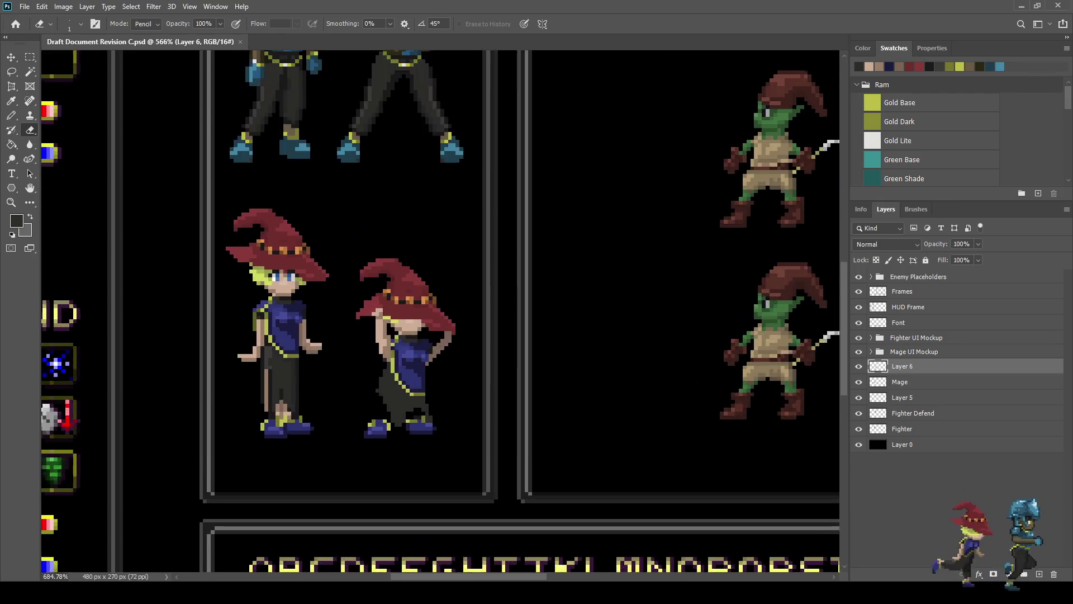
pyautogui.scroll(3, 380, 402)
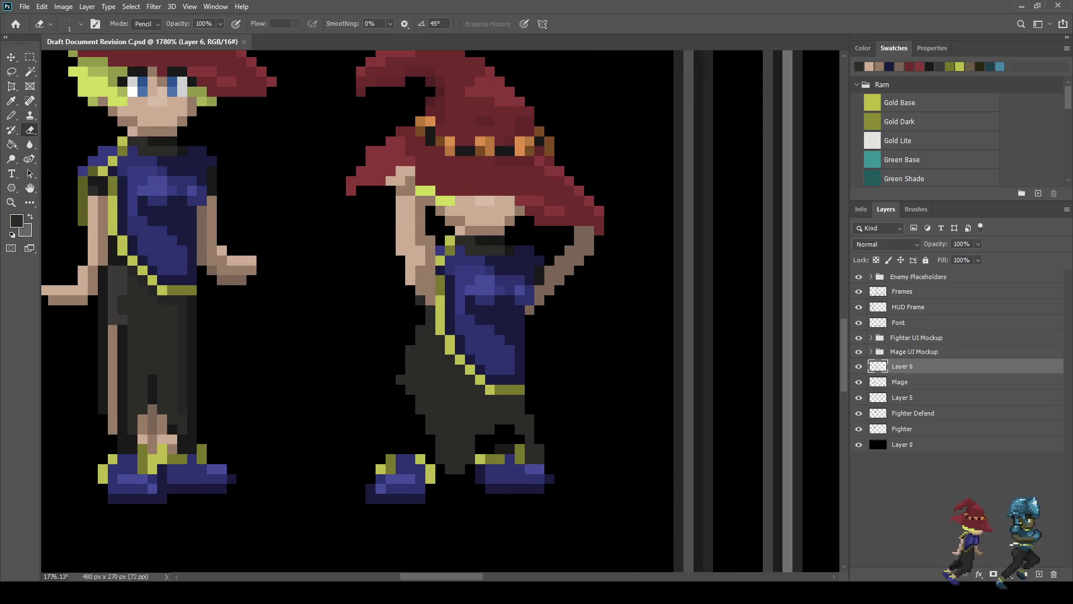
# Step: Sample the tan skin tone and pencil skin pixels down the left leg and inside the right leg
pyautogui.press('i')
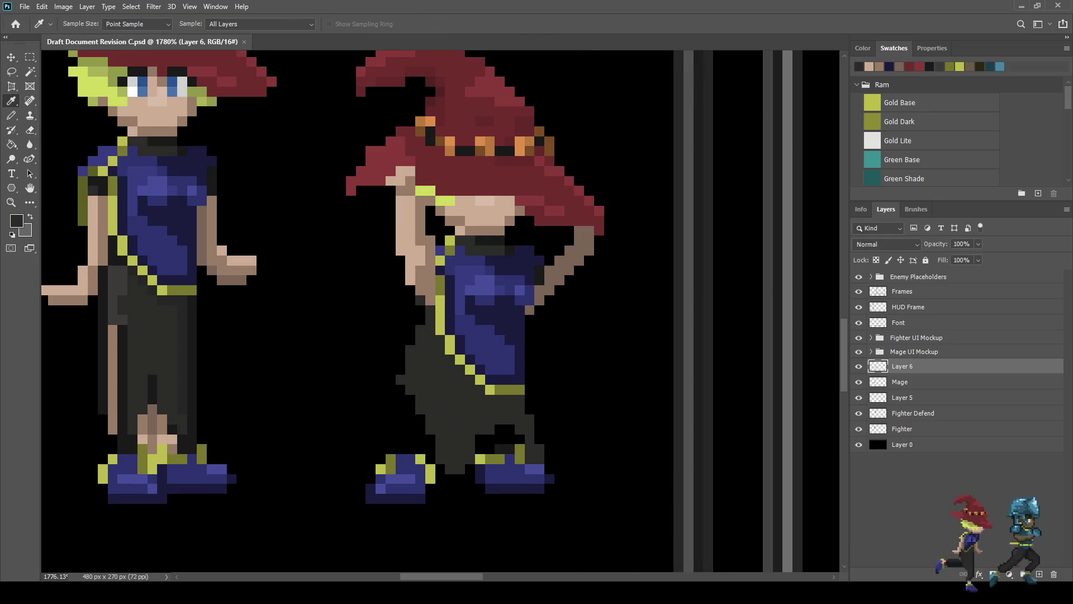
pyautogui.click(115, 352)
pyautogui.press('b')
pyautogui.scroll(-3, 141, 349)
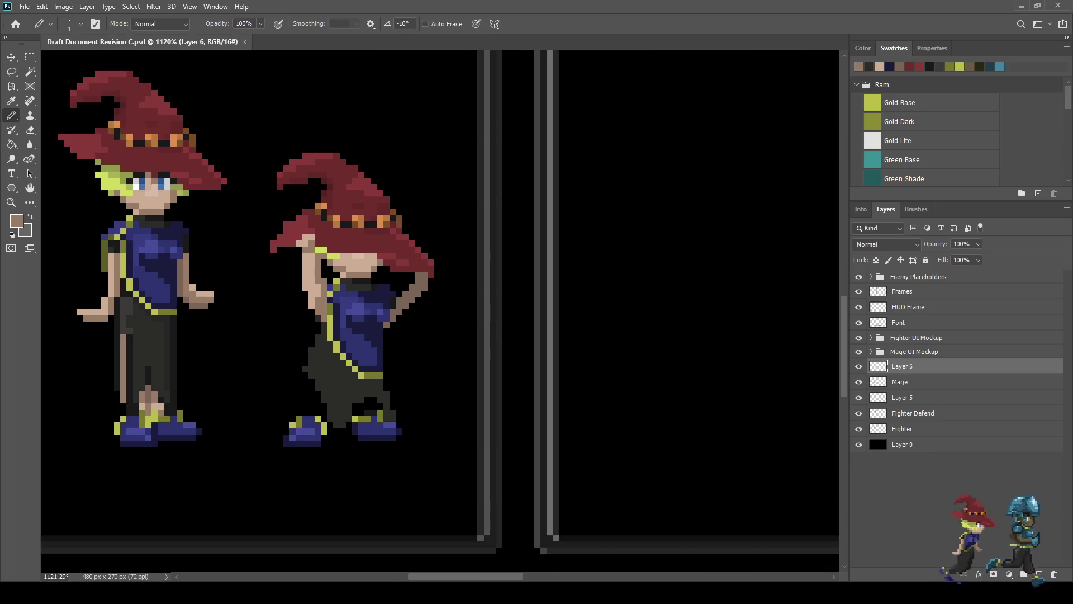
pyautogui.scroll(-5, 357, 419)
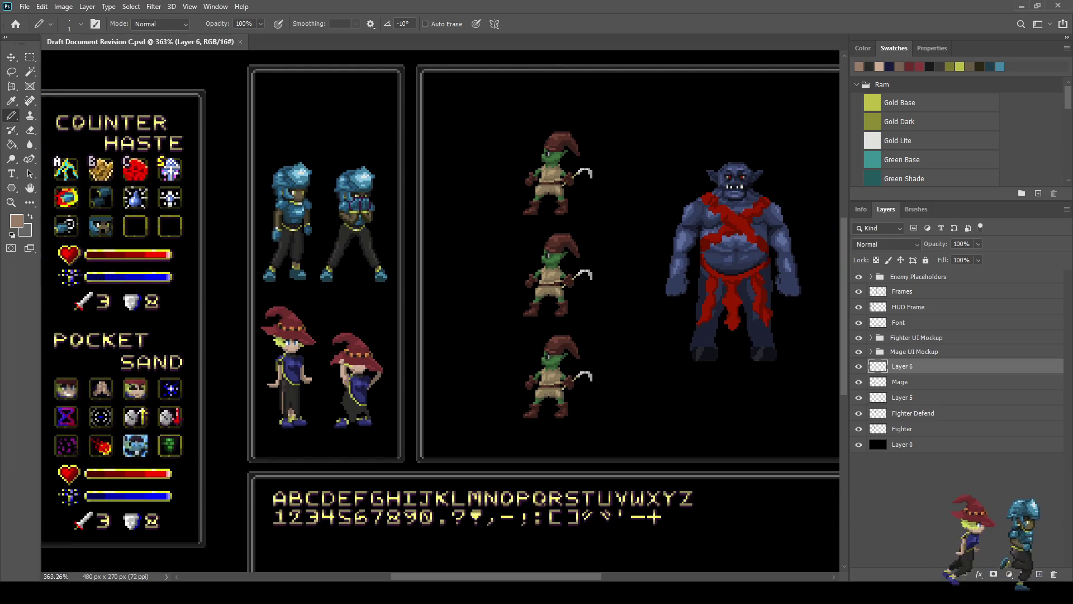
pyautogui.scroll(8, 319, 439)
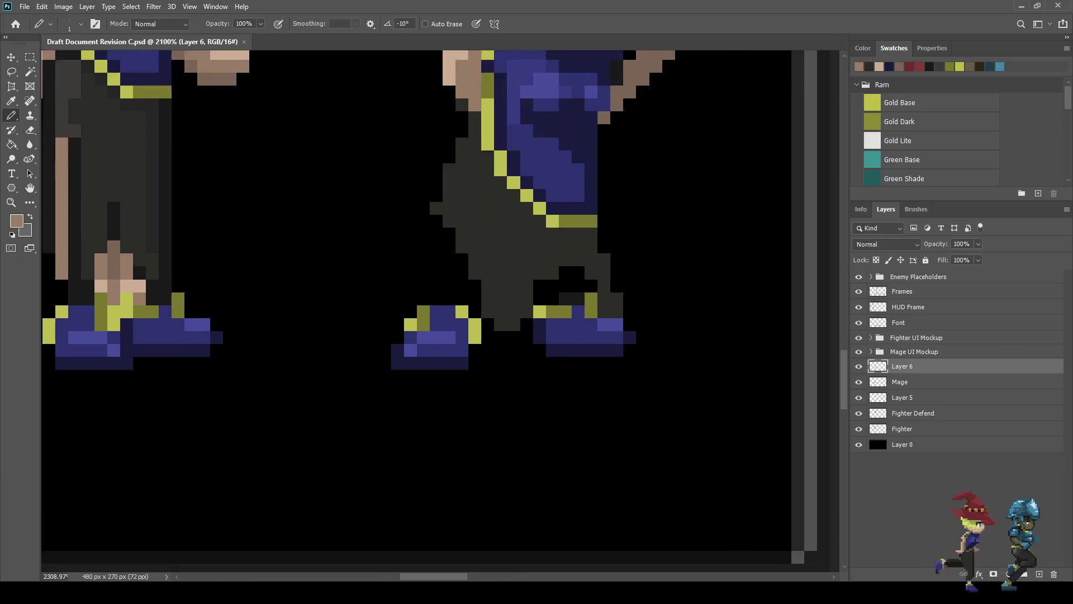
pyautogui.scroll(2, 433, 310)
pyautogui.moveTo(453, 229)
pyautogui.mouseDown()
pyautogui.moveTo(436, 298)
pyautogui.moveTo(471, 262)
pyautogui.moveTo(453, 298)
pyautogui.mouseUp()
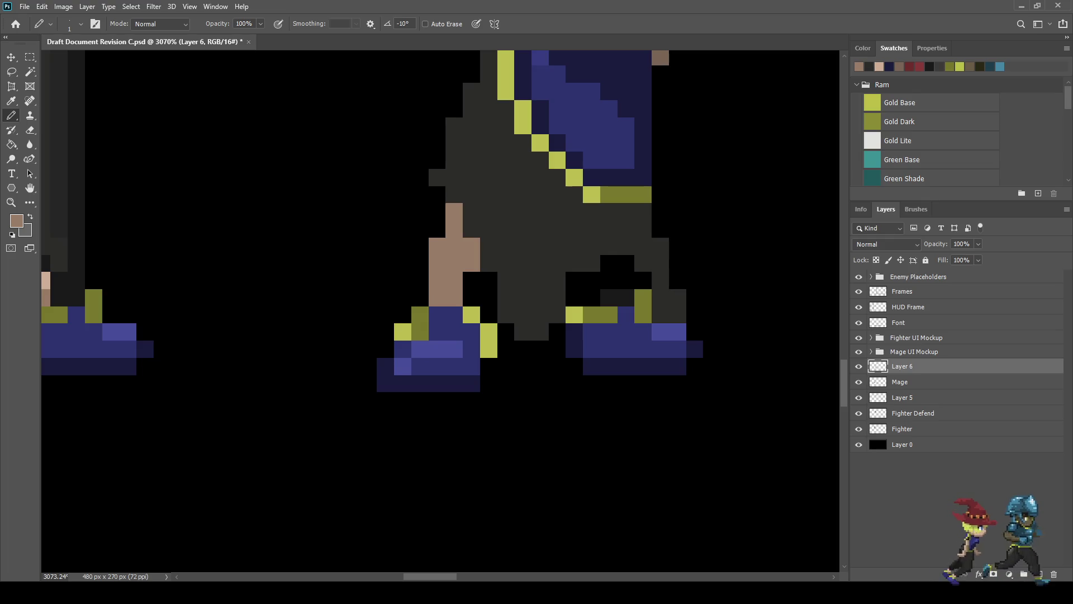
pyautogui.moveTo(608, 297)
pyautogui.mouseDown()
pyautogui.moveTo(626, 297)
pyautogui.moveTo(609, 263)
pyautogui.moveTo(626, 281)
pyautogui.mouseUp()
pyautogui.click(591, 297)
pyautogui.click(609, 280)
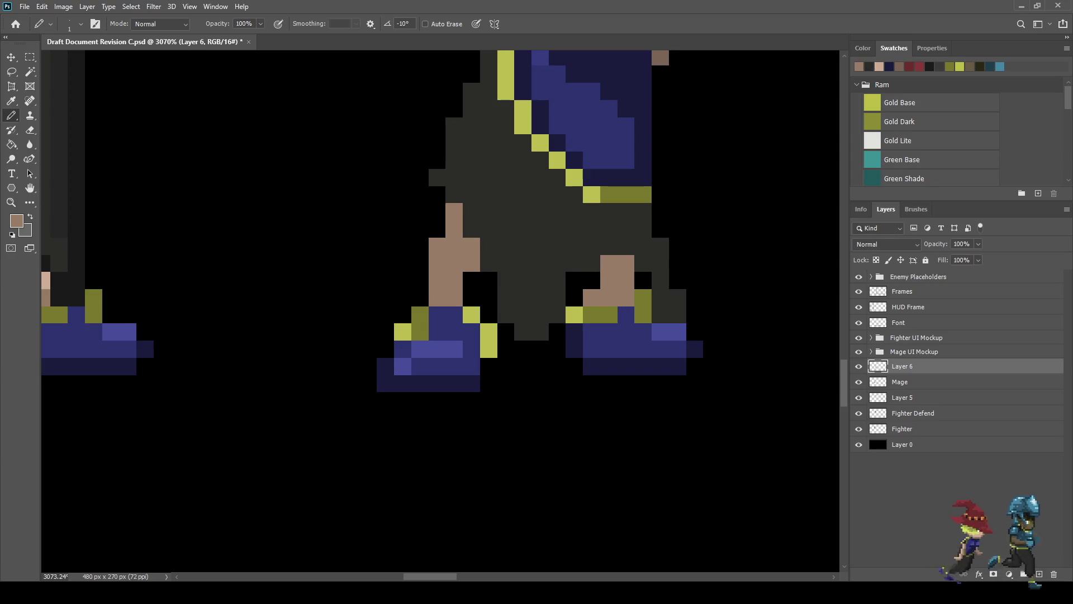
pyautogui.click(591, 281)
# Step: Redo a misplaced pair of tan skin pixels on the leg
pyautogui.scroll(-5, 591, 297)
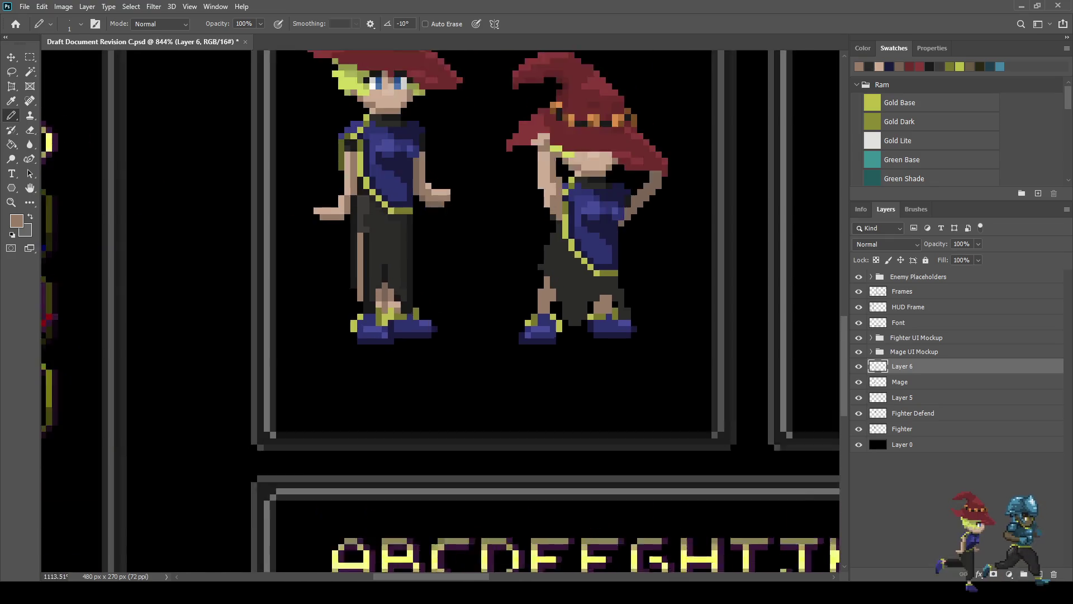
pyautogui.scroll(5, 545, 322)
pyautogui.moveTo(545, 301); pyautogui.dragTo(561, 302)
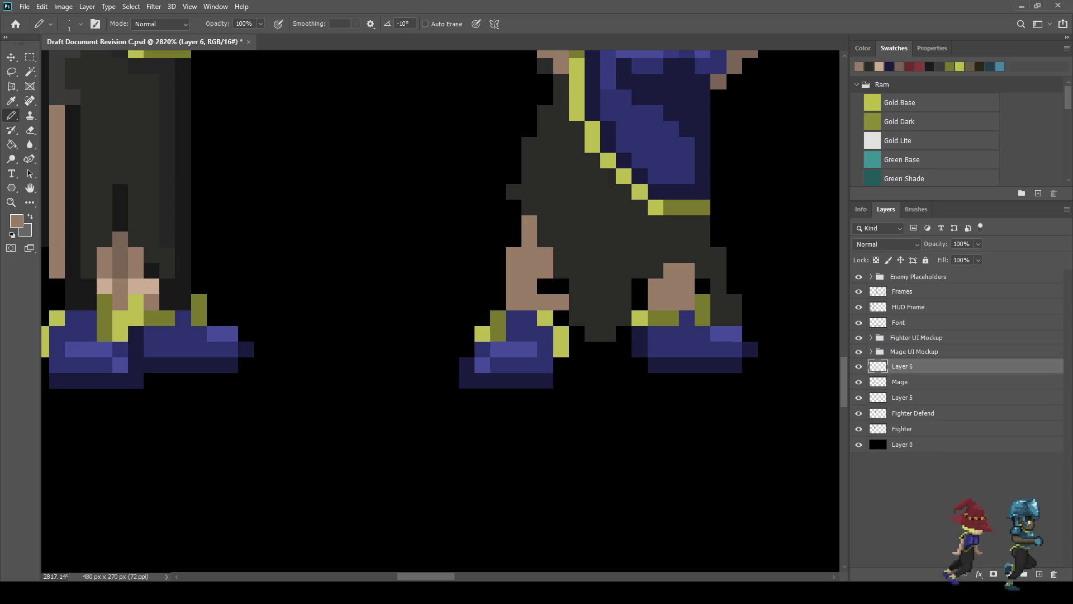
pyautogui.hotkey('ctrl', 'z')
pyautogui.click(561, 286)
pyautogui.click(545, 286)
pyautogui.click(545, 302)
pyautogui.scroll(-5, 521, 297)
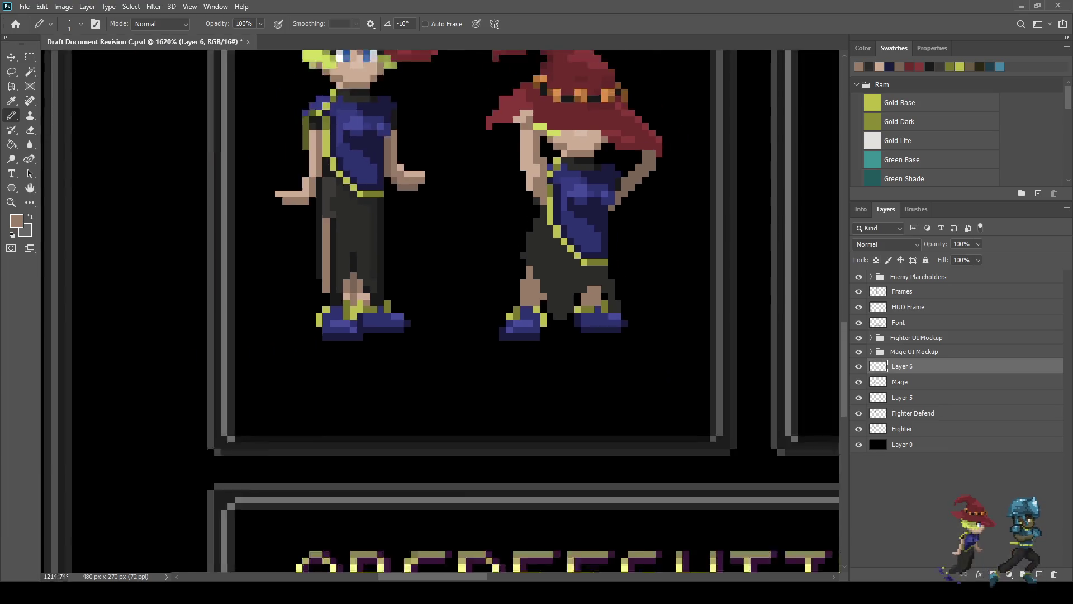
pyautogui.scroll(5, 516, 299)
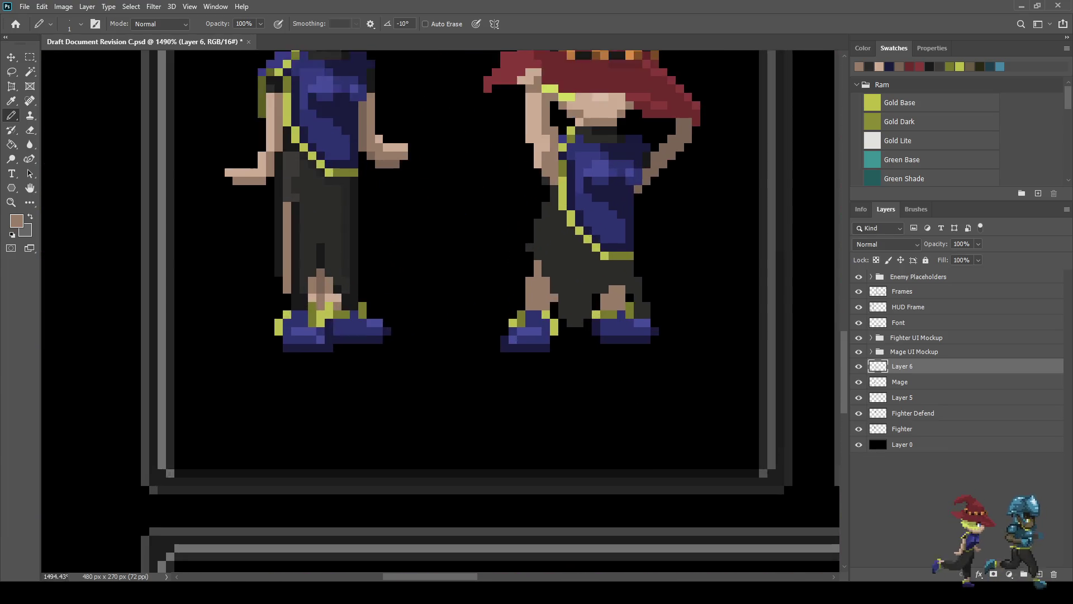
# Step: Sample the near-black skirt colour and extend the skirt down its left side
pyautogui.press('i')
pyautogui.click(515, 299)
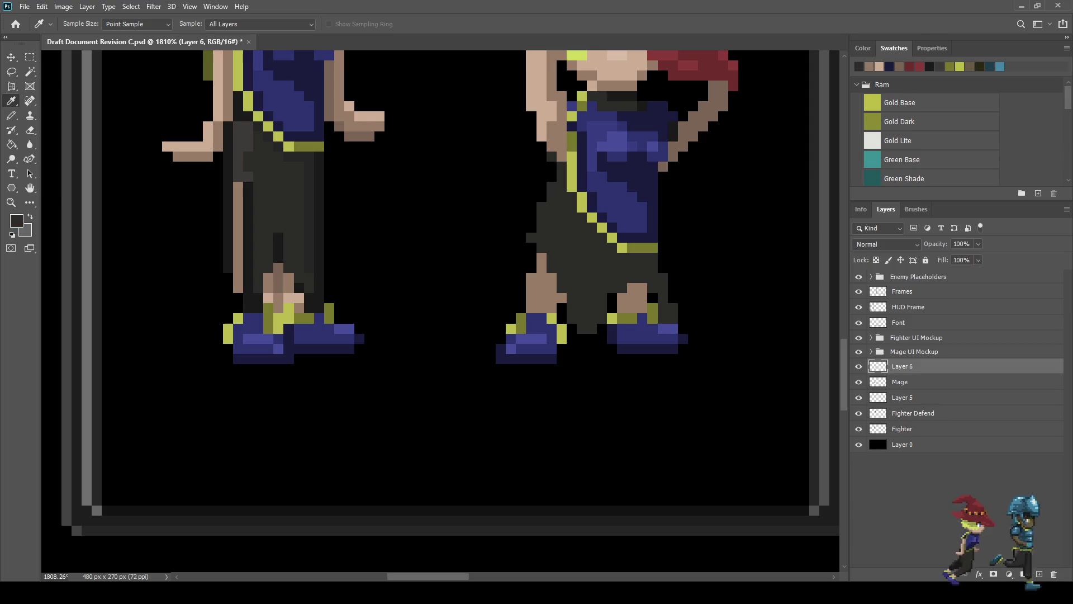
pyautogui.press('b')
pyautogui.scroll(-4, 516, 299)
pyautogui.scroll(3, 515, 299)
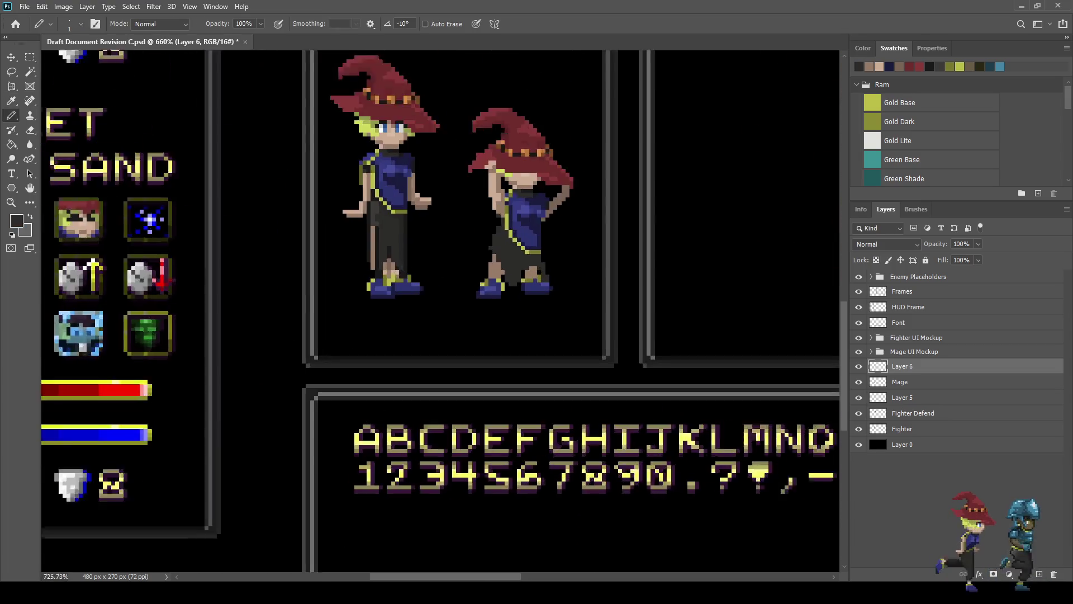
pyautogui.moveTo(436, 230)
pyautogui.mouseDown()
pyautogui.moveTo(426, 270)
pyautogui.moveTo(443, 245)
pyautogui.moveTo(403, 275)
pyautogui.moveTo(416, 277)
pyautogui.moveTo(409, 283)
pyautogui.mouseUp()
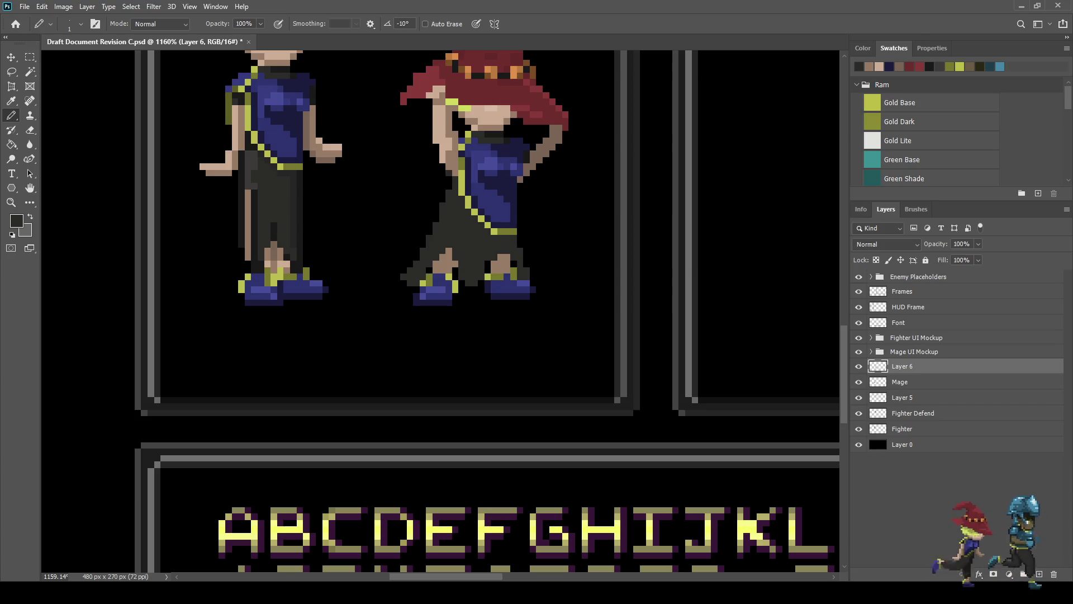
# Step: Fill the black gaps in the dark skirt's outline and along its right edge
pyautogui.scroll(5, 462, 282)
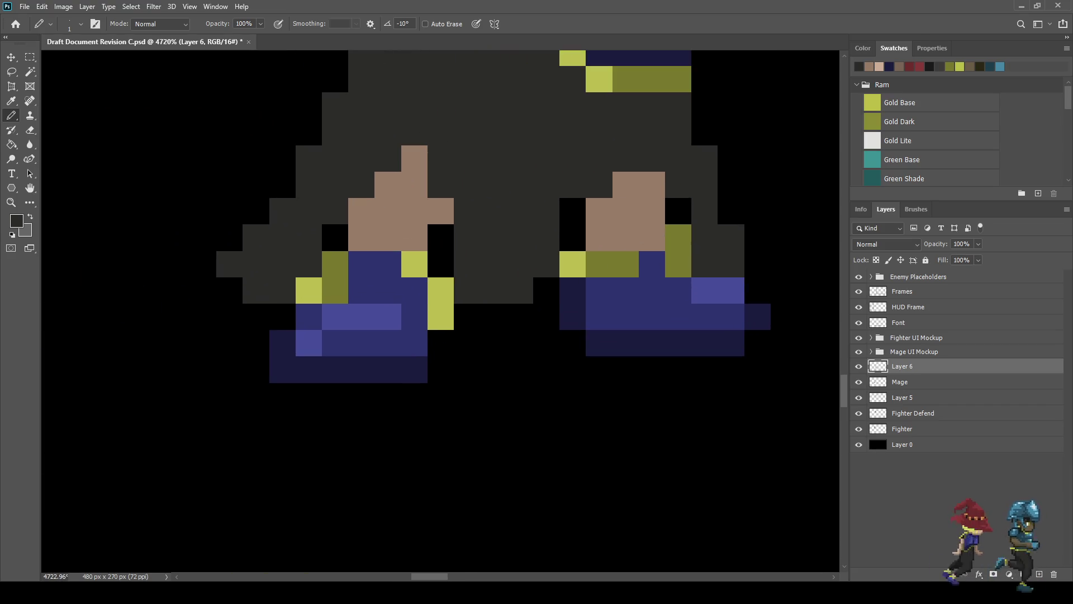
pyautogui.click(546, 290)
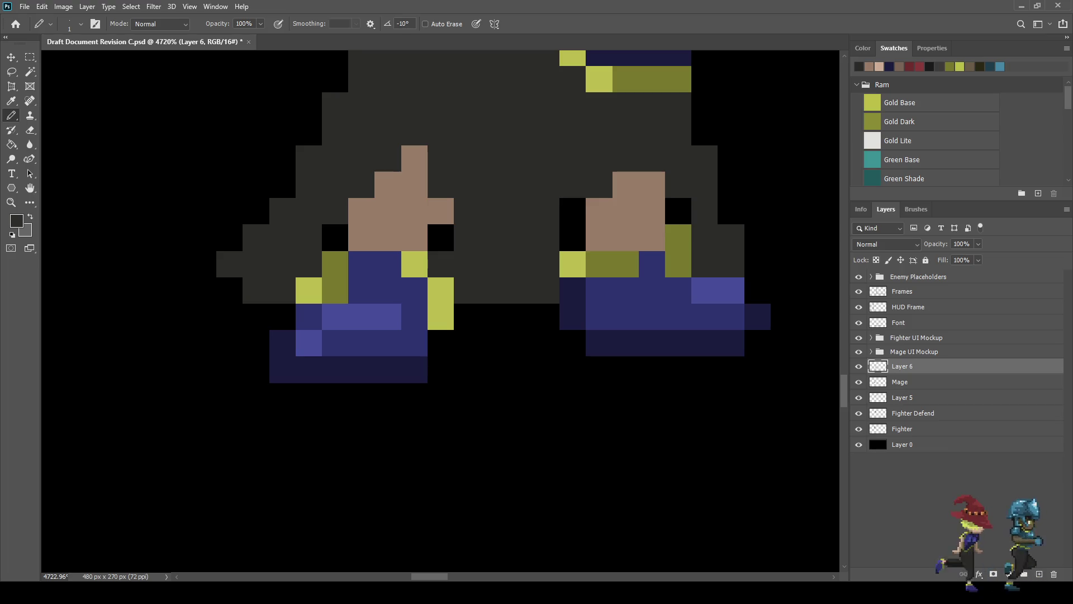
pyautogui.click(335, 237)
pyautogui.click(573, 237)
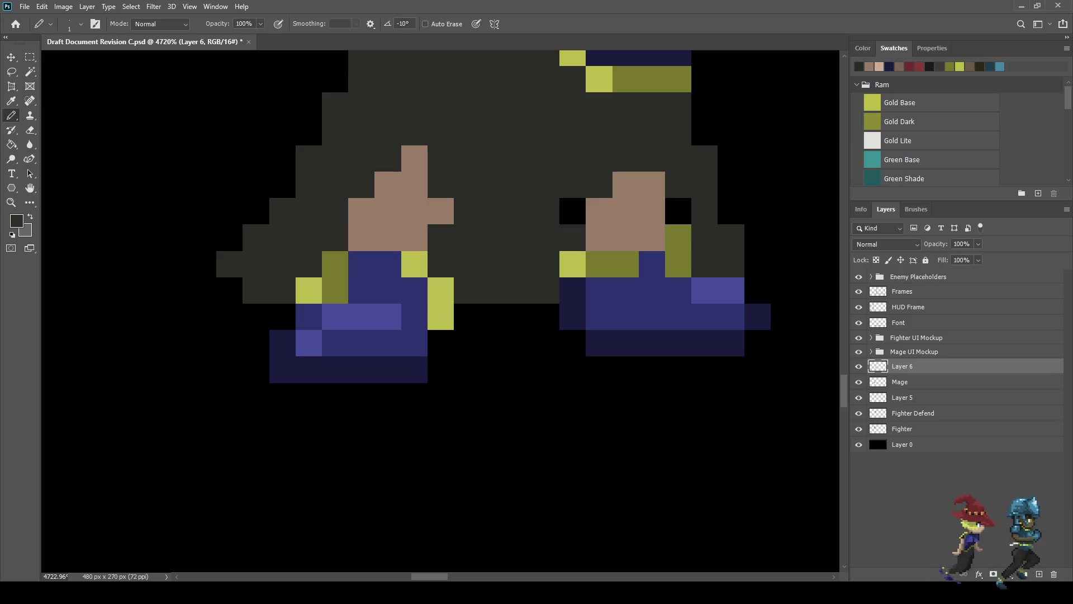
pyautogui.click(572, 211)
pyautogui.click(677, 211)
pyautogui.moveTo(757, 263)
pyautogui.mouseDown()
pyautogui.moveTo(809, 264)
pyautogui.moveTo(731, 211)
pyautogui.moveTo(704, 131)
pyautogui.mouseUp()
pyautogui.scroll(-10, 497, 213)
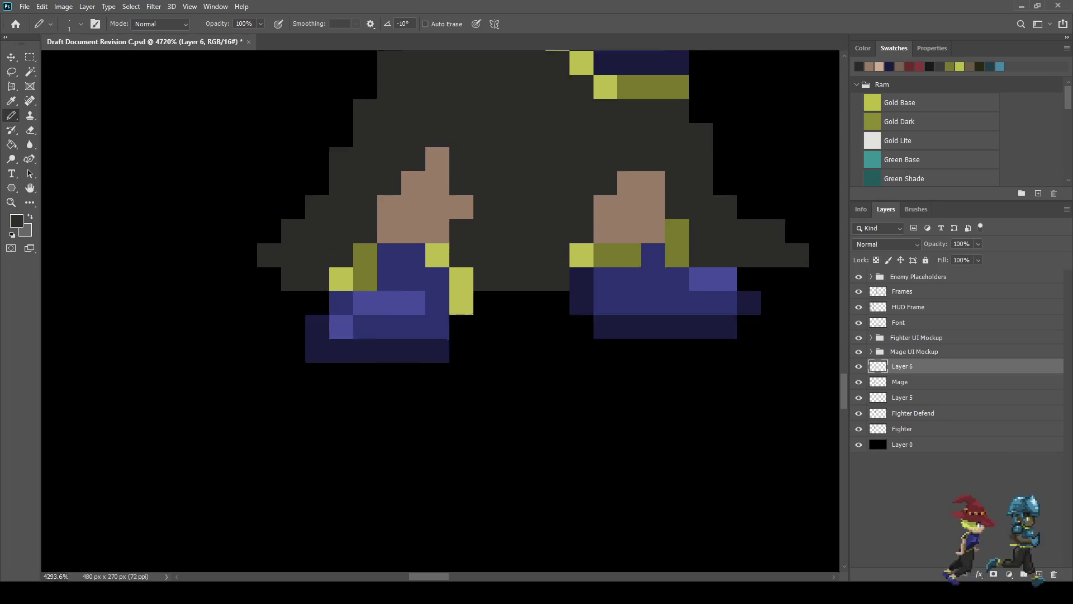
pyautogui.scroll(-3, 570, 209)
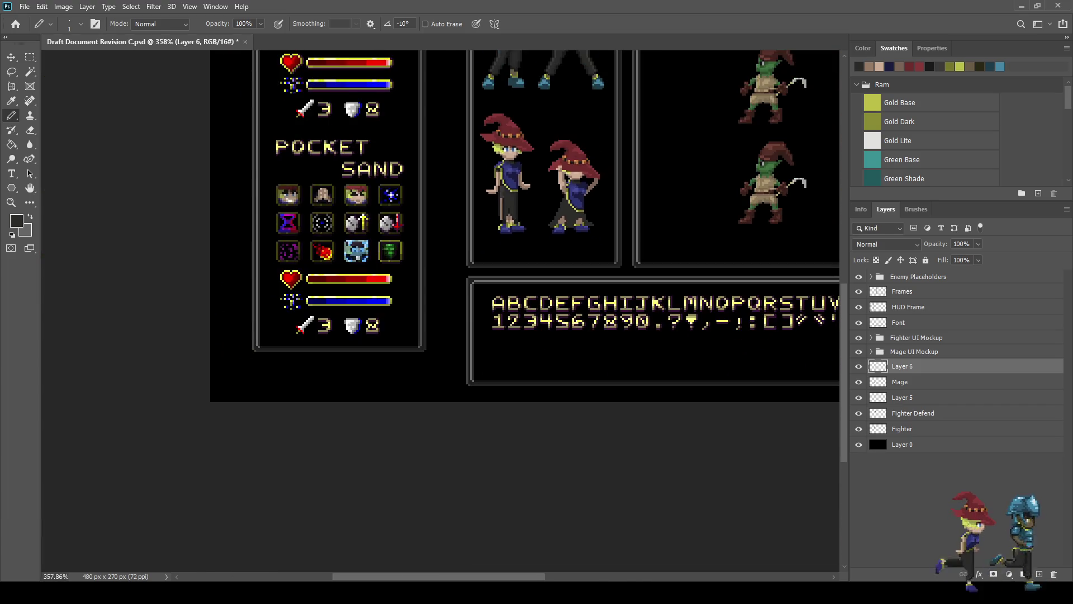
pyautogui.scroll(6, 570, 209)
pyautogui.scroll(4, 472, 196)
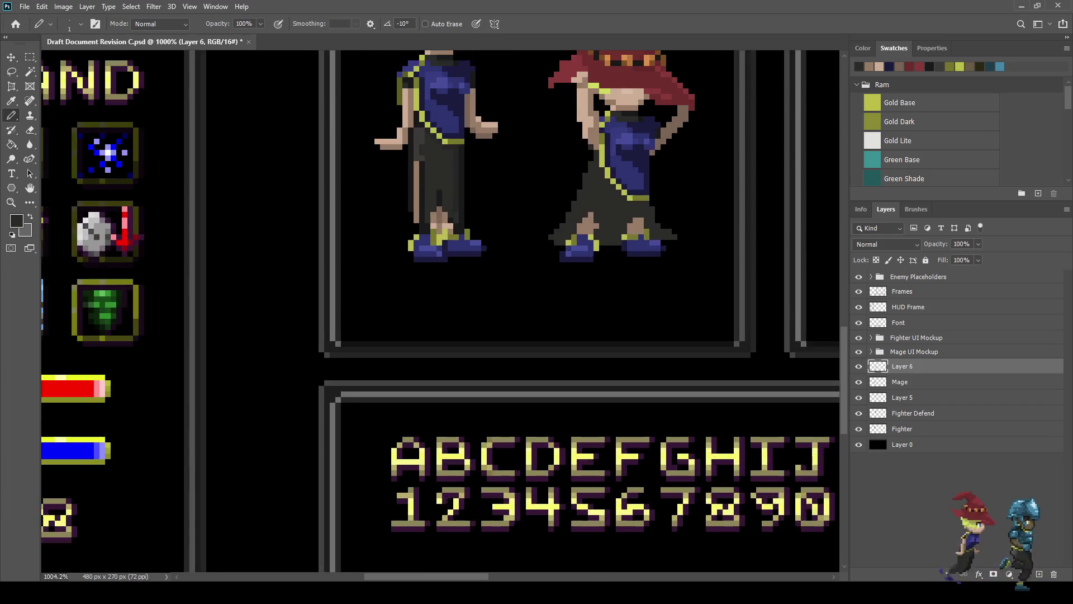
# Step: Sample a lighter grey and paint a few shading pixels on the skirt
pyautogui.press('i')
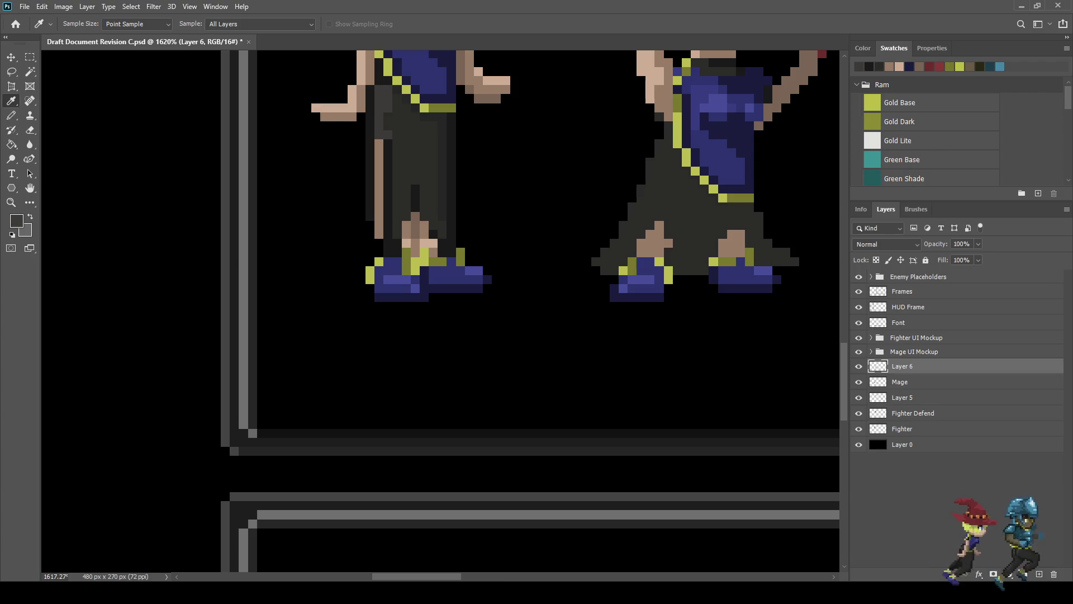
pyautogui.press('b')
pyautogui.scroll(-3, 441, 313)
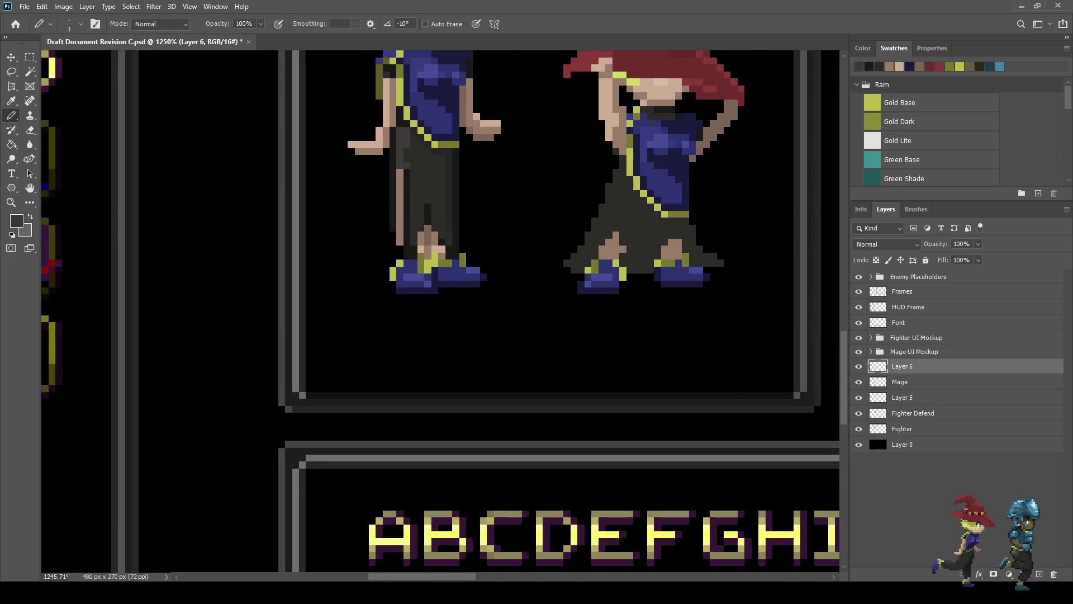
pyautogui.scroll(2, 717, 176)
pyautogui.moveTo(602, 200); pyautogui.dragTo(594, 209)
pyautogui.click(586, 208)
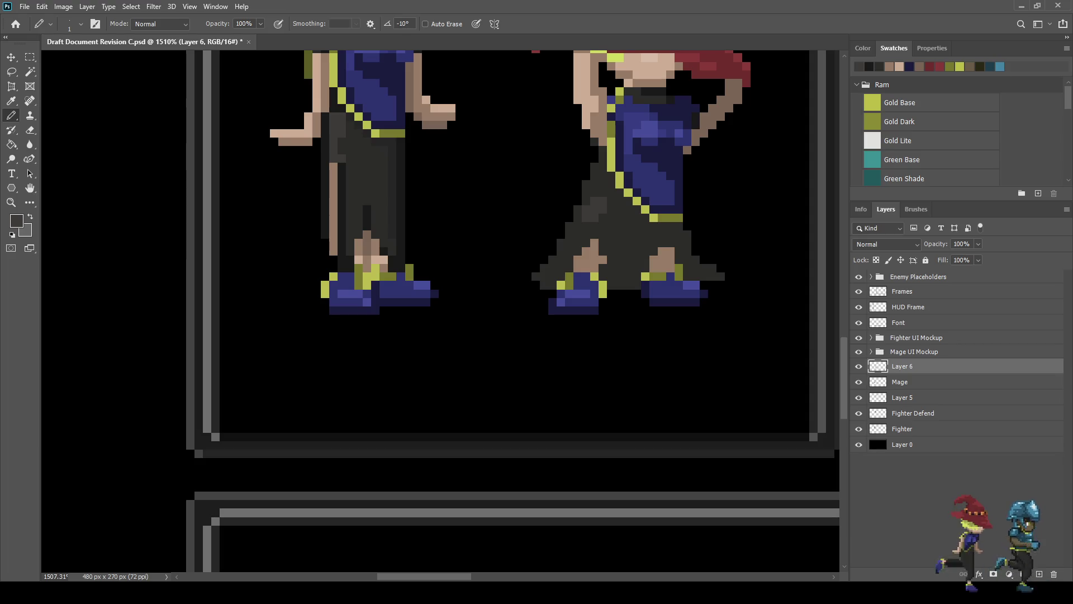
# Step: Dot light grey shading pixels just below the gold belt
pyautogui.click(661, 226)
pyautogui.click(653, 226)
pyautogui.click(670, 226)
pyautogui.click(653, 233)
pyautogui.click(652, 242)
pyautogui.click(661, 233)
pyautogui.scroll(-8, 645, 234)
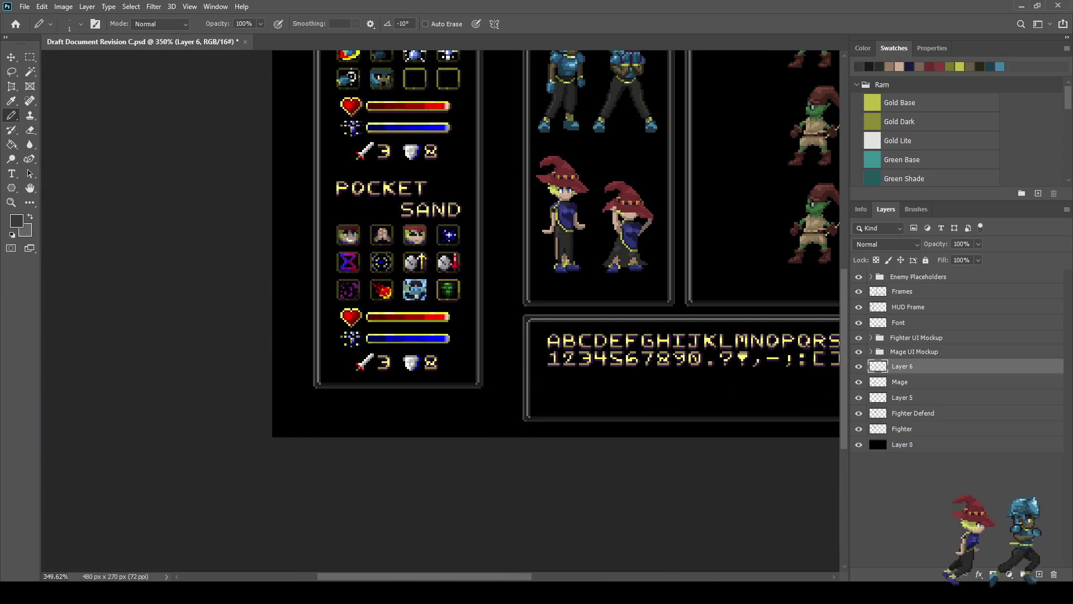
pyautogui.scroll(8, 575, 252)
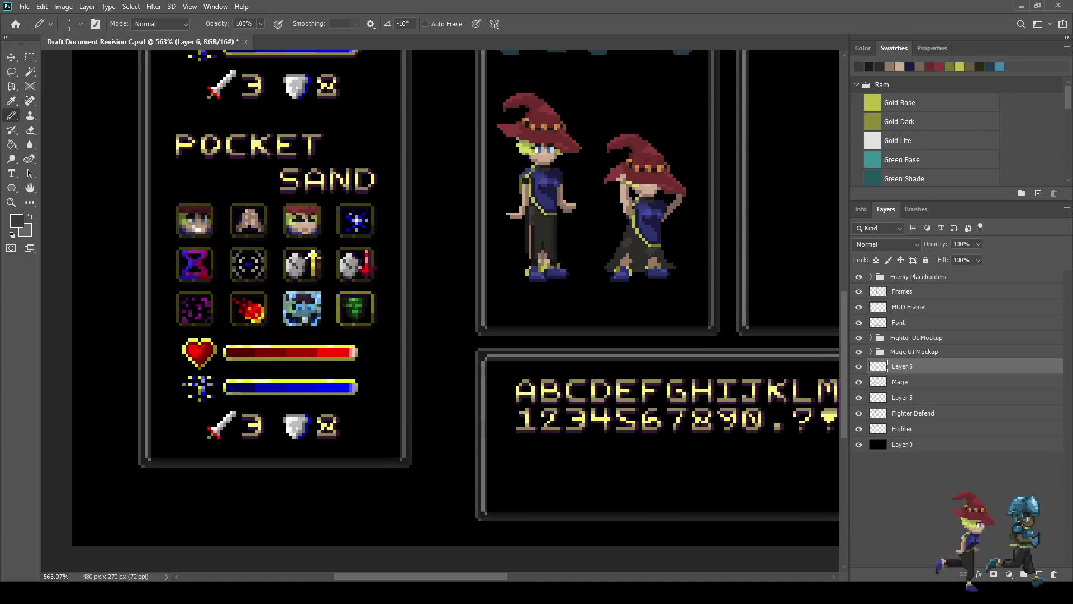
pyautogui.scroll(2, 525, 240)
# Step: Resample the near-black and darken the skirt's right hem edge
pyautogui.press('i')
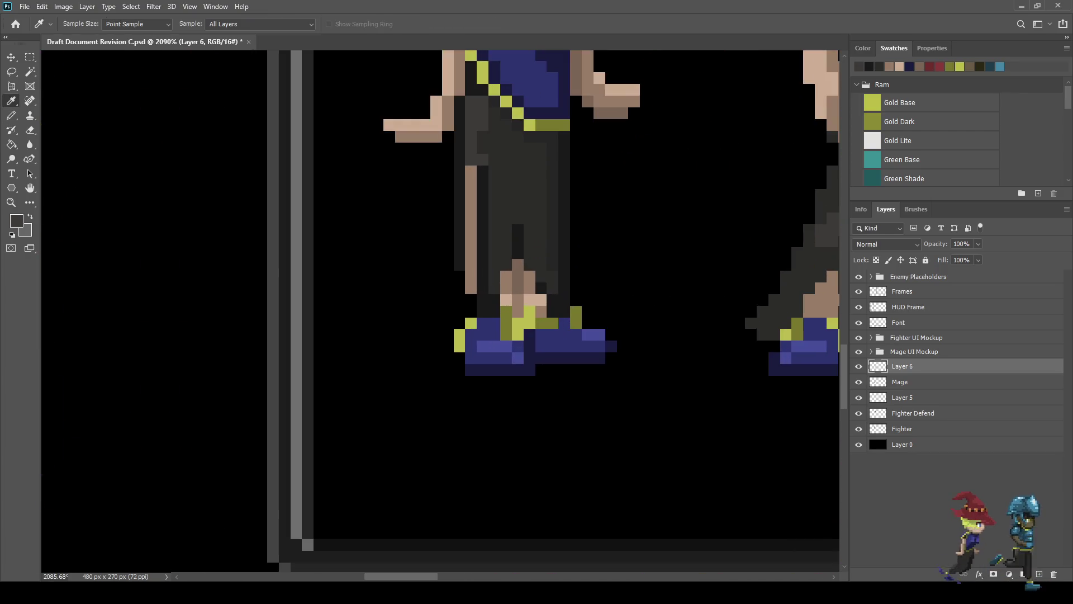
pyautogui.press('b')
pyautogui.scroll(-2, 597, 243)
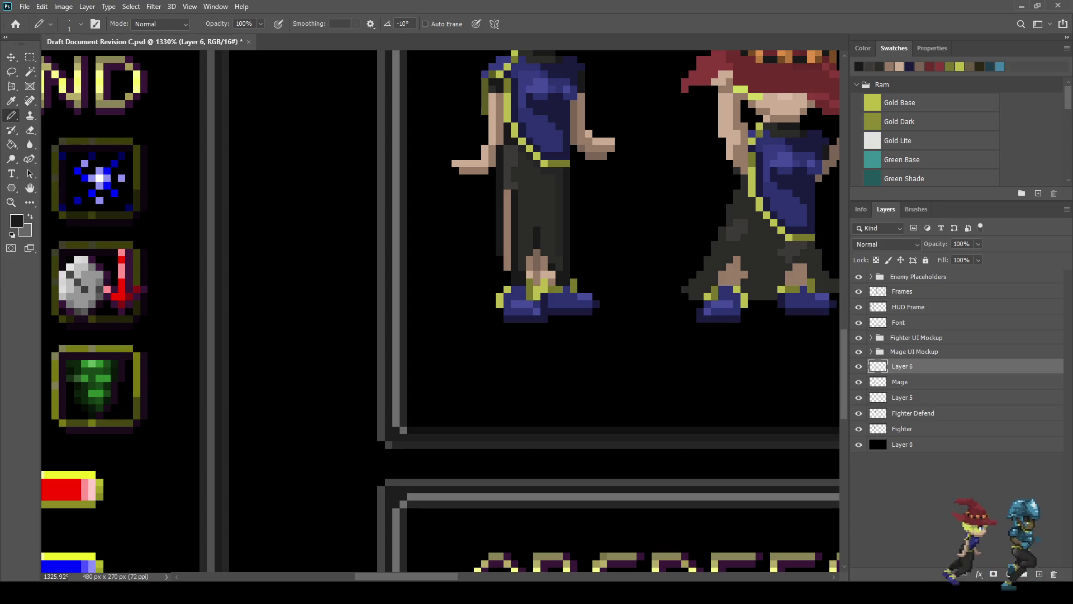
pyautogui.scroll(-6, 598, 146)
pyautogui.scroll(9, 696, 241)
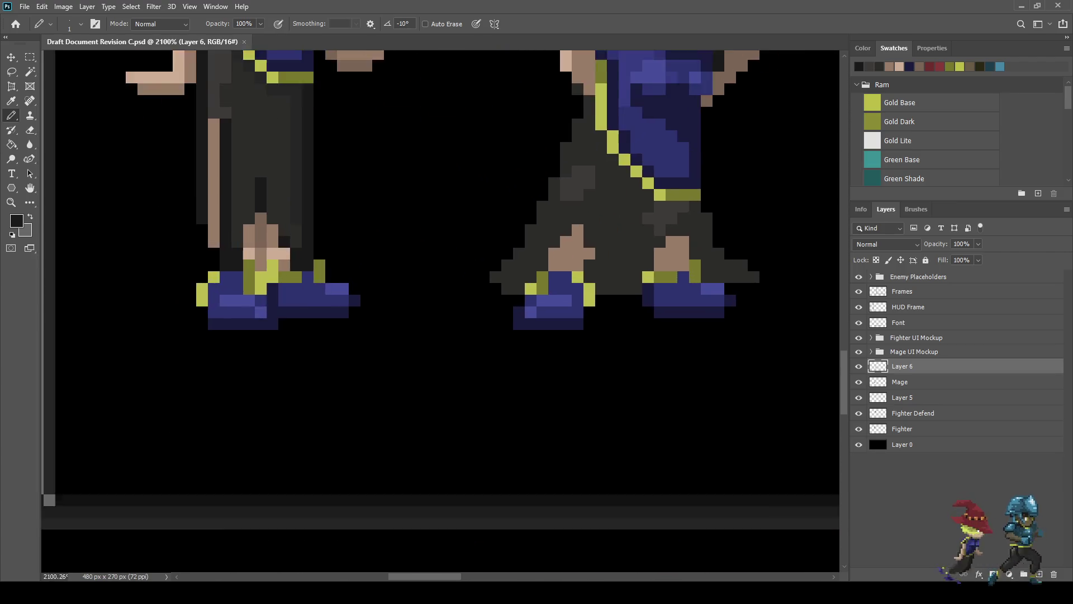
pyautogui.scroll(4, 729, 260)
pyautogui.moveTo(773, 290)
pyautogui.mouseDown()
pyautogui.moveTo(752, 290)
pyautogui.moveTo(711, 249)
pyautogui.moveTo(689, 186)
pyautogui.moveTo(649, 187)
pyautogui.moveTo(628, 208)
pyautogui.moveTo(669, 166)
pyautogui.moveTo(669, 228)
pyautogui.moveTo(669, 207)
pyautogui.moveTo(731, 290)
pyautogui.moveTo(685, 290)
pyautogui.moveTo(686, 267)
pyautogui.mouseUp()
# Step: Paint near-black hem edges and fold lines between the legs, plus diagonal and central skirt folds
pyautogui.scroll(-4, 707, 282)
pyautogui.scroll(4, 707, 282)
pyautogui.click(663, 243)
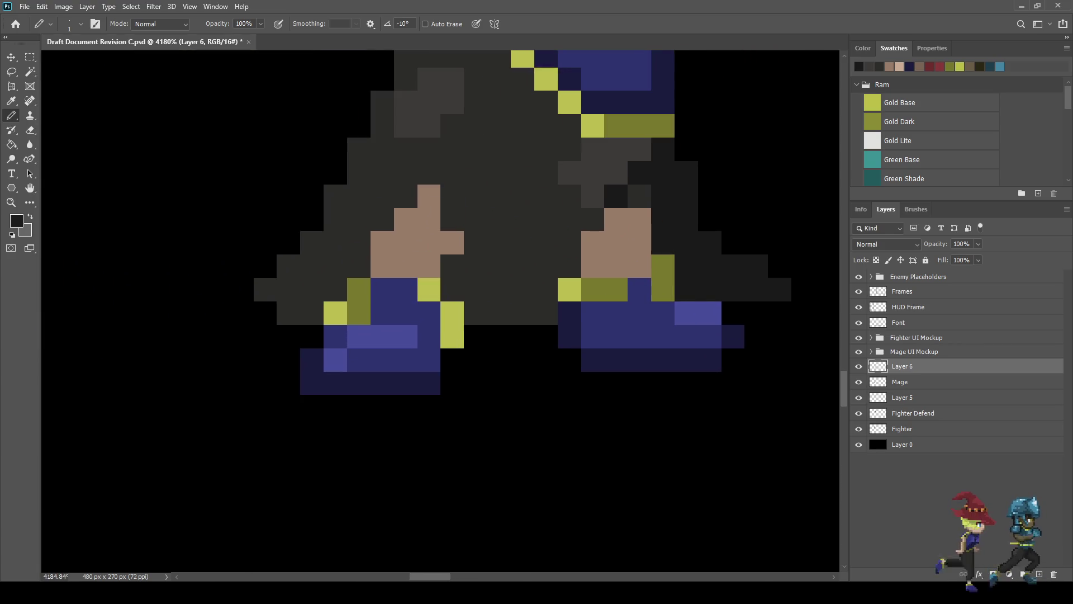
pyautogui.click(638, 196)
pyautogui.click(593, 220)
pyautogui.click(570, 243)
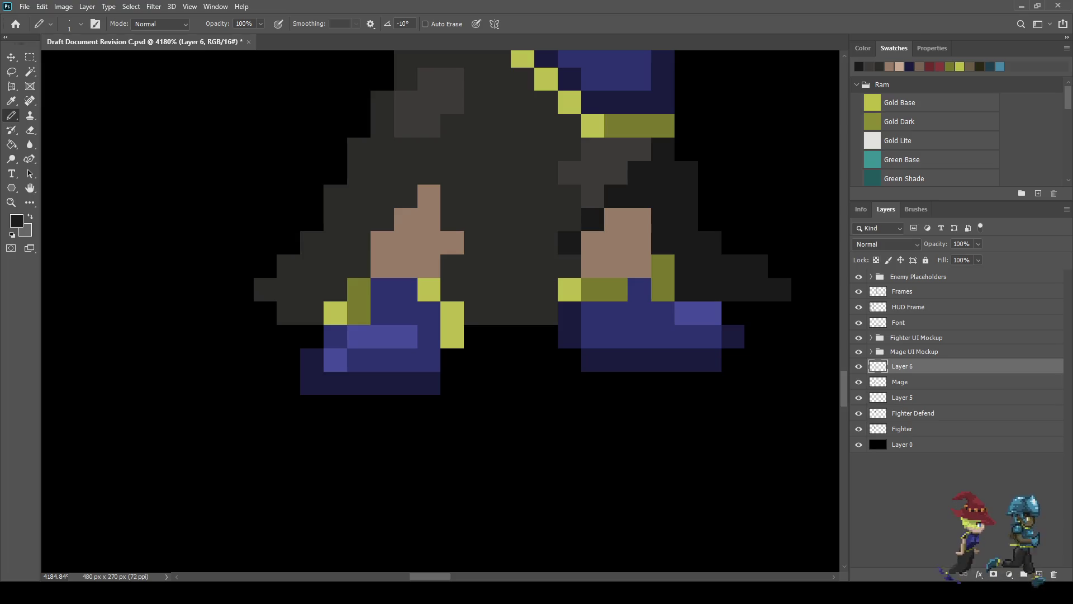
pyautogui.click(570, 266)
pyautogui.moveTo(547, 267)
pyautogui.mouseDown()
pyautogui.moveTo(547, 290)
pyautogui.moveTo(500, 290)
pyautogui.moveTo(452, 266)
pyautogui.moveTo(476, 243)
pyautogui.mouseUp()
pyautogui.click(476, 314)
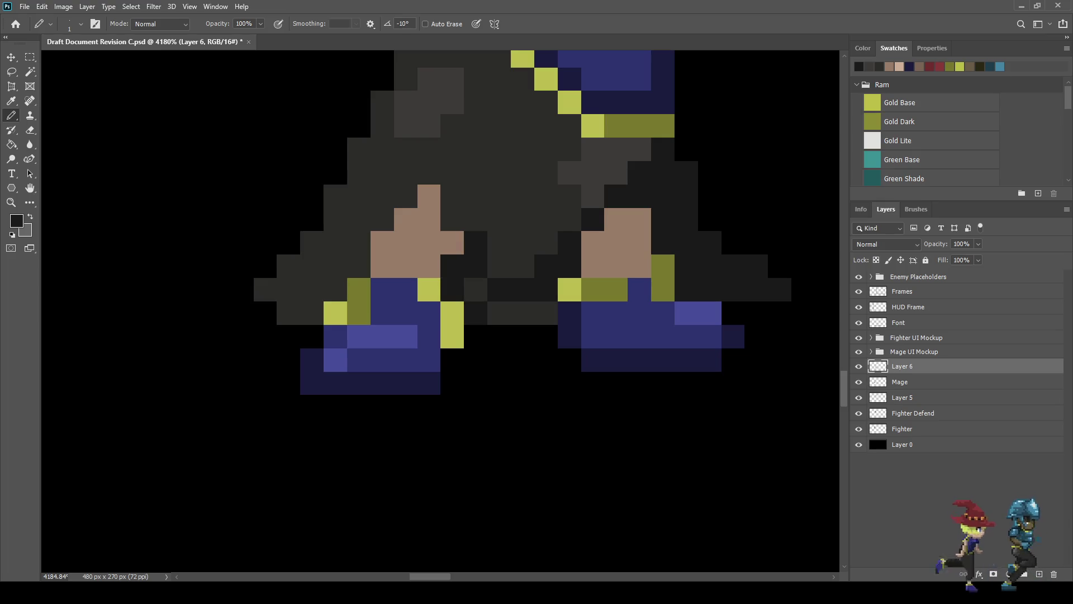
pyautogui.moveTo(452, 197); pyautogui.dragTo(500, 126)
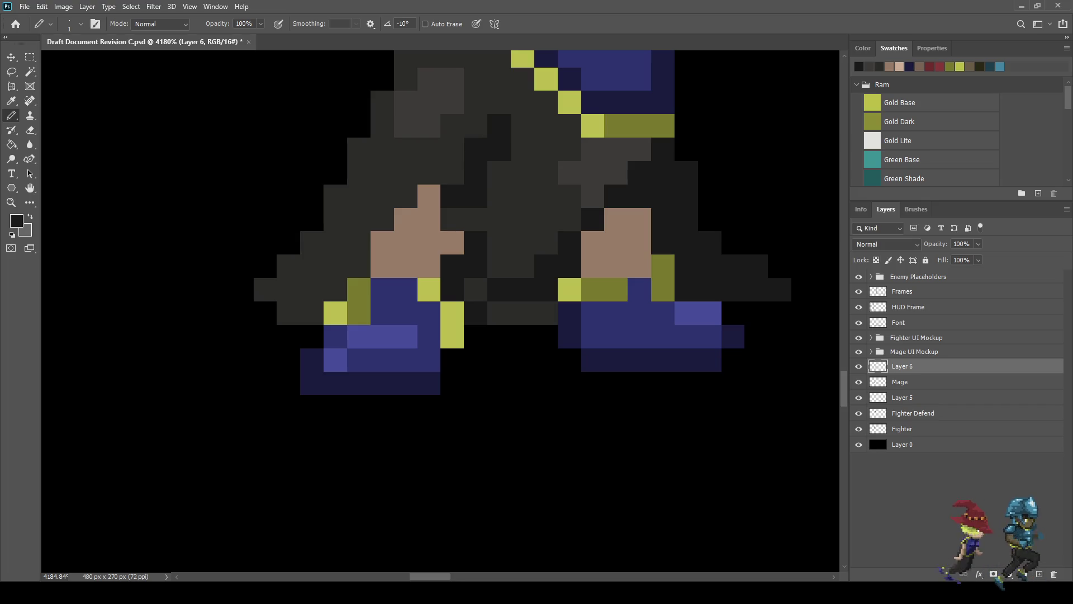
pyautogui.moveTo(546, 172); pyautogui.dragTo(523, 267)
# Step: Draw a second dark fold from between the legs down to the skirt hem, then zoom out
pyautogui.scroll(-10, 496, 258)
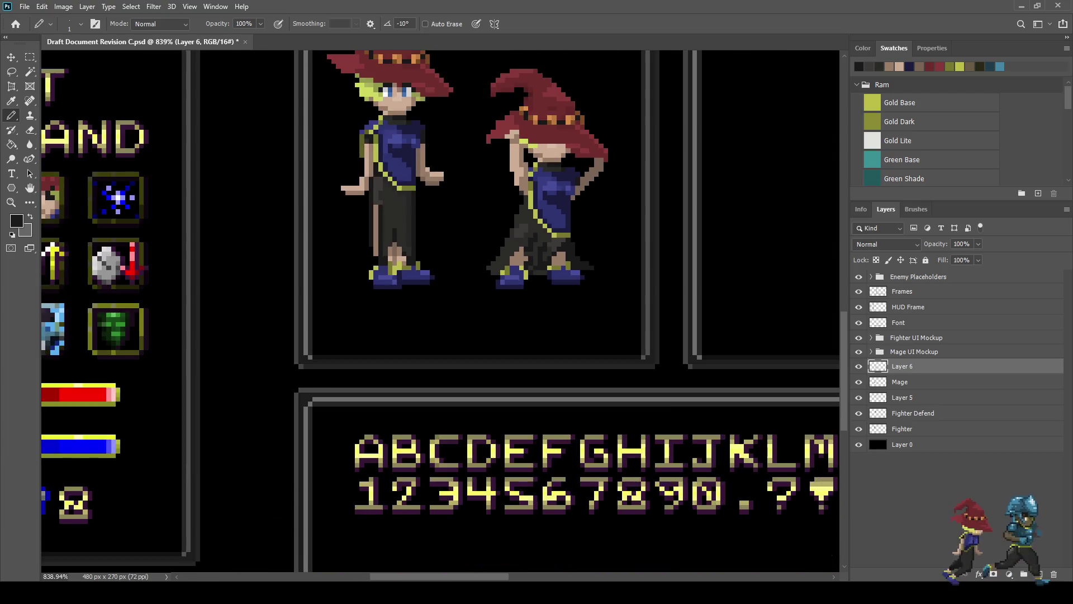
pyautogui.scroll(2, 514, 241)
pyautogui.scroll(-2, 515, 240)
pyautogui.scroll(5, 514, 240)
pyautogui.scroll(3, 514, 240)
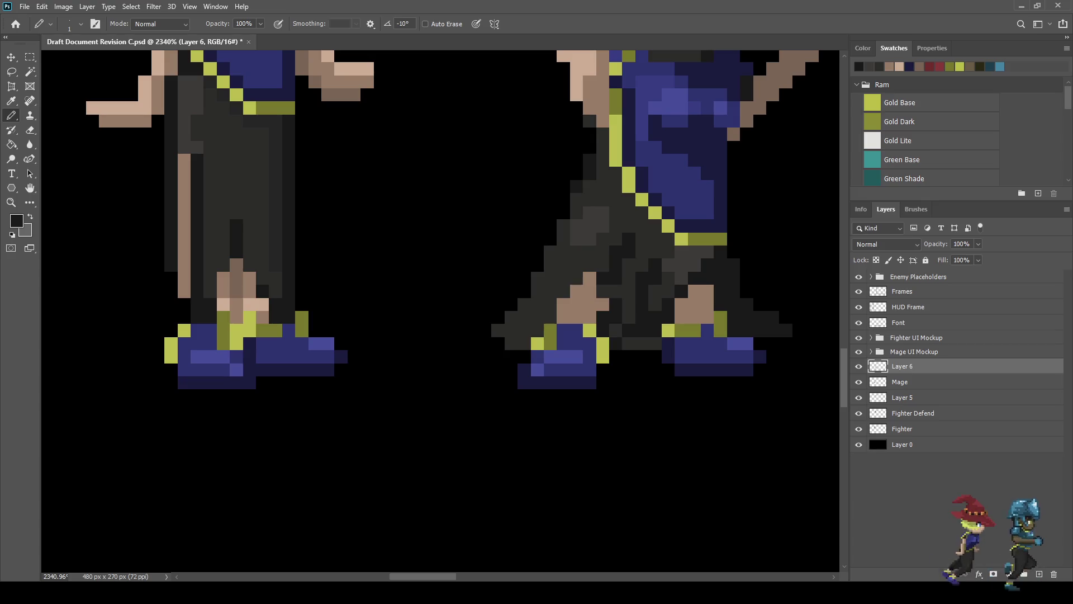
pyautogui.moveTo(577, 200); pyautogui.dragTo(590, 199)
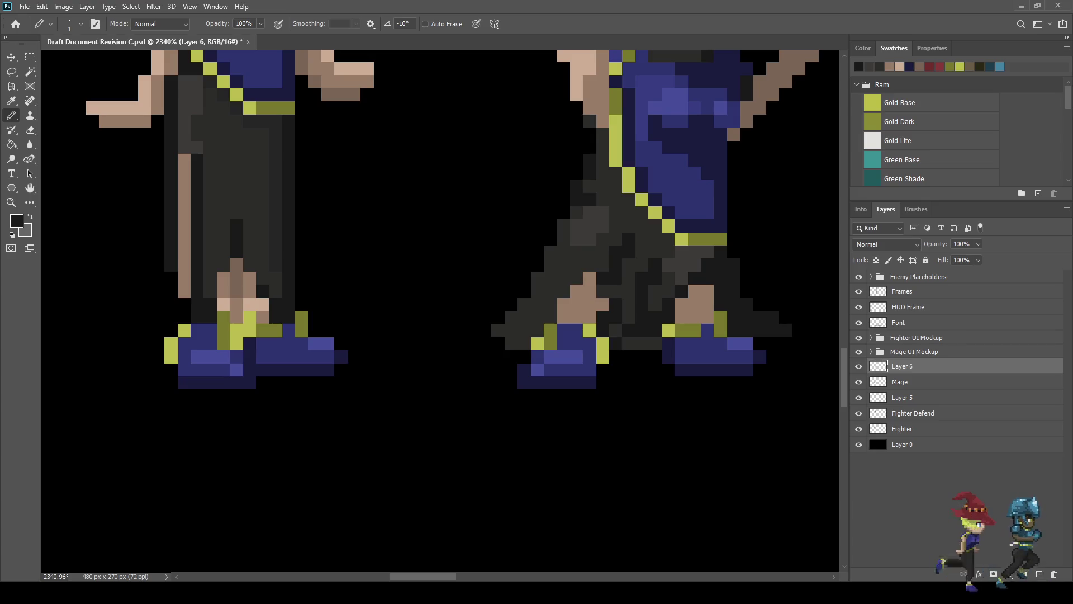
pyautogui.click(576, 213)
pyautogui.click(564, 227)
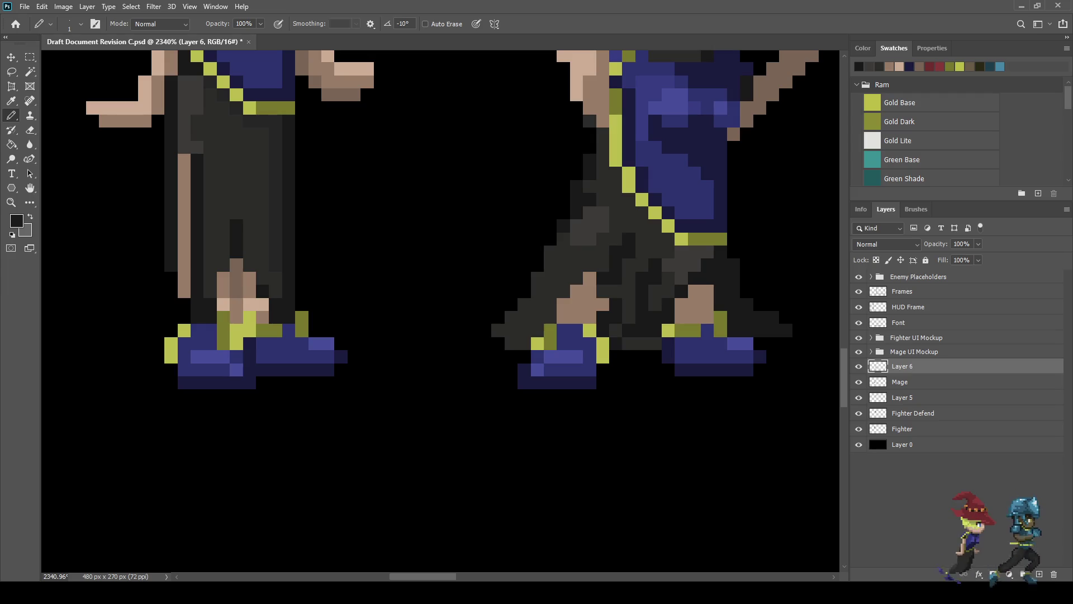
pyautogui.click(563, 239)
pyautogui.moveTo(549, 252)
pyautogui.mouseDown()
pyautogui.moveTo(537, 304)
pyautogui.moveTo(511, 330)
pyautogui.mouseUp()
pyautogui.click(538, 278)
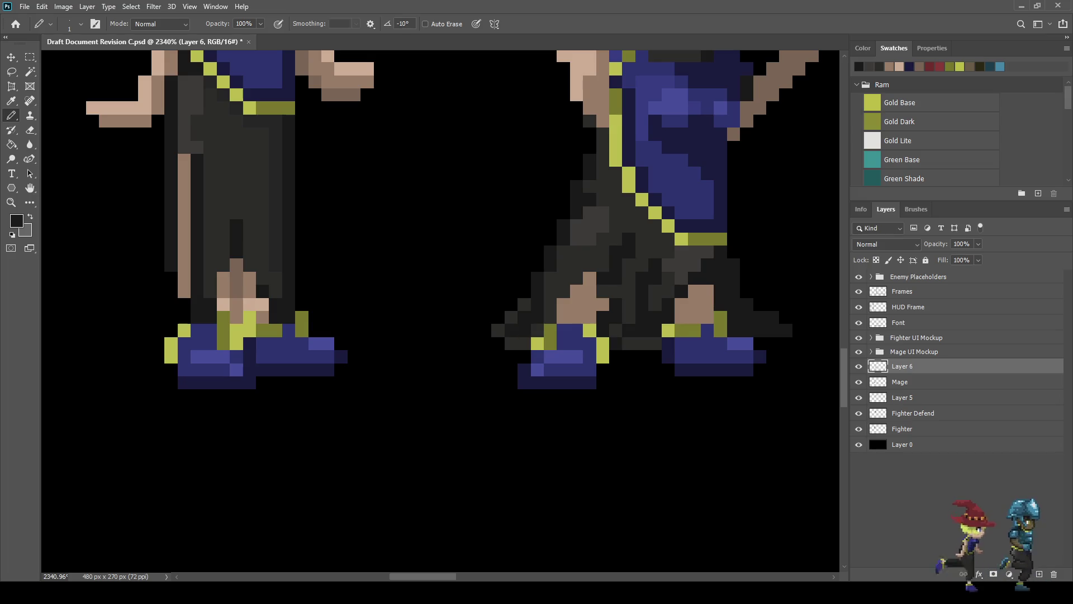
pyautogui.scroll(-10, 311, 385)
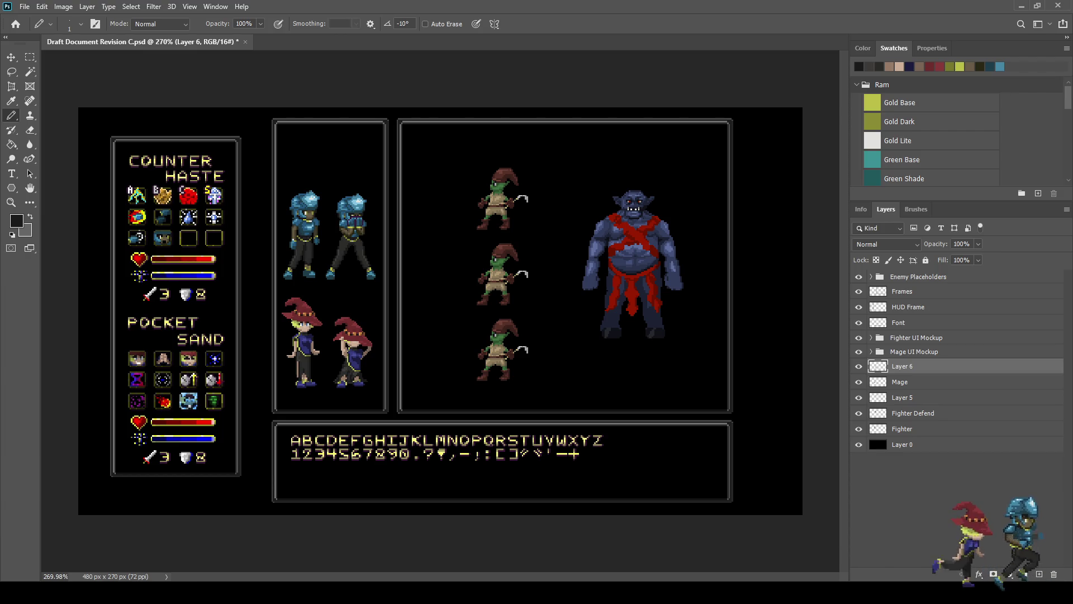
# Step: Save the document and sample the peach skin tone with the Eyedropper
pyautogui.scroll(8, 329, 382)
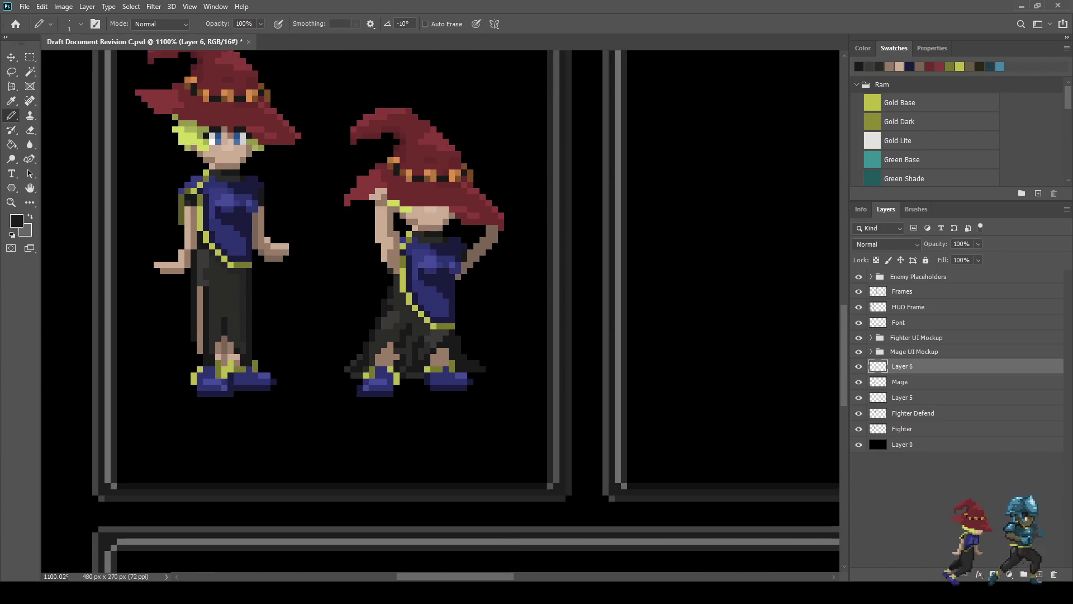
pyautogui.hotkey('ctrl', 's')
pyautogui.press('i')
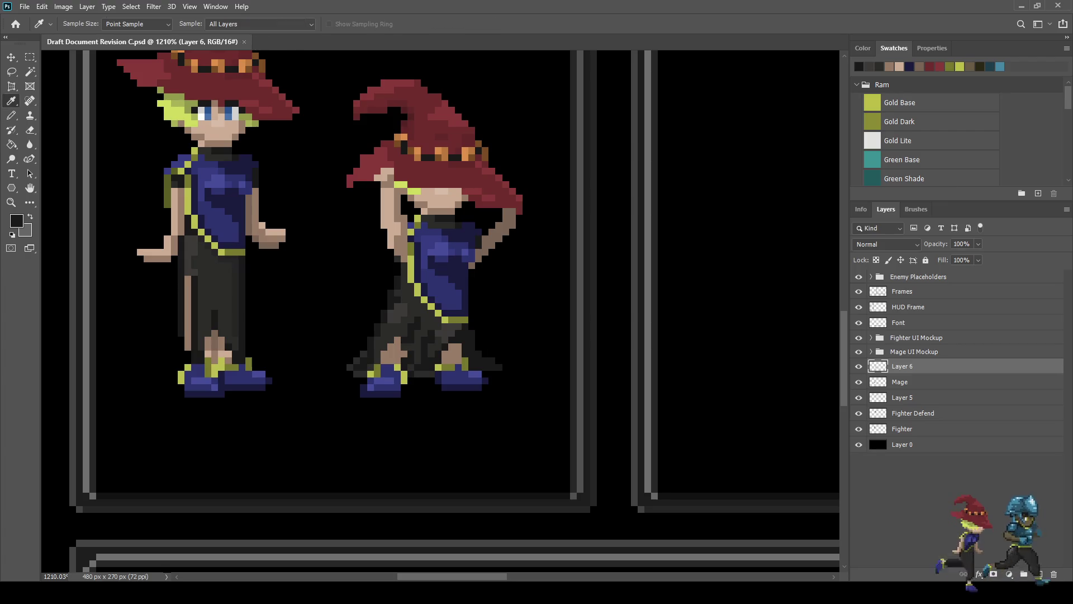
pyautogui.click(216, 131)
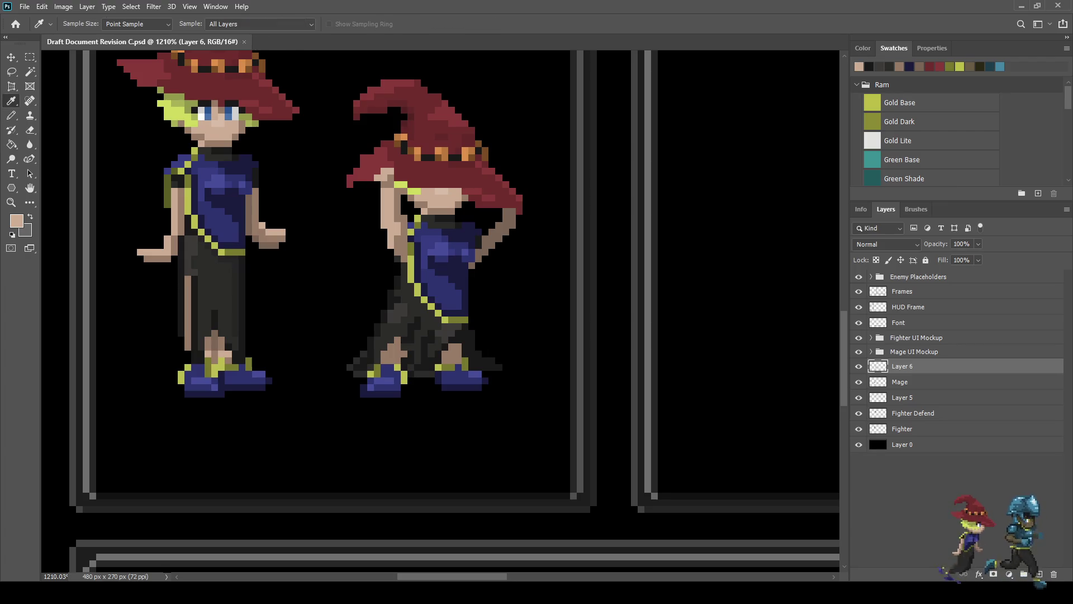
pyautogui.press('b')
# Step: Paint peach highlight pixels on both of the second mage's knees below the skirt
pyautogui.scroll(3, 370, 341)
pyautogui.click(394, 367)
pyautogui.click(408, 367)
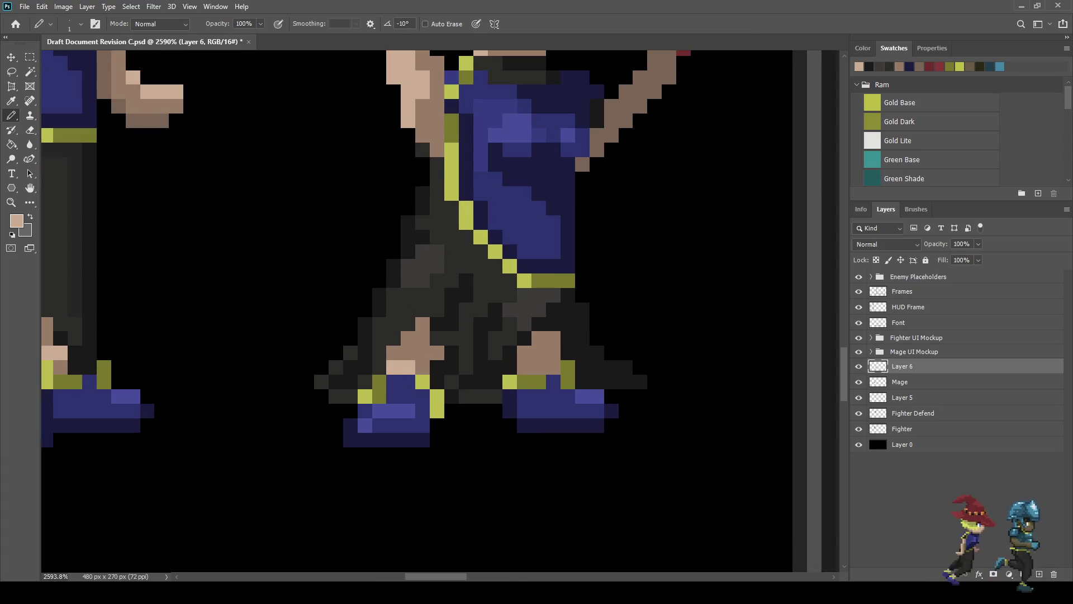
pyautogui.click(539, 367)
pyautogui.click(553, 367)
pyautogui.click(553, 353)
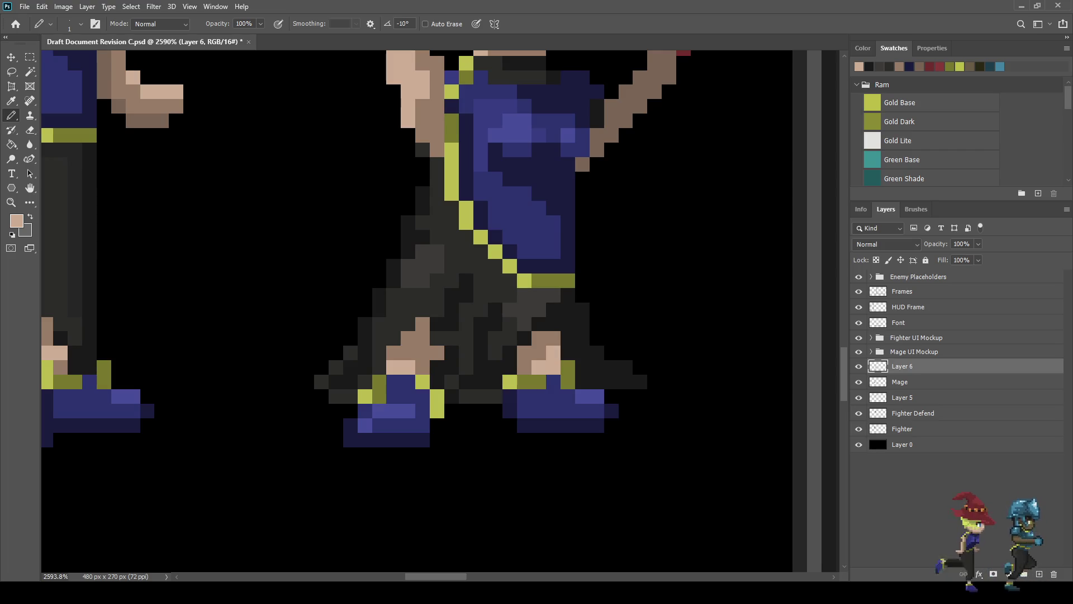
pyautogui.hotkey('ctrl', 'z')
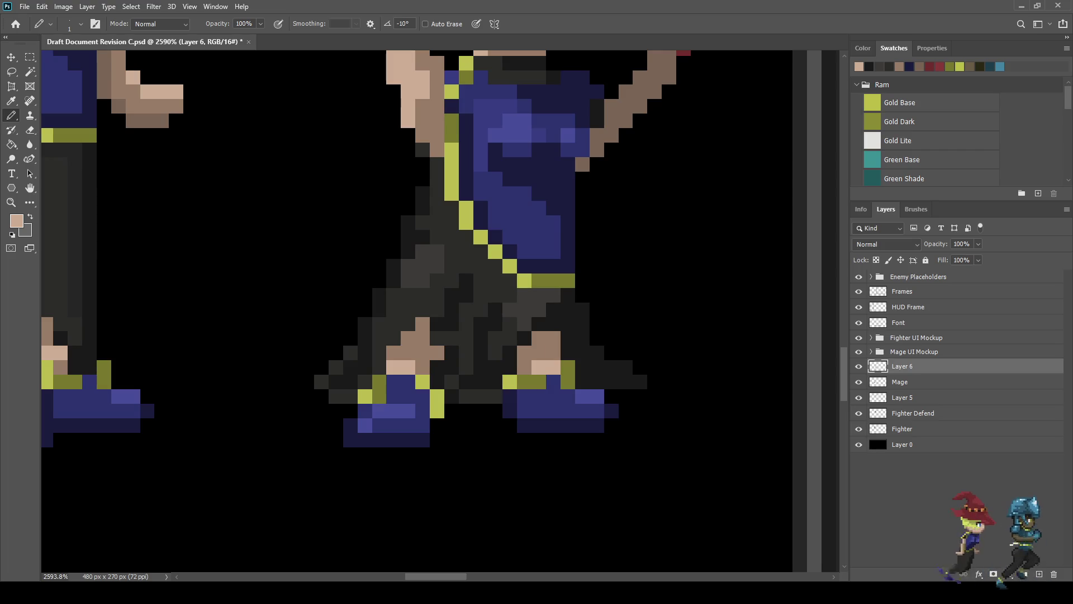
pyautogui.click(407, 352)
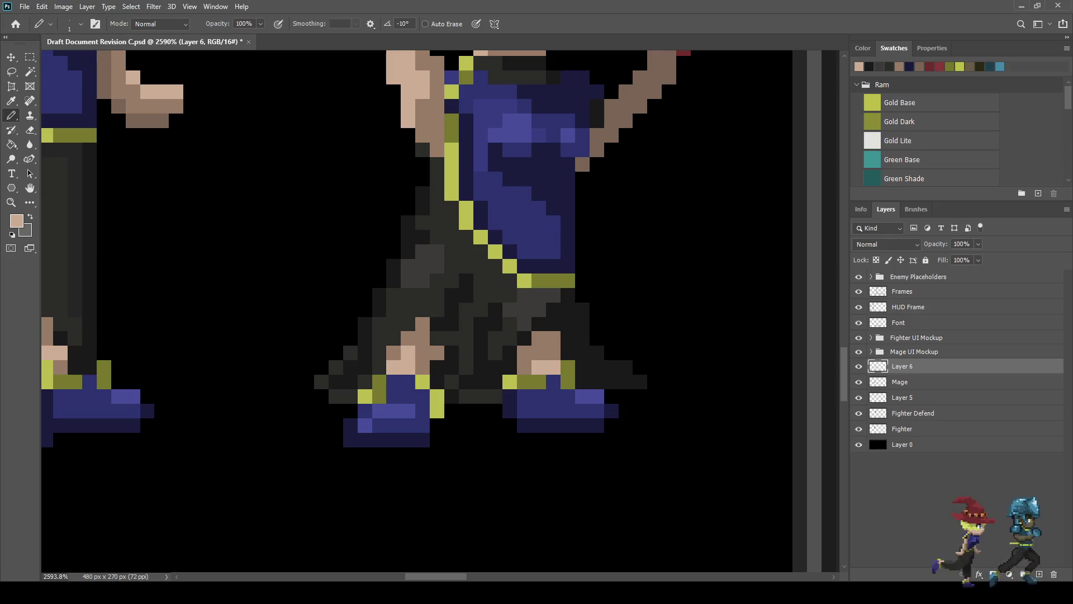
pyautogui.click(524, 353)
pyautogui.click(523, 367)
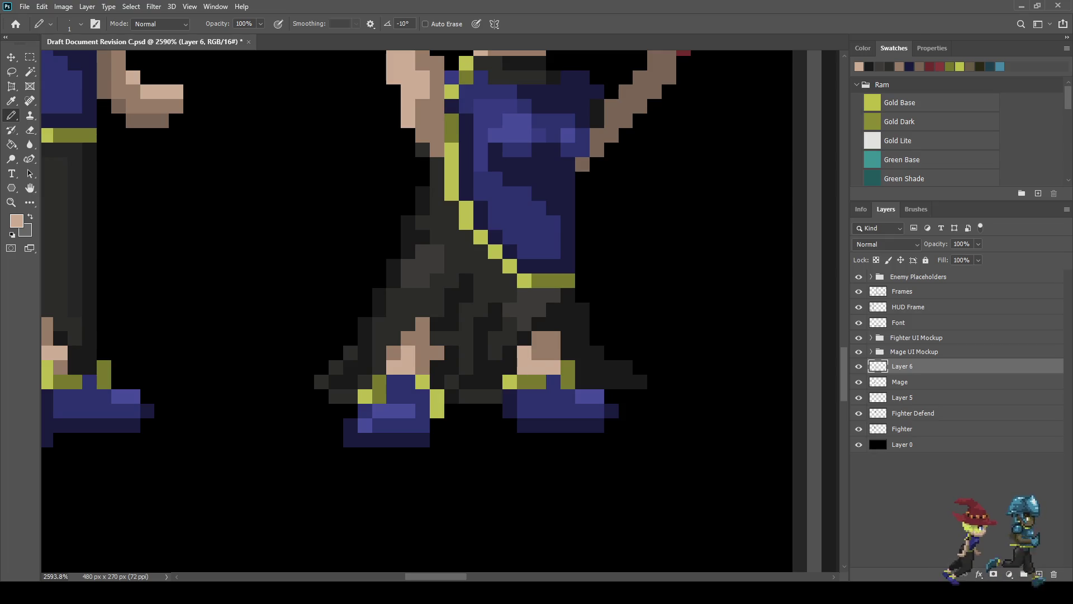
pyautogui.scroll(-5, 537, 355)
pyautogui.scroll(-4, 550, 366)
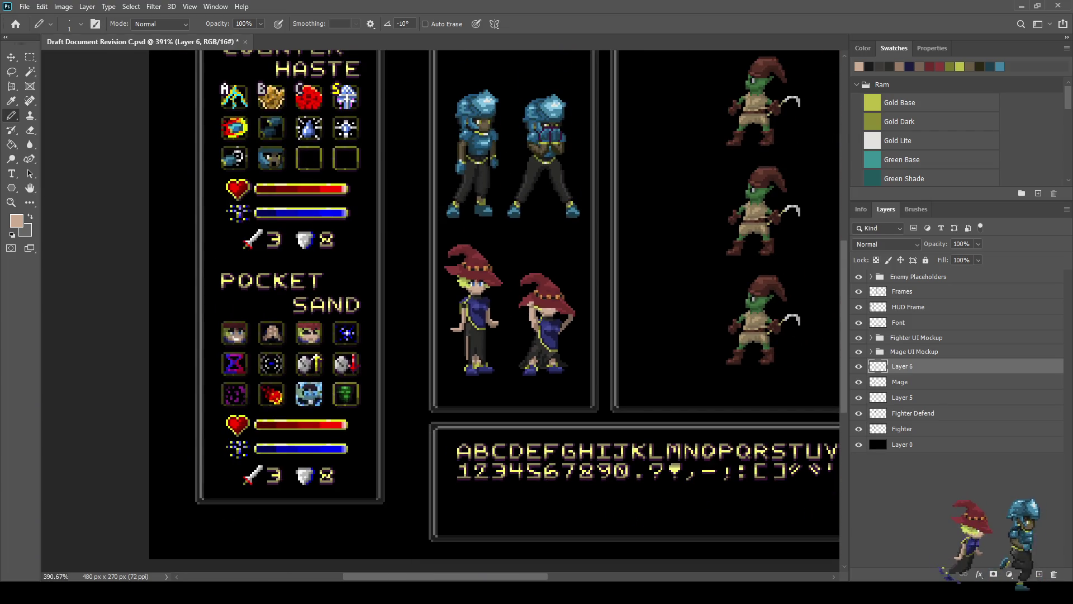
pyautogui.scroll(9, 485, 354)
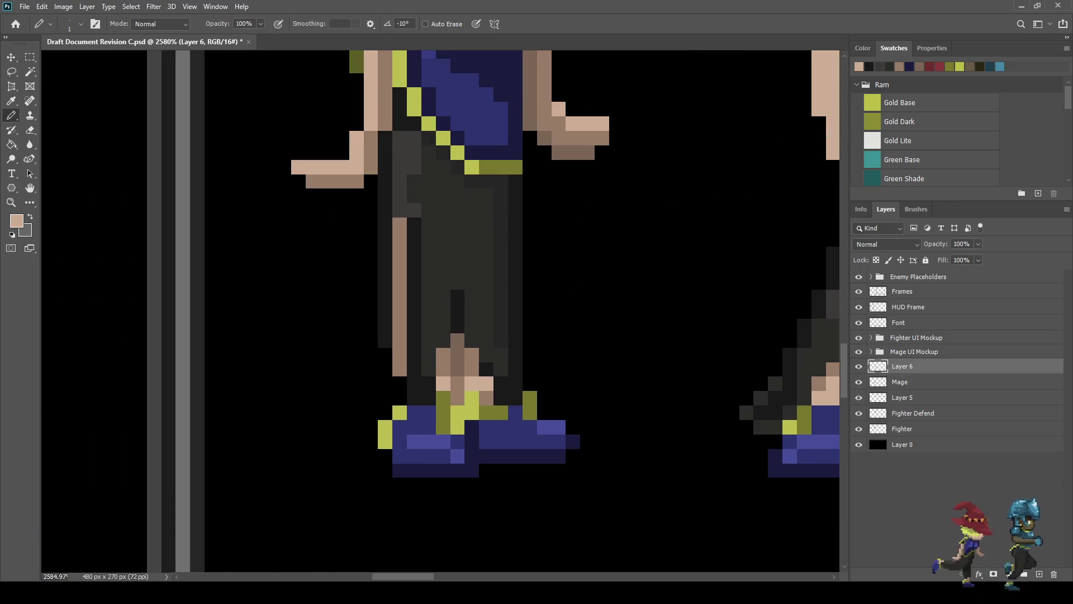
# Step: Sample the darker skin brown and shade the ankle and foot pixels on both legs
pyautogui.press('i')
pyautogui.click(503, 347)
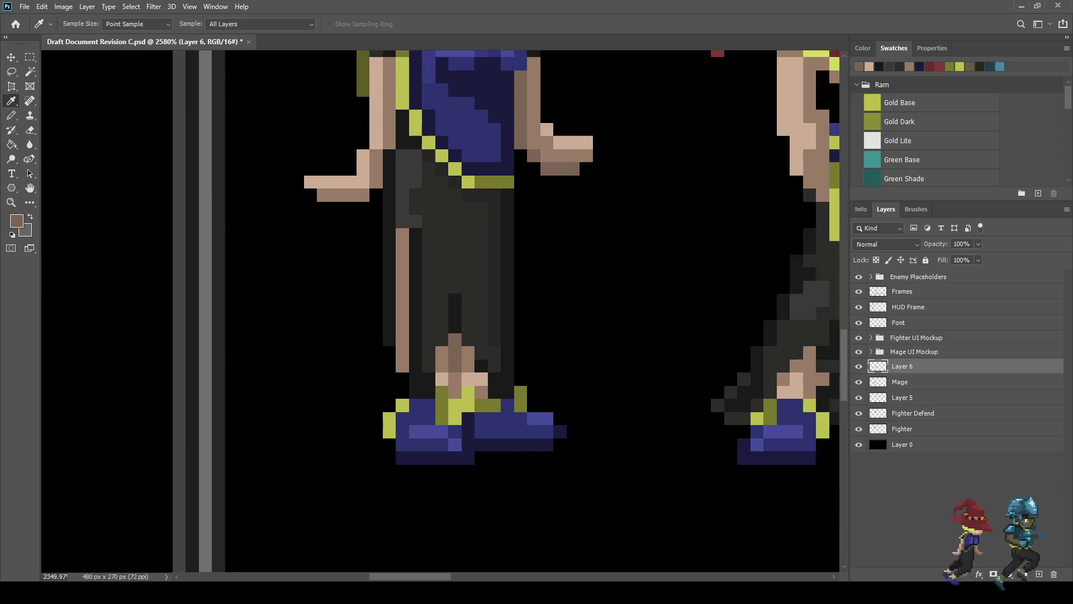
pyautogui.scroll(-3, 503, 346)
pyautogui.press('b')
pyautogui.scroll(7, 626, 356)
pyautogui.click(619, 334)
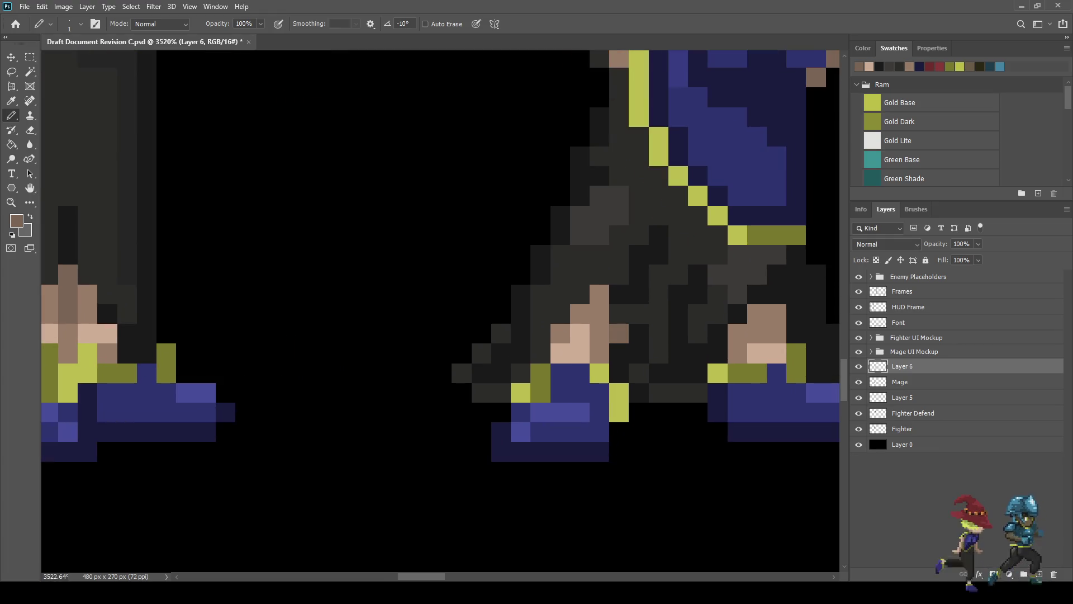
pyautogui.moveTo(599, 313); pyautogui.dragTo(598, 294)
pyautogui.click(580, 314)
pyautogui.click(560, 333)
pyautogui.click(756, 313)
pyautogui.click(776, 313)
pyautogui.click(738, 334)
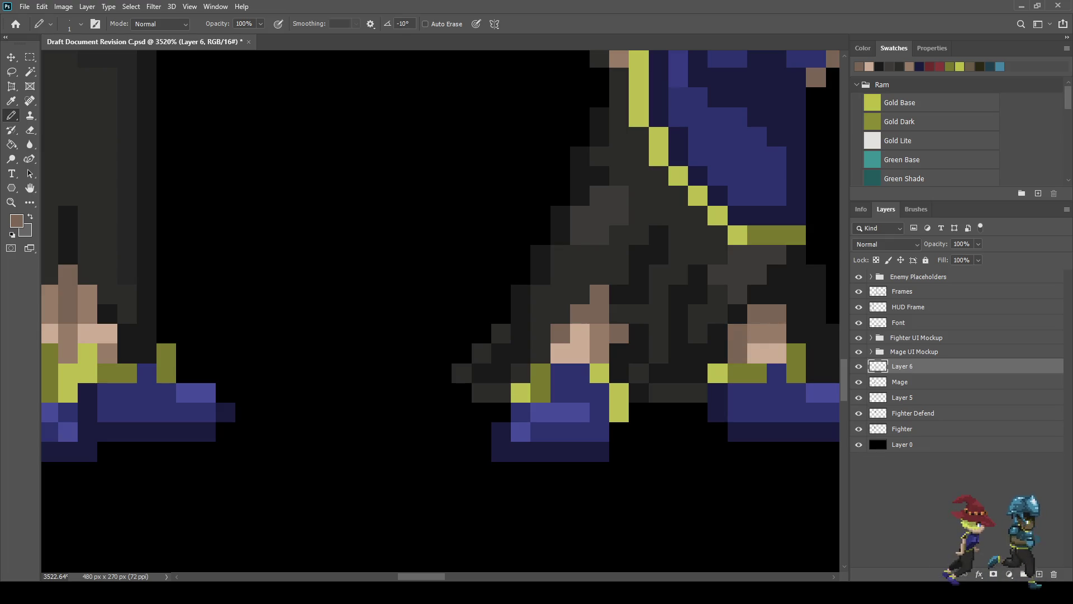
pyautogui.scroll(-10, 710, 333)
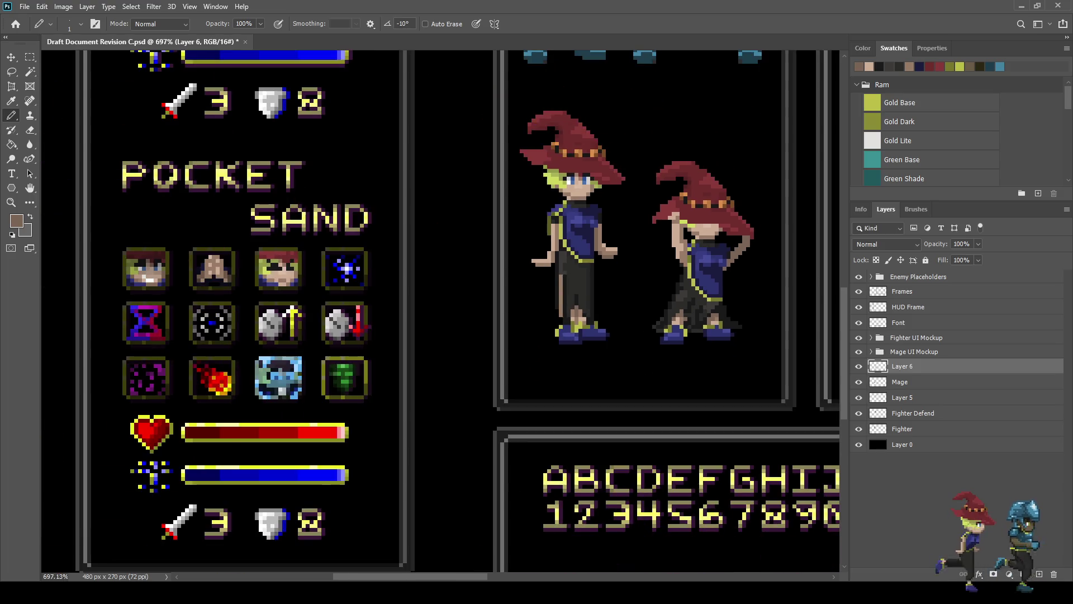
# Step: Paint darker brown pixels where the second mage's hat brim meets her face
pyautogui.scroll(-2, 720, 347)
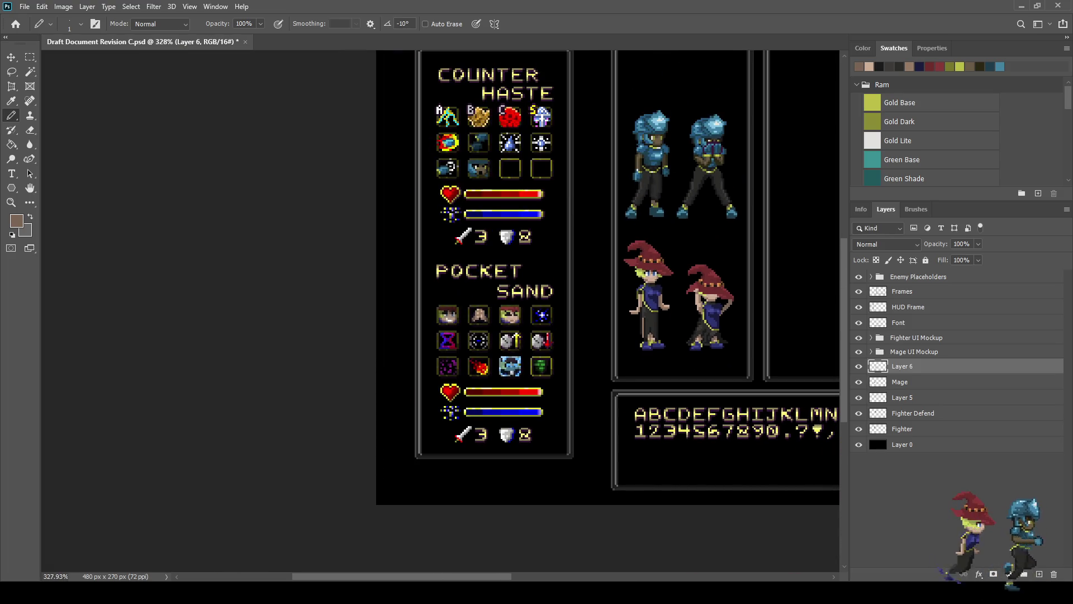
pyautogui.scroll(-2, 479, 277)
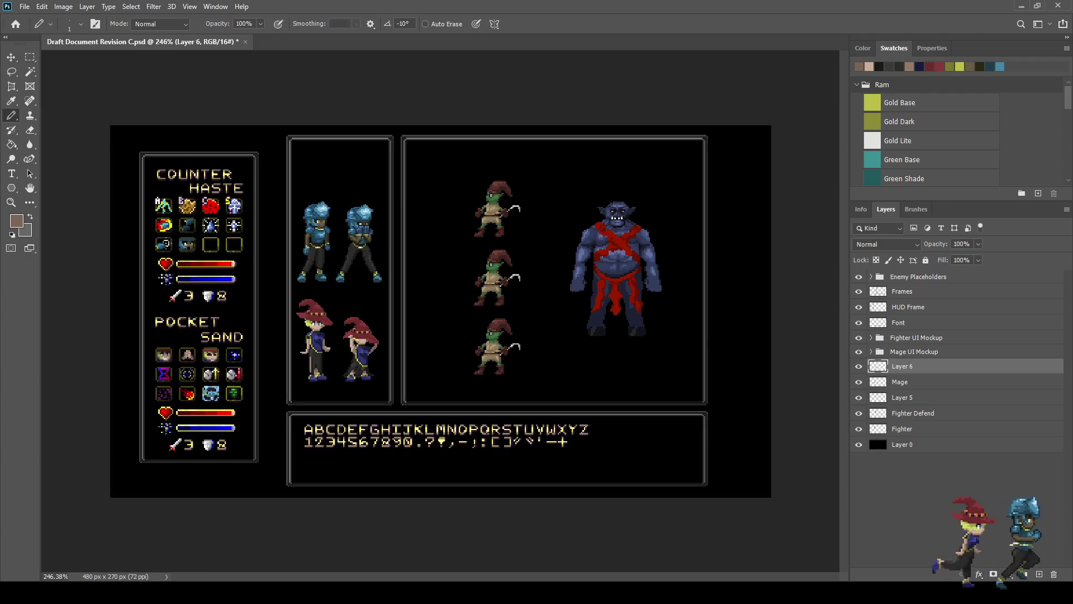
pyautogui.scroll(8, 362, 352)
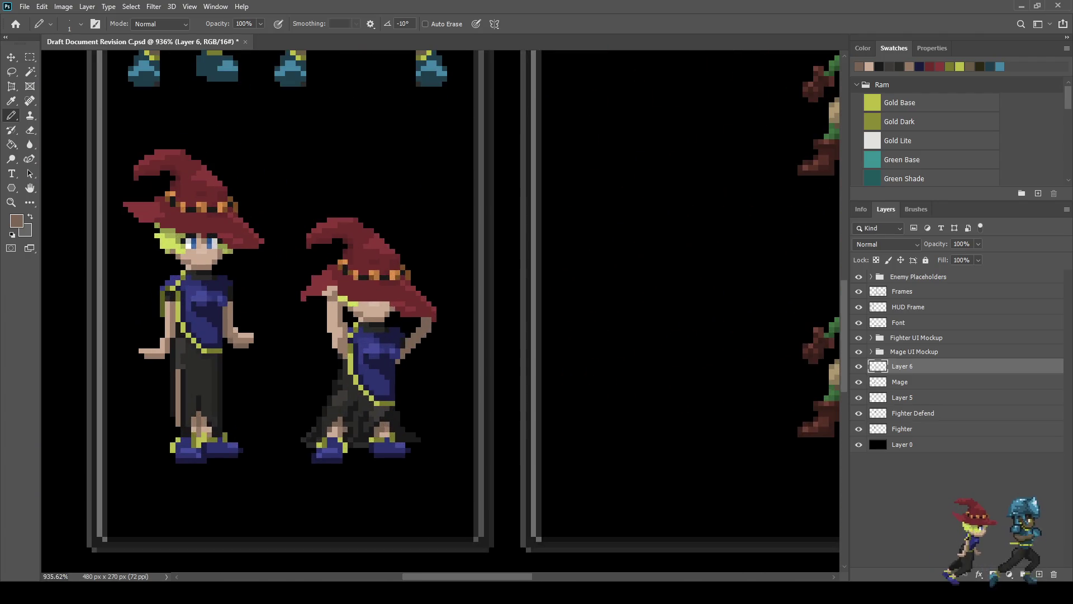
pyautogui.scroll(2, 416, 323)
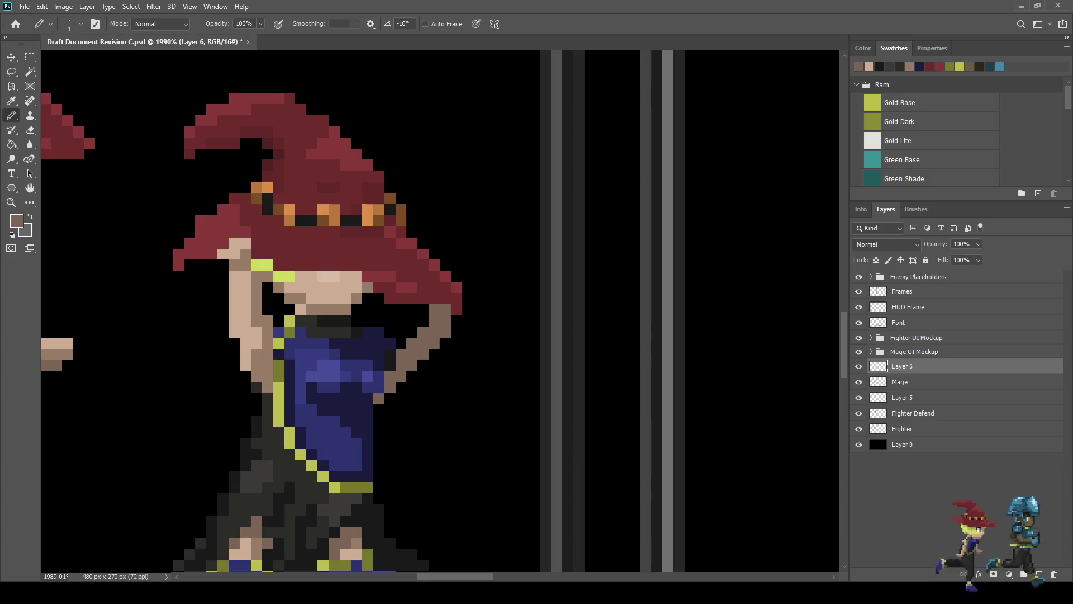
pyautogui.click(245, 254)
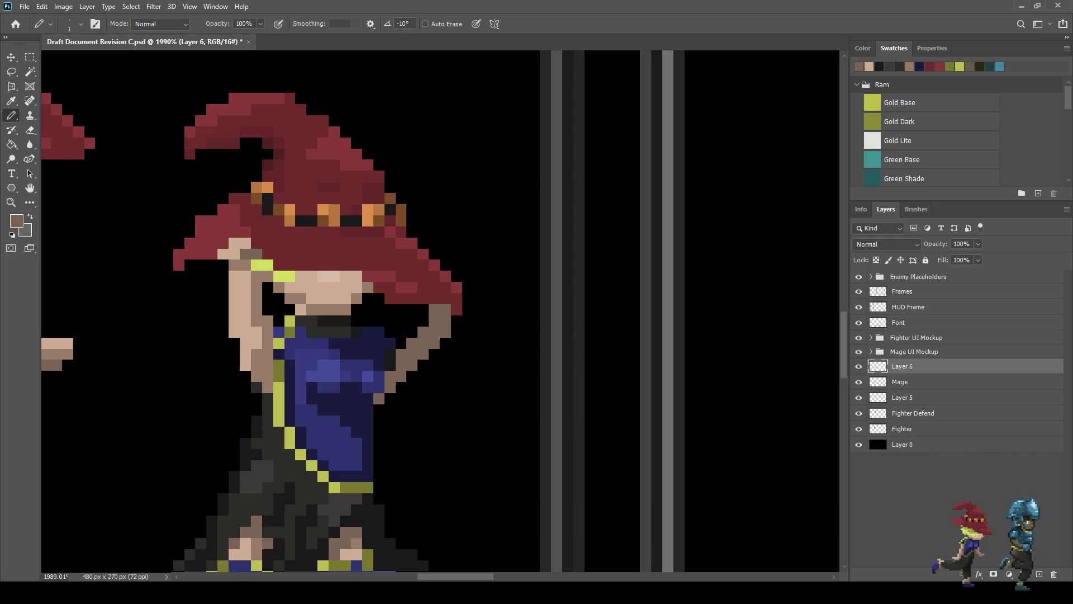
pyautogui.click(223, 265)
pyautogui.scroll(-5, 215, 265)
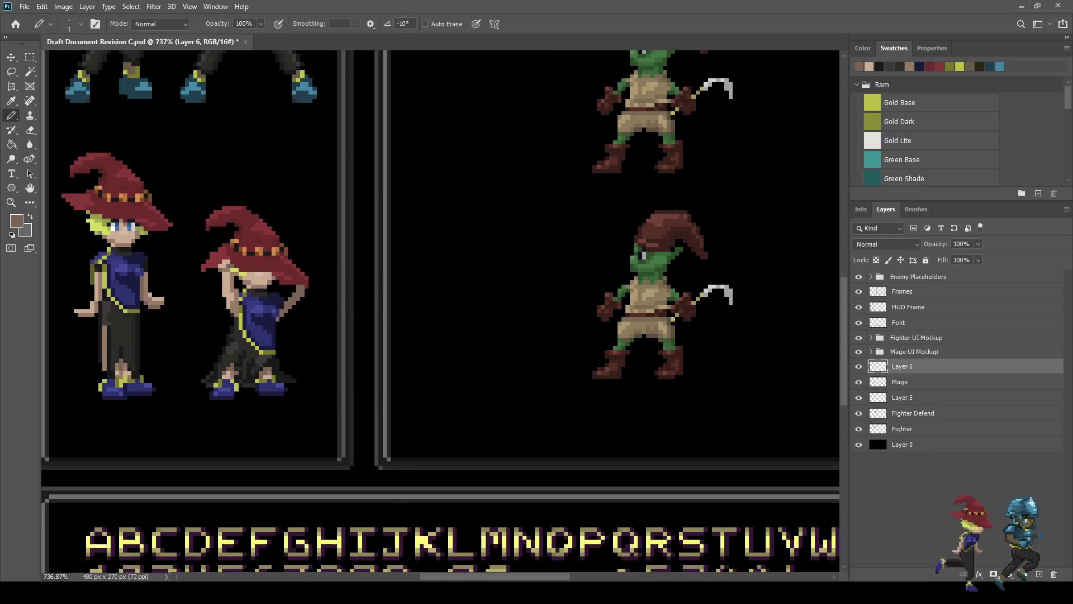
pyautogui.scroll(5, 212, 267)
pyautogui.click(242, 237)
pyautogui.click(227, 253)
pyautogui.click(289, 238)
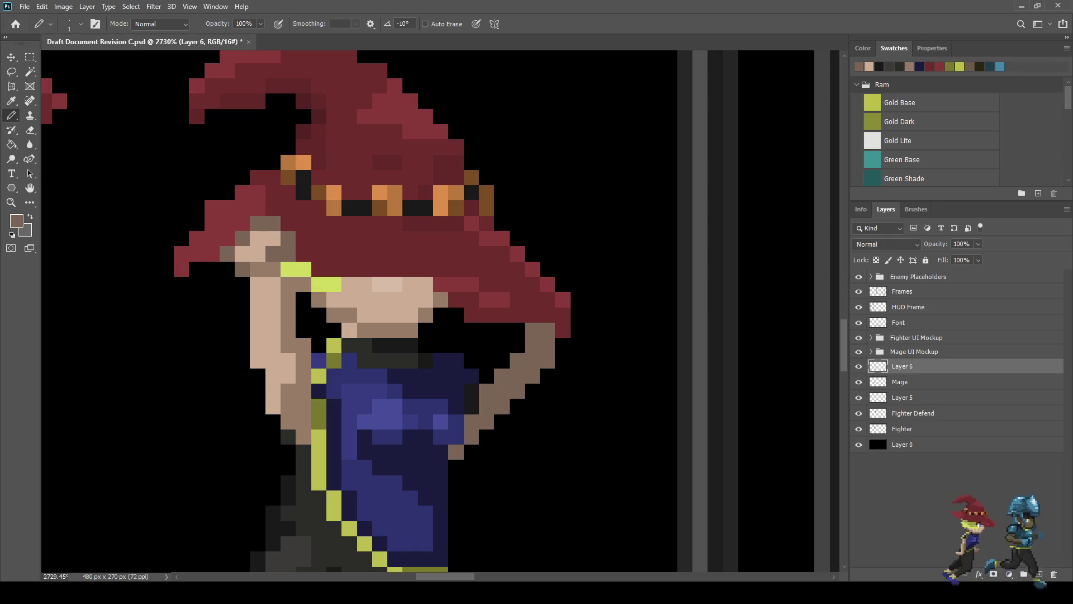
pyautogui.scroll(-4, 237, 282)
pyautogui.scroll(6, 234, 283)
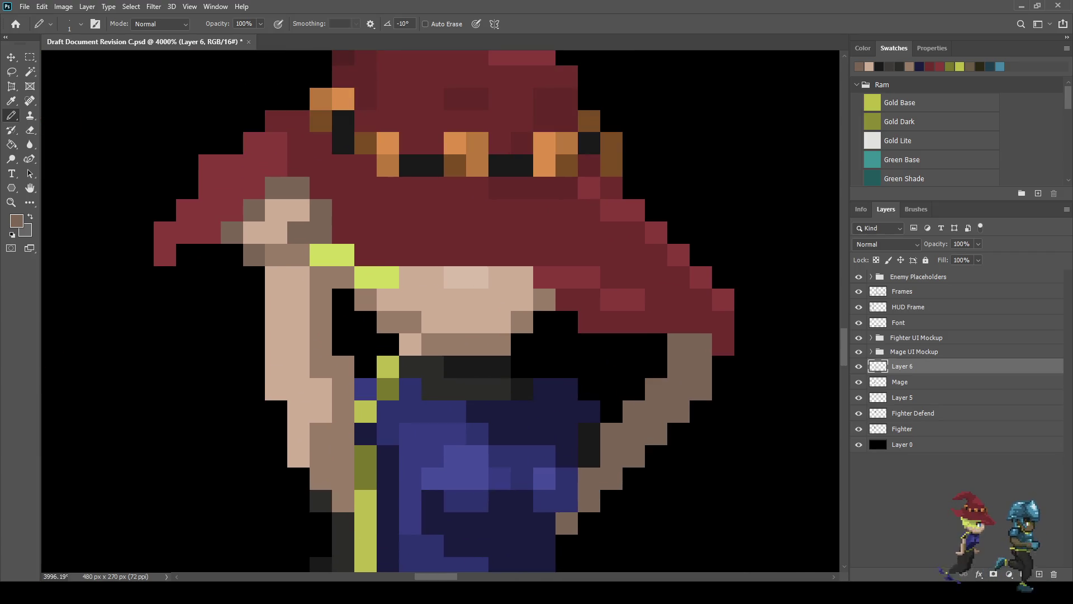
# Step: Sample the lighter skin tone and lighten a pixel near the second mage's face
pyautogui.press('i')
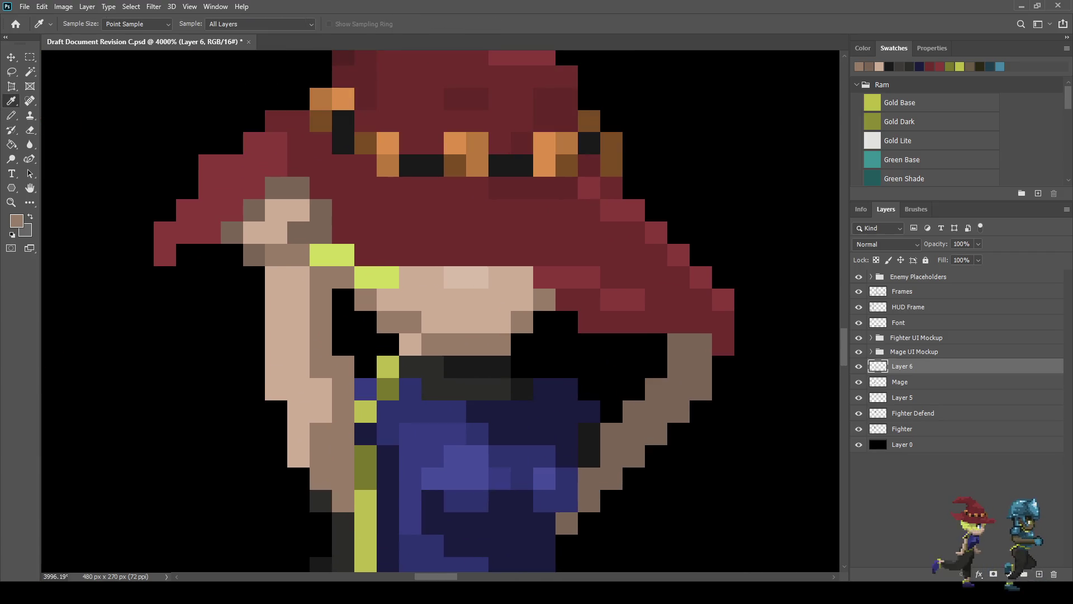
pyautogui.press('b')
pyautogui.click(254, 254)
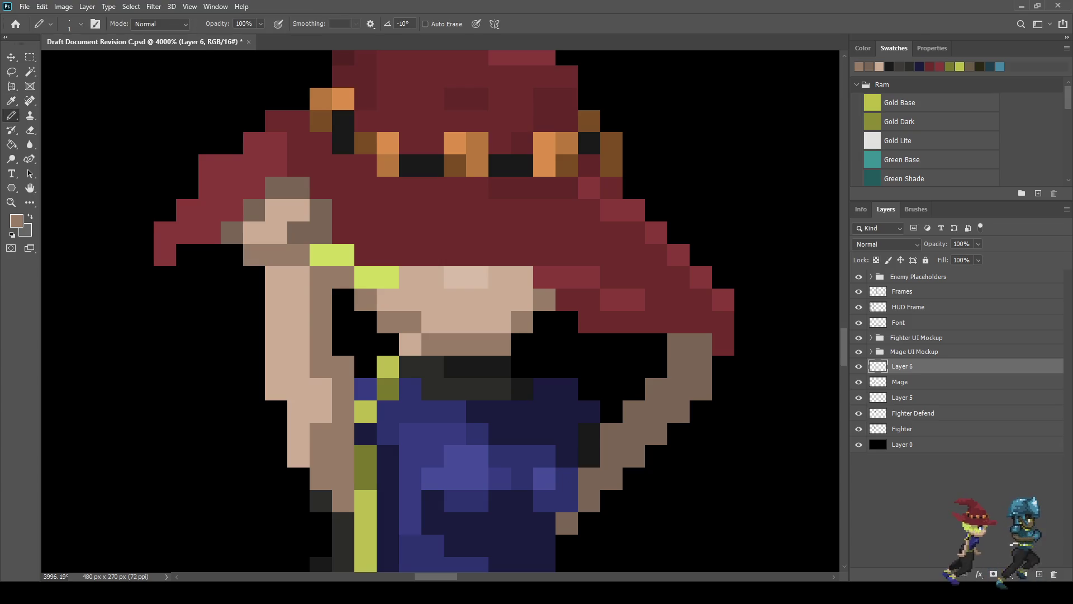
pyautogui.scroll(-5, 389, 287)
pyautogui.scroll(2, 389, 287)
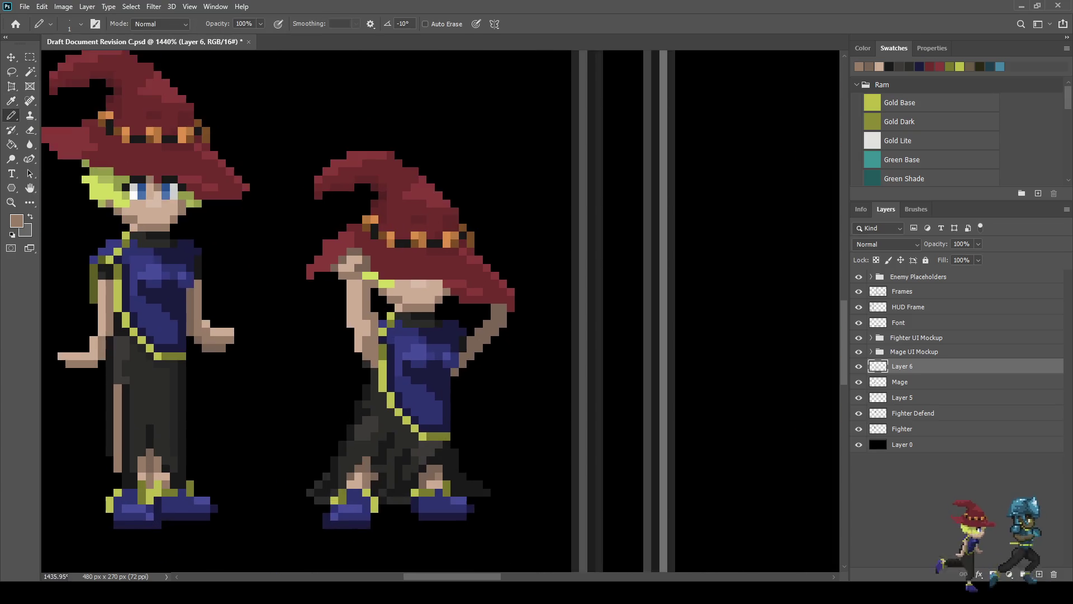
pyautogui.scroll(2, 201, 332)
pyautogui.press('i')
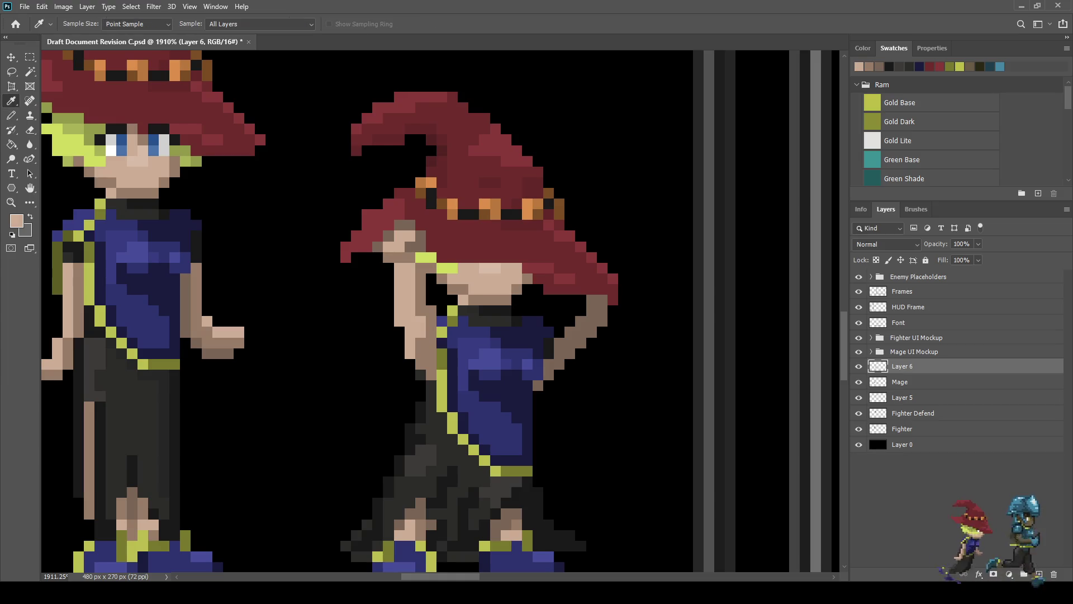
pyautogui.press('b')
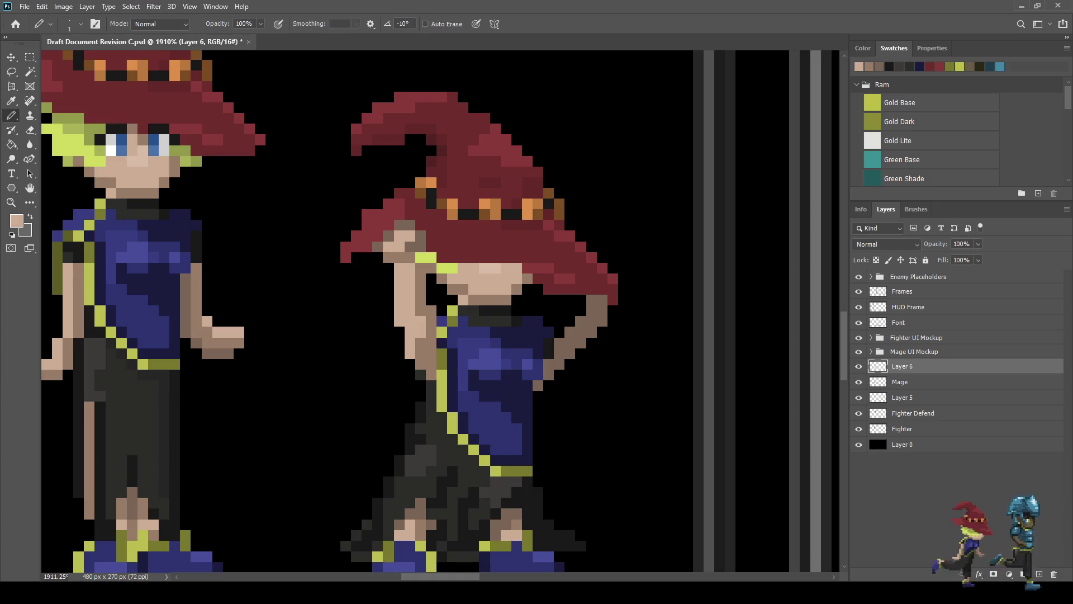
pyautogui.press('i')
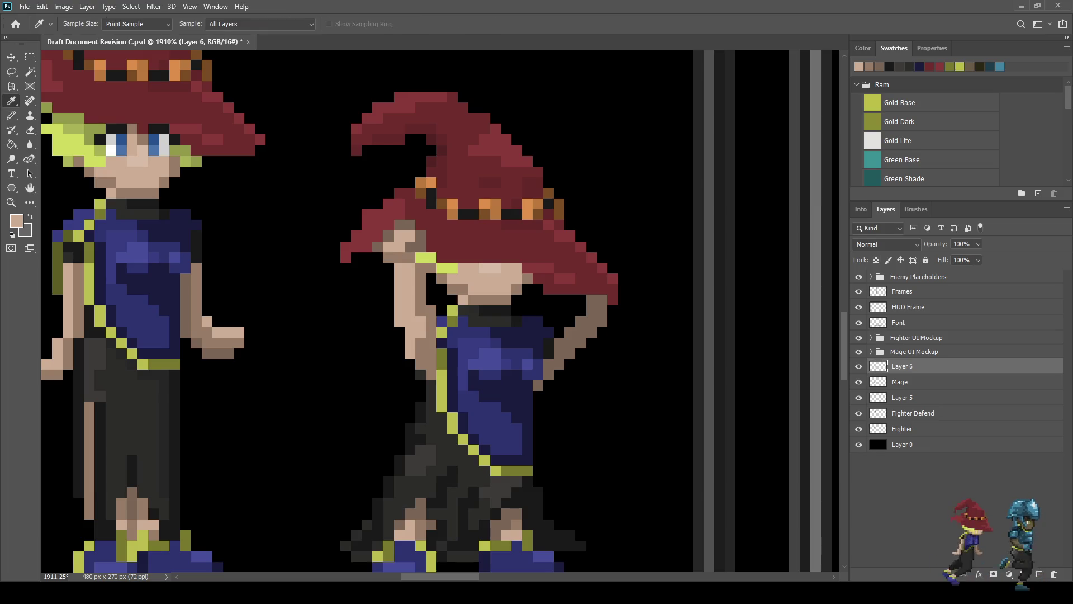
pyautogui.press('b')
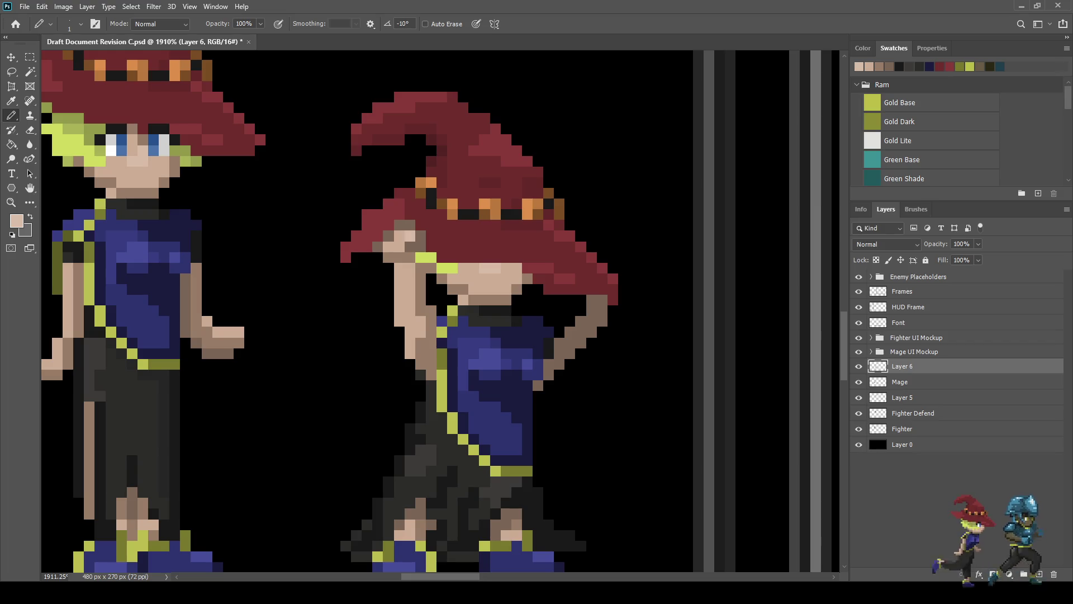
# Step: Paint two more face pixels in the light skin tone and zoom out to review
pyautogui.scroll(-3, 394, 282)
pyautogui.scroll(8, 381, 273)
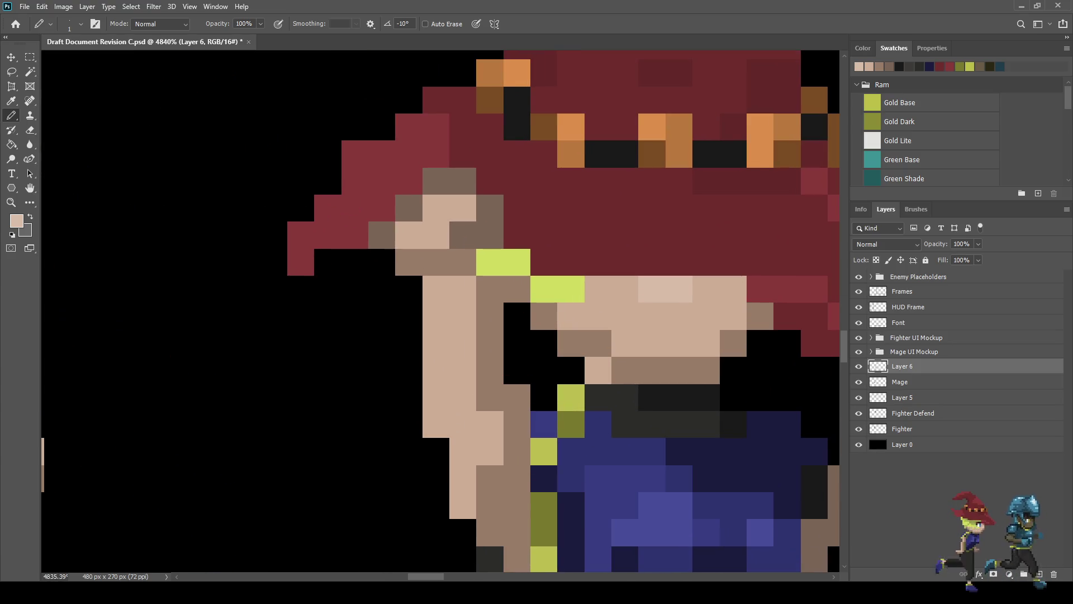
pyautogui.click(436, 181)
pyautogui.click(408, 208)
pyautogui.scroll(-8, 384, 272)
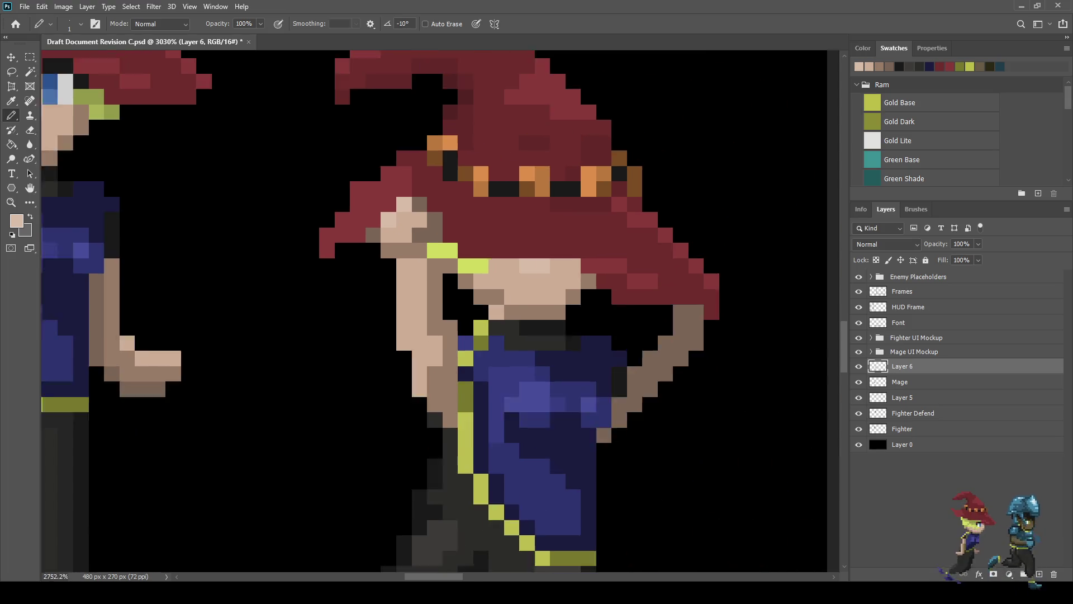
pyautogui.scroll(3, 399, 199)
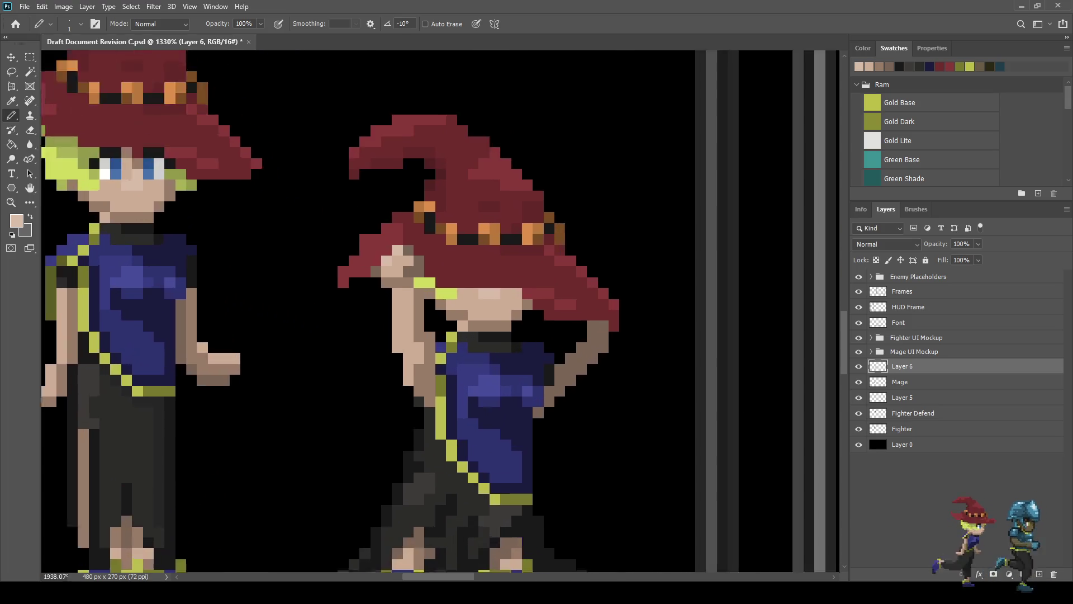
pyautogui.scroll(-1, 399, 199)
pyautogui.scroll(-3, 391, 313)
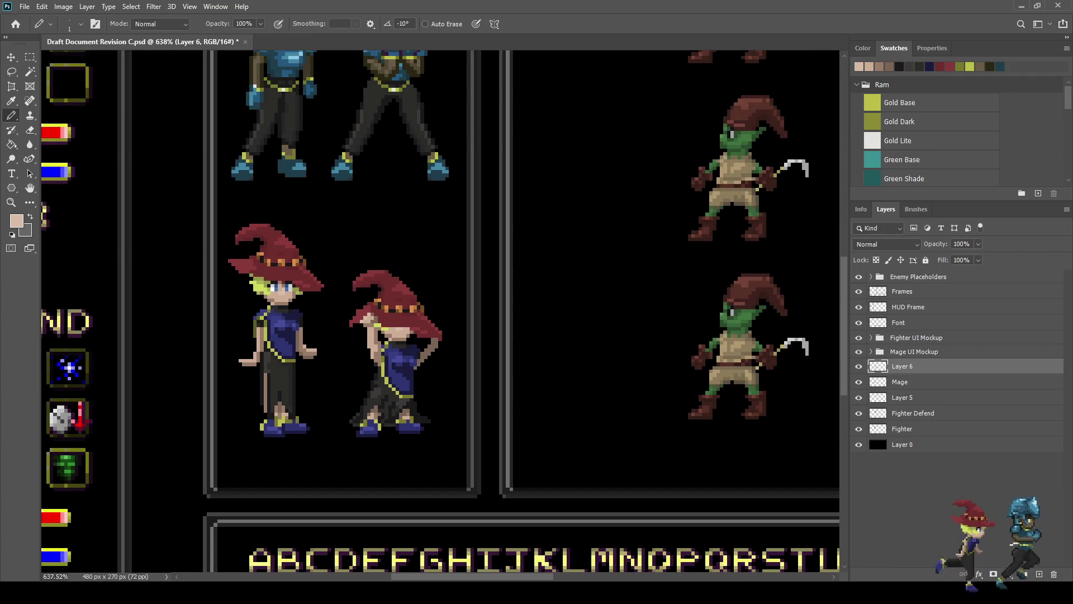
pyautogui.scroll(-2, 368, 347)
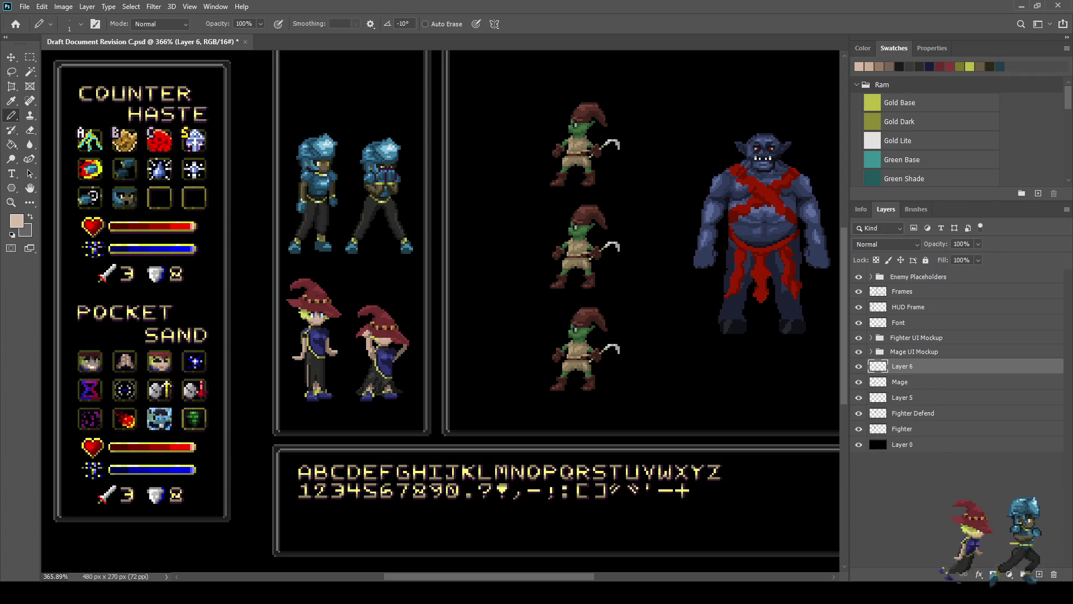
pyautogui.scroll(1, 339, 402)
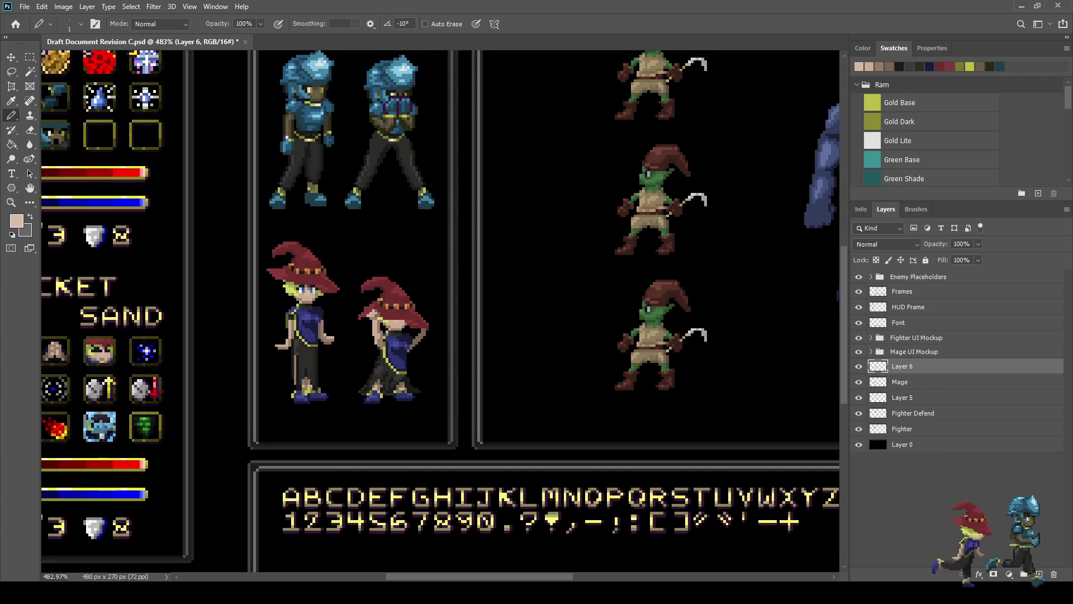
pyautogui.scroll(5, 352, 387)
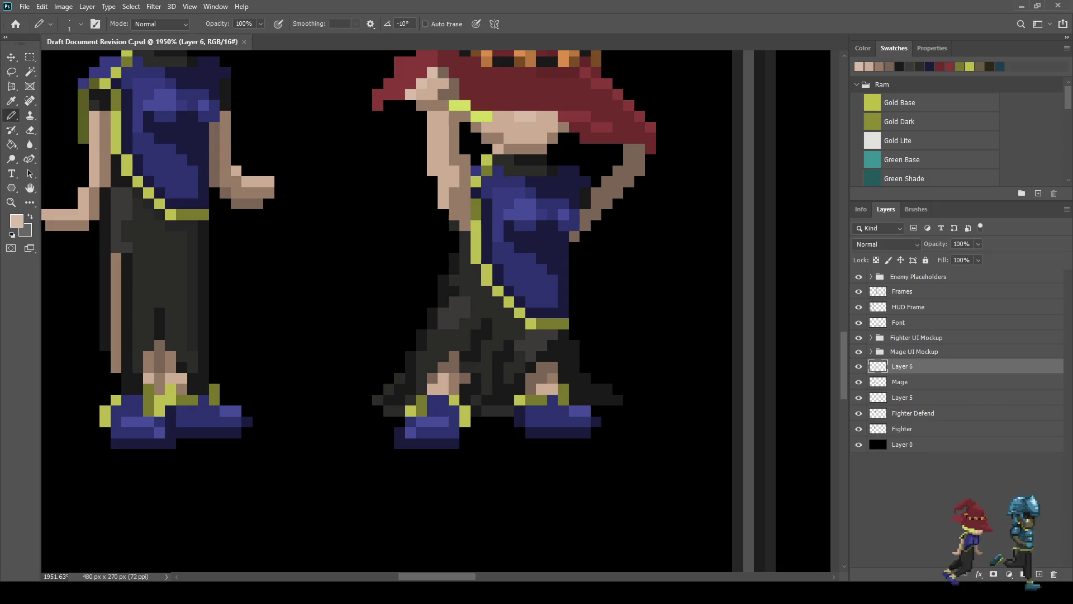
# Step: Sample near-black from the sprite and draw a filled curving hem flourish below the skirt
pyautogui.press('i')
pyautogui.click(352, 388)
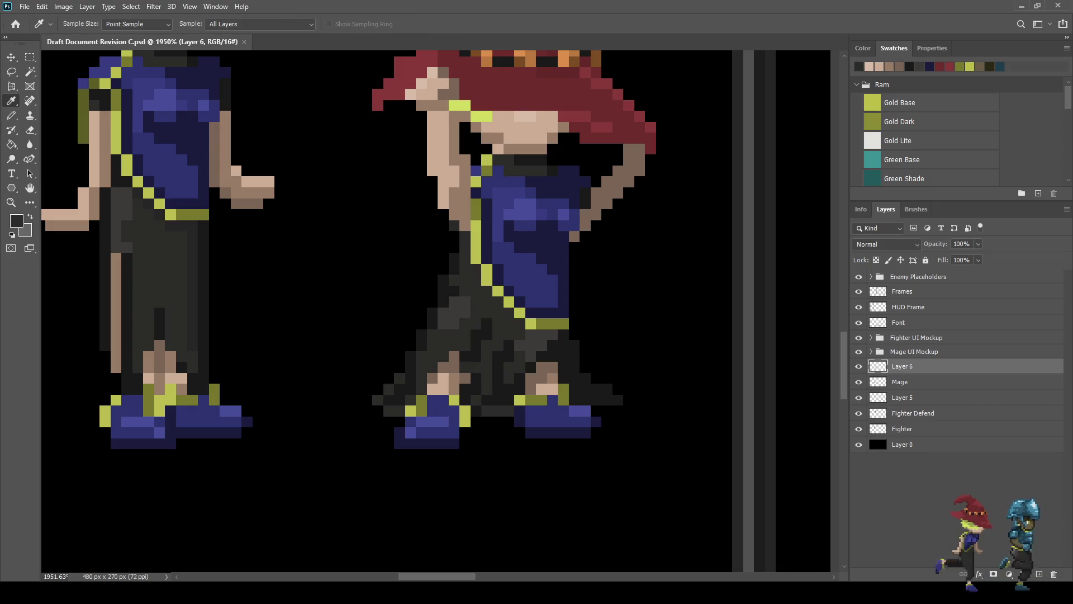
pyautogui.press('b')
pyautogui.moveTo(422, 324)
pyautogui.mouseDown()
pyautogui.moveTo(357, 358)
pyautogui.moveTo(356, 378)
pyautogui.moveTo(369, 391)
pyautogui.moveTo(367, 363)
pyautogui.moveTo(409, 344)
pyautogui.mouseUp()
pyautogui.click(388, 367)
pyautogui.moveTo(382, 378); pyautogui.dragTo(378, 389)
pyautogui.click(377, 368)
# Step: Outline a trailing dark loop right of the skirt and fill it with the Paint Bucket
pyautogui.scroll(-5, 375, 373)
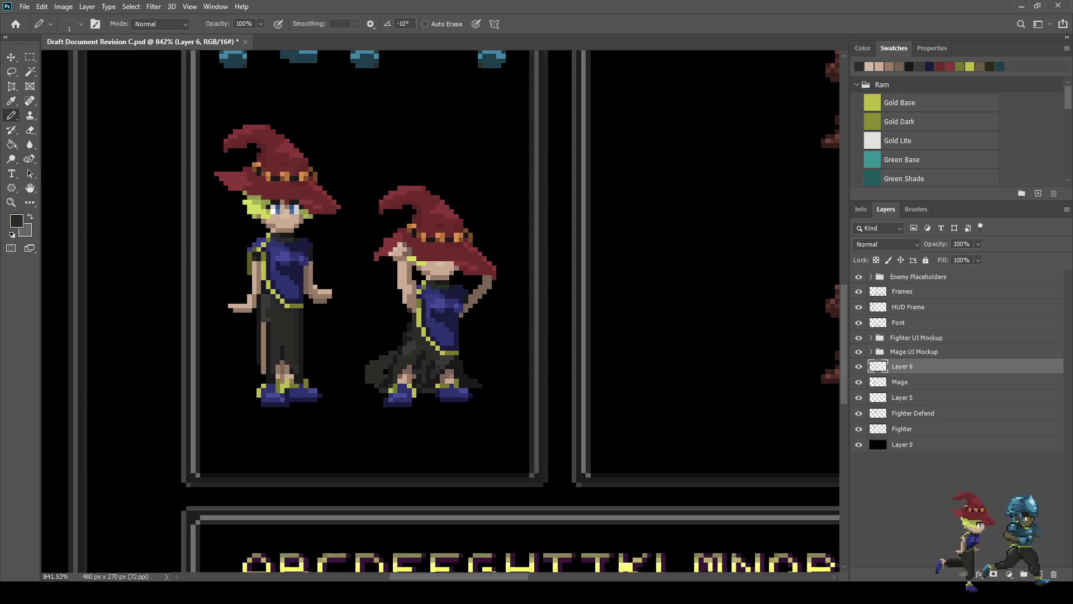
pyautogui.scroll(1, 388, 369)
pyautogui.scroll(-5, 392, 313)
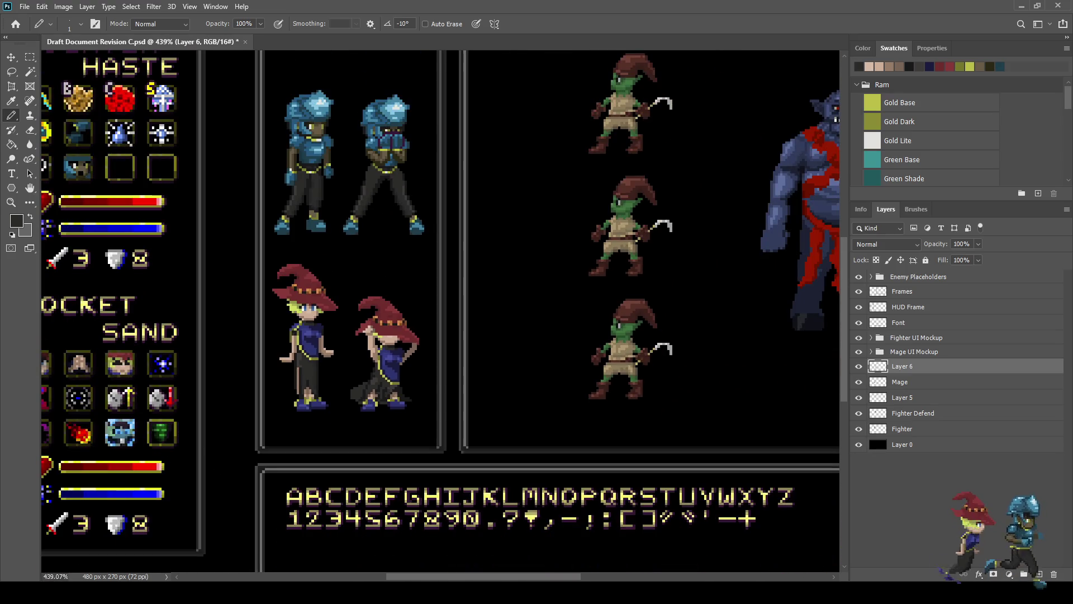
pyautogui.scroll(5, 391, 313)
pyautogui.scroll(5, 386, 391)
pyautogui.moveTo(418, 367)
pyautogui.mouseDown()
pyautogui.moveTo(481, 394)
pyautogui.moveTo(459, 407)
pyautogui.mouseUp()
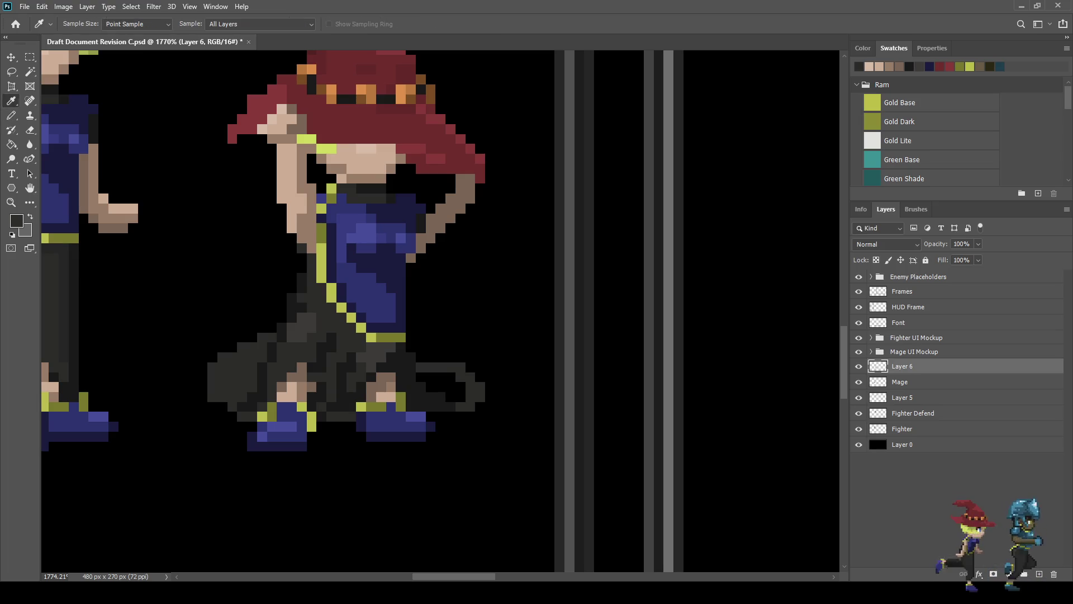
pyautogui.press('g')
pyautogui.click(442, 367)
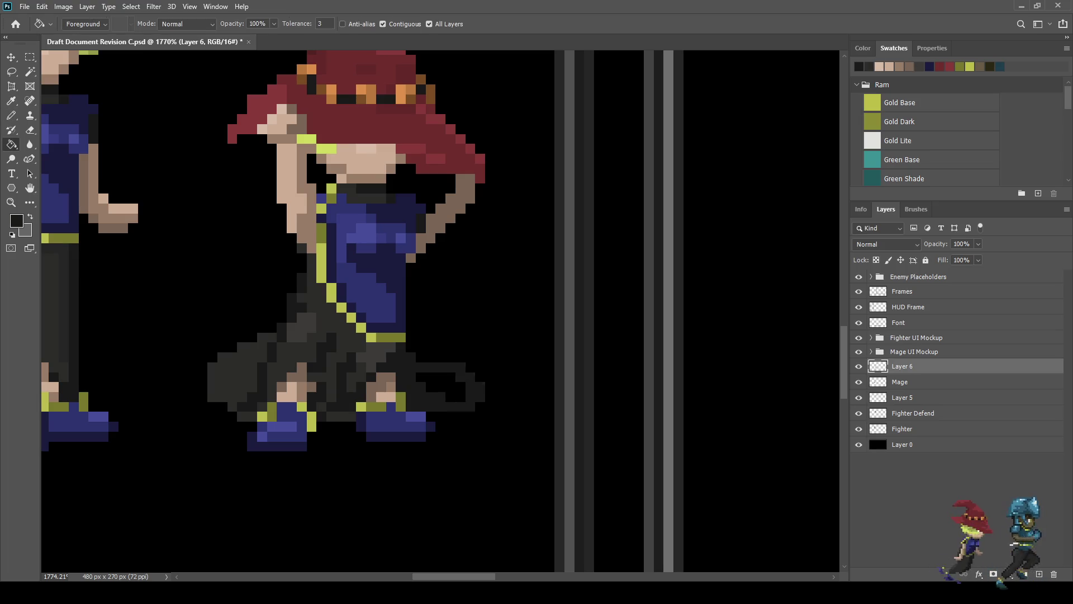
# Step: Paint dark grey shading on the flared right side of the skirt
pyautogui.scroll(-3, 335, 280)
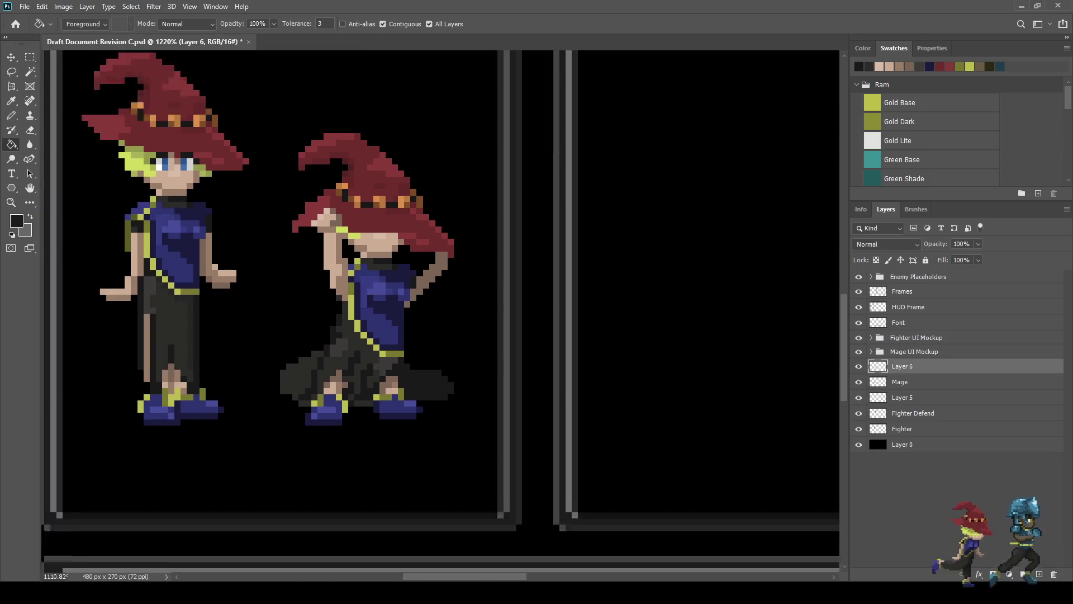
pyautogui.scroll(4, 336, 279)
pyautogui.scroll(2, 416, 369)
pyautogui.press('b')
pyautogui.moveTo(434, 367); pyautogui.dragTo(403, 352)
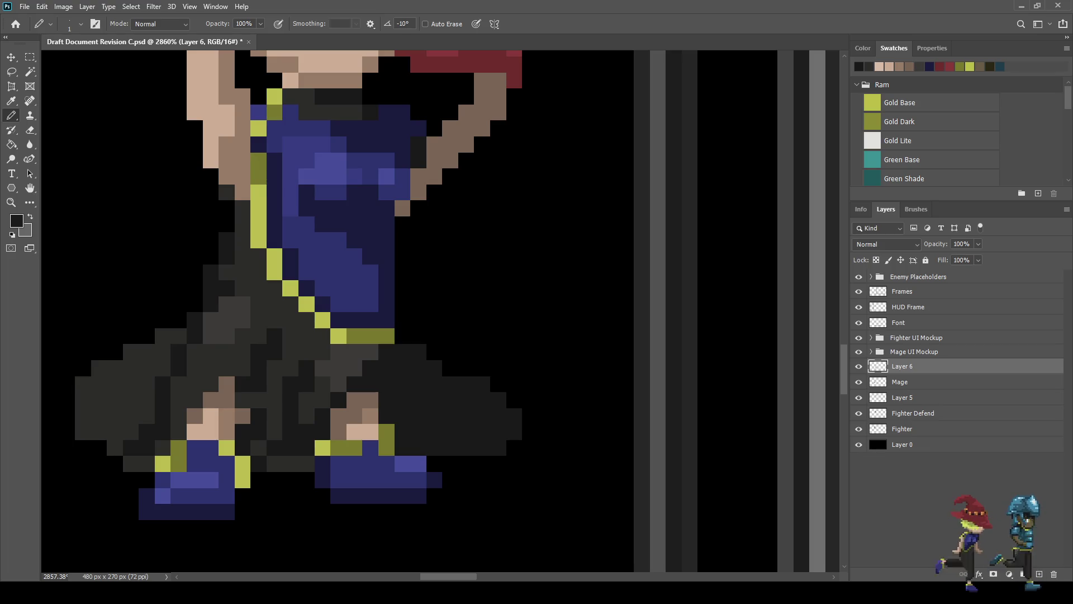
# Step: Sample the olive Gold Dark trim colour and recolour a tunic pixel to extend the trim
pyautogui.scroll(-5, 399, 338)
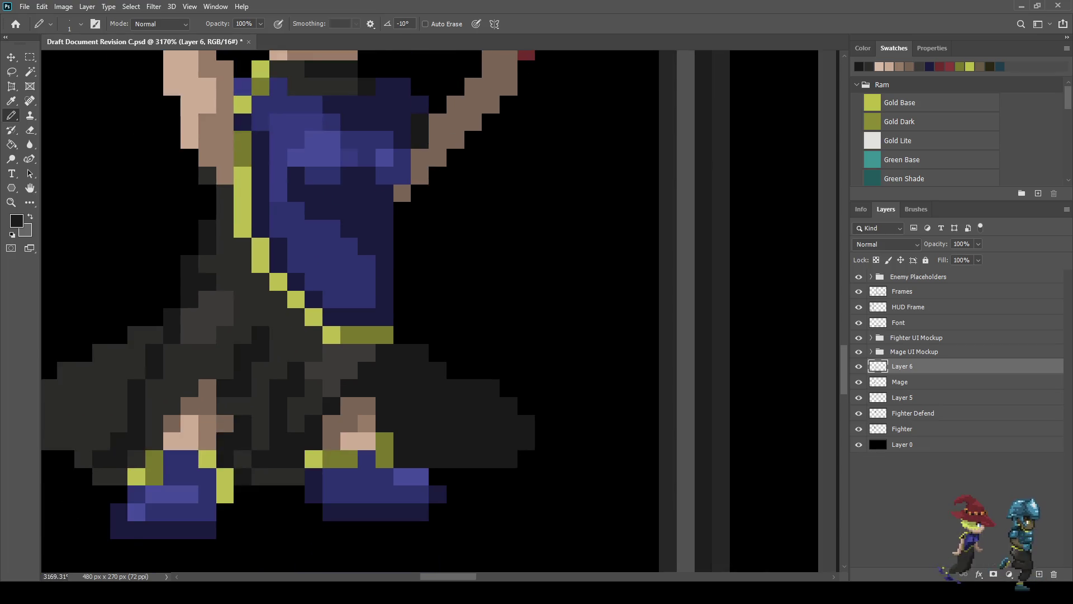
pyautogui.scroll(-3, 335, 280)
pyautogui.scroll(4, 336, 279)
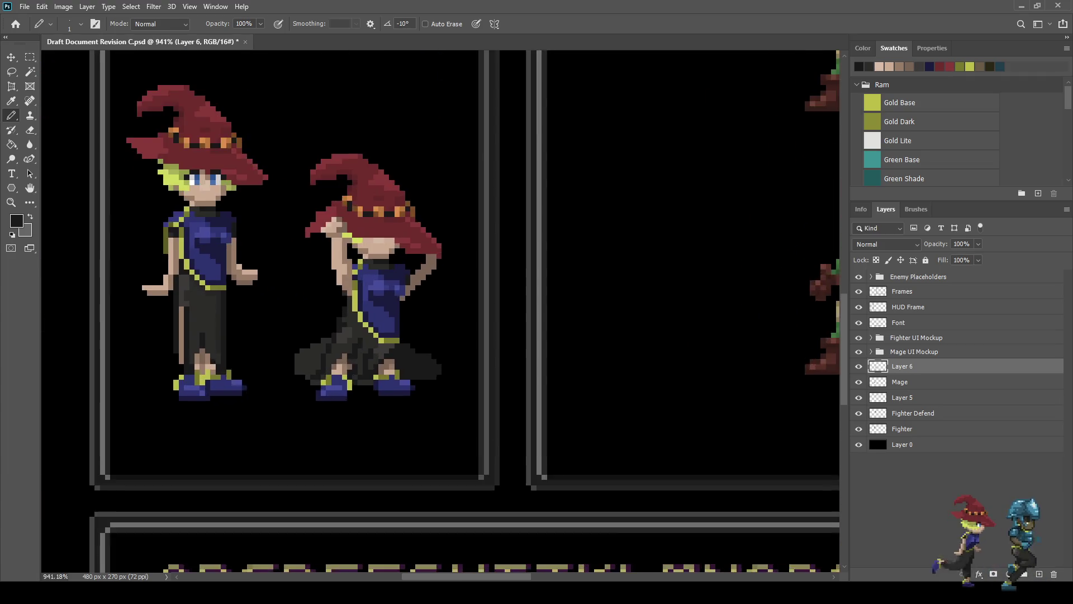
pyautogui.scroll(2, 401, 337)
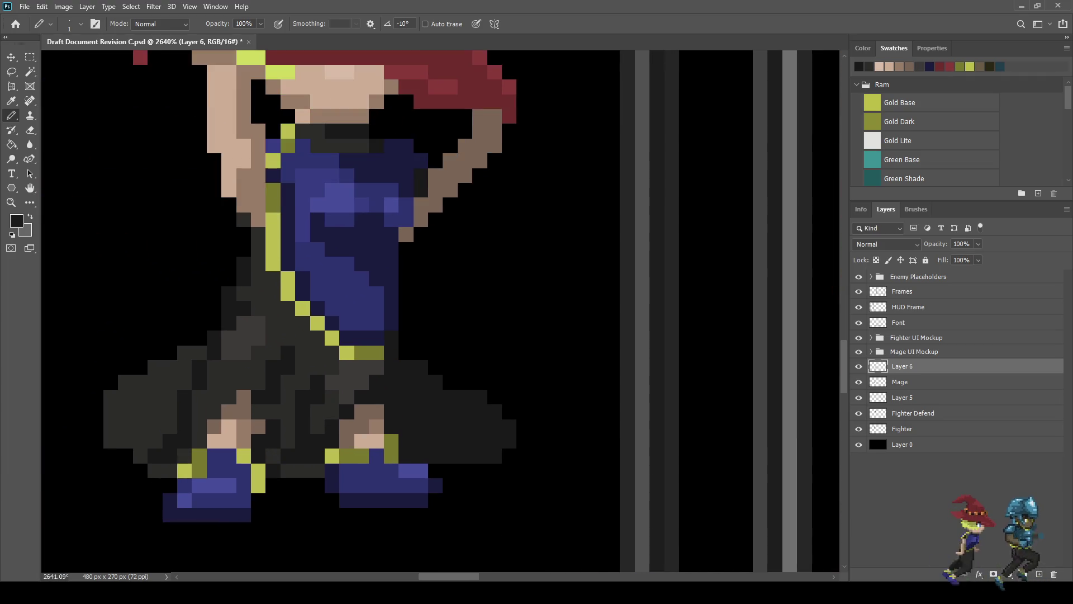
pyautogui.press('i')
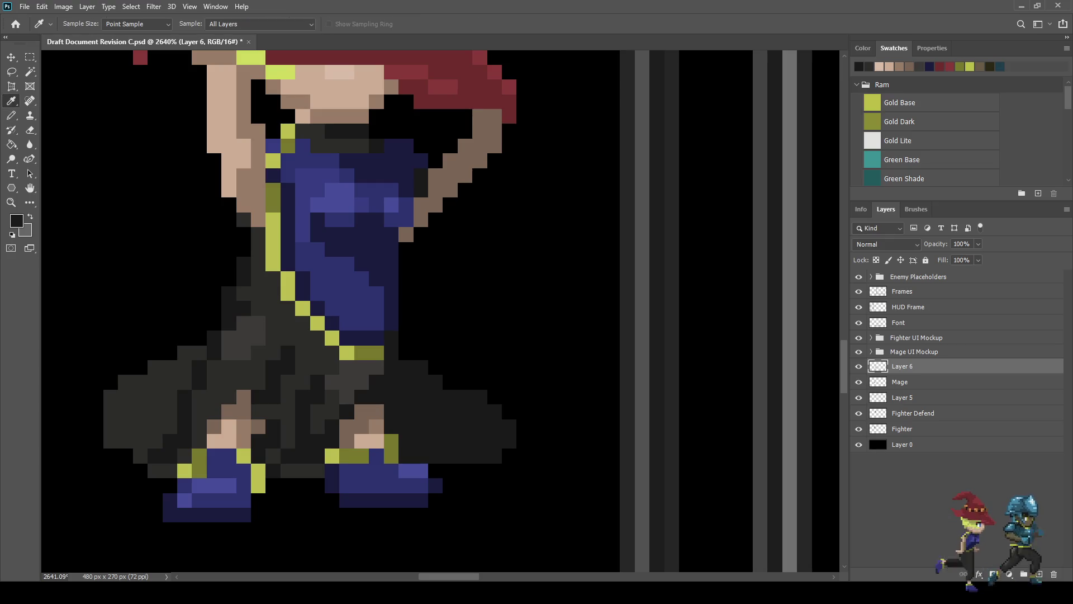
pyautogui.press('b')
pyautogui.scroll(-5, 380, 336)
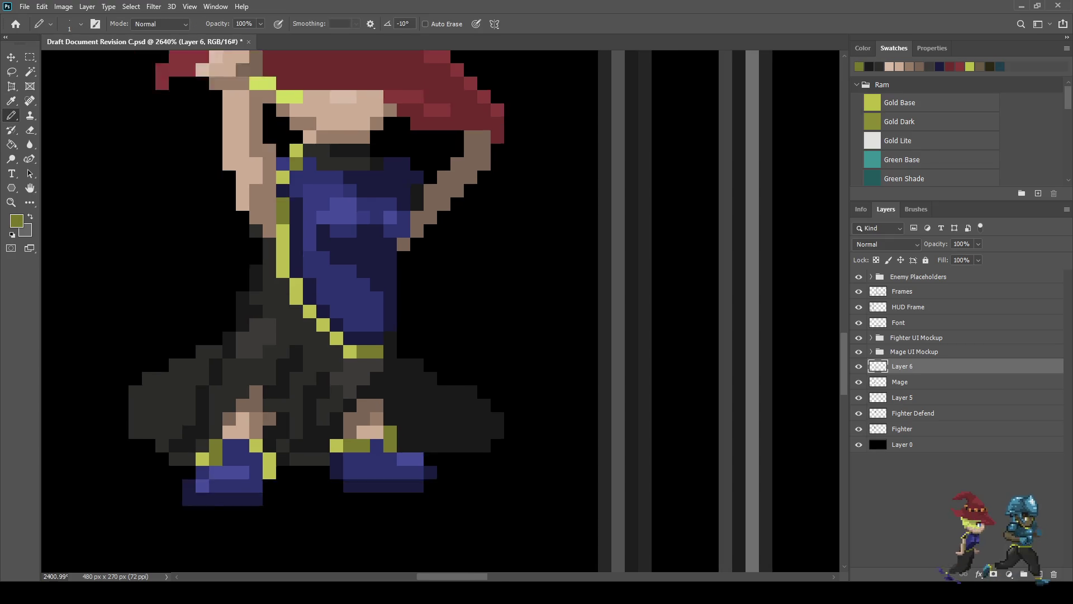
pyautogui.scroll(5, 373, 339)
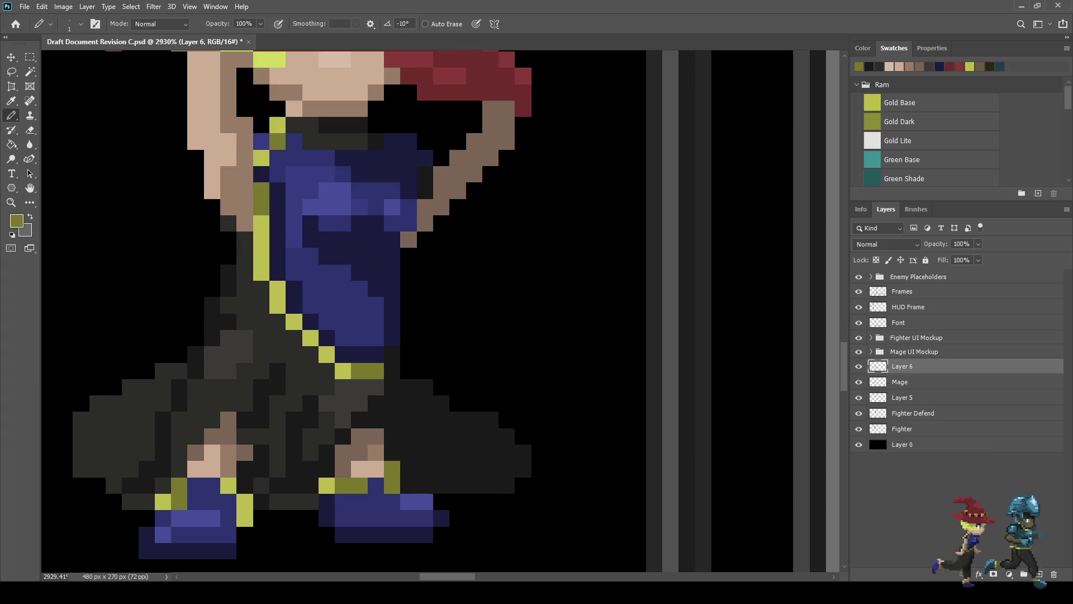
pyautogui.click(392, 354)
# Step: Erase a vertical strip of stray pixels beside the tunic with the Eraser
pyautogui.scroll(-2, 392, 354)
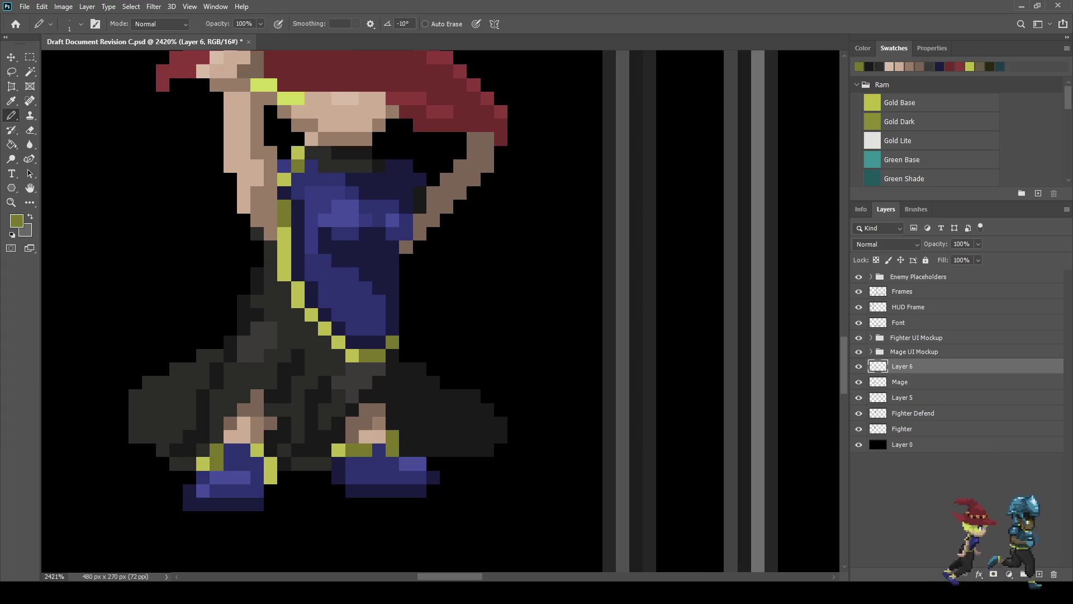
pyautogui.scroll(3, 391, 355)
pyautogui.press('e')
pyautogui.moveTo(393, 357); pyautogui.dragTo(393, 268)
pyautogui.scroll(-10, 398, 294)
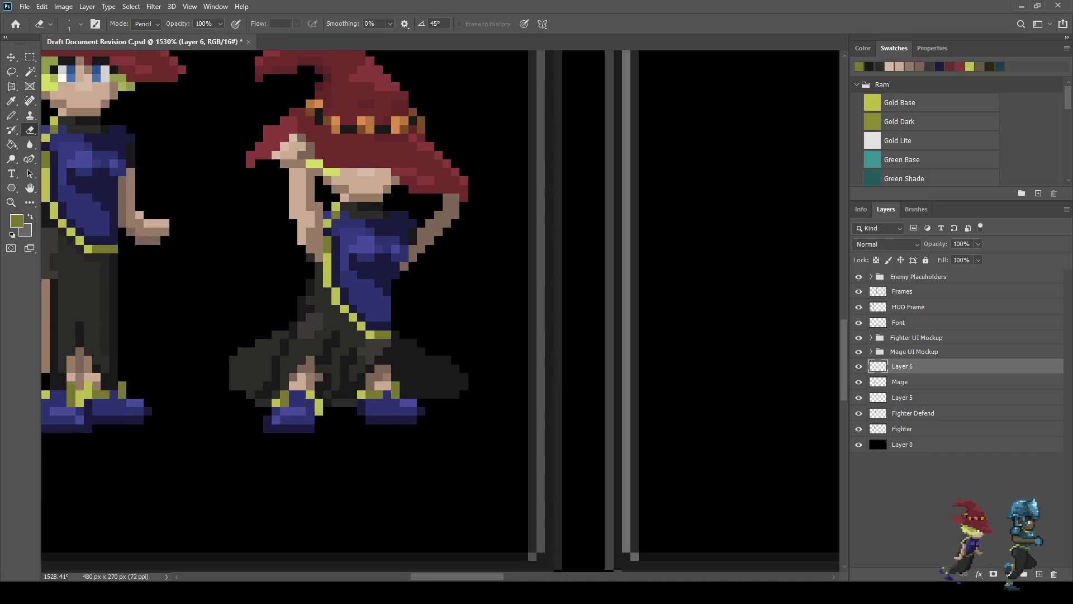
pyautogui.scroll(-2, 398, 294)
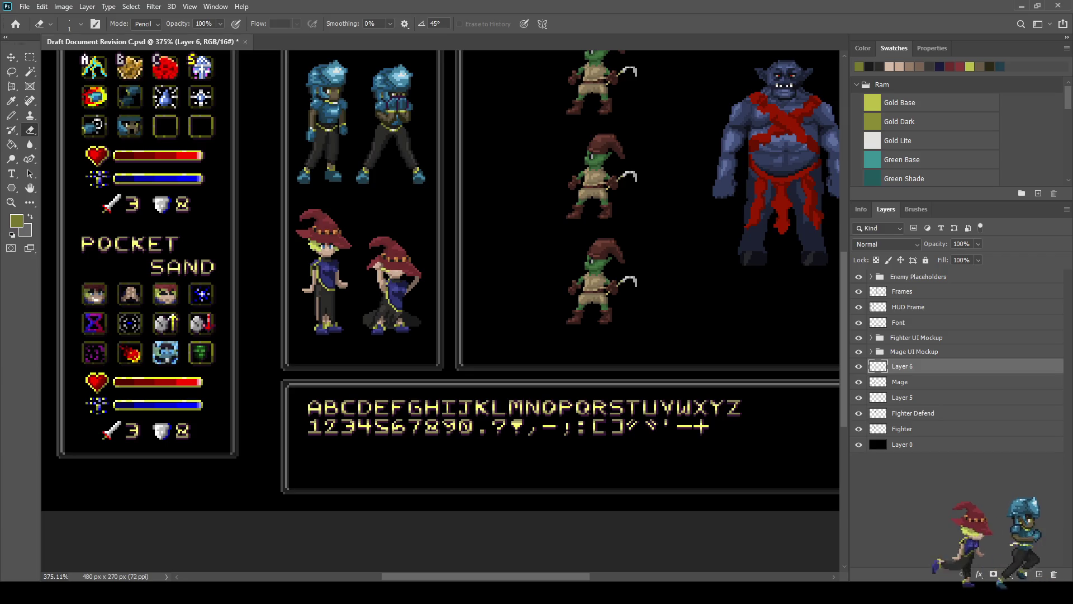
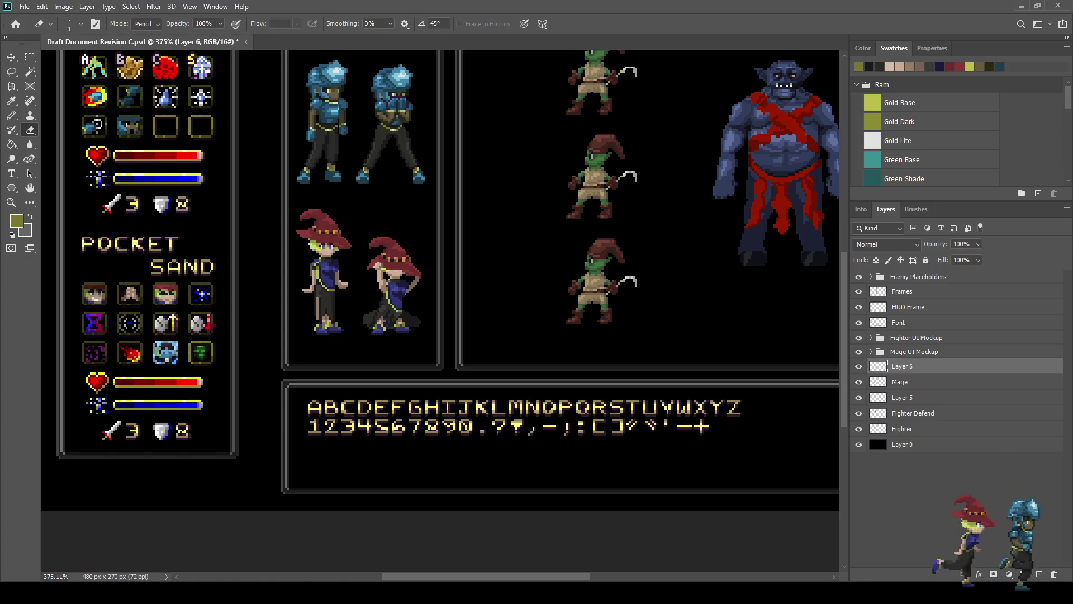
# Step: Save the mockup and zoom in on the second mage
pyautogui.hotkey('ctrl', 's')
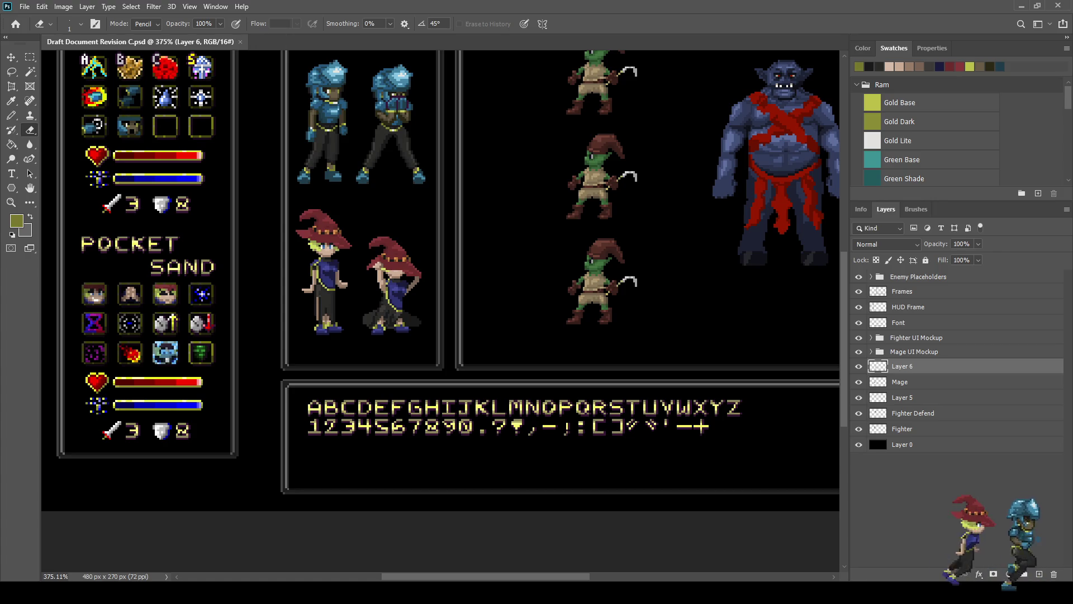
pyautogui.scroll(10, 355, 312)
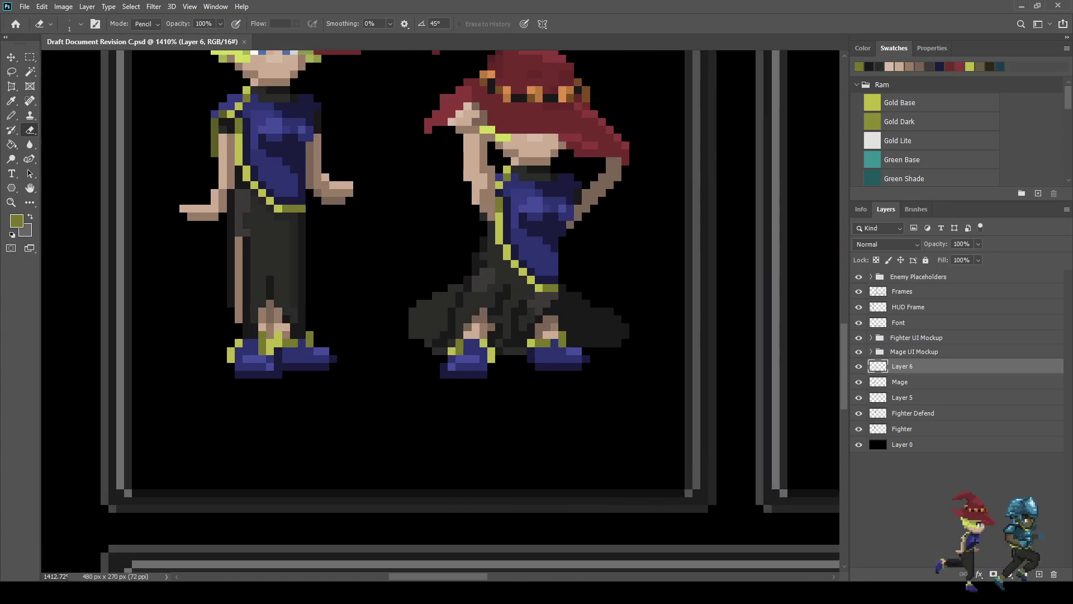
pyautogui.scroll(3, 441, 313)
# Step: Sample the robe grey and extend the flared hem diagonally down-left with dark grey pixels
pyautogui.press('i')
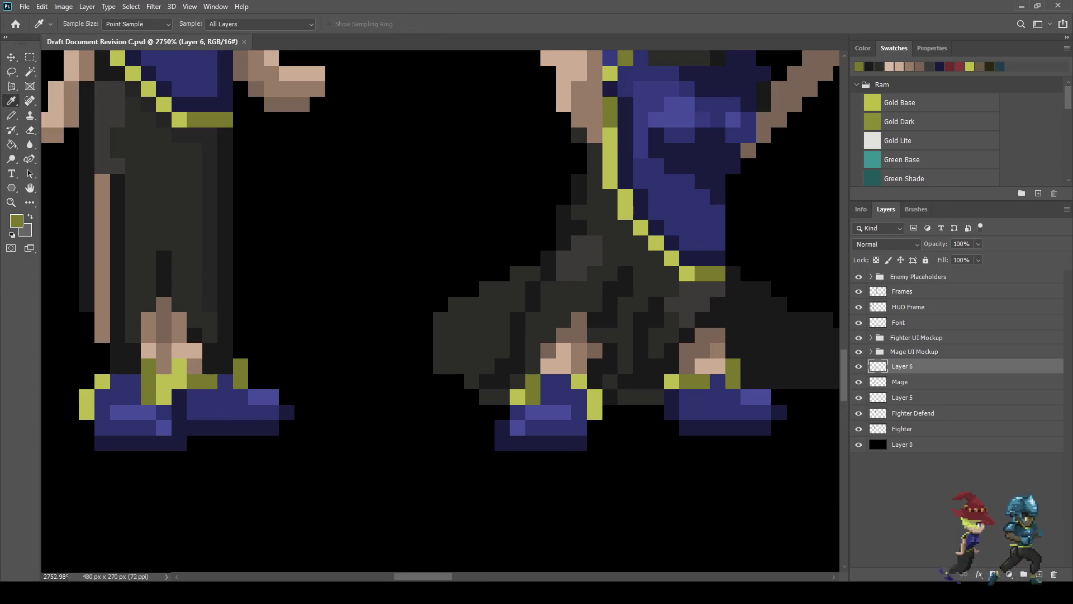
pyautogui.press('b')
pyautogui.moveTo(540, 257)
pyautogui.mouseDown()
pyautogui.moveTo(472, 288)
pyautogui.moveTo(410, 342)
pyautogui.moveTo(425, 350)
pyautogui.moveTo(394, 349)
pyautogui.moveTo(455, 381)
pyautogui.mouseUp()
pyautogui.click(425, 336)
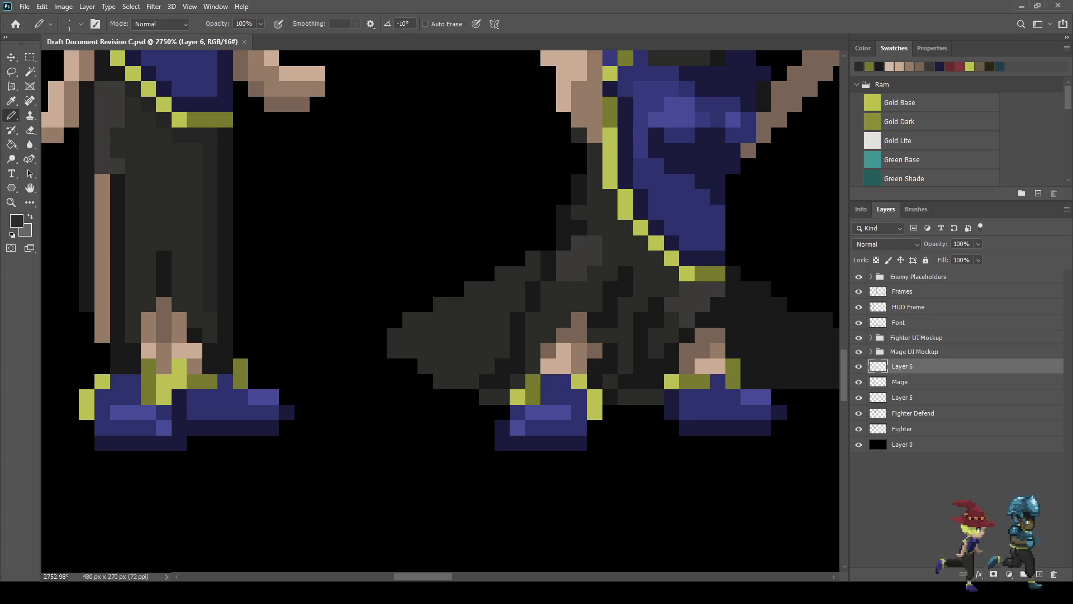
pyautogui.scroll(-6, 553, 410)
pyautogui.scroll(3, 553, 411)
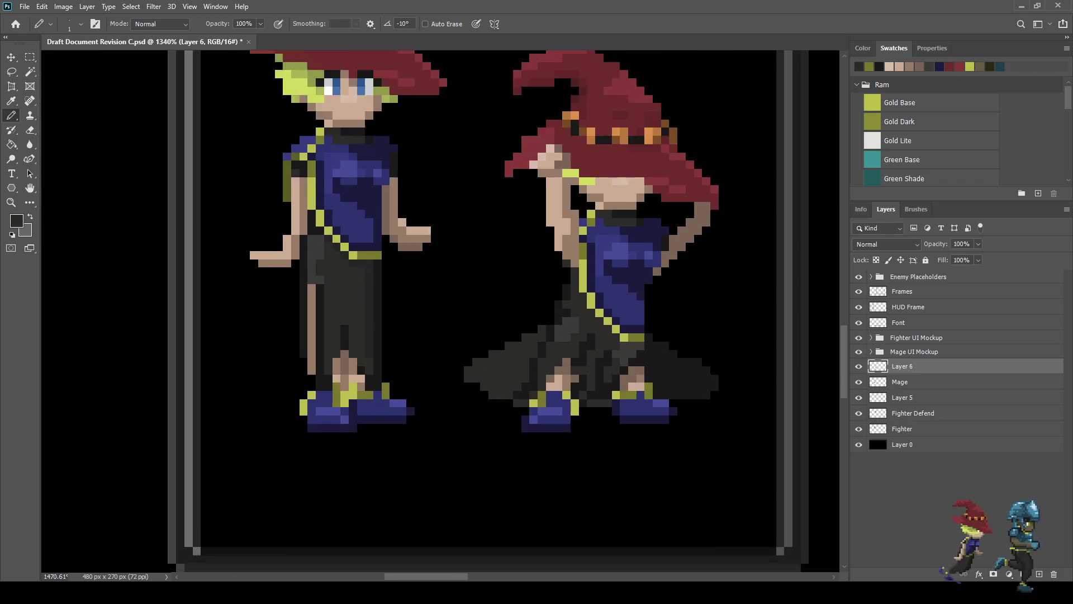
pyautogui.scroll(2, 503, 335)
pyautogui.scroll(-4, 503, 335)
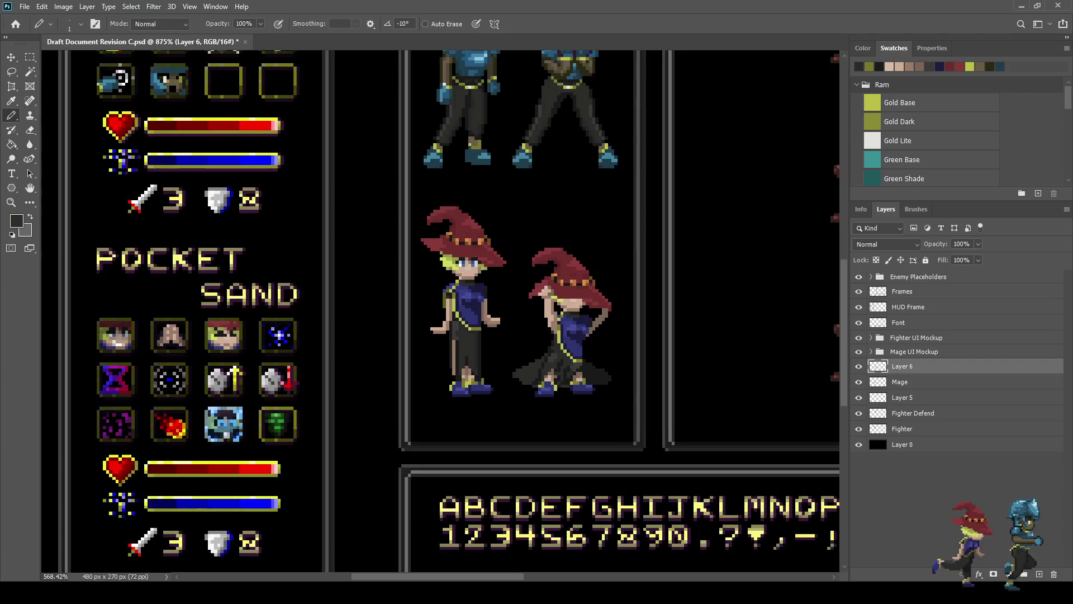
pyautogui.scroll(-2, 559, 335)
pyautogui.scroll(5, 532, 384)
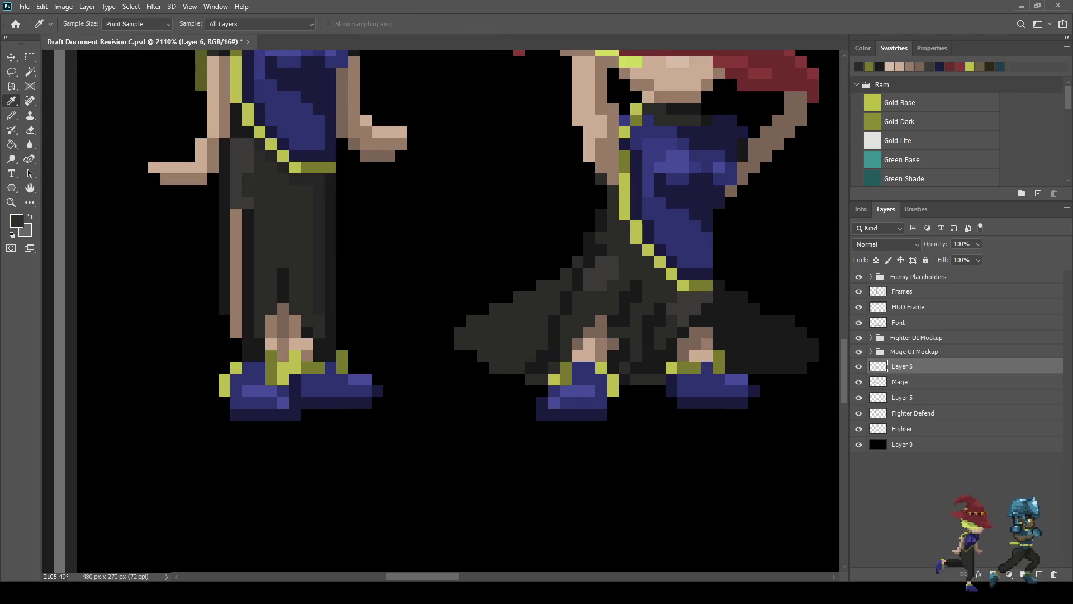
# Step: Draw dark diagonal fold lines across the second mage's flared robe
pyautogui.press('b')
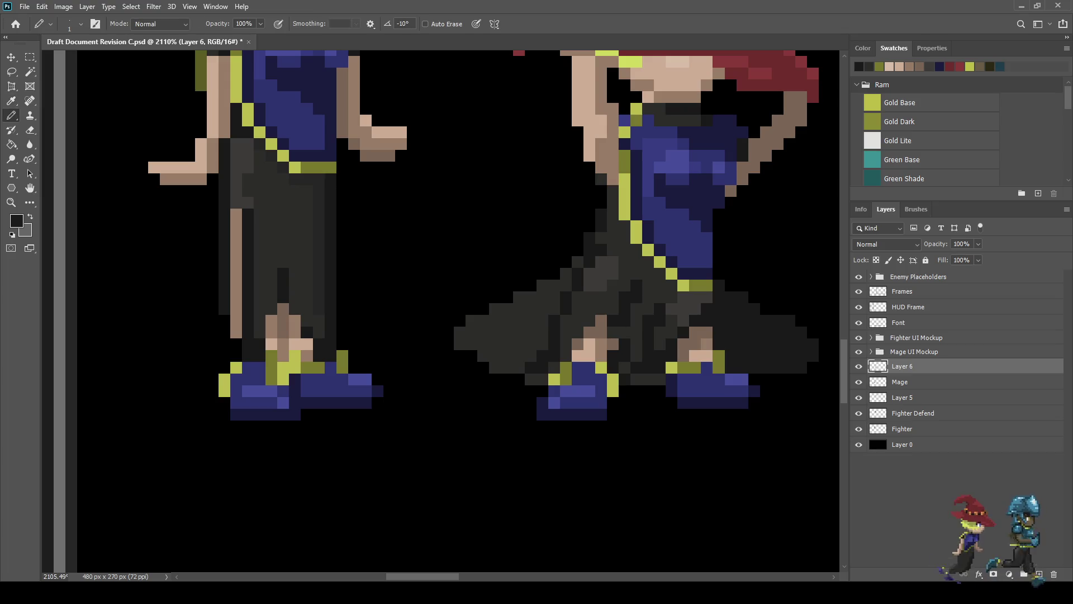
pyautogui.moveTo(554, 286)
pyautogui.mouseDown()
pyautogui.moveTo(513, 333)
pyautogui.moveTo(460, 345)
pyautogui.mouseUp()
pyautogui.click(495, 344)
pyautogui.moveTo(495, 368); pyautogui.dragTo(530, 332)
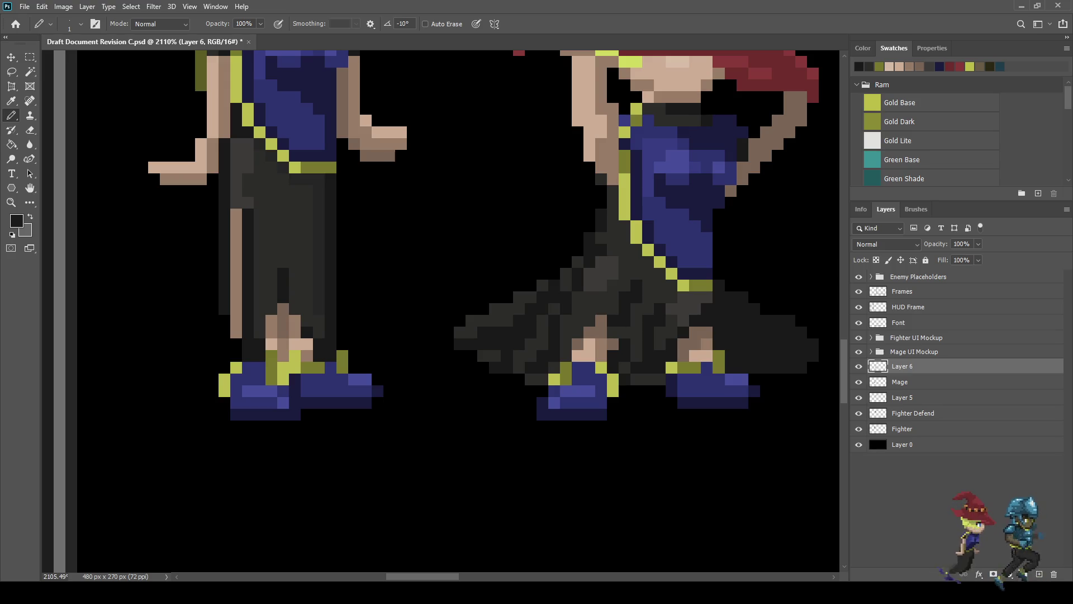
pyautogui.scroll(-5, 503, 269)
pyautogui.scroll(2, 503, 268)
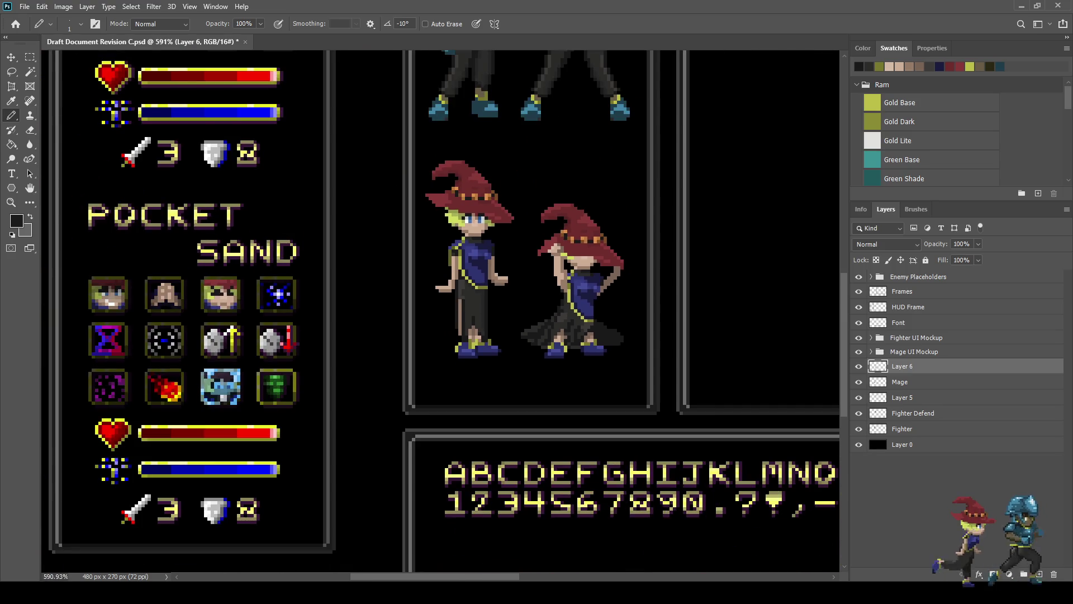
pyautogui.scroll(8, 533, 329)
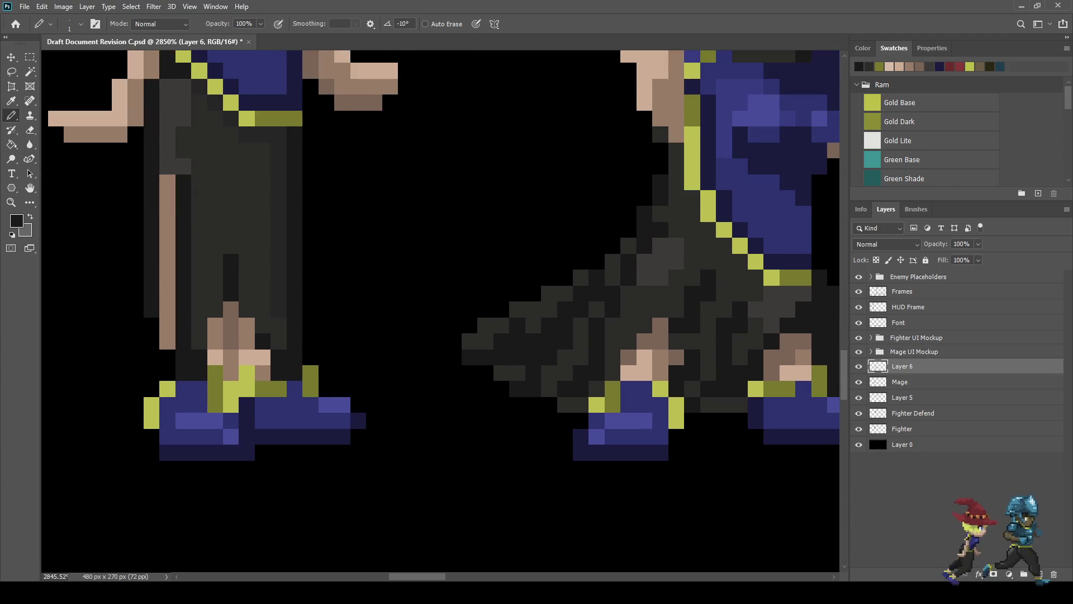
pyautogui.moveTo(534, 326); pyautogui.dragTo(549, 309)
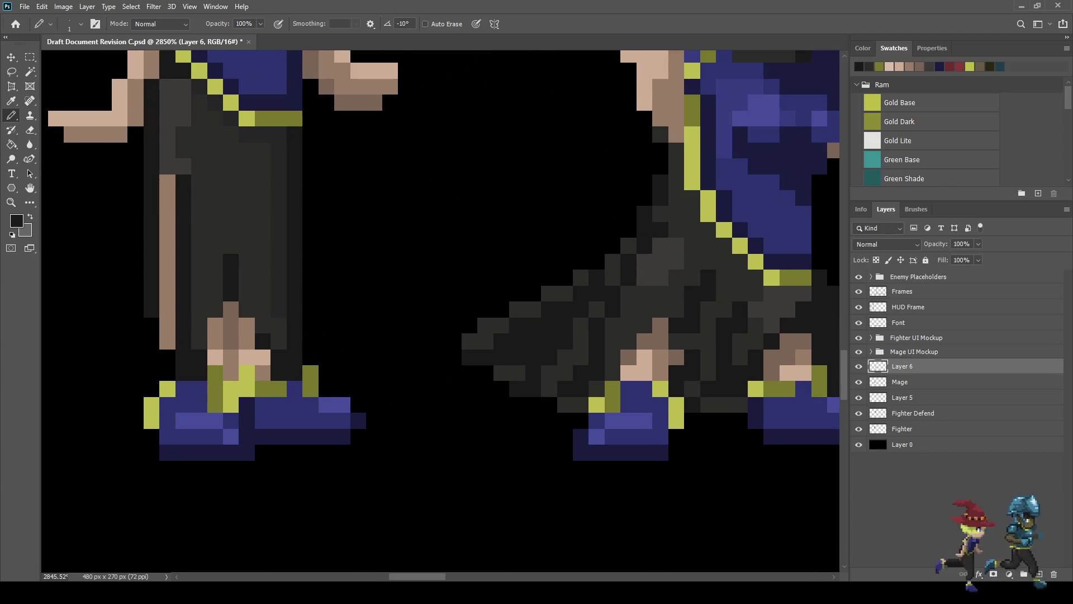
pyautogui.scroll(1, 568, 371)
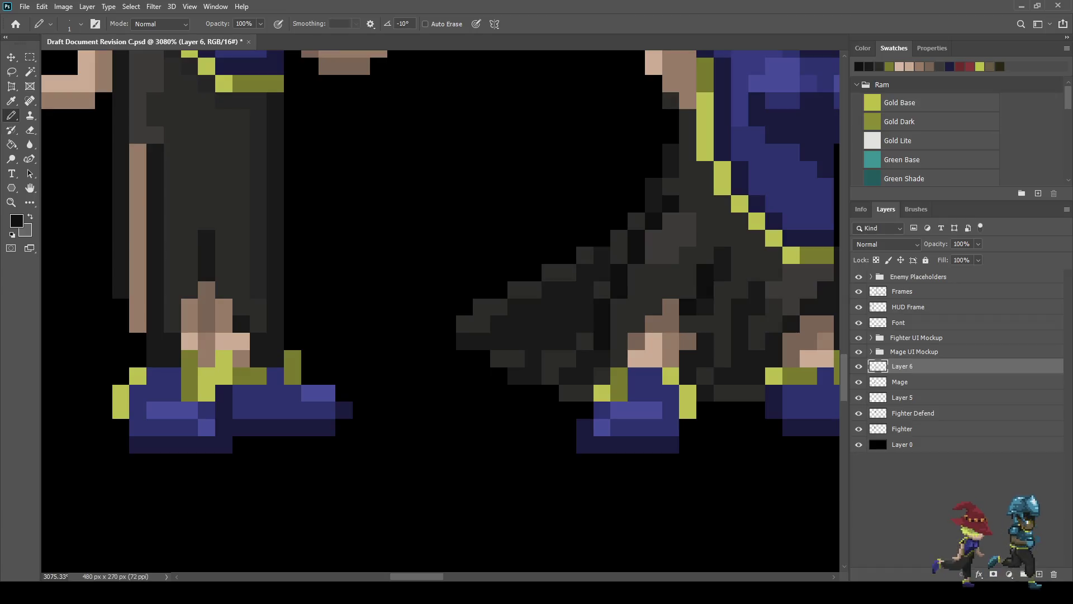
pyautogui.scroll(-10, 567, 371)
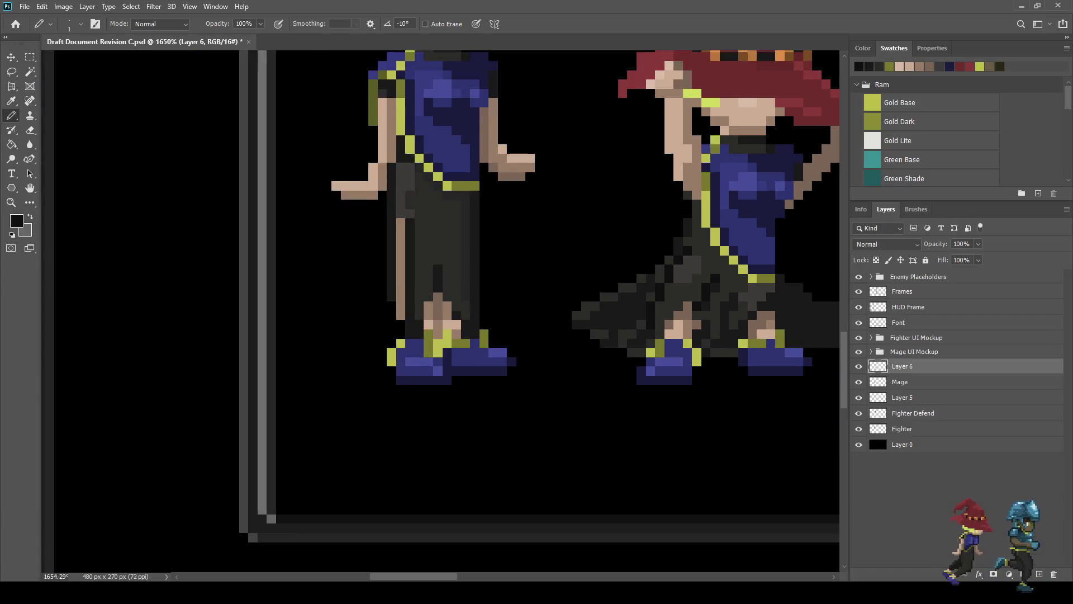
pyautogui.scroll(-1, 568, 371)
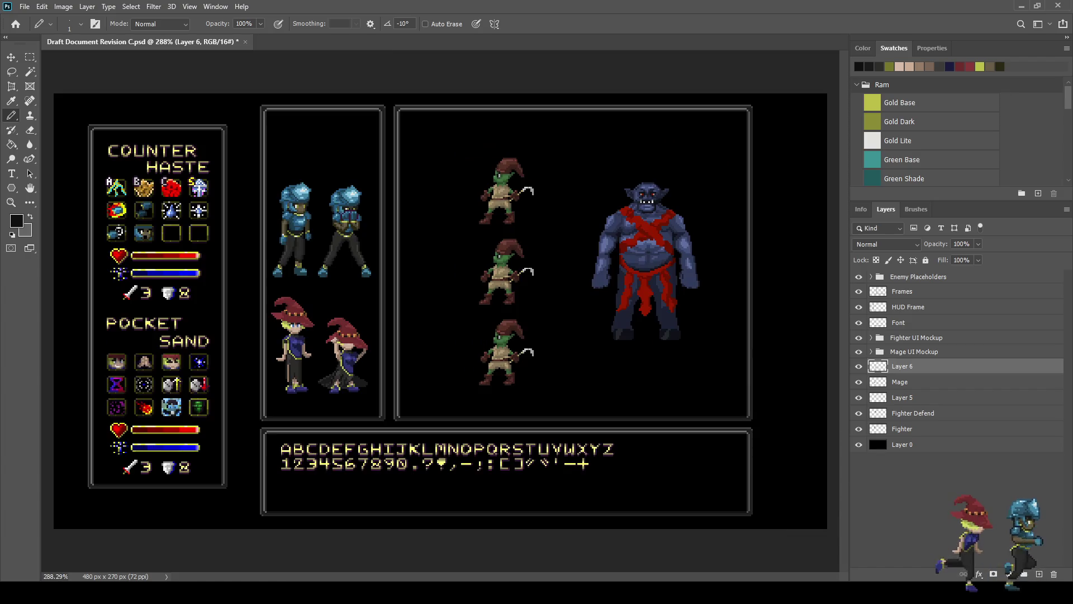
pyautogui.scroll(6, 338, 382)
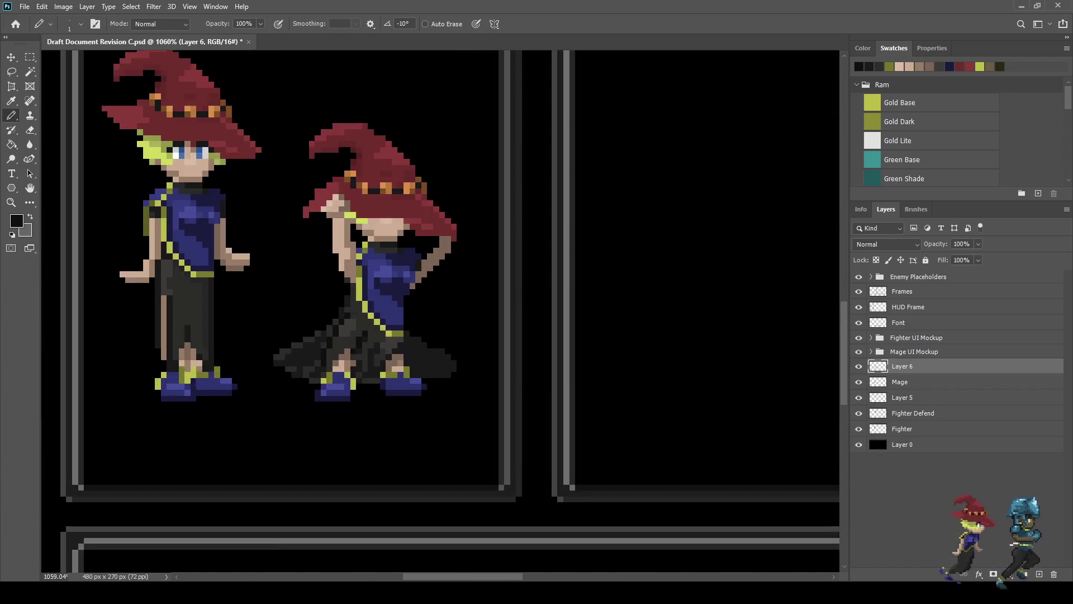
pyautogui.scroll(3, 360, 324)
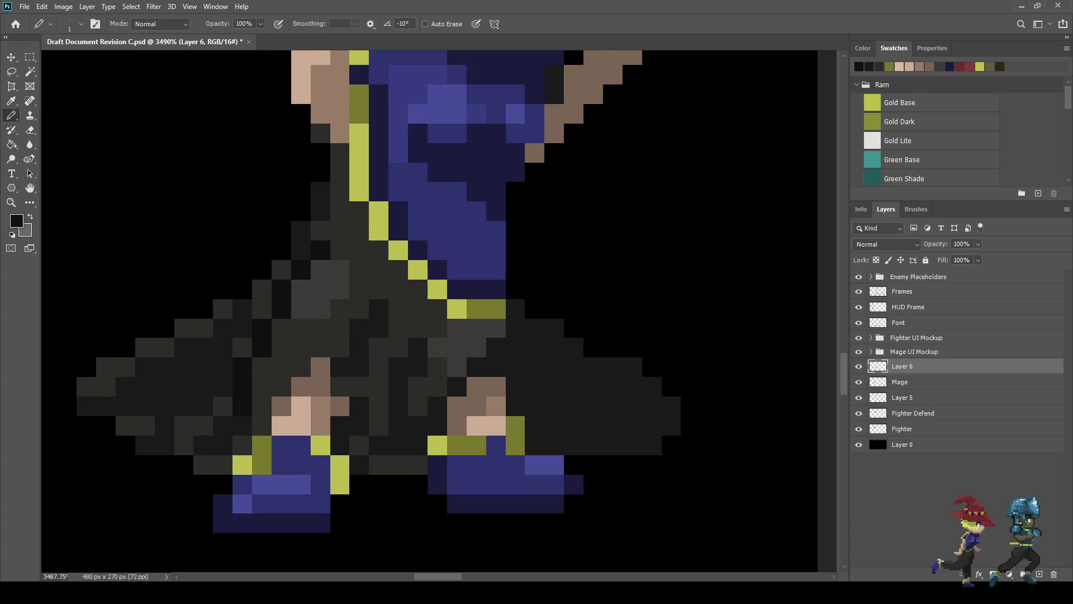
# Step: Blacken a column of robe pixels down the fold, plus one near the waist, for shading
pyautogui.click(359, 270)
pyautogui.click(359, 289)
pyautogui.click(359, 308)
pyautogui.click(359, 328)
pyautogui.click(359, 366)
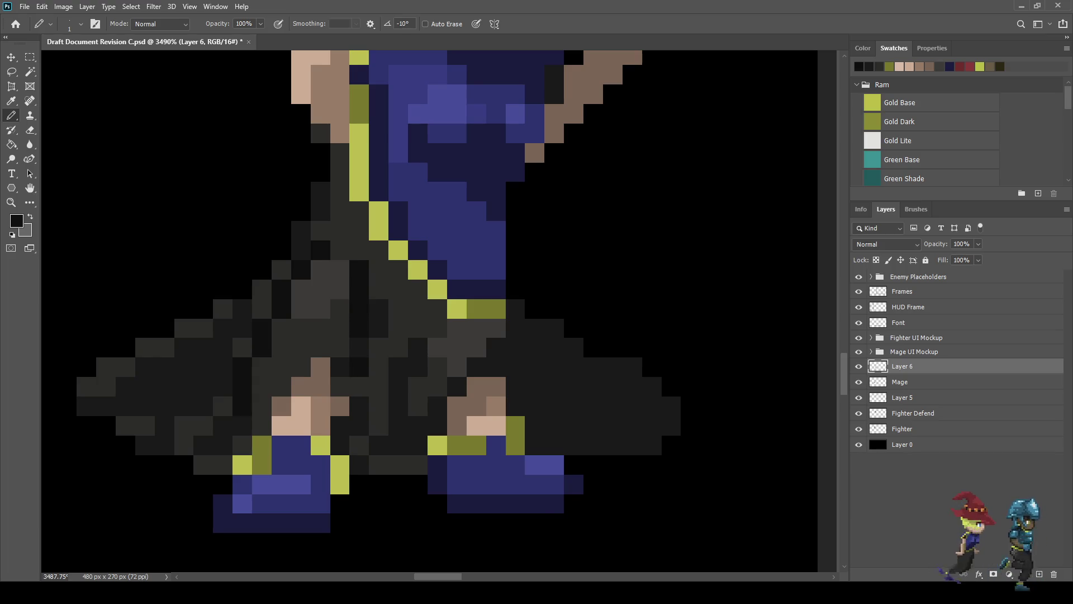
pyautogui.scroll(-10, 391, 397)
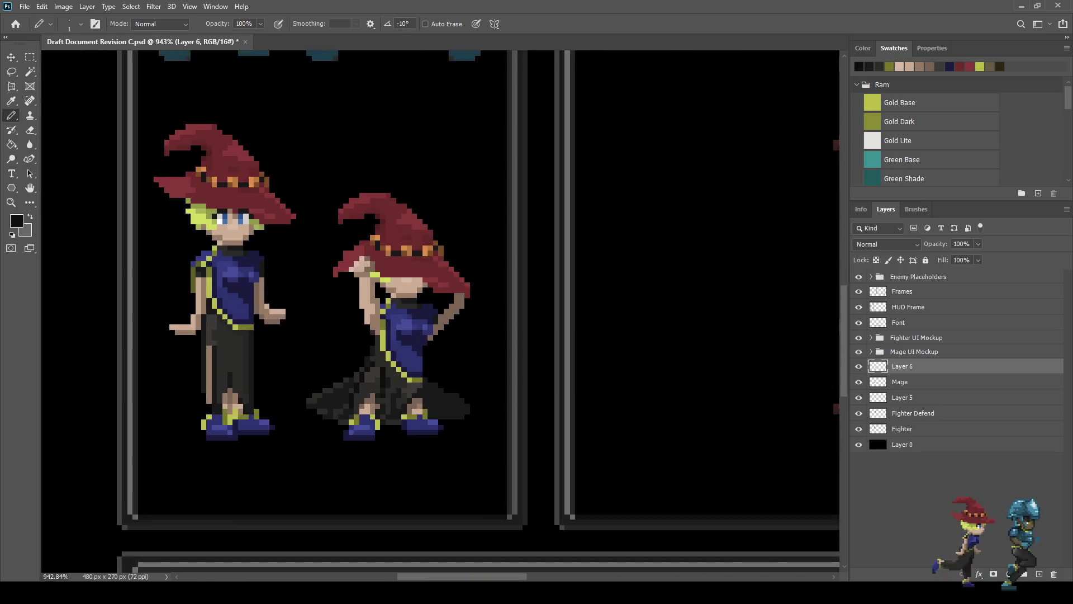
pyautogui.scroll(6, 380, 360)
pyautogui.click(351, 358)
pyautogui.scroll(-8, 351, 357)
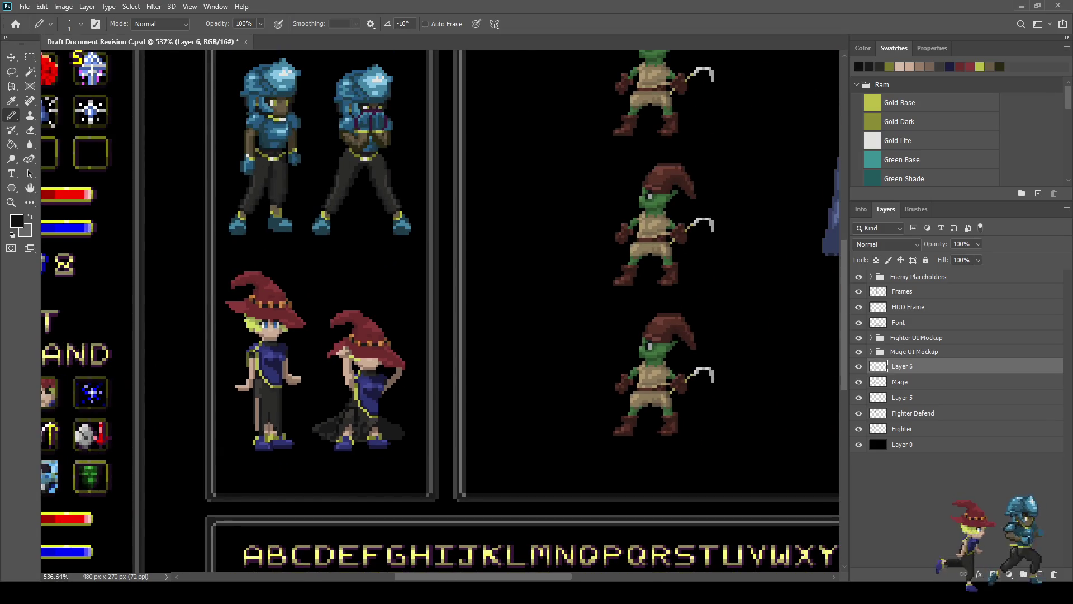
pyautogui.scroll(10, 341, 419)
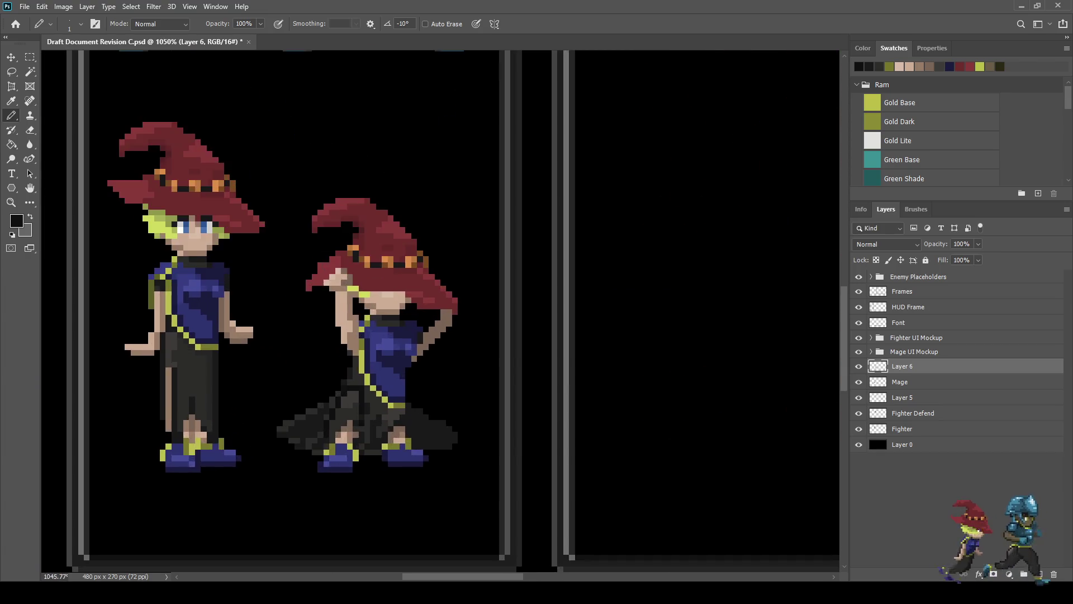
pyautogui.scroll(-1, 350, 400)
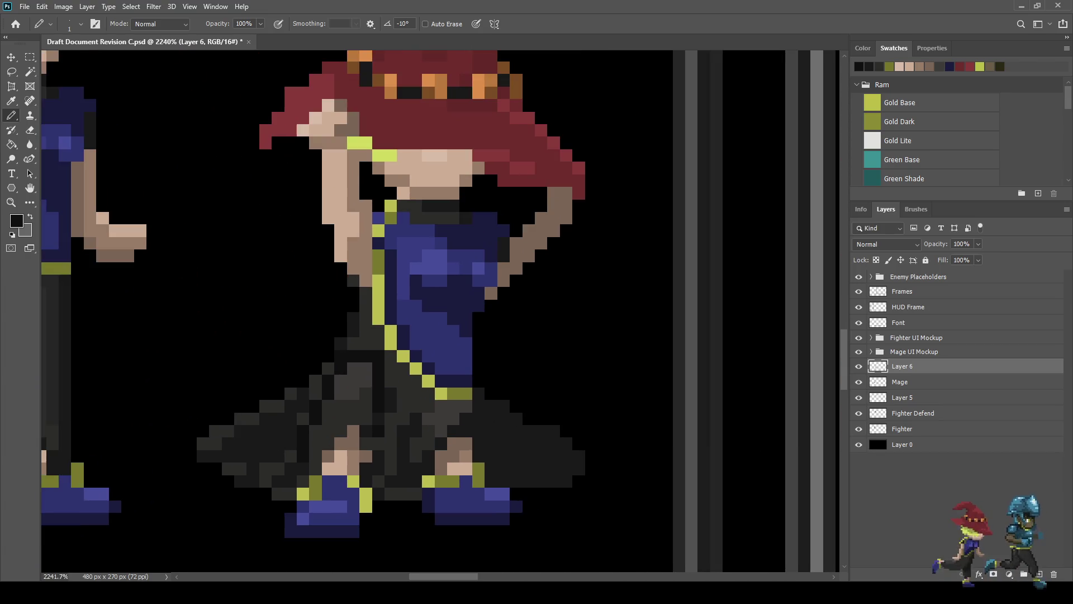
pyautogui.press('l')
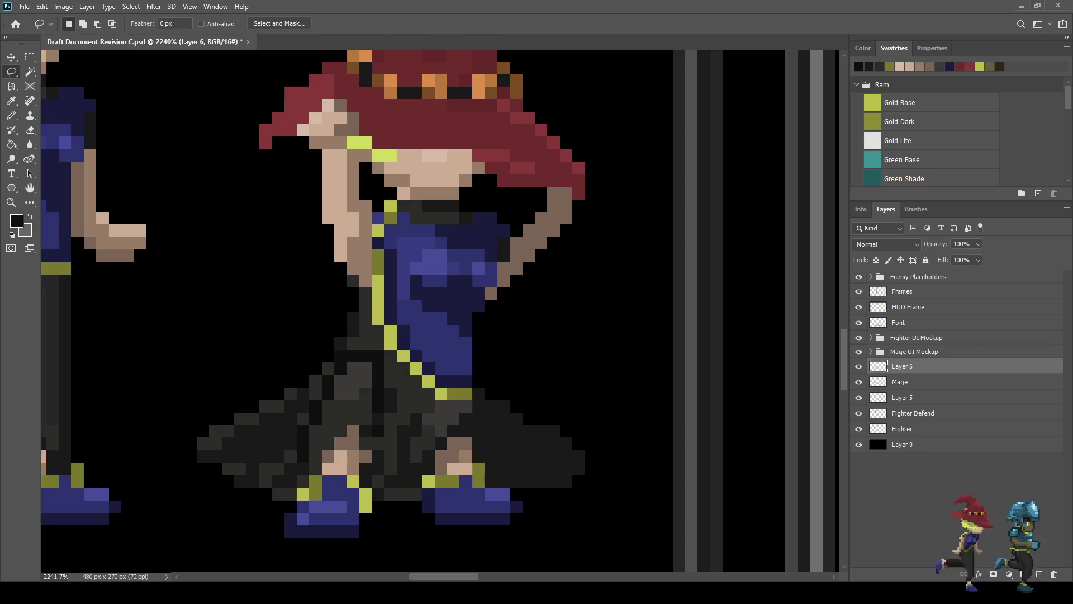
# Step: Lasso the mage's hat, head and torso, shift them one pixel lower, then deselect
pyautogui.moveTo(489, 356)
pyautogui.mouseDown()
pyautogui.moveTo(325, 318)
pyautogui.moveTo(202, 97)
pyautogui.moveTo(391, 45)
pyautogui.moveTo(646, 254)
pyautogui.moveTo(510, 358)
pyautogui.moveTo(489, 356)
pyautogui.mouseUp()
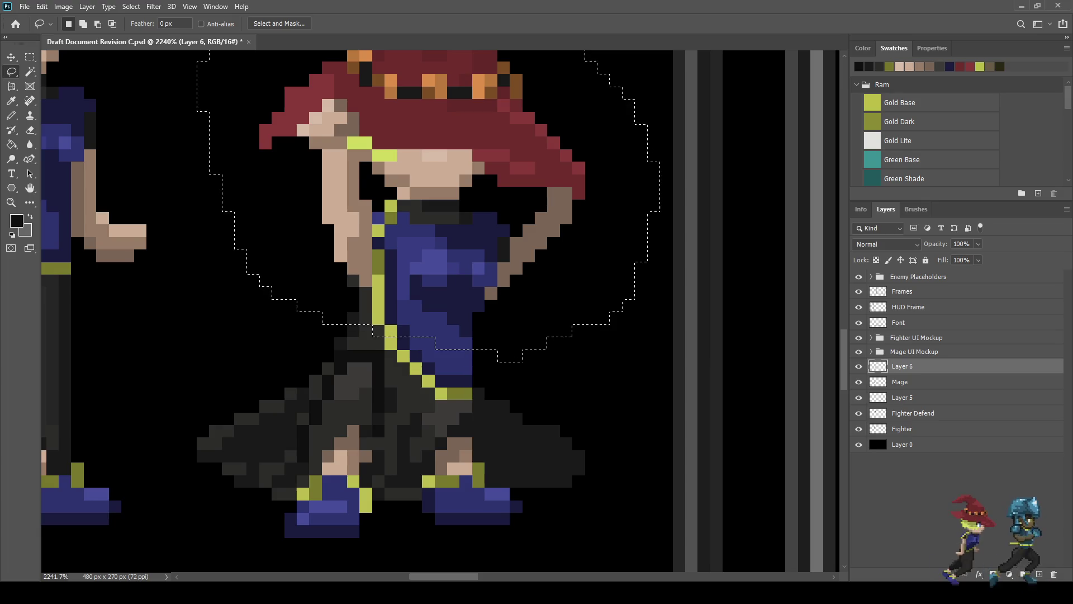
pyautogui.scroll(-2, 545, 318)
pyautogui.moveTo(360, 140)
pyautogui.mouseDown()
pyautogui.moveTo(507, 64)
pyautogui.moveTo(595, 177)
pyautogui.moveTo(587, 168)
pyautogui.mouseUp()
pyautogui.hotkey('ctrl', 't')
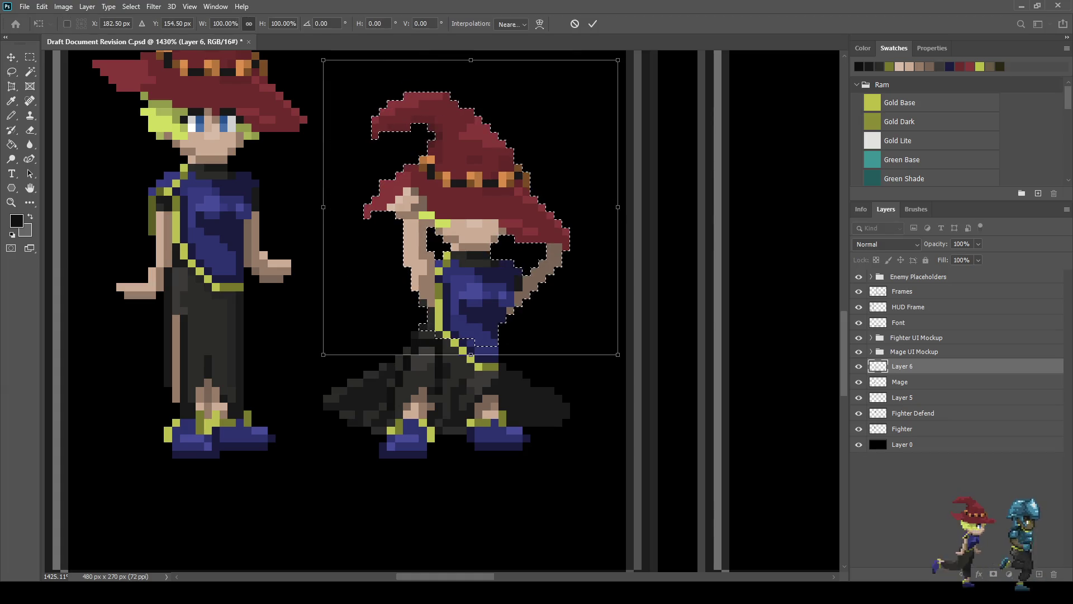
pyautogui.press('Return')
pyautogui.hotkey('ctrl', 'd')
pyautogui.scroll(-10, 521, 254)
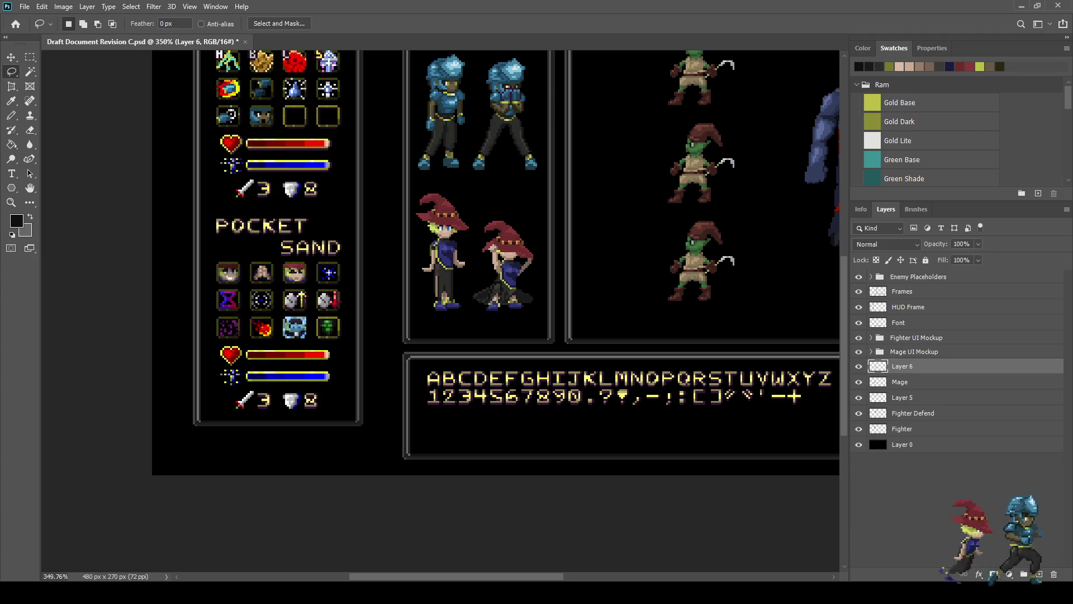
pyautogui.scroll(3, 496, 289)
pyautogui.scroll(8, 504, 289)
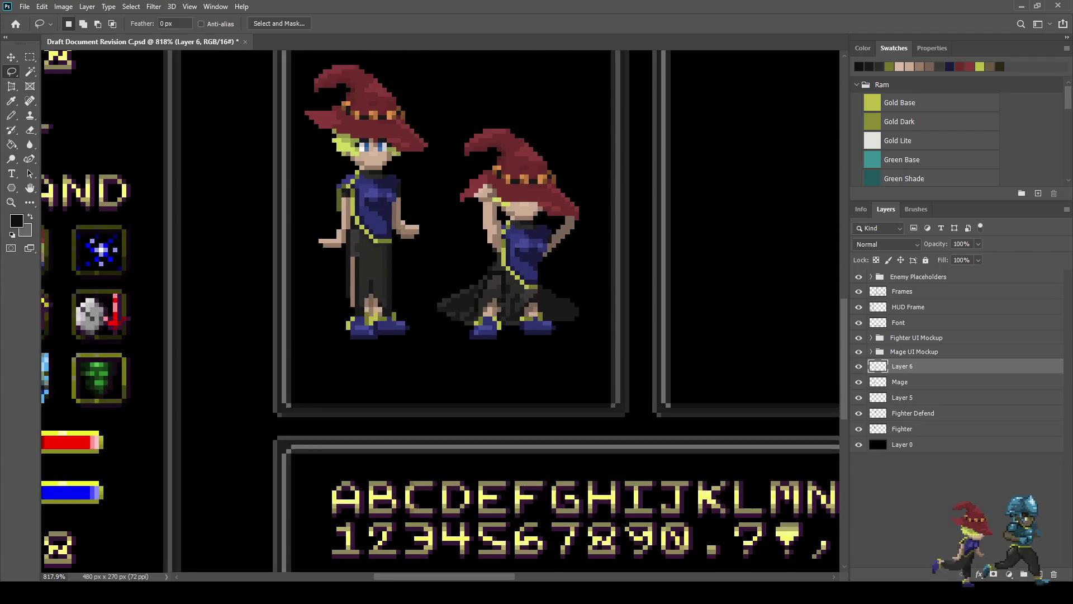
# Step: Sample the dark robe tone and darken pixels along the skirt's right edge
pyautogui.press('i')
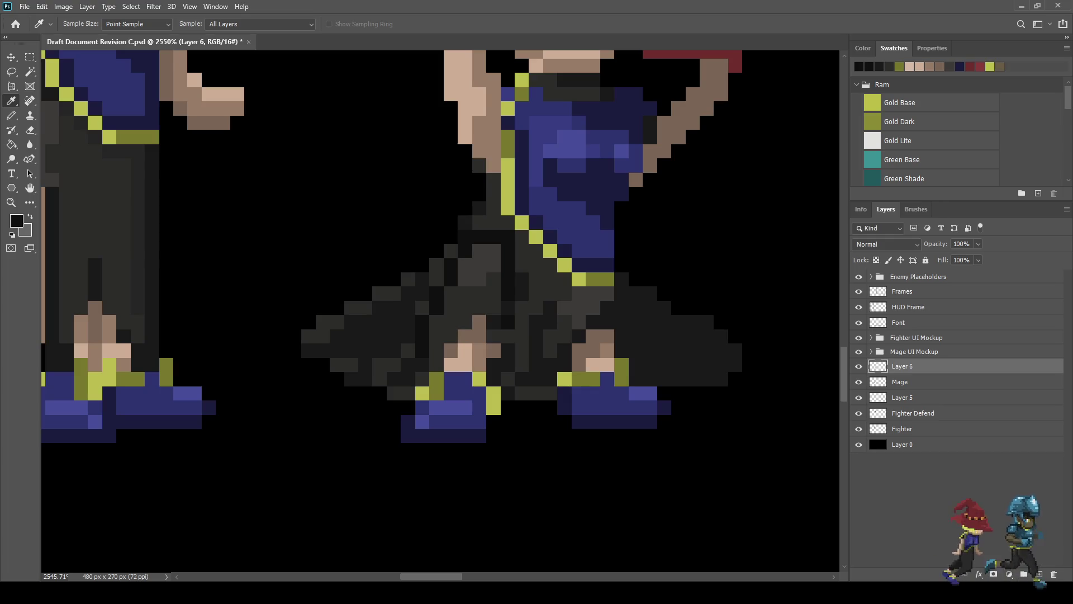
pyautogui.press('b')
pyautogui.moveTo(635, 294)
pyautogui.mouseDown()
pyautogui.moveTo(734, 364)
pyautogui.moveTo(692, 322)
pyautogui.mouseUp()
pyautogui.click(650, 294)
pyautogui.click(622, 293)
pyautogui.click(622, 279)
pyautogui.click(622, 308)
pyautogui.click(622, 322)
pyautogui.moveTo(635, 322)
pyautogui.mouseDown()
pyautogui.moveTo(650, 350)
pyautogui.moveTo(636, 379)
pyautogui.mouseUp()
# Step: Darken the hem pixels to the right of and above the boot
pyautogui.click(650, 378)
pyautogui.click(650, 365)
pyautogui.click(664, 379)
pyautogui.click(678, 379)
pyautogui.click(693, 364)
pyautogui.click(679, 351)
pyautogui.scroll(-10, 643, 334)
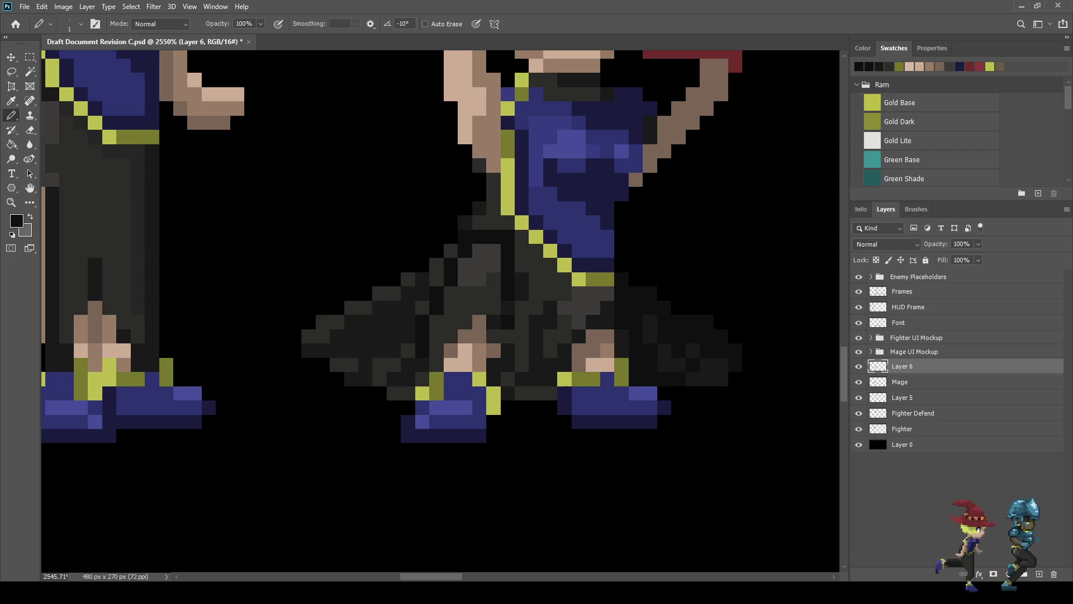
pyautogui.scroll(-4, 576, 336)
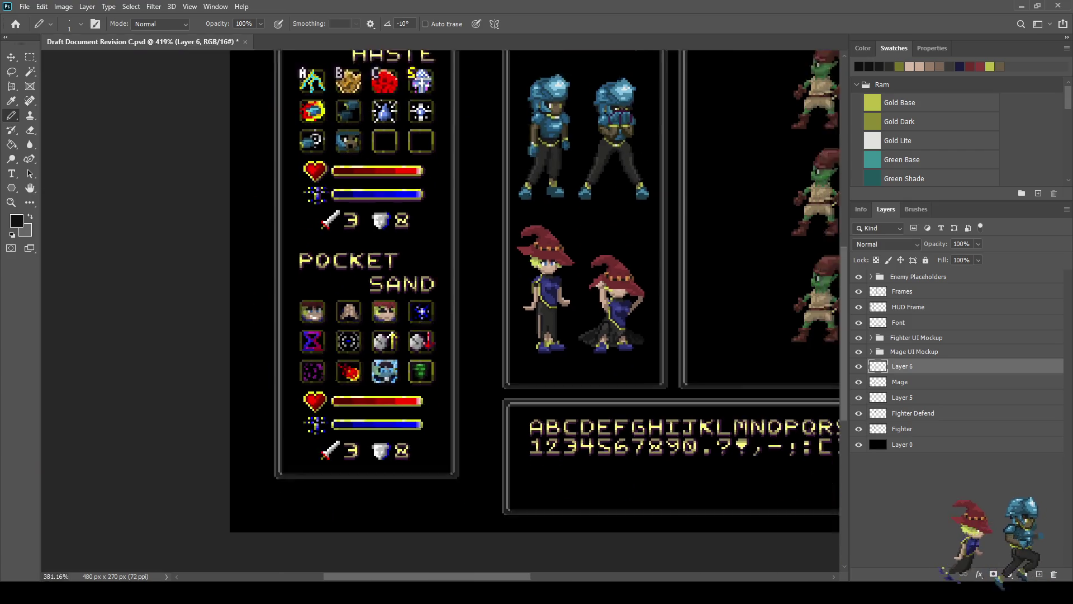
pyautogui.scroll(4, 425, 391)
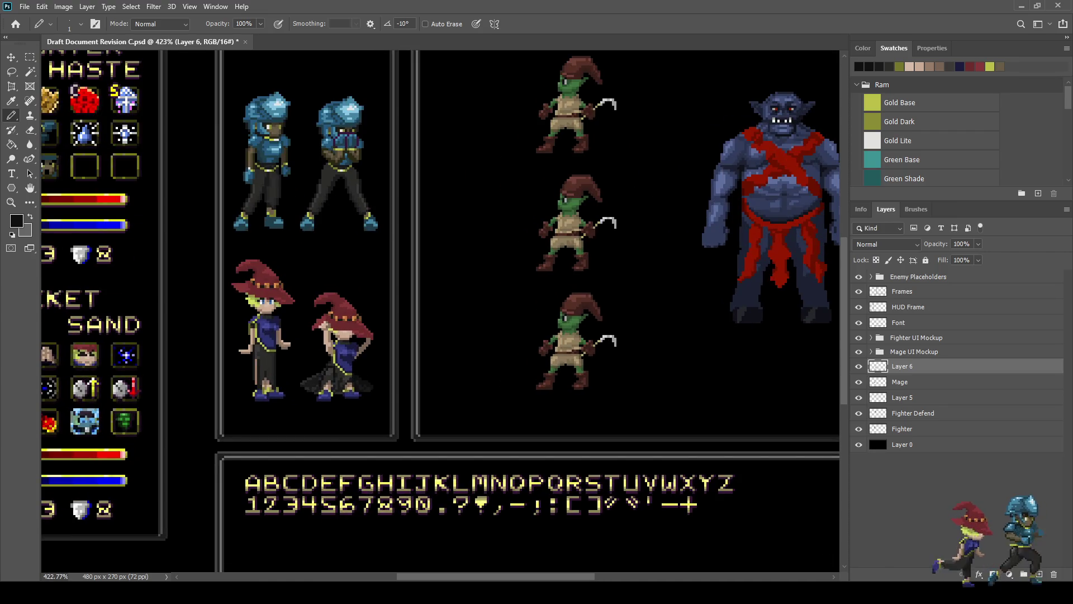
pyautogui.scroll(2, 338, 365)
pyautogui.scroll(3, 332, 330)
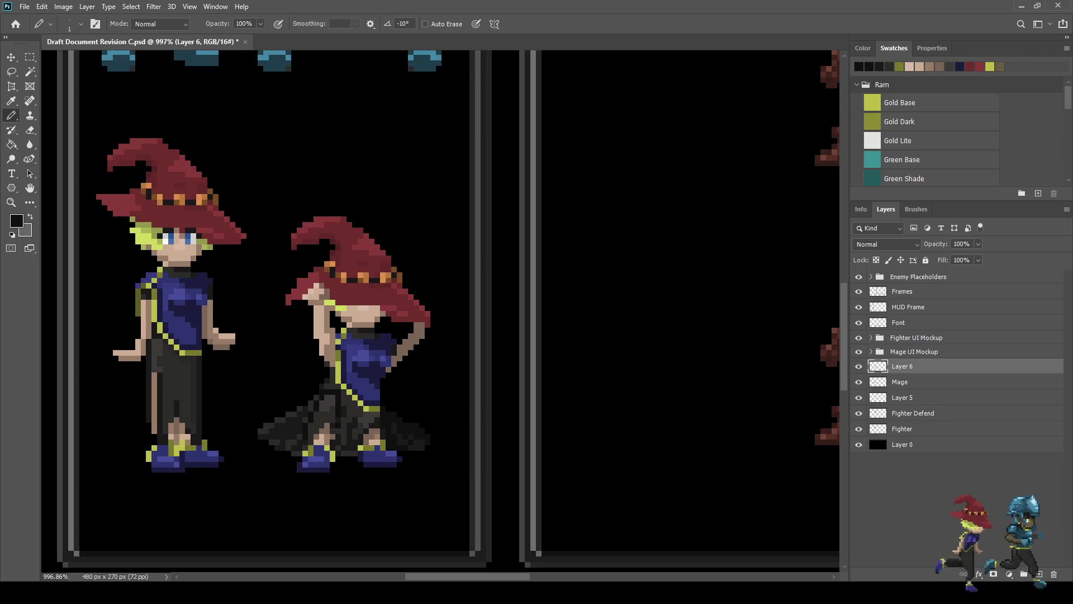
# Step: Lasso the right mage's hat, move it down one pixel, and deselect
pyautogui.press('l')
pyautogui.scroll(2, 372, 333)
pyautogui.moveTo(472, 339); pyautogui.dragTo(440, 325)
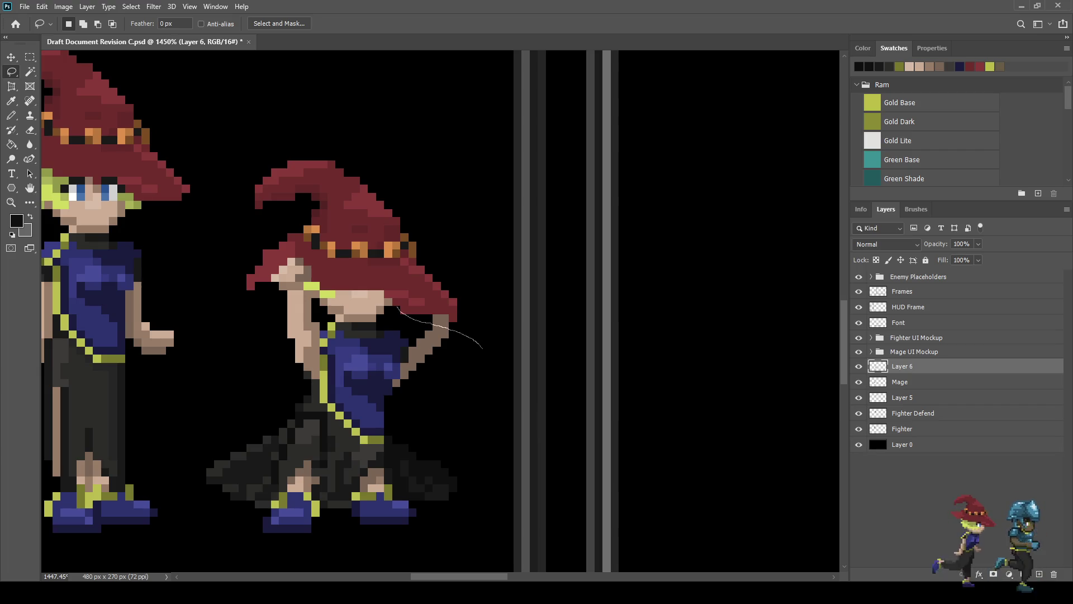
pyautogui.moveTo(383, 290); pyautogui.dragTo(351, 291)
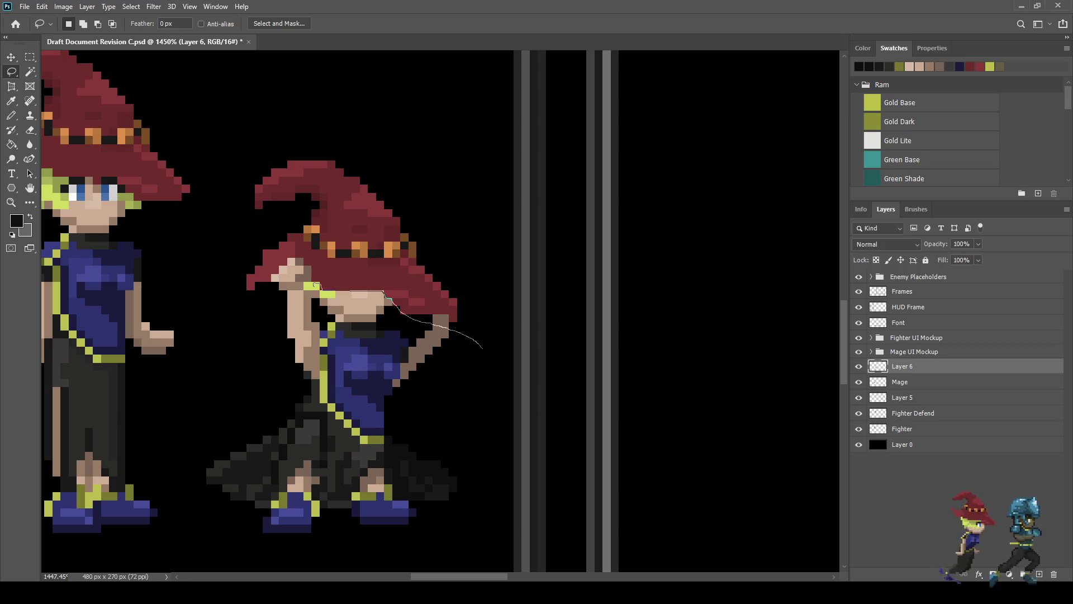
pyautogui.moveTo(310, 309)
pyautogui.mouseDown()
pyautogui.moveTo(275, 311)
pyautogui.moveTo(209, 240)
pyautogui.moveTo(291, 127)
pyautogui.moveTo(484, 310)
pyautogui.moveTo(482, 336)
pyautogui.mouseUp()
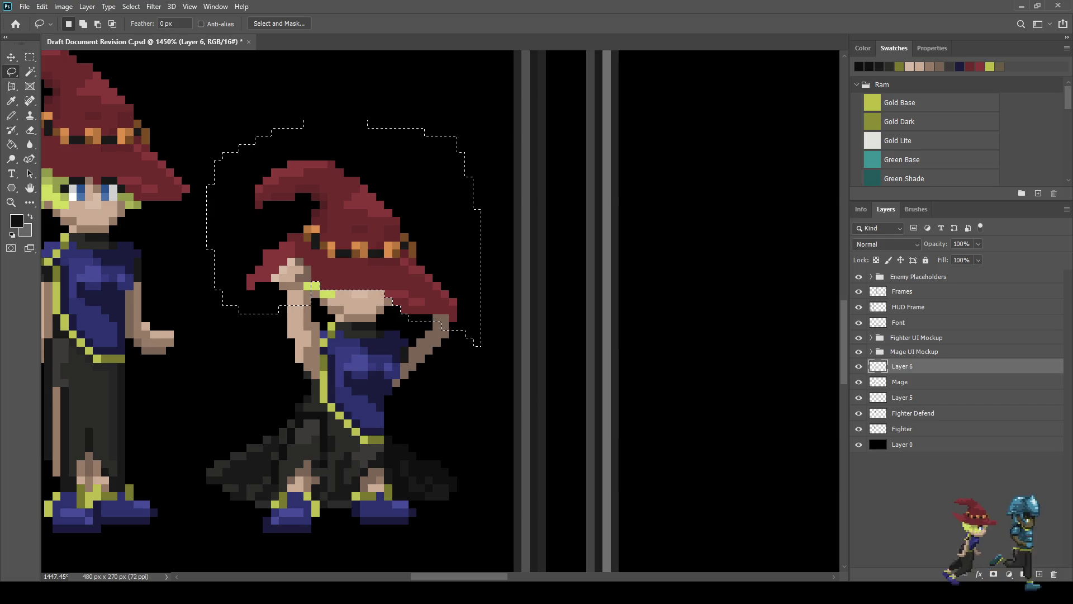
pyautogui.hotkey('ctrl', 't')
pyautogui.press('Return')
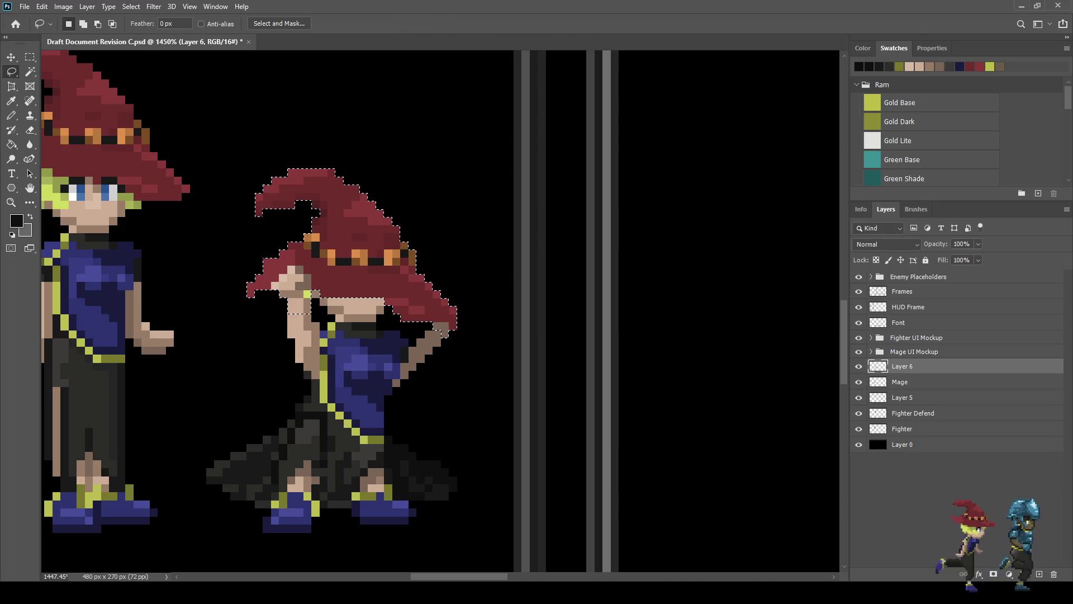
pyautogui.hotkey('ctrl', 'd')
pyautogui.scroll(5, 291, 294)
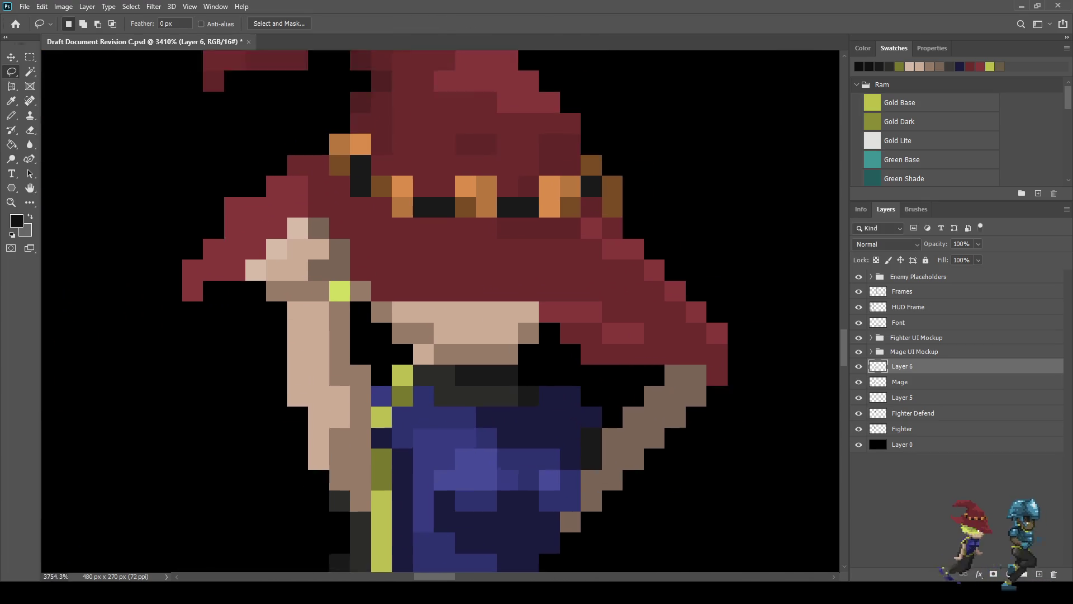
# Step: Paint a yellow-green trim pixel beside the hand, repaint the stray pixel tan, and save
pyautogui.press('i')
pyautogui.click(341, 290)
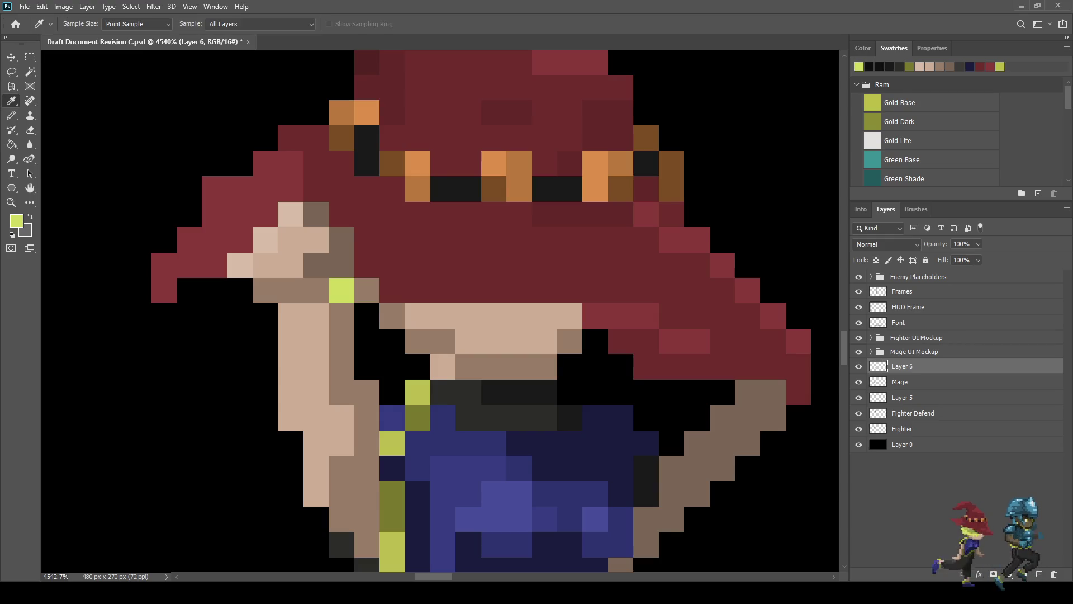
pyautogui.press('b')
pyautogui.click(367, 290)
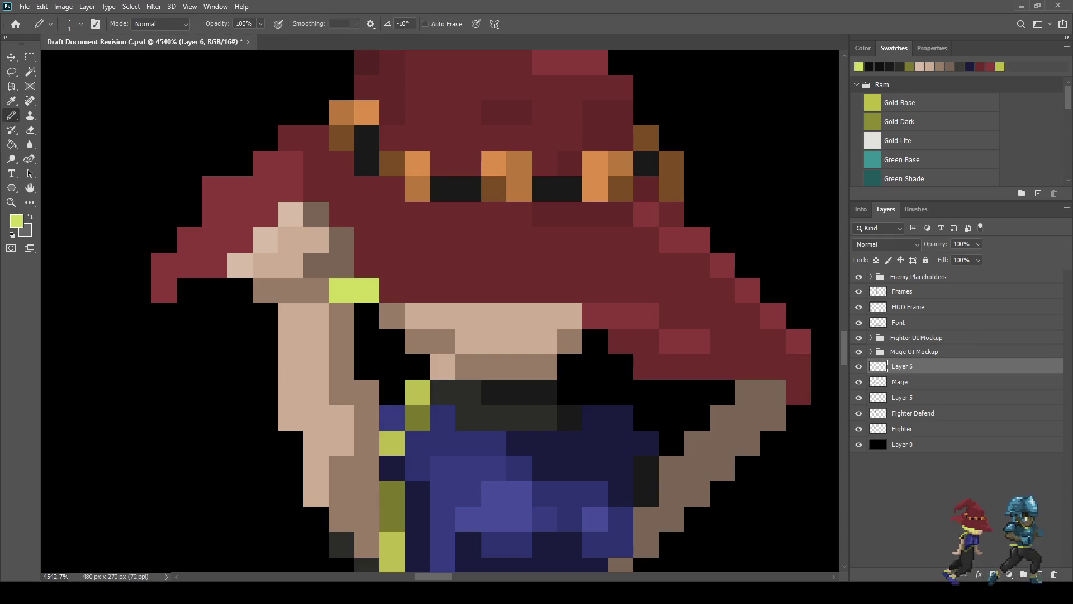
pyautogui.keyDown('alt'); pyautogui.click(316, 290); pyautogui.keyUp('alt')
pyautogui.click(342, 290)
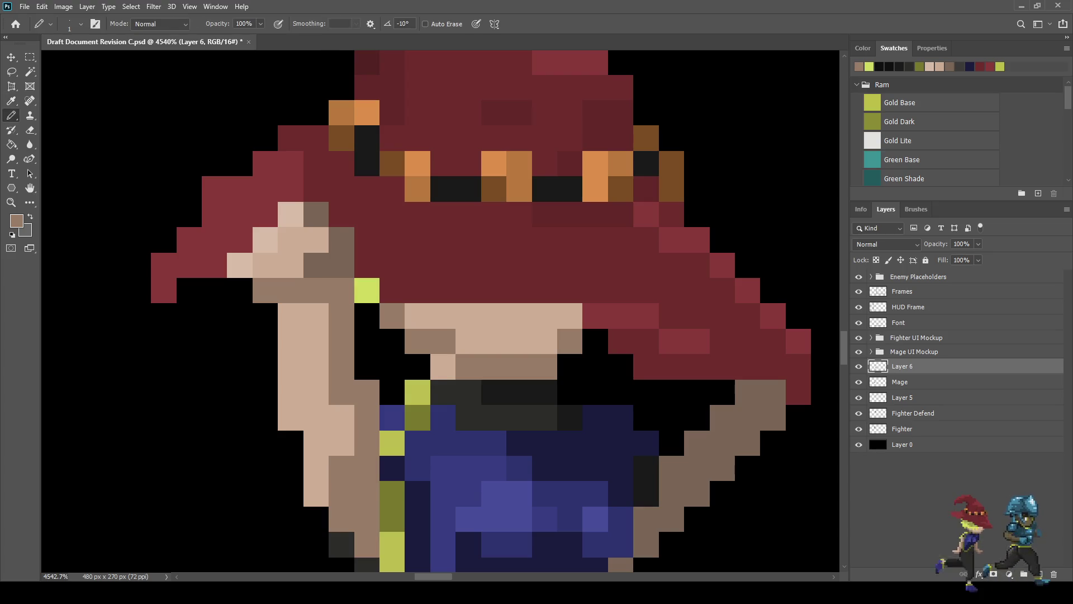
pyautogui.scroll(-5, 344, 339)
pyautogui.scroll(3, 345, 339)
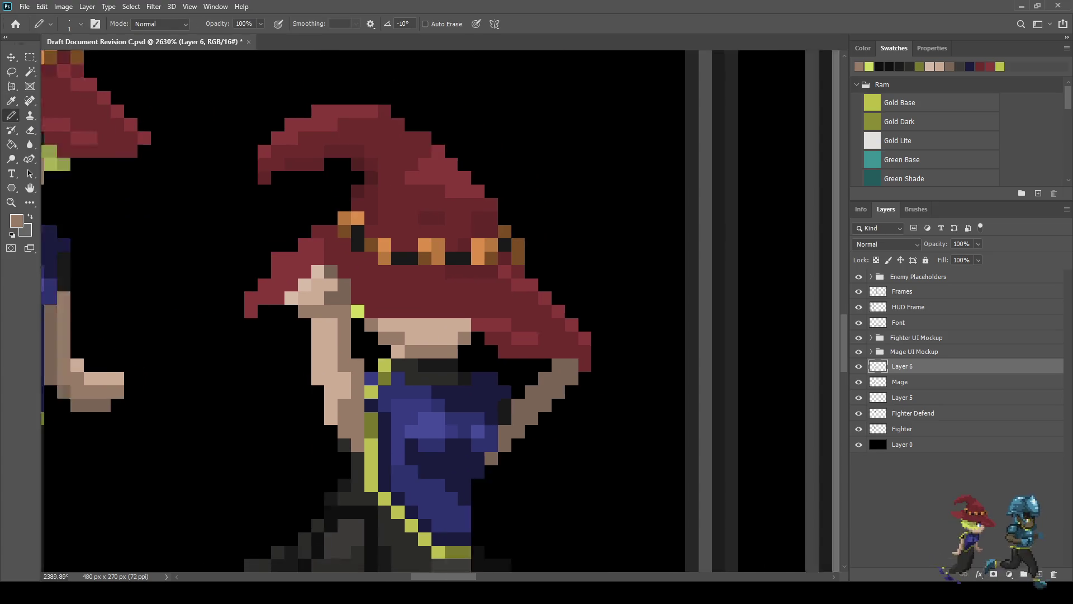
pyautogui.scroll(-6, 345, 340)
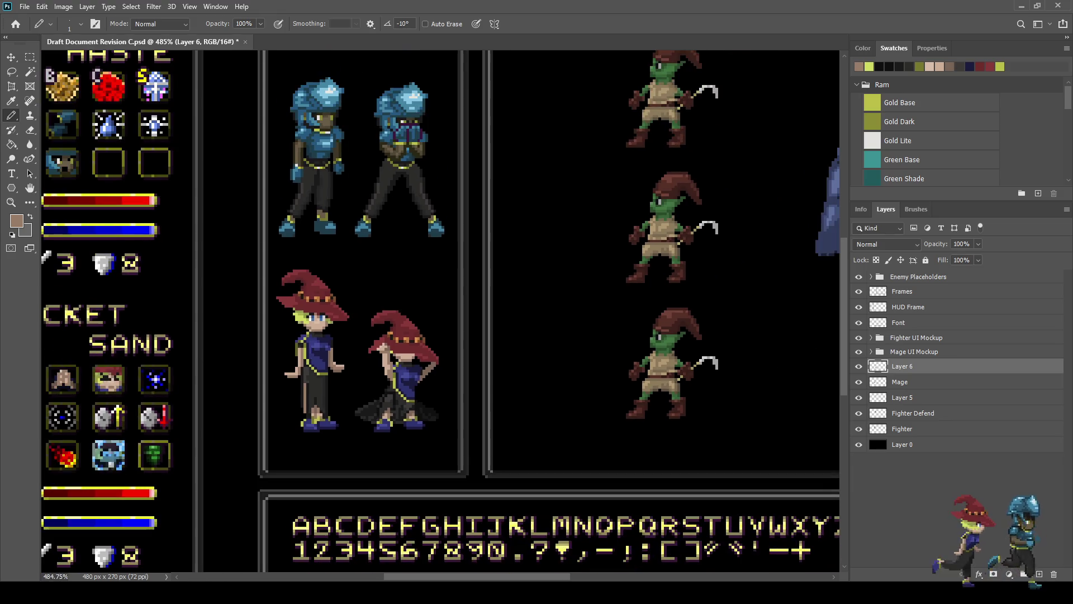
pyautogui.scroll(-2, 345, 339)
pyautogui.scroll(2, 345, 340)
pyautogui.hotkey('ctrl', 's')
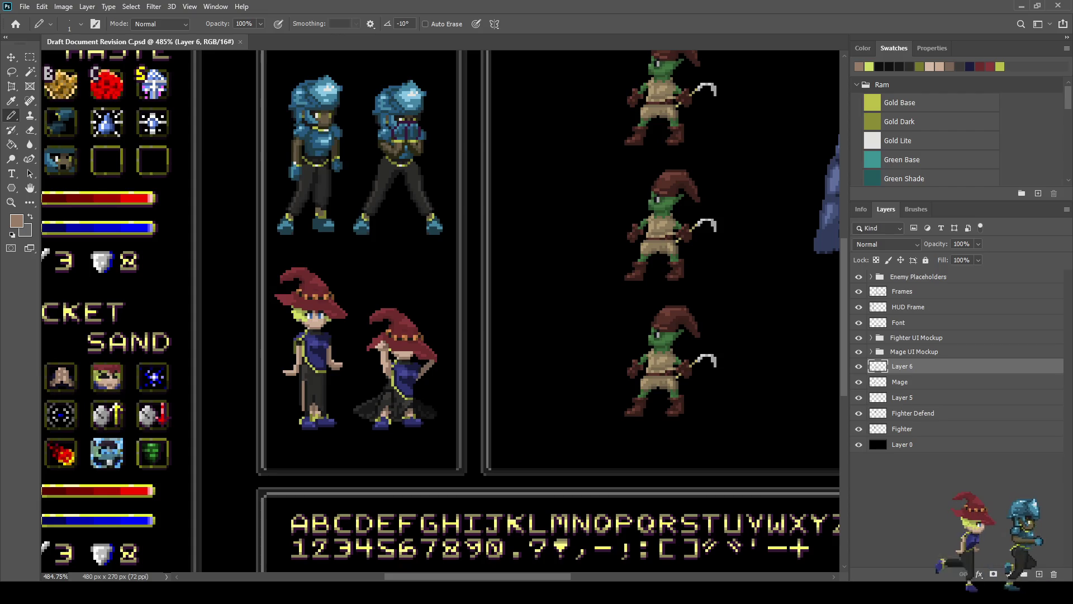
pyautogui.hotkey('ctrl', '1')
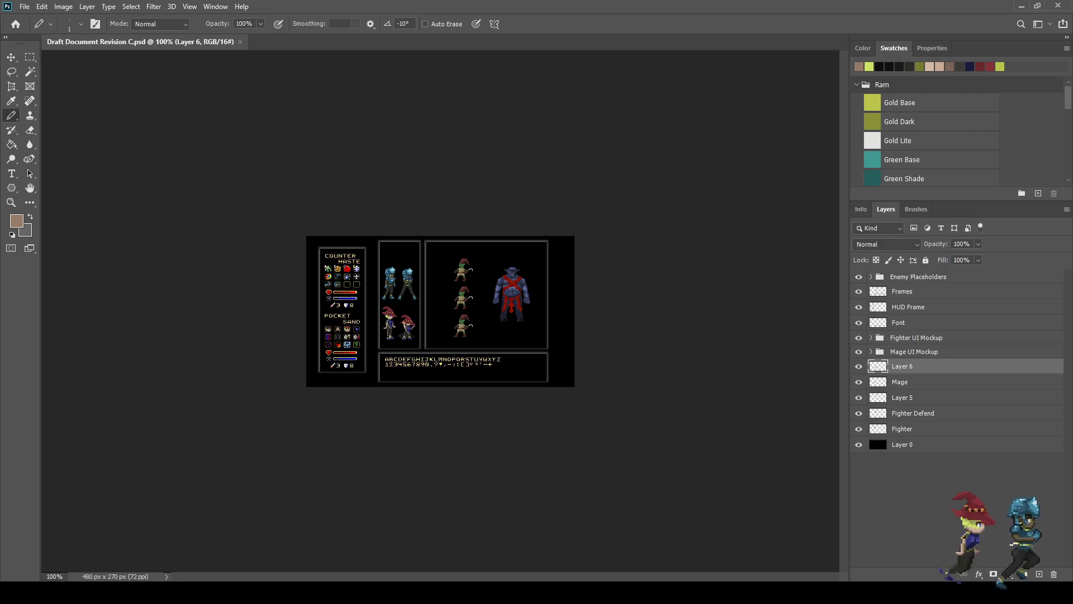
# Step: Preview the whole mockup in full-screen mode
pyautogui.press('f')
pyautogui.press('f')
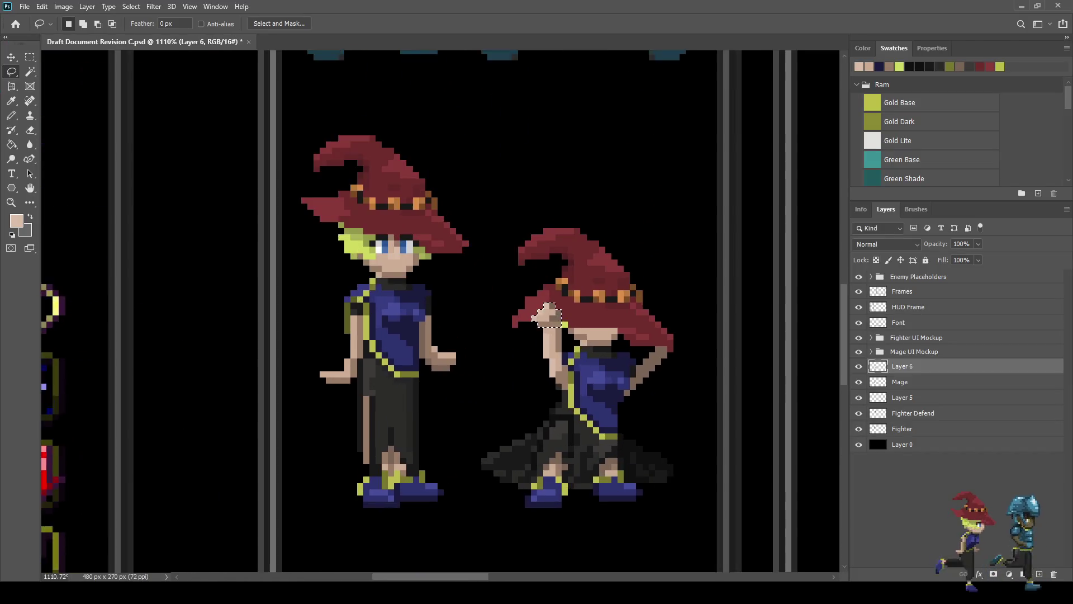
# Step: Nudge the selected raised hand two pixels to the right and deselect
pyautogui.scroll(3, 547, 374)
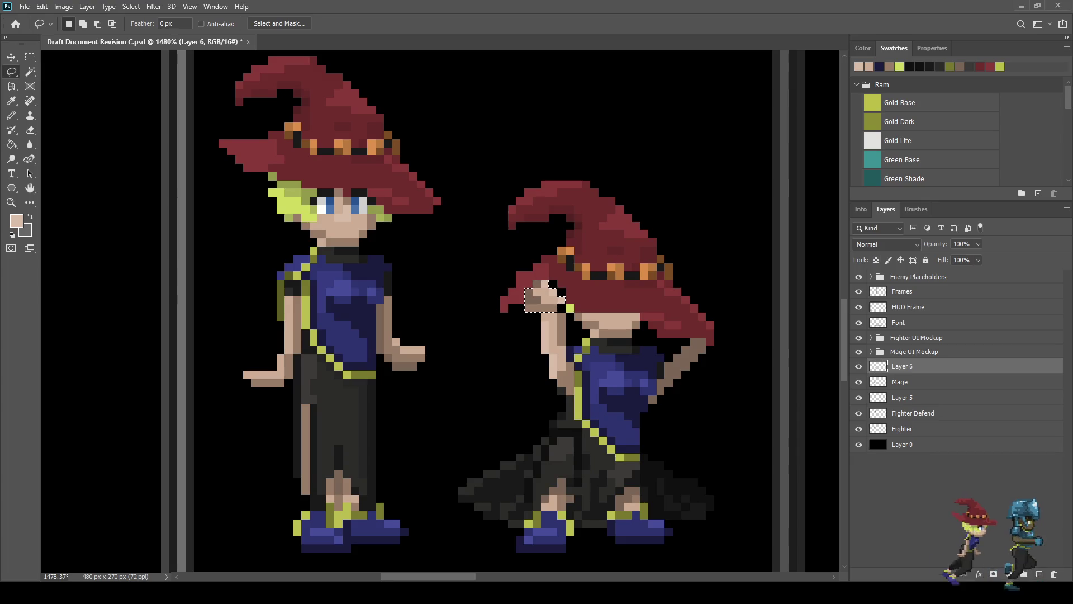
pyautogui.scroll(2, 548, 307)
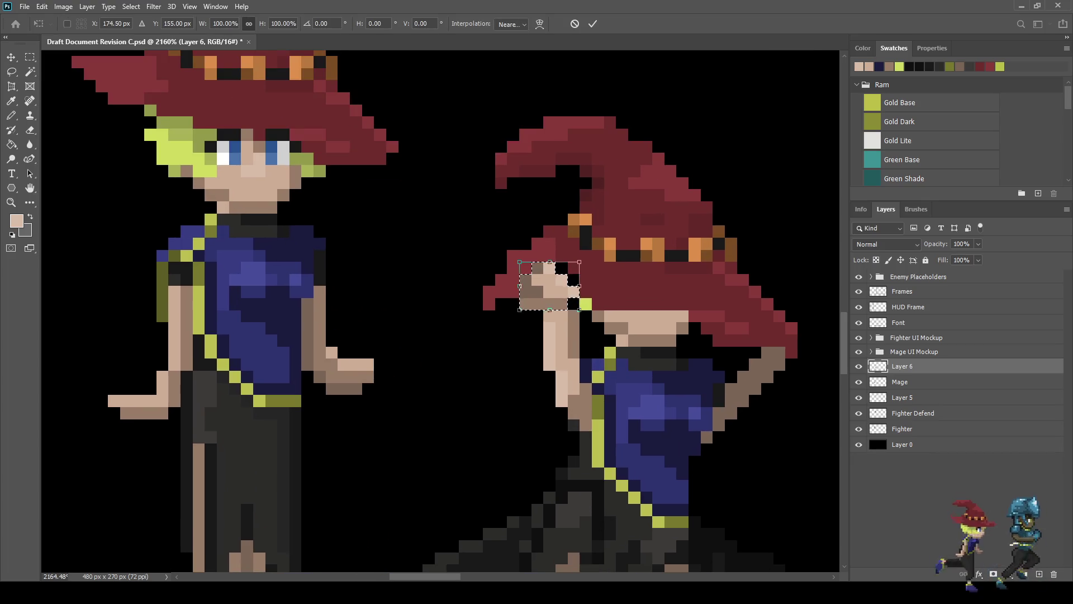
pyautogui.hotkey('ctrl', 'Right')
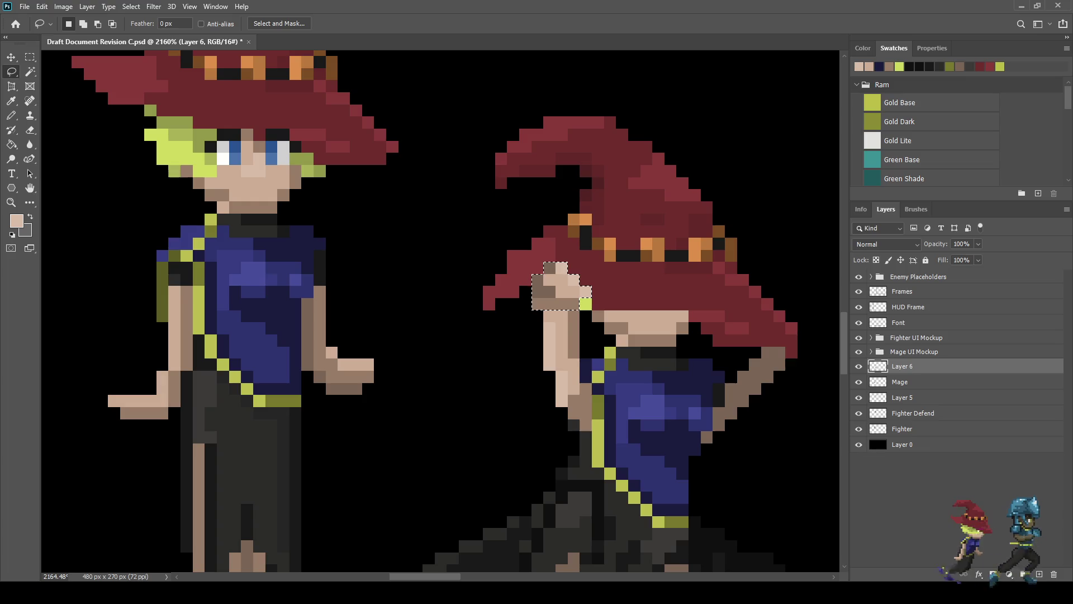
pyautogui.hotkey('ctrl', 't')
pyautogui.press('Right')
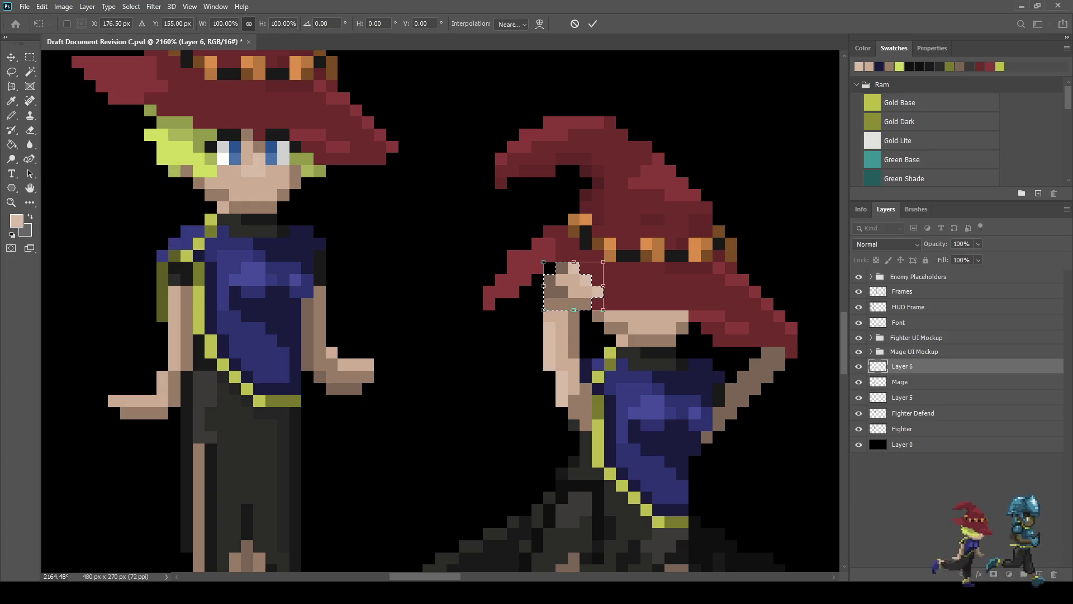
pyautogui.press('Return')
pyautogui.hotkey('ctrl', 'd')
pyautogui.scroll(-3, 441, 280)
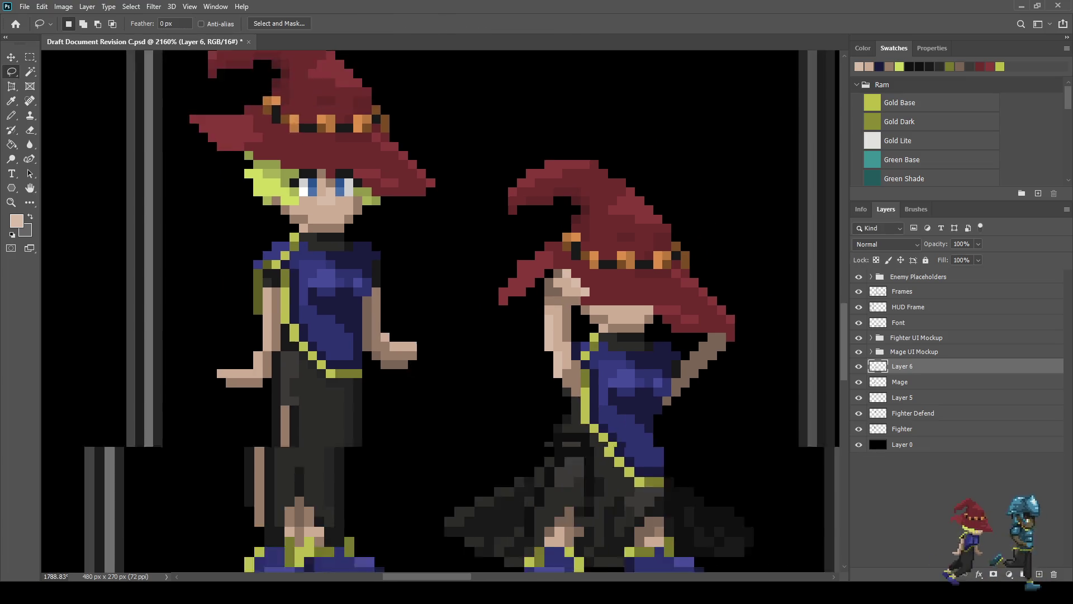
pyautogui.scroll(4, 441, 280)
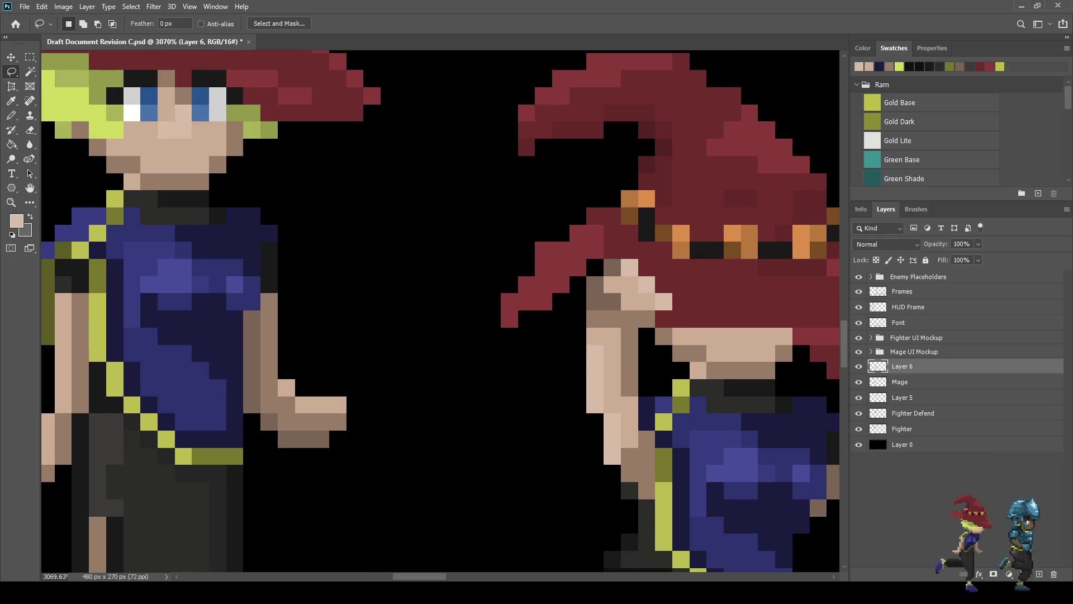
# Step: Lasso the hat brim tip by the hand, move it down one pixel, and deselect
pyautogui.moveTo(492, 285)
pyautogui.mouseDown()
pyautogui.moveTo(514, 258)
pyautogui.moveTo(574, 226)
pyautogui.mouseUp()
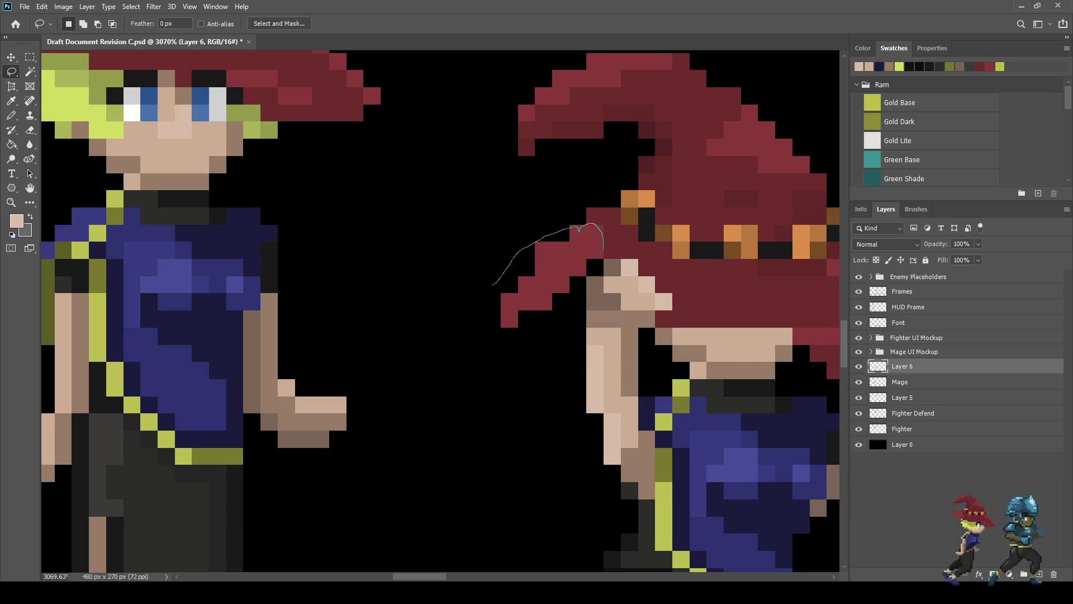
pyautogui.moveTo(569, 293)
pyautogui.mouseDown()
pyautogui.moveTo(488, 344)
pyautogui.moveTo(485, 283)
pyautogui.mouseUp()
pyautogui.hotkey('ctrl', 't')
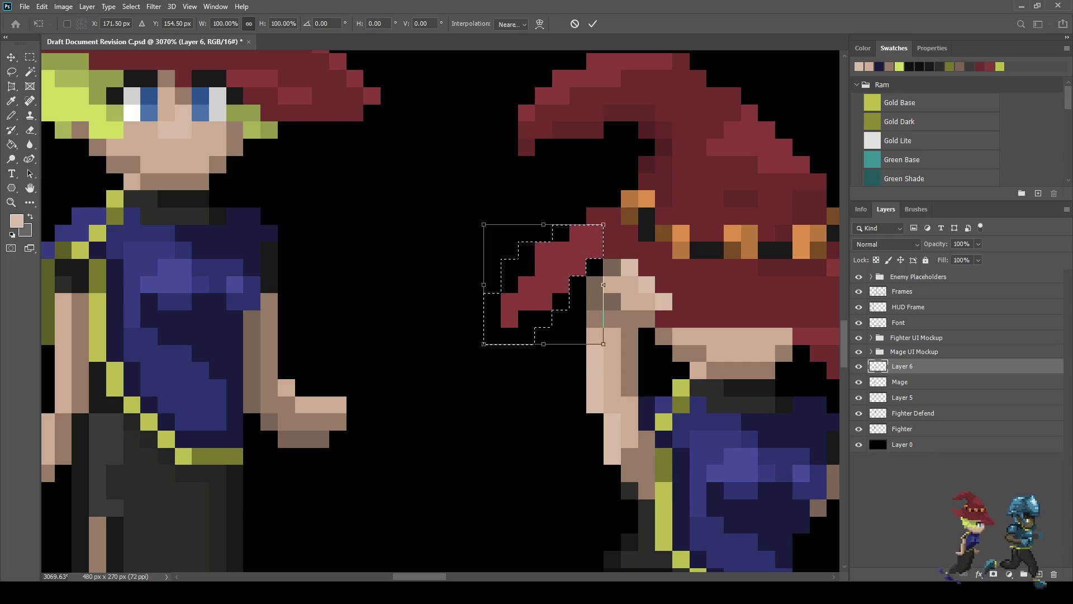
pyautogui.press('Down')
pyautogui.press('Return')
pyautogui.hotkey('ctrl', 'd')
pyautogui.scroll(3, 555, 241)
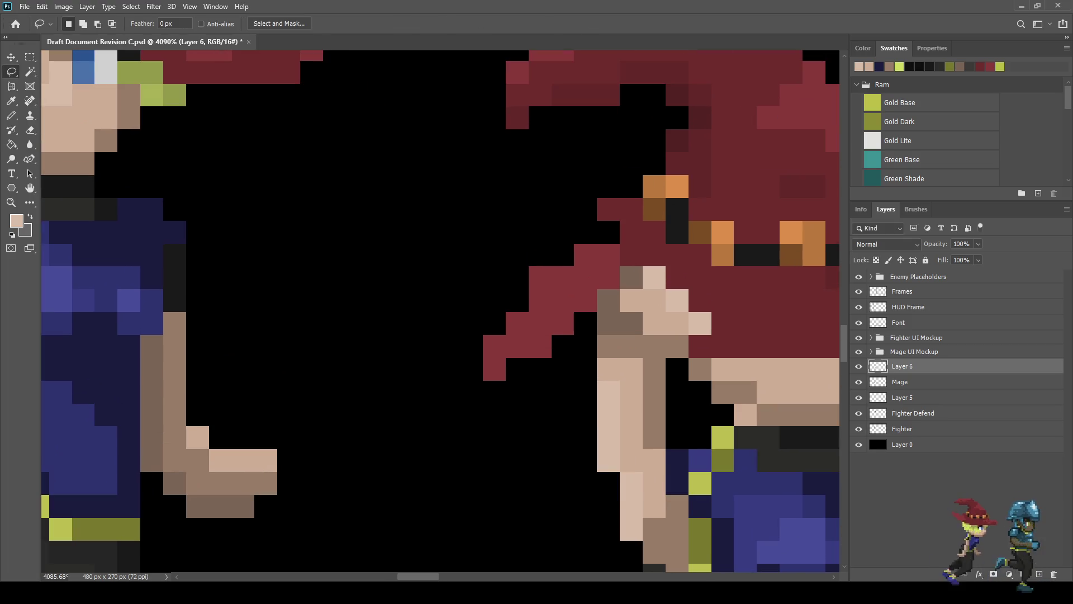
# Step: Sample the dark red hat colour and fill two gaps beside the brim
pyautogui.press('i')
pyautogui.click(642, 251)
pyautogui.press('b')
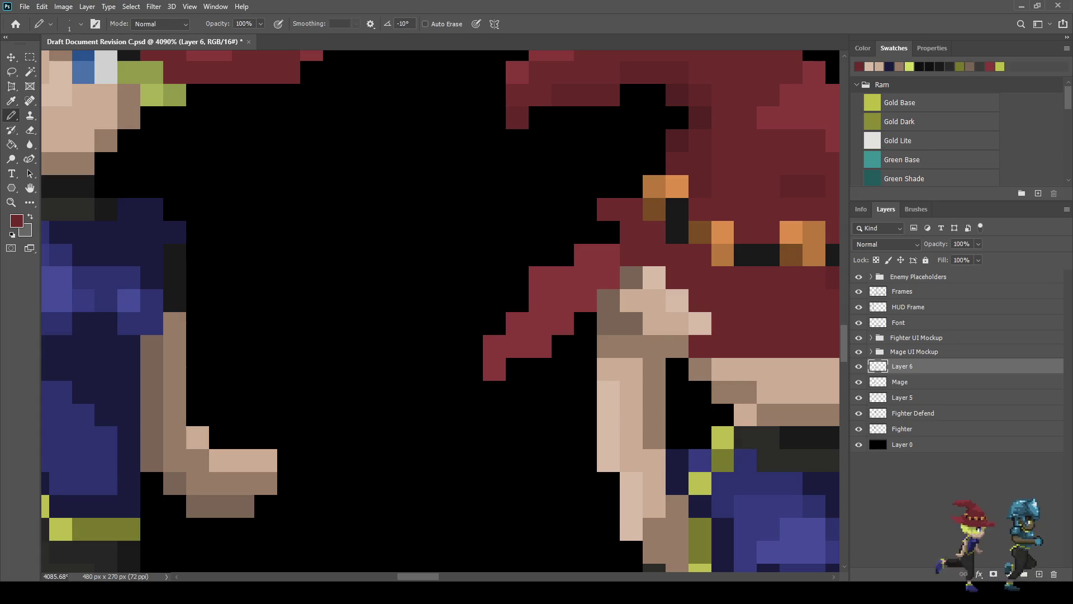
pyautogui.click(585, 232)
pyautogui.click(563, 255)
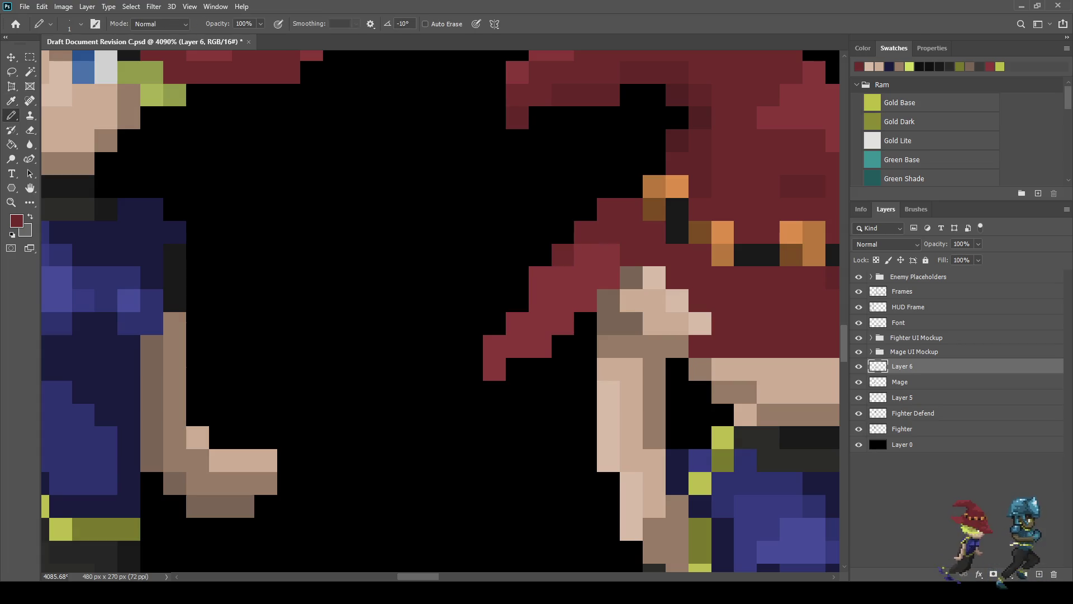
pyautogui.scroll(-5, 517, 320)
pyautogui.scroll(3, 501, 330)
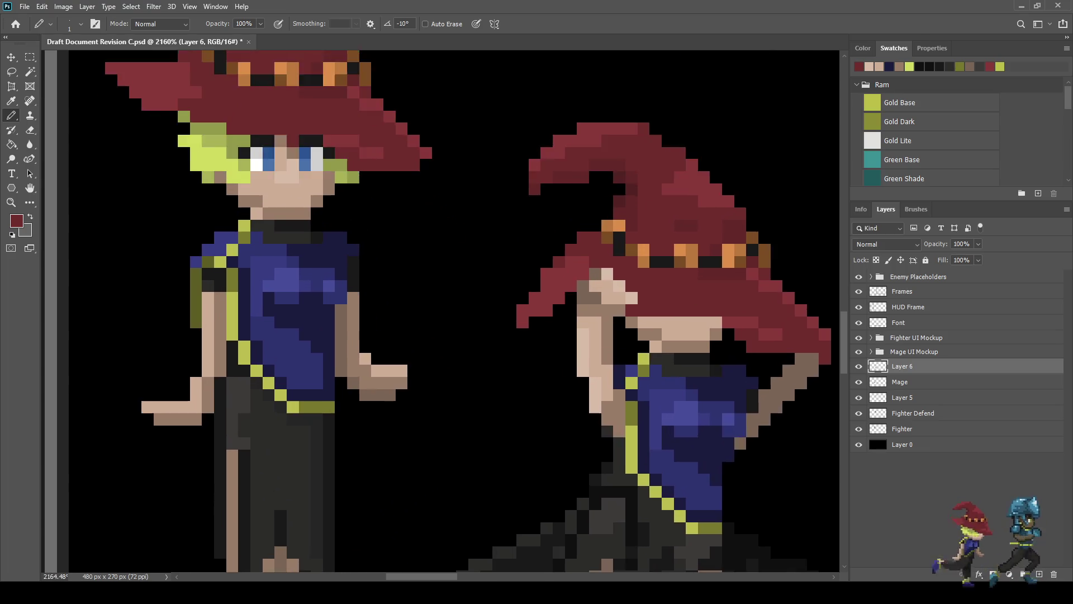
# Step: Reselect the brim tip, shift it one pixel right, and deselect
pyautogui.press('l')
pyautogui.moveTo(512, 261); pyautogui.dragTo(561, 212)
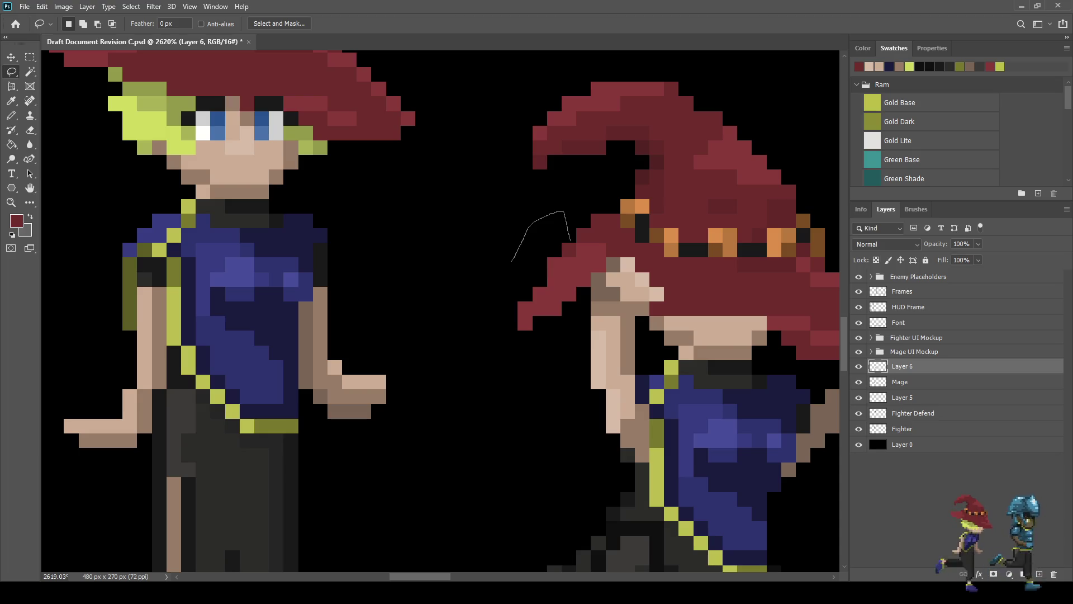
pyautogui.moveTo(577, 299)
pyautogui.mouseDown()
pyautogui.moveTo(529, 356)
pyautogui.moveTo(495, 271)
pyautogui.moveTo(506, 263)
pyautogui.mouseUp()
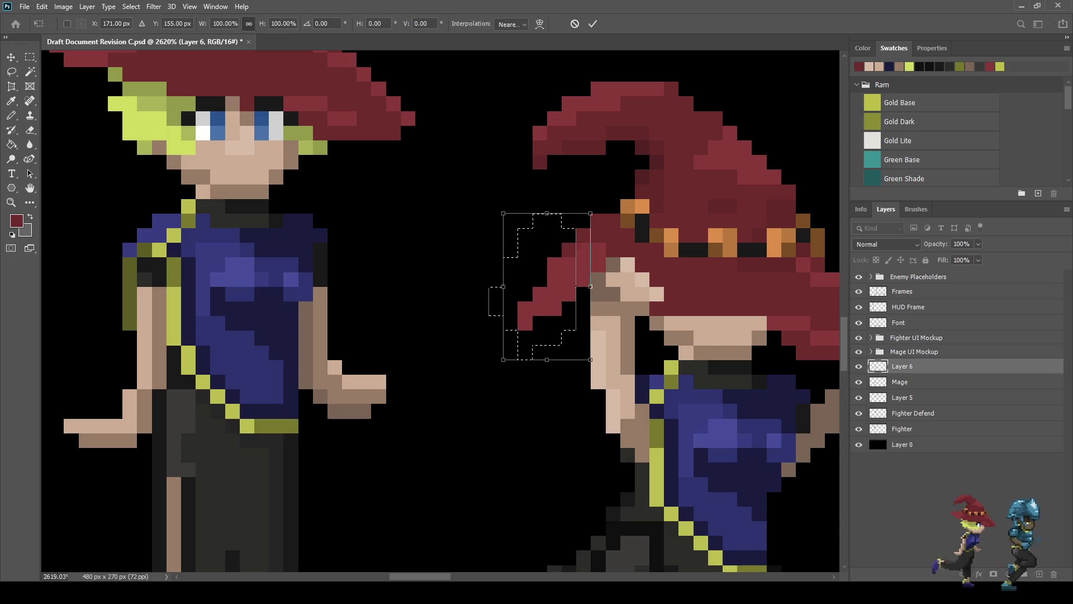
pyautogui.hotkey('ctrl', 'Right')
pyautogui.hotkey('ctrl', 'd')
pyautogui.scroll(-8, 556, 268)
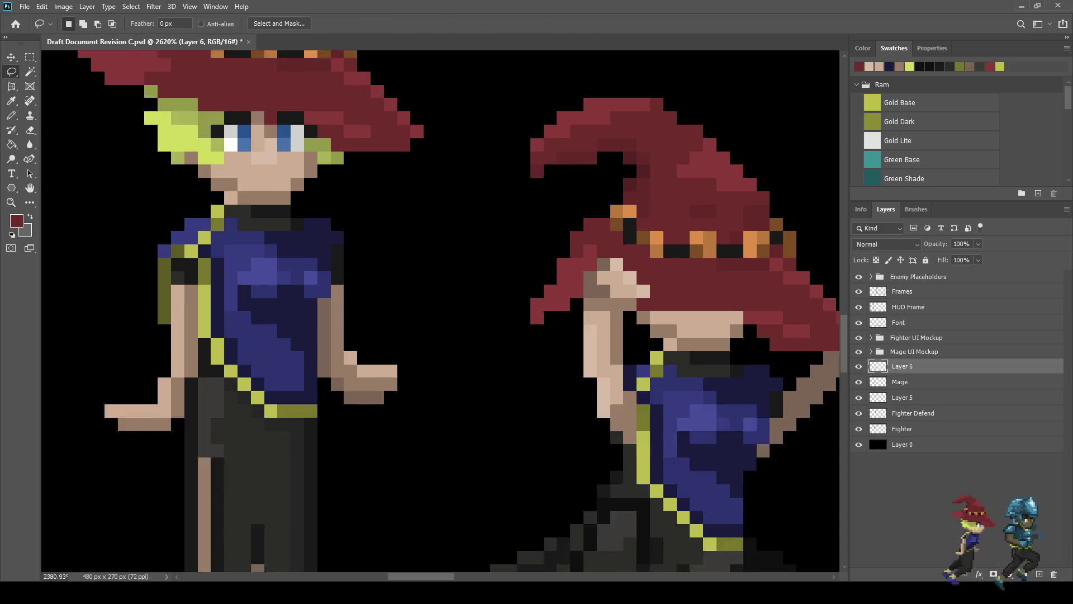
pyautogui.scroll(4, 598, 293)
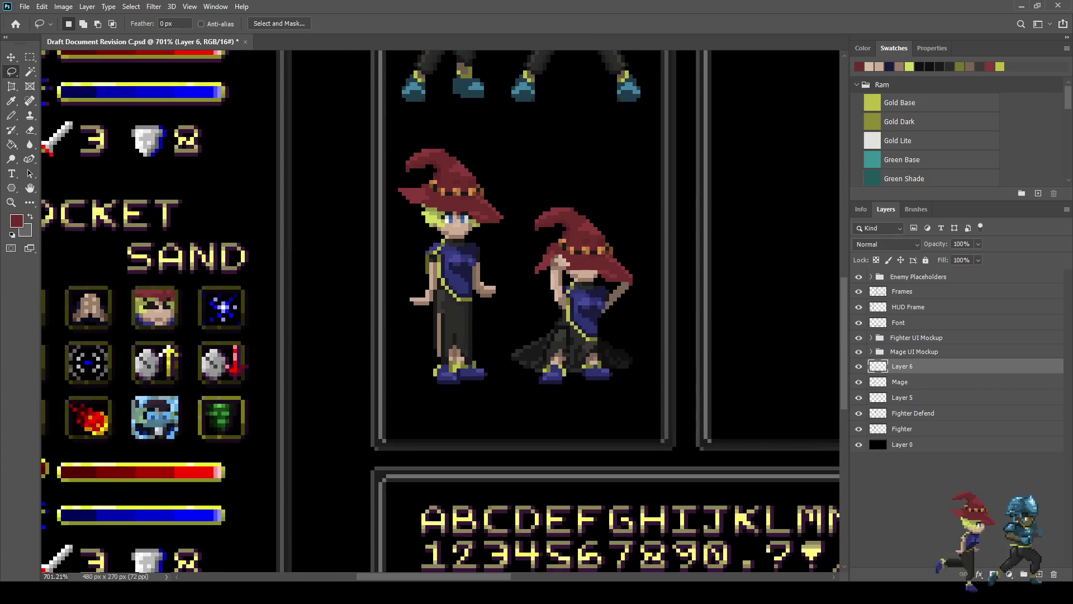
# Step: Save the file and sample the darker skin tone for the Pencil
pyautogui.hotkey('ctrl', 's')
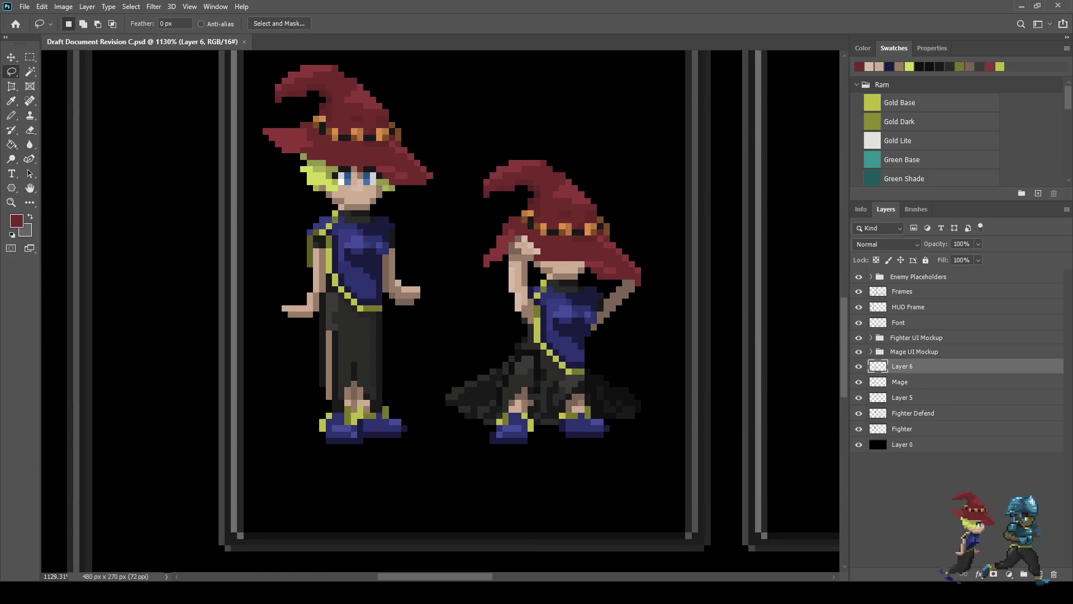
pyautogui.scroll(5, 331, 166)
pyautogui.press('i')
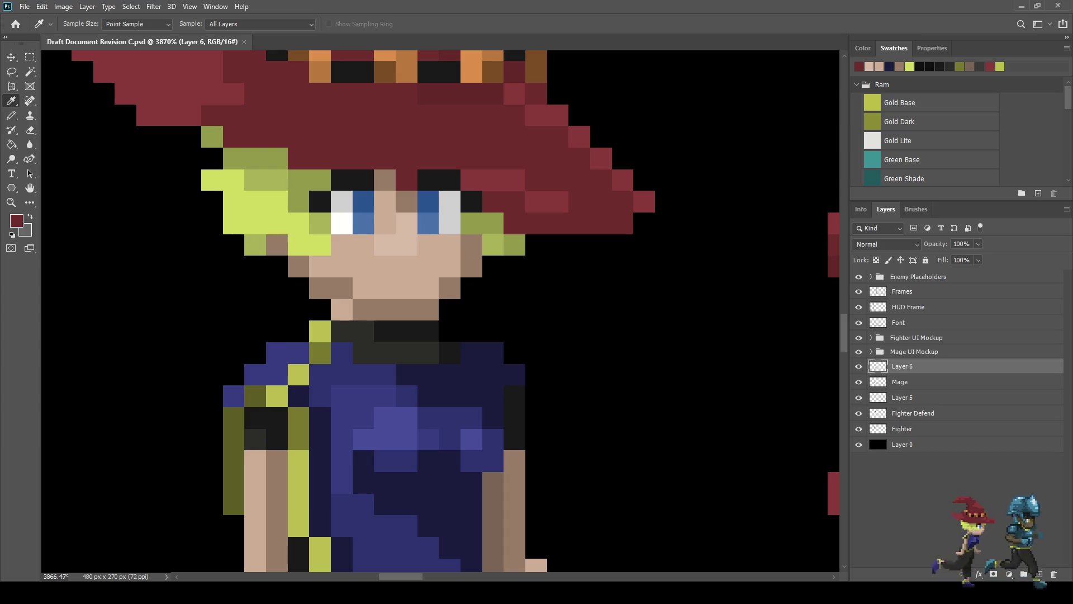
pyautogui.click(396, 310)
pyautogui.scroll(-8, 425, 234)
pyautogui.press('b')
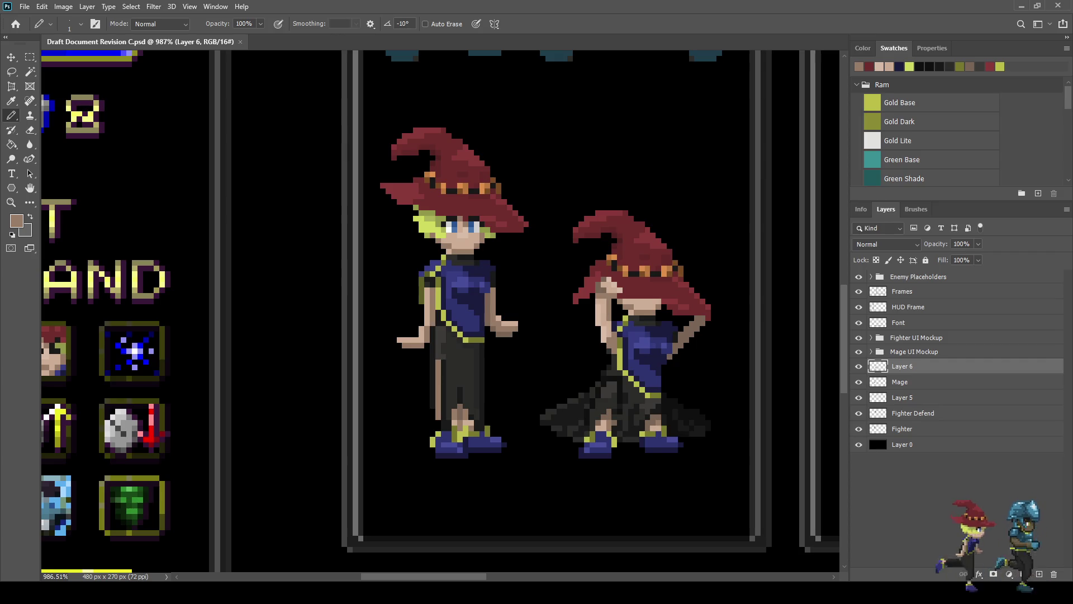
pyautogui.scroll(-4, 580, 266)
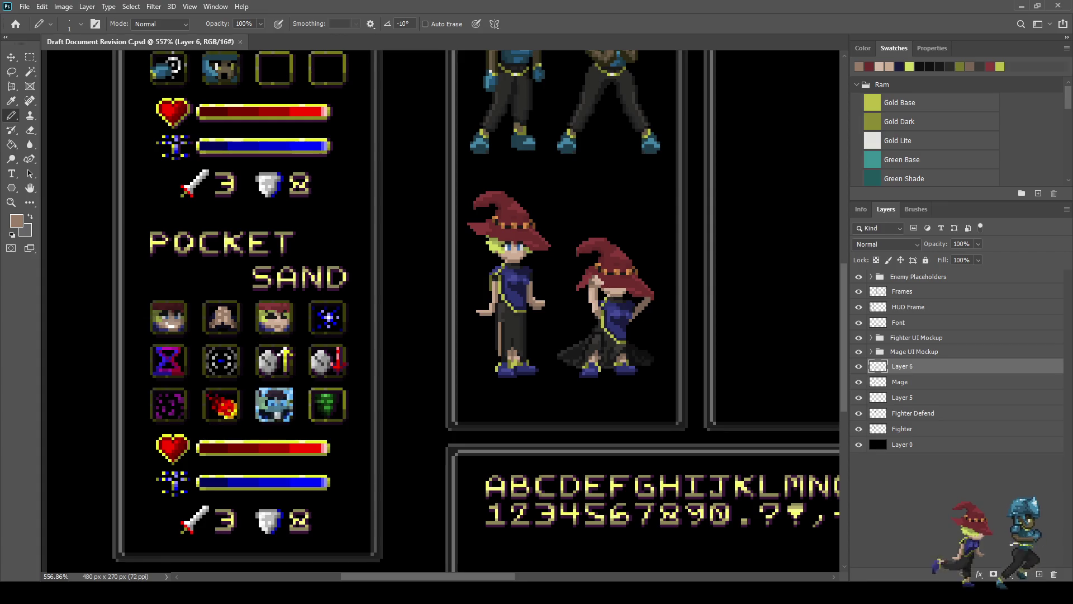
pyautogui.scroll(12, 607, 294)
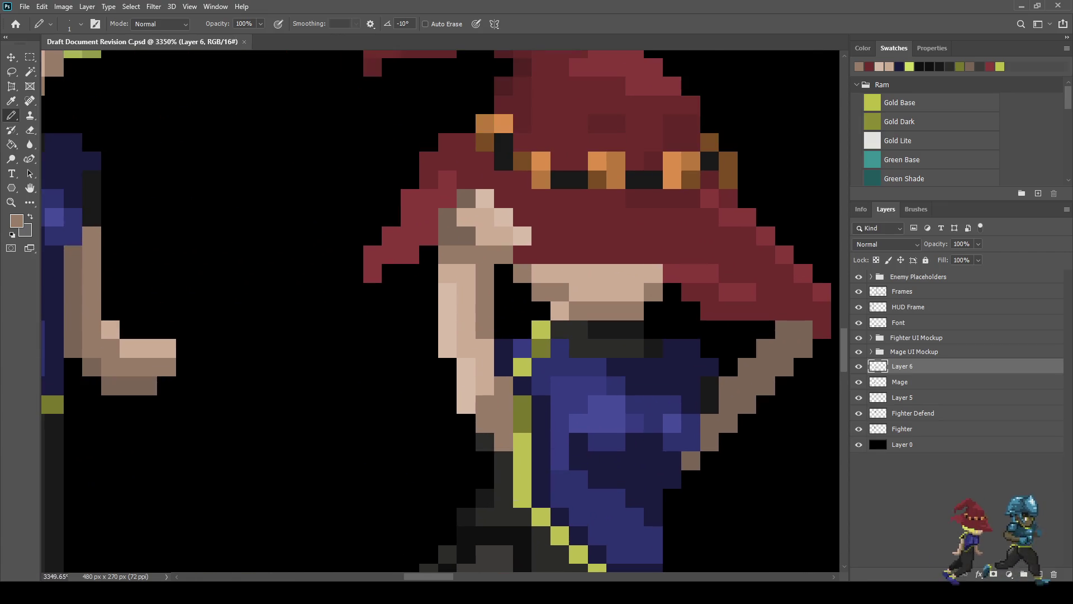
# Step: Darken the row of skin pixels just beneath the hat brim
pyautogui.moveTo(654, 273); pyautogui.dragTo(559, 274)
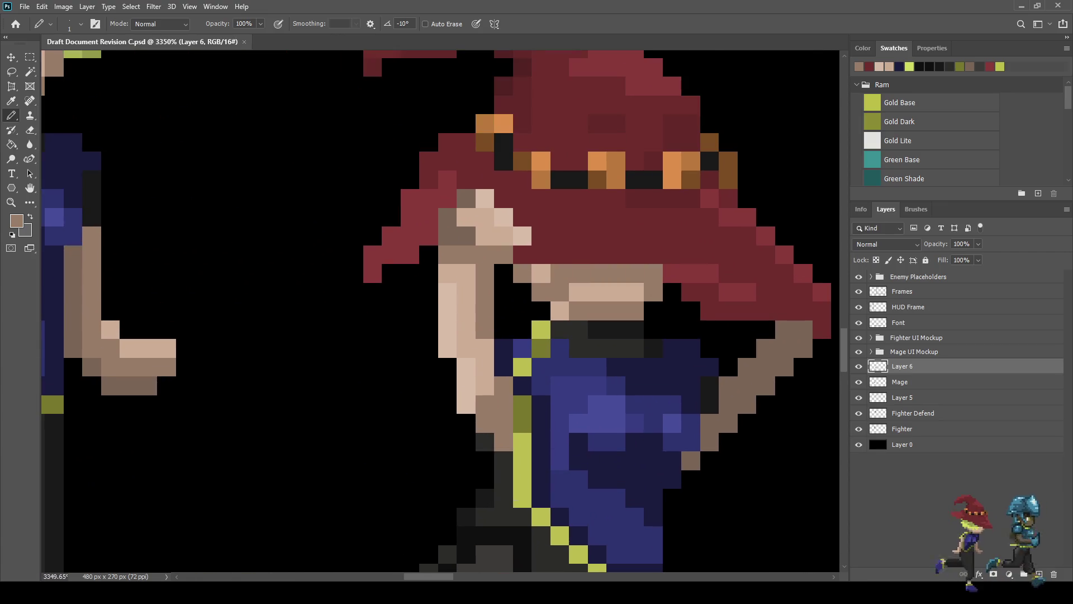
pyautogui.hotkey('ctrl', 'z')
pyautogui.moveTo(634, 273); pyautogui.dragTo(597, 273)
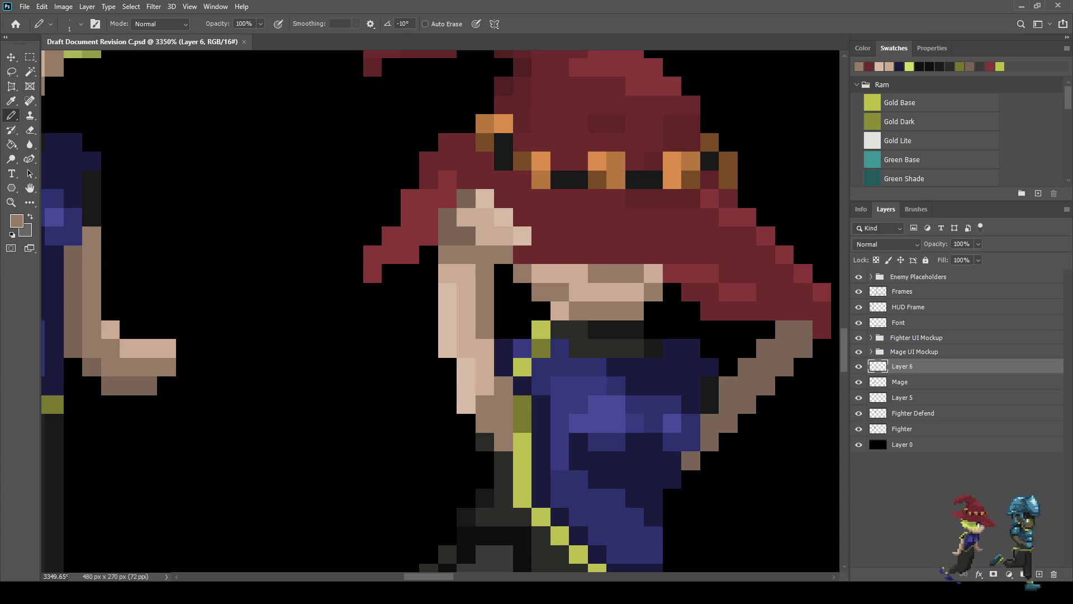
pyautogui.click(653, 274)
pyautogui.scroll(-5, 586, 285)
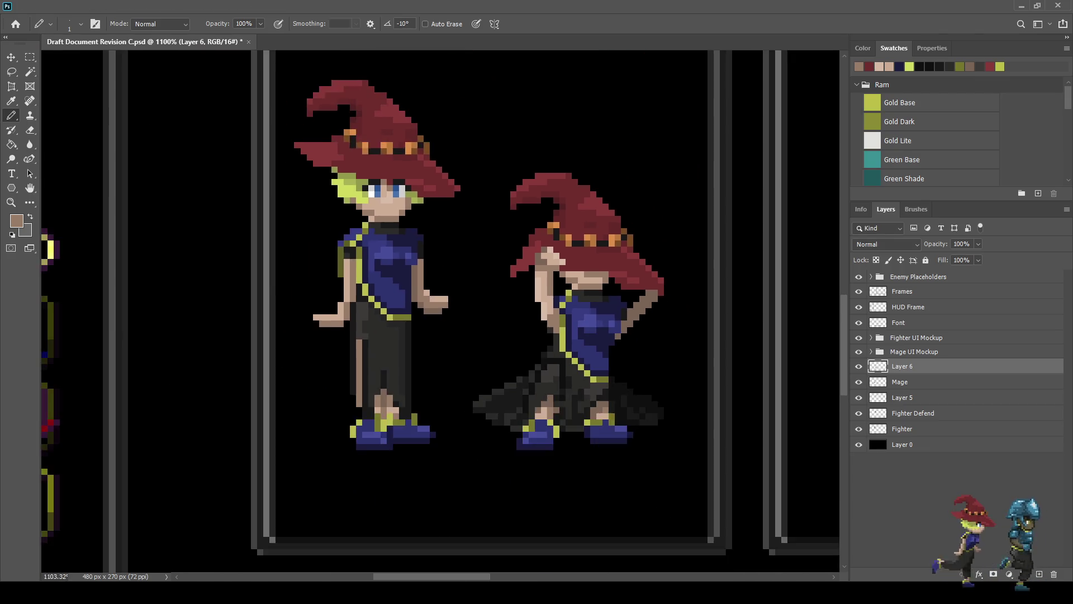
pyautogui.scroll(-8, 581, 275)
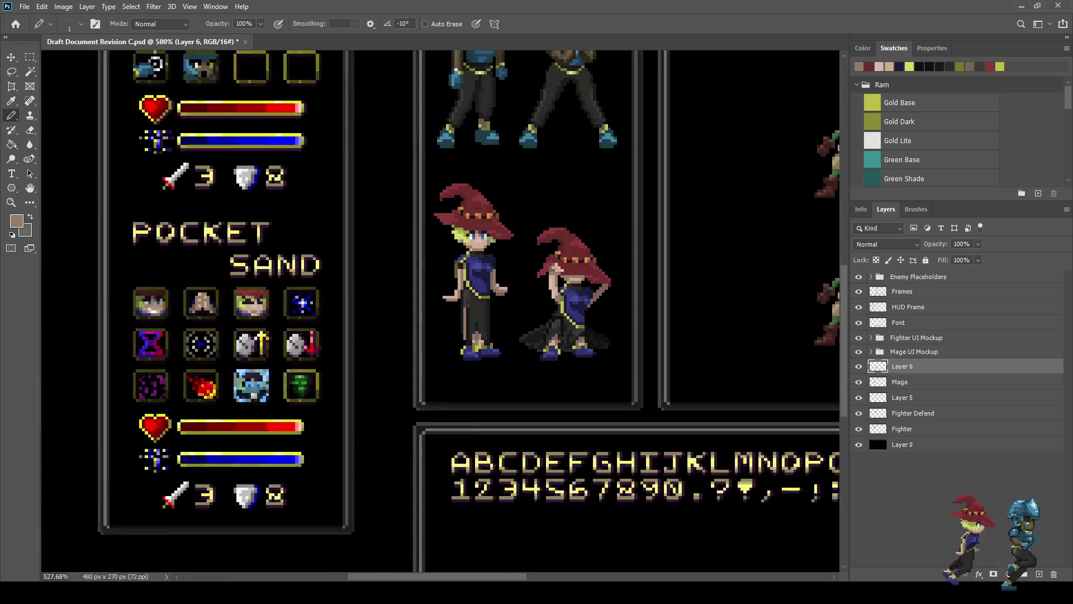
pyautogui.scroll(2, 565, 313)
pyautogui.scroll(3, 503, 313)
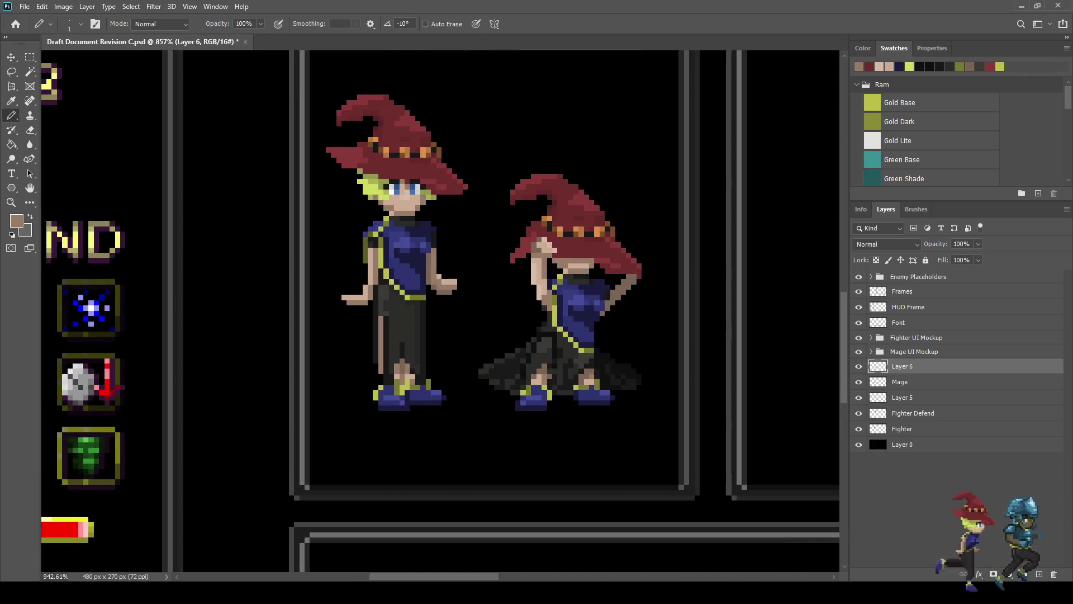
pyautogui.scroll(2, 517, 260)
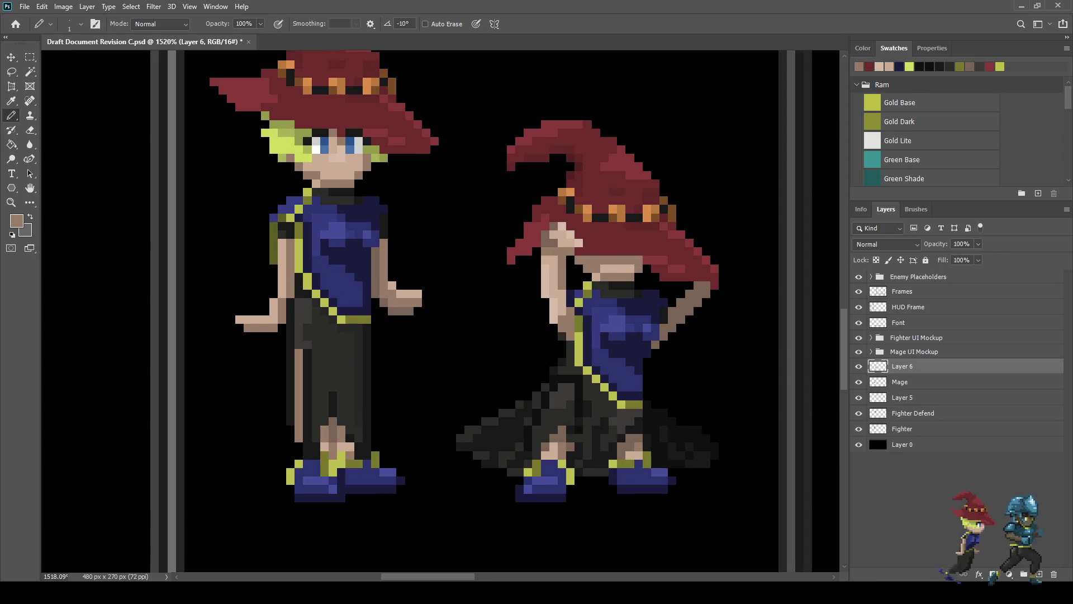
pyautogui.scroll(2, 328, 173)
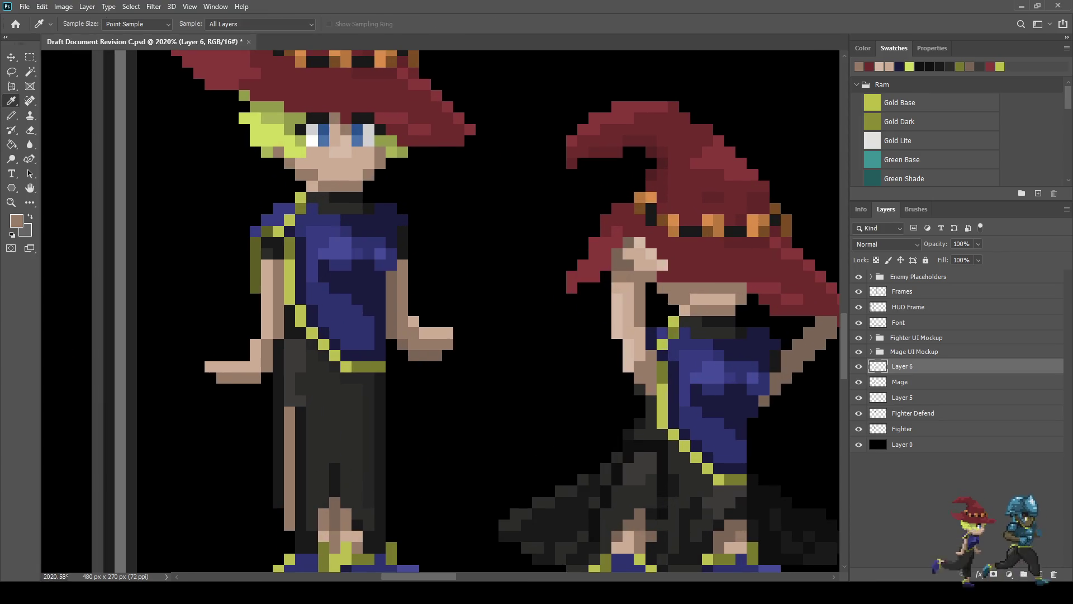
# Step: Sample the olive hair colour and pencil an olive hair line across the second mage's face
pyautogui.keyDown('alt'); pyautogui.click(662, 380); pyautogui.keyUp('alt')
pyautogui.scroll(-2, 661, 380)
pyautogui.scroll(3, 608, 261)
pyautogui.click(608, 261)
pyautogui.click(625, 278)
pyautogui.click(756, 278)
pyautogui.click(739, 295)
pyautogui.moveTo(722, 262); pyautogui.dragTo(625, 261)
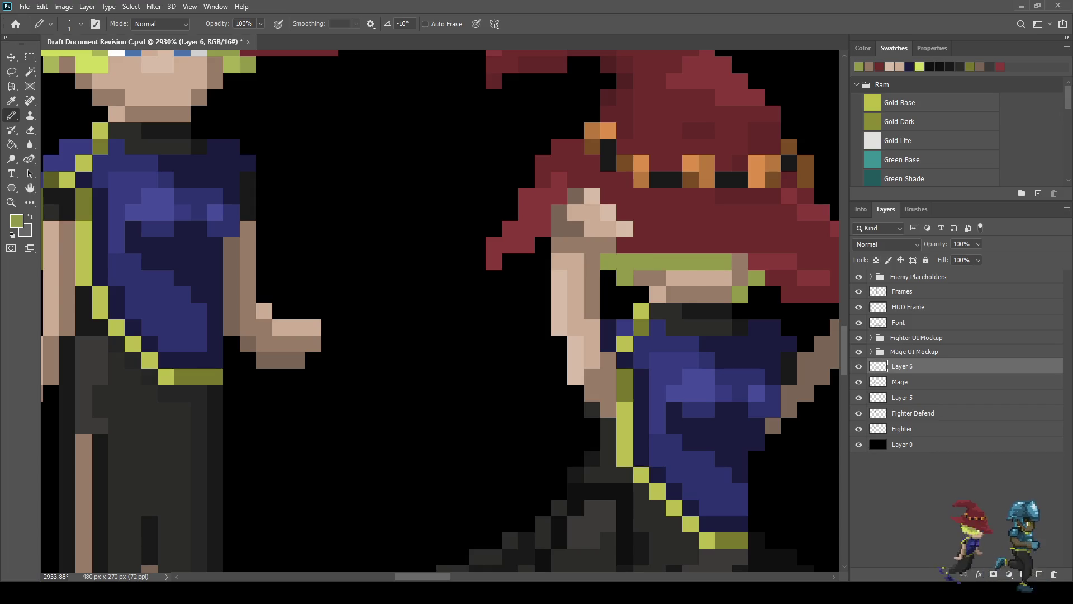
# Step: Save the mockup document
pyautogui.scroll(-3, 701, 260)
pyautogui.scroll(-10, 700, 260)
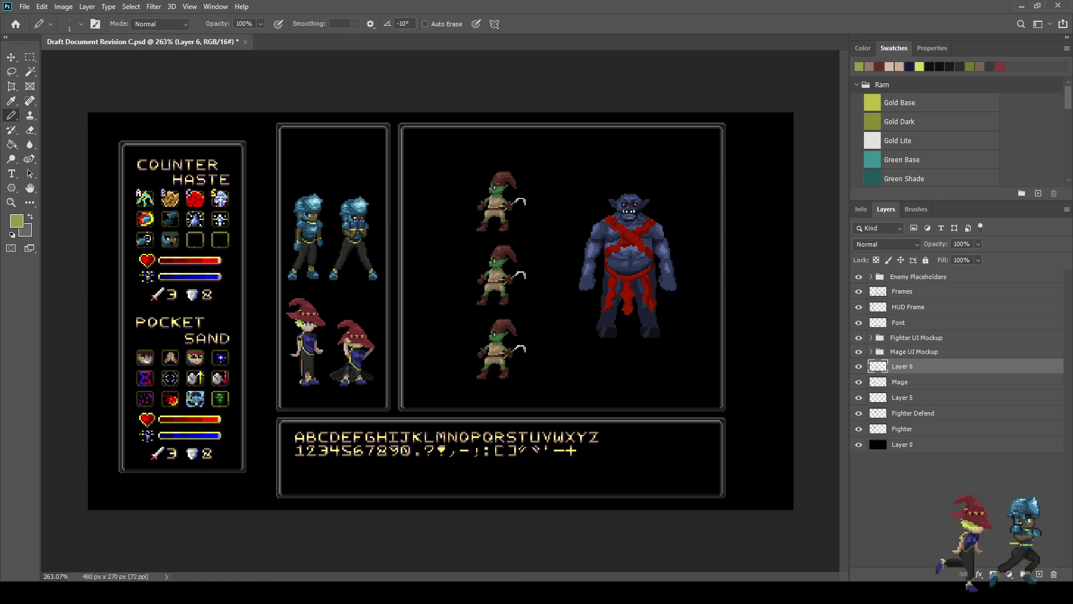
pyautogui.scroll(3, 341, 368)
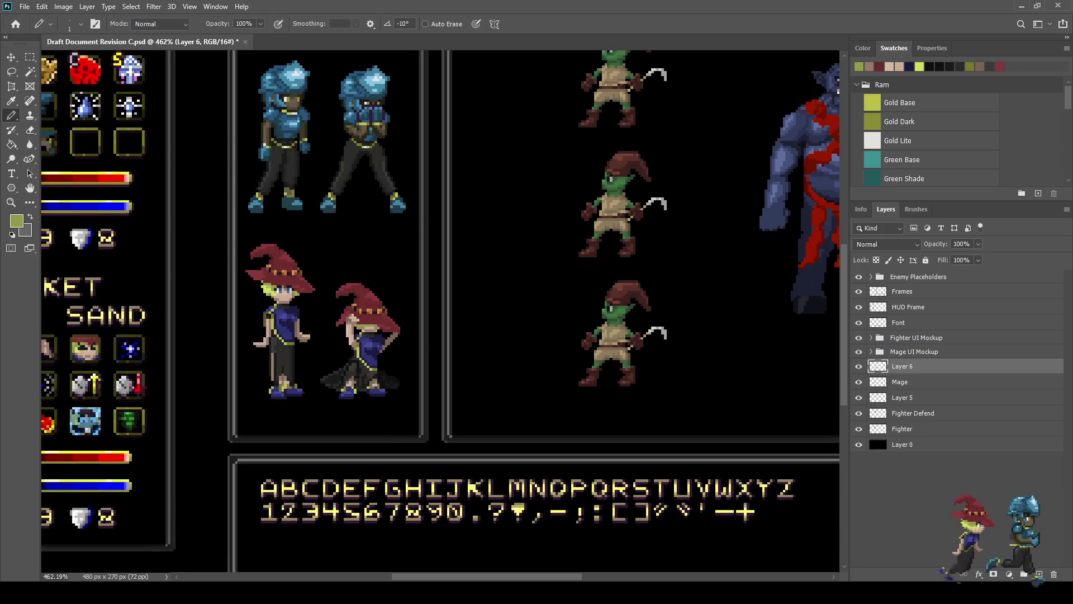
pyautogui.scroll(4, 318, 360)
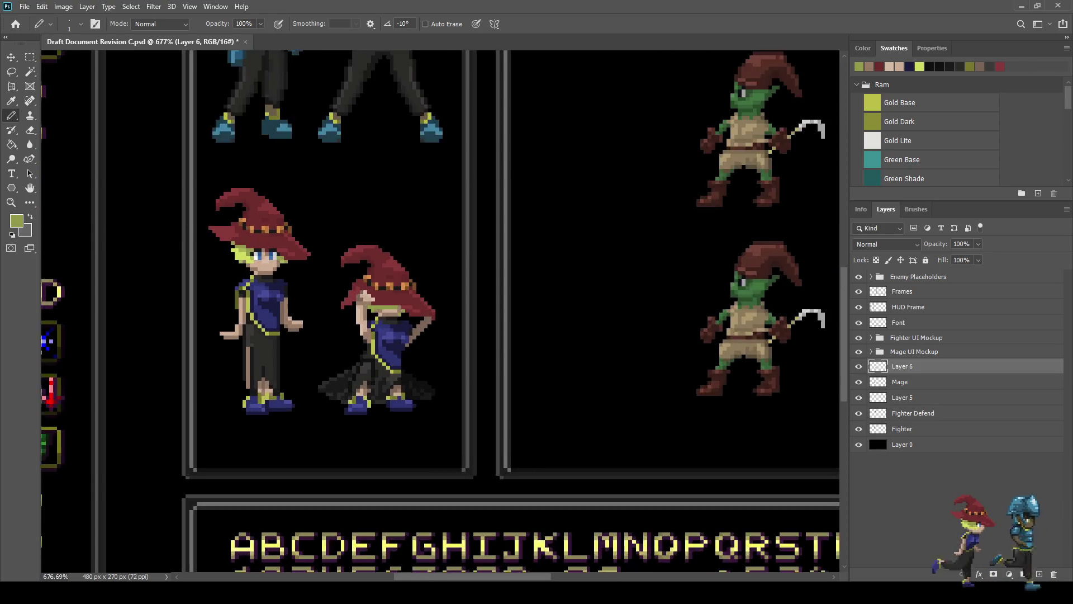
pyautogui.hotkey('ctrl', 's')
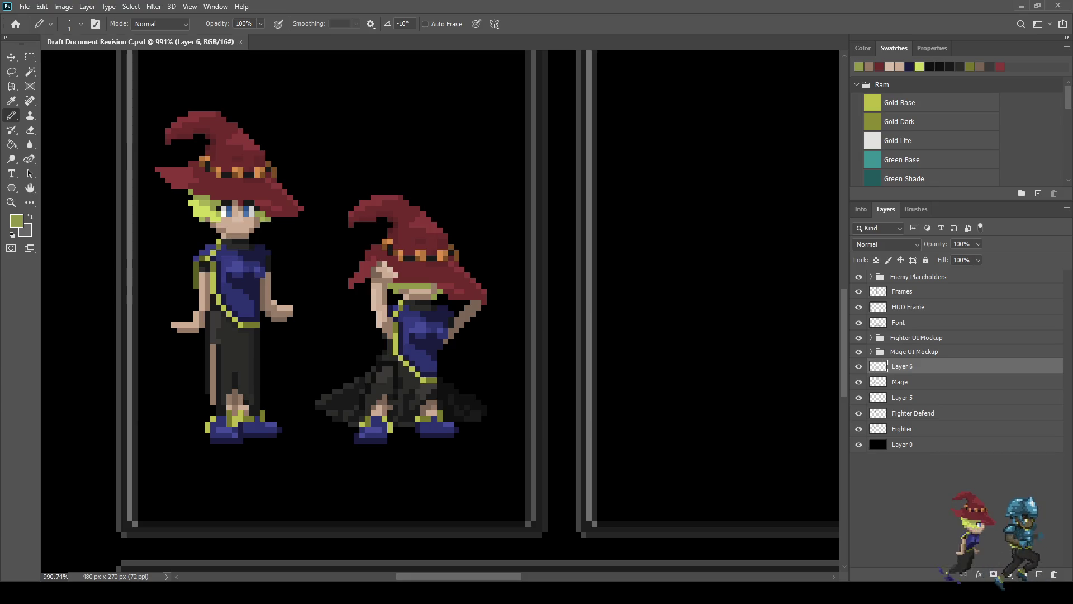
pyautogui.scroll(6, 468, 301)
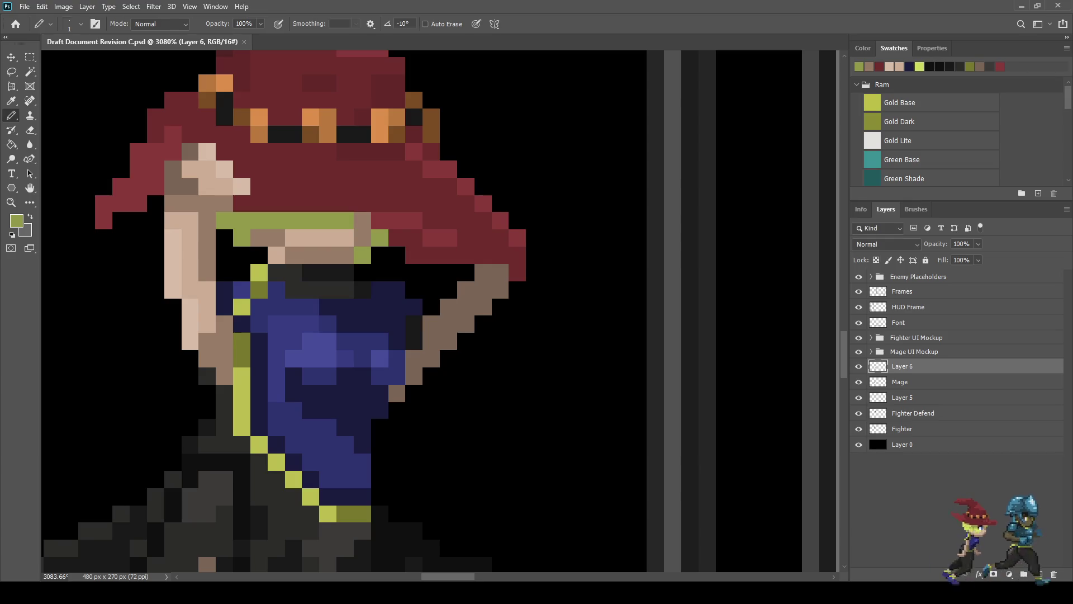
# Step: Lasso the hat tip and raised arm and nudge them one pixel down and left
pyautogui.press('l')
pyautogui.moveTo(479, 194); pyautogui.dragTo(468, 228)
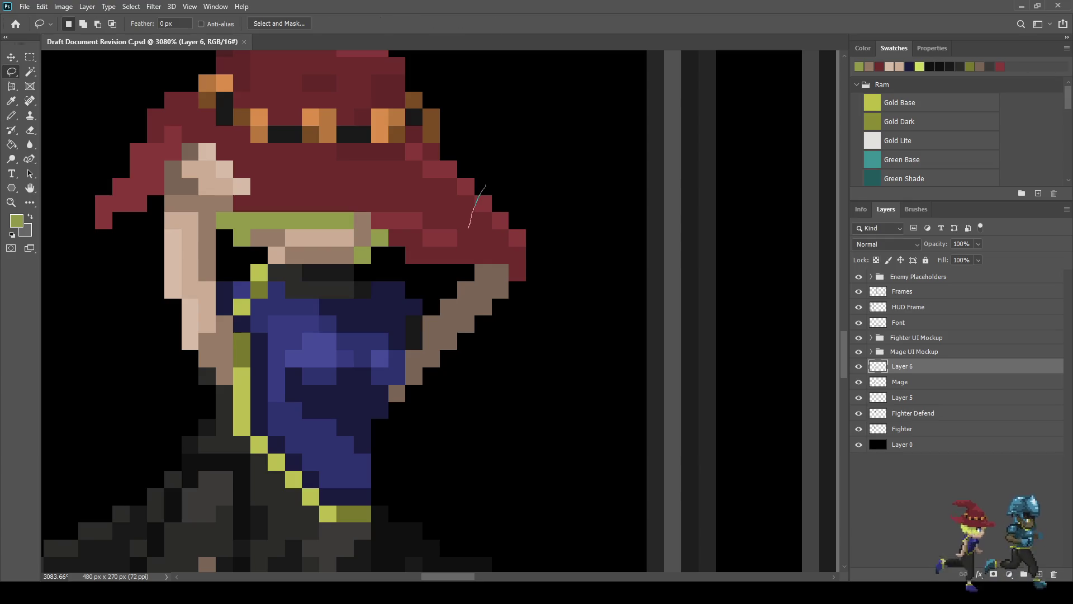
pyautogui.moveTo(459, 302)
pyautogui.mouseDown()
pyautogui.moveTo(500, 329)
pyautogui.moveTo(552, 193)
pyautogui.moveTo(485, 185)
pyautogui.mouseUp()
pyautogui.hotkey('ctrl', 't')
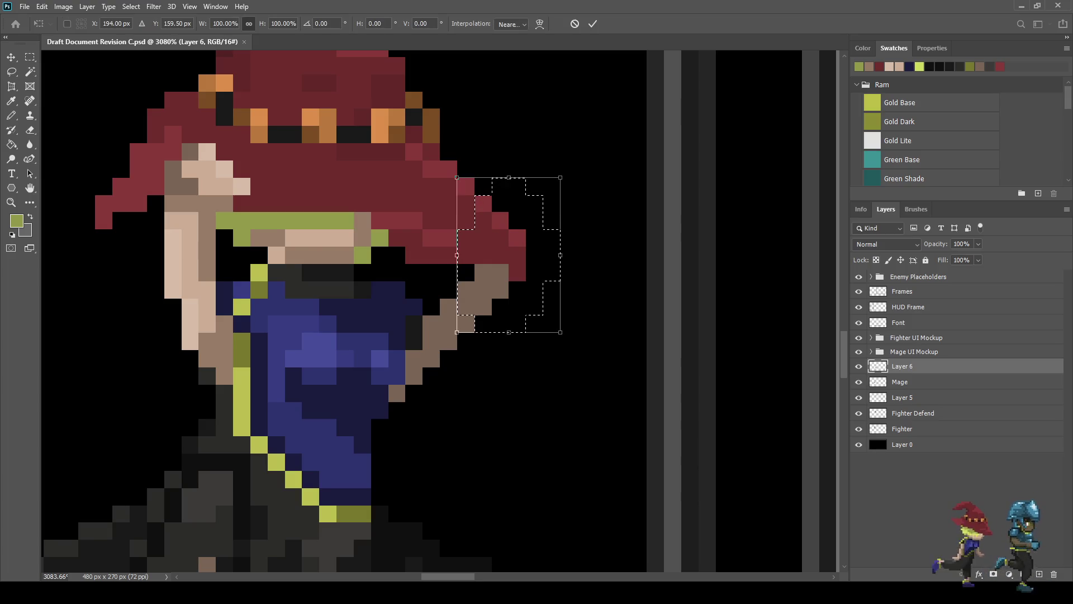
pyautogui.press('Down')
pyautogui.press('Left')
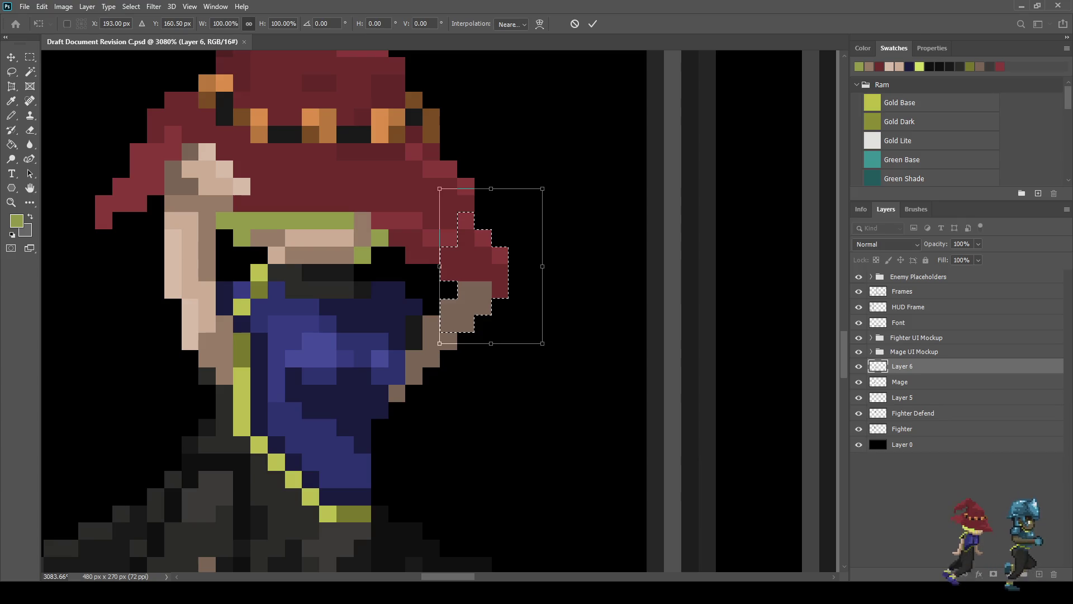
pyautogui.press('Return')
pyautogui.hotkey('ctrl', 'd')
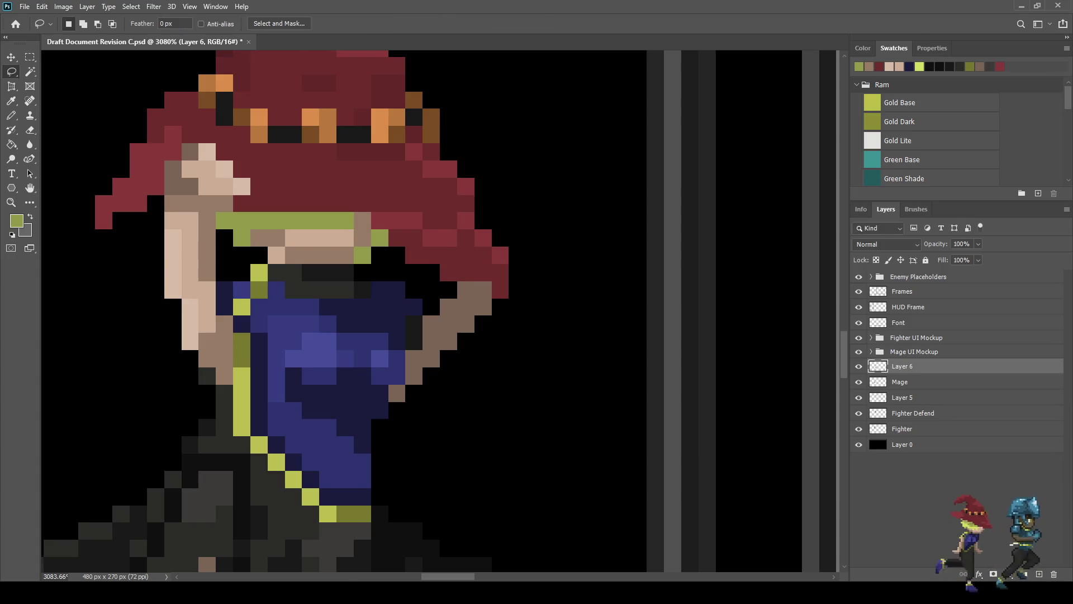
pyautogui.scroll(-5, 335, 280)
pyautogui.scroll(5, 335, 280)
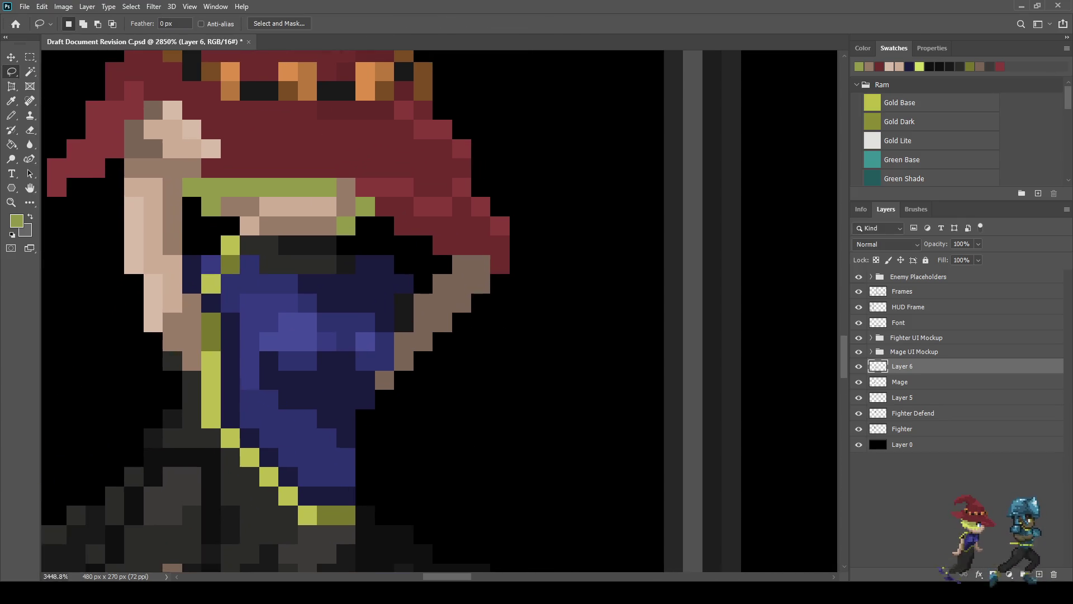
# Step: Darken two pixels of the mage's hat with the sampled dark red
pyautogui.press('i')
pyautogui.press('b')
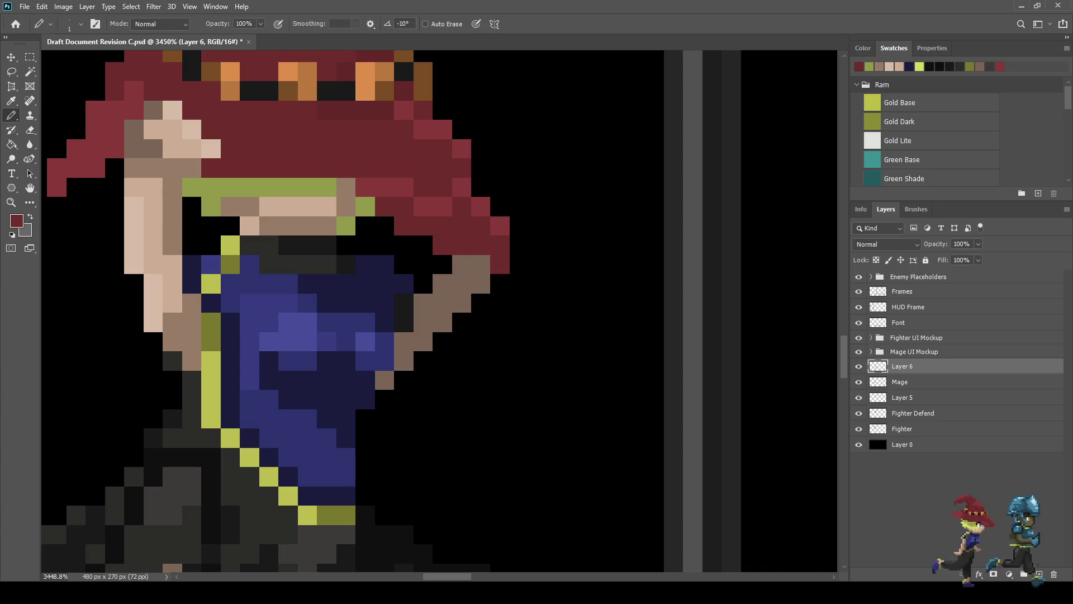
pyautogui.scroll(-6, 435, 307)
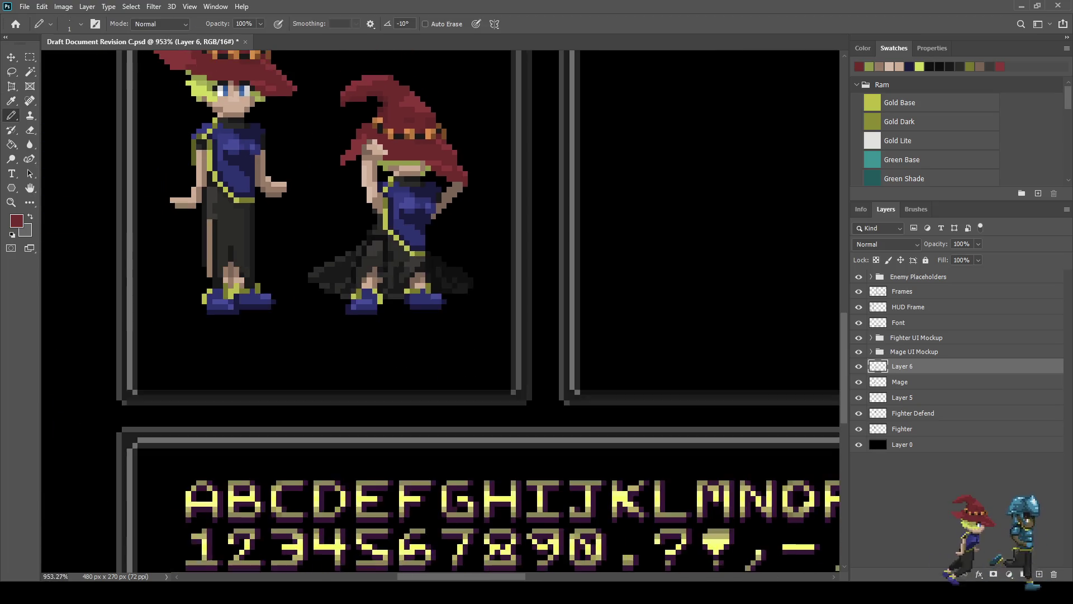
pyautogui.scroll(5, 463, 178)
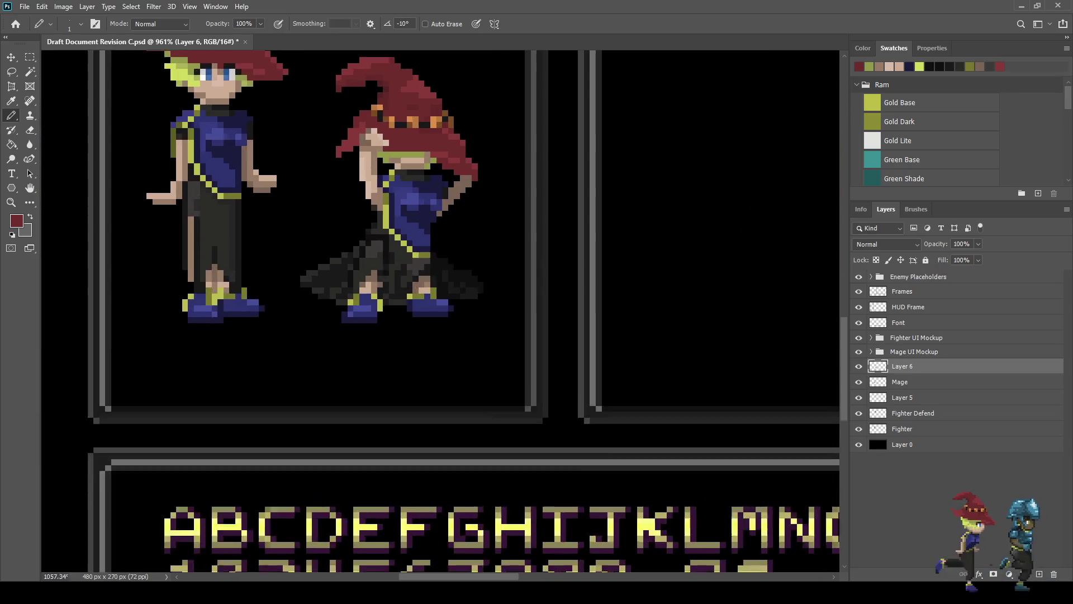
pyautogui.moveTo(456, 152); pyautogui.dragTo(445, 151)
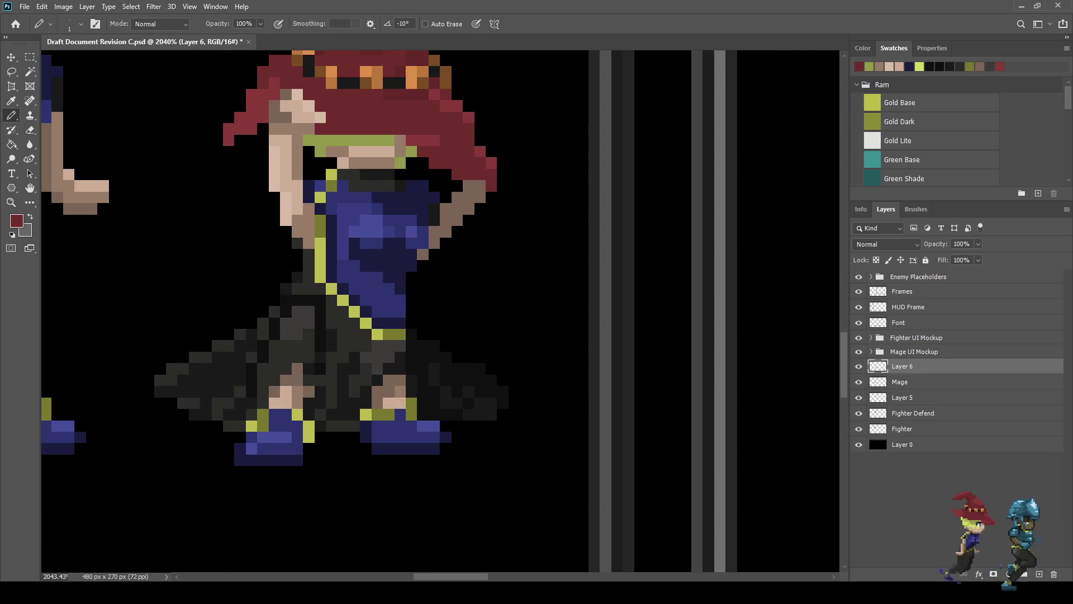
# Step: Repaint the light skin pixels around the collar in tan
pyautogui.scroll(-6, 480, 187)
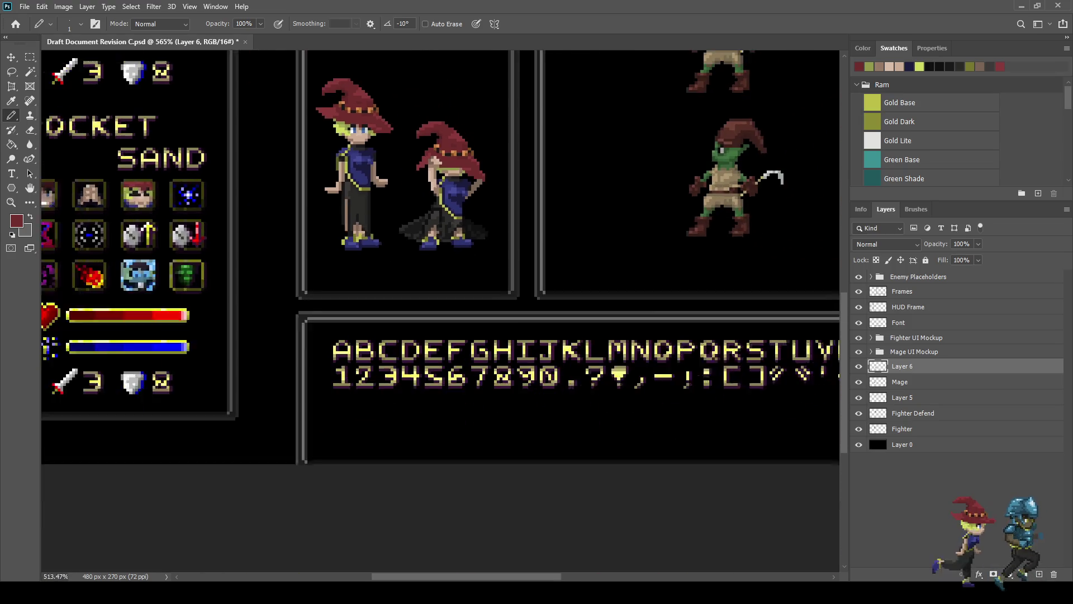
pyautogui.scroll(-4, 443, 217)
pyautogui.scroll(6, 329, 366)
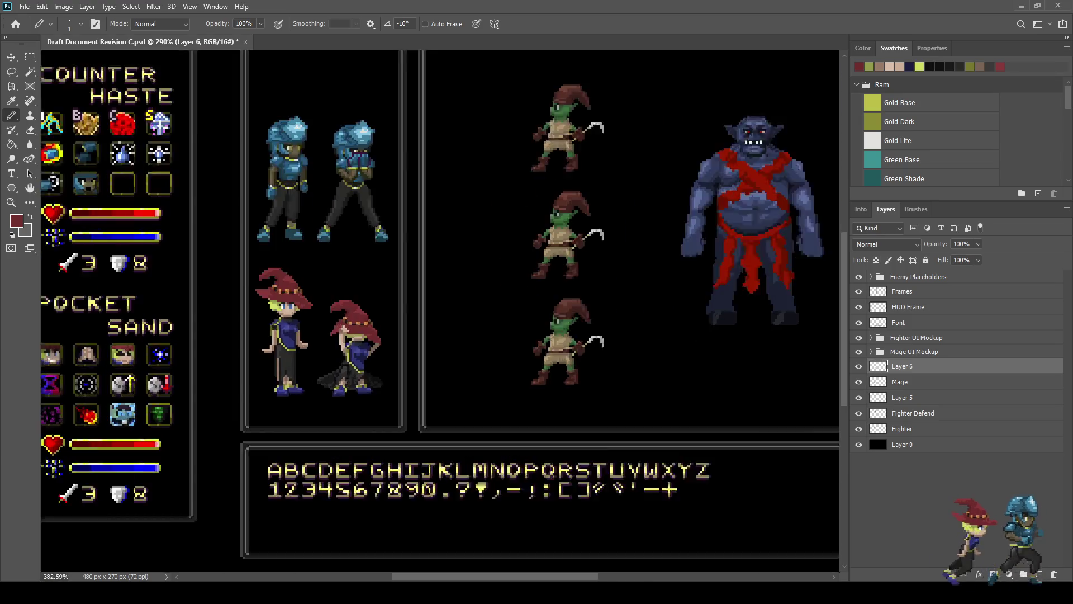
pyautogui.scroll(8, 378, 332)
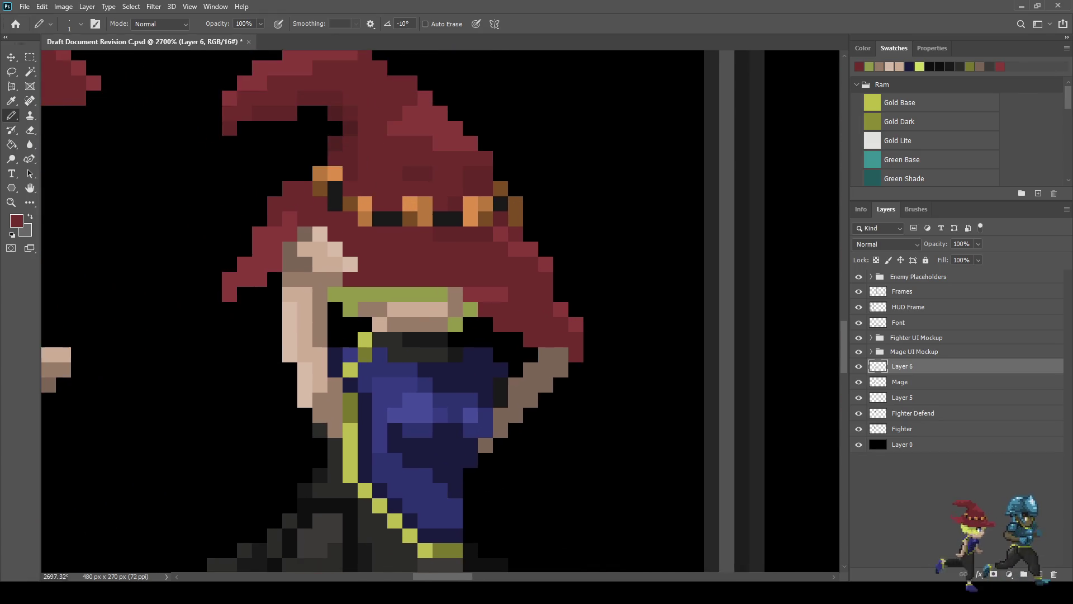
pyautogui.keyDown('alt'); pyautogui.click(430, 325); pyautogui.keyUp('alt')
pyautogui.moveTo(451, 305); pyautogui.dragTo(410, 305)
pyautogui.click(391, 306)
pyautogui.click(370, 325)
pyautogui.scroll(-5, 371, 325)
pyautogui.scroll(-4, 370, 325)
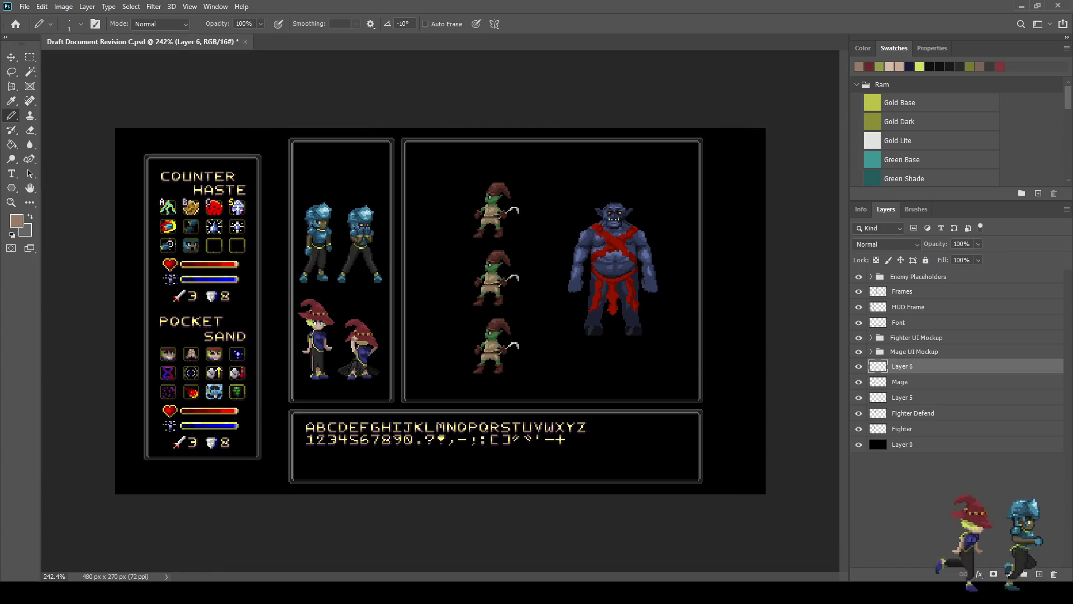
pyautogui.scroll(6, 360, 355)
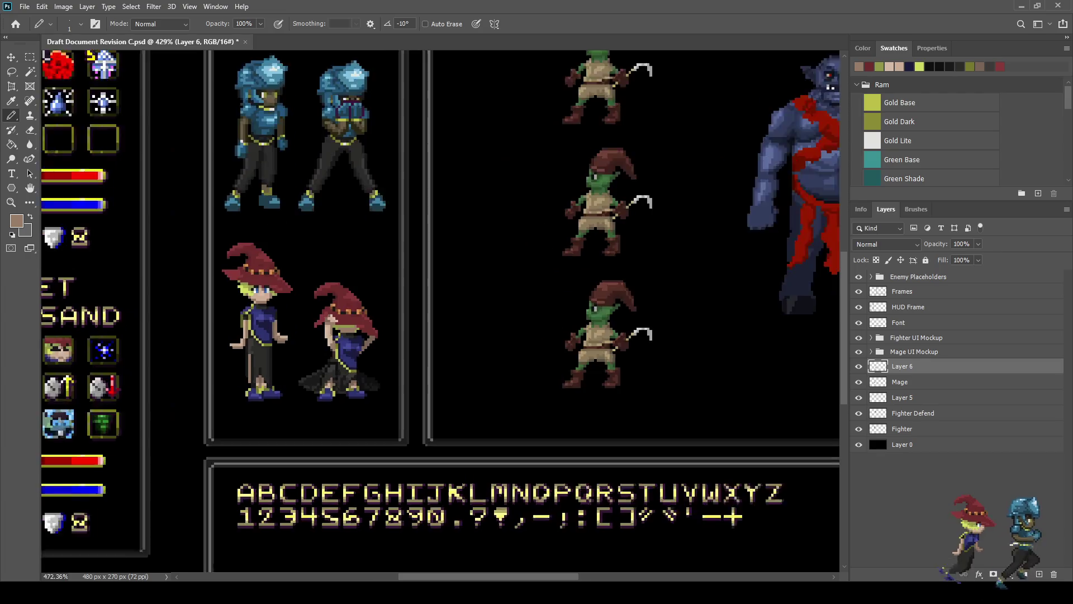
# Step: Lasso the first lower belt block and nudge it up one pixel
pyautogui.scroll(4, 351, 352)
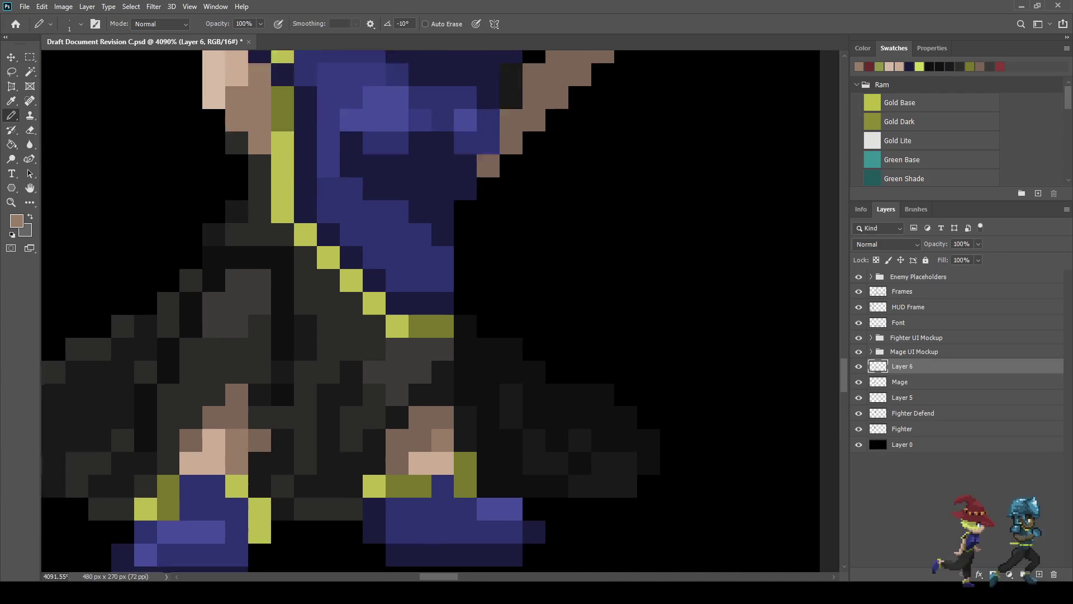
pyautogui.press('l')
pyautogui.moveTo(463, 335)
pyautogui.mouseDown()
pyautogui.moveTo(376, 323)
pyautogui.moveTo(361, 272)
pyautogui.moveTo(393, 249)
pyautogui.moveTo(466, 257)
pyautogui.moveTo(469, 306)
pyautogui.mouseUp()
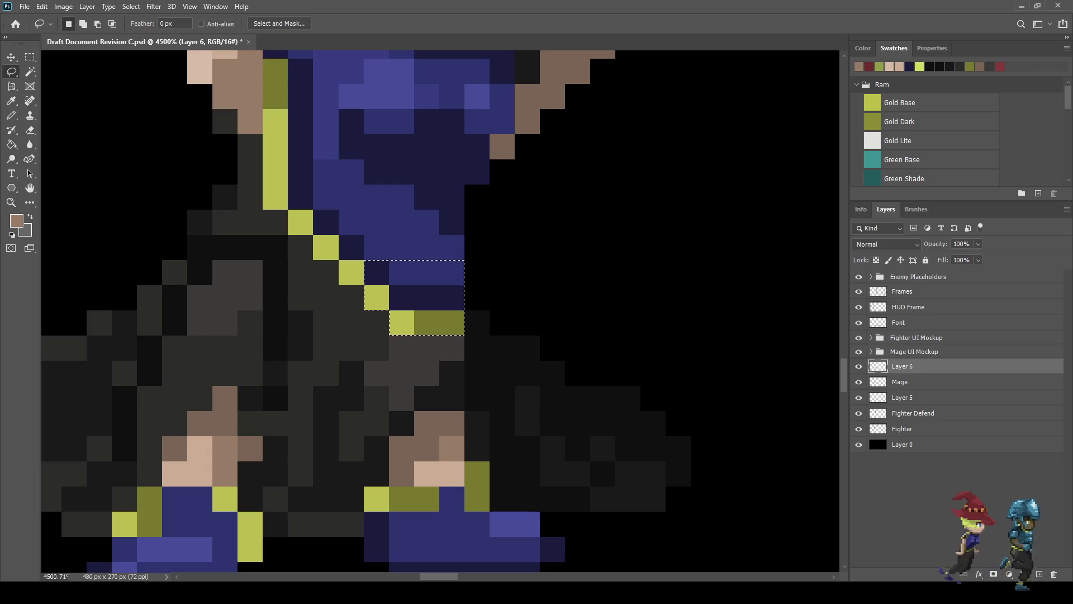
pyautogui.hotkey('ctrl', 't')
pyautogui.press('Up')
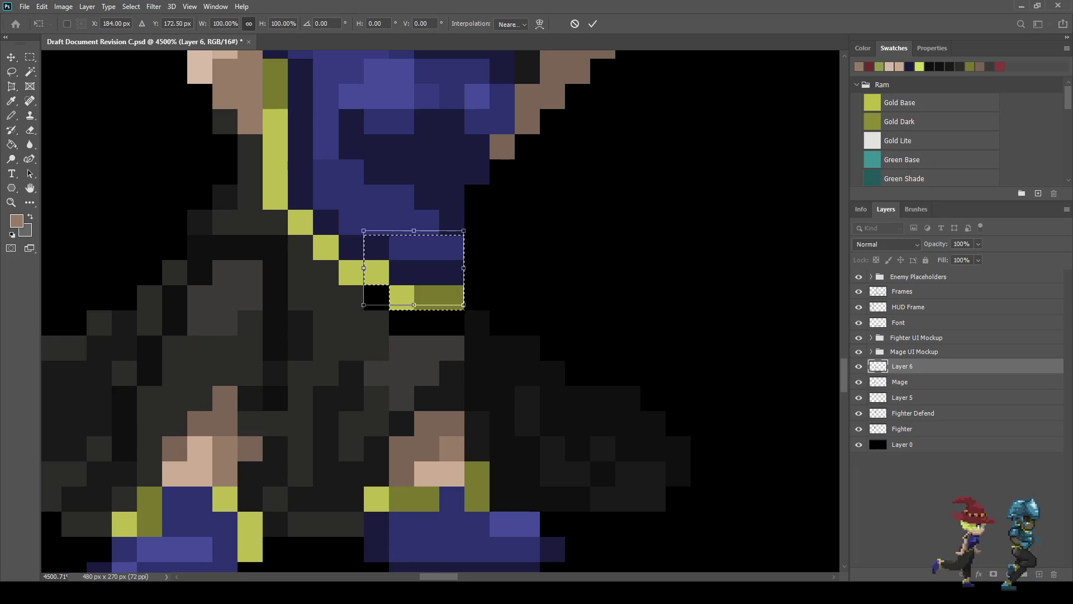
pyautogui.press('Return')
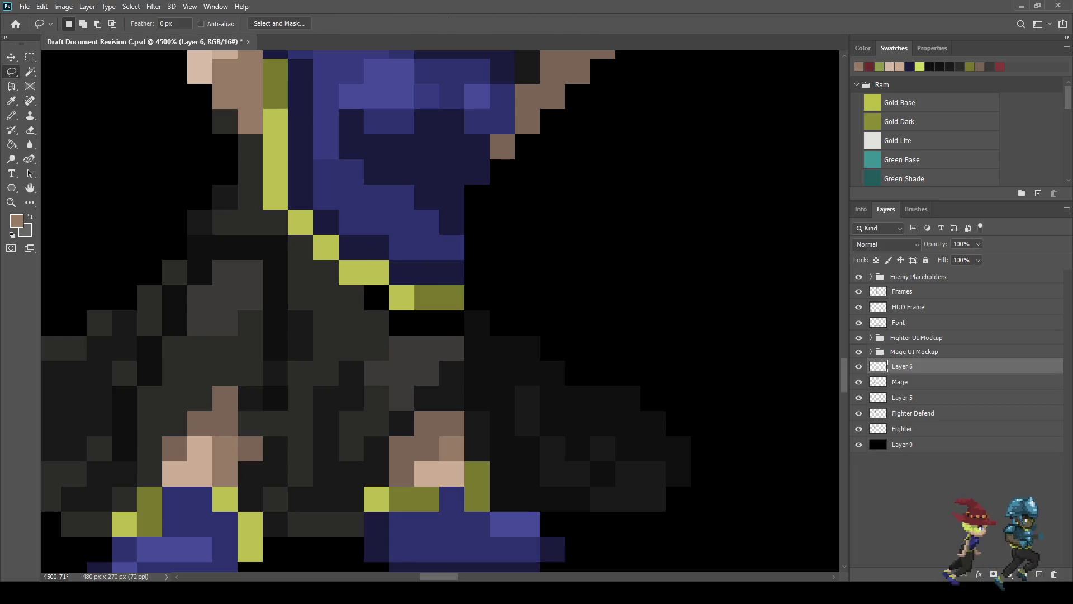
# Step: Raise the two remaining lower belt stretches one pixel each so the belt lies straight
pyautogui.moveTo(450, 309)
pyautogui.mouseDown()
pyautogui.moveTo(398, 308)
pyautogui.moveTo(345, 283)
pyautogui.moveTo(336, 256)
pyautogui.moveTo(383, 232)
pyautogui.moveTo(475, 273)
pyautogui.moveTo(473, 298)
pyautogui.mouseUp()
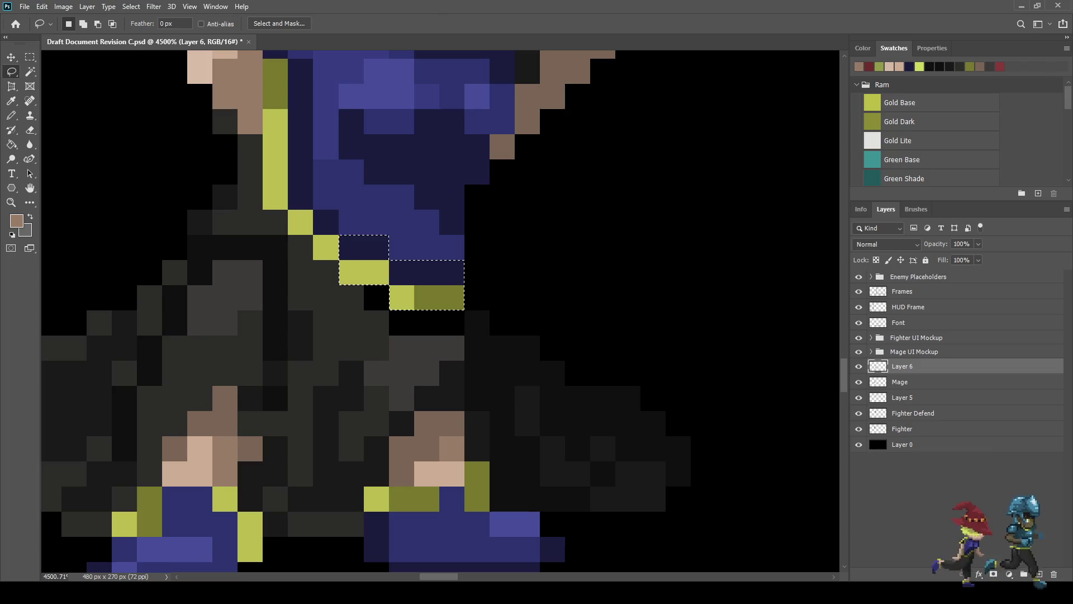
pyautogui.hotkey('ctrl', 'Up')
pyautogui.hotkey('ctrl', 'd')
pyautogui.moveTo(468, 280)
pyautogui.mouseDown()
pyautogui.moveTo(400, 281)
pyautogui.moveTo(386, 218)
pyautogui.moveTo(427, 213)
pyautogui.moveTo(473, 240)
pyautogui.moveTo(471, 279)
pyautogui.mouseUp()
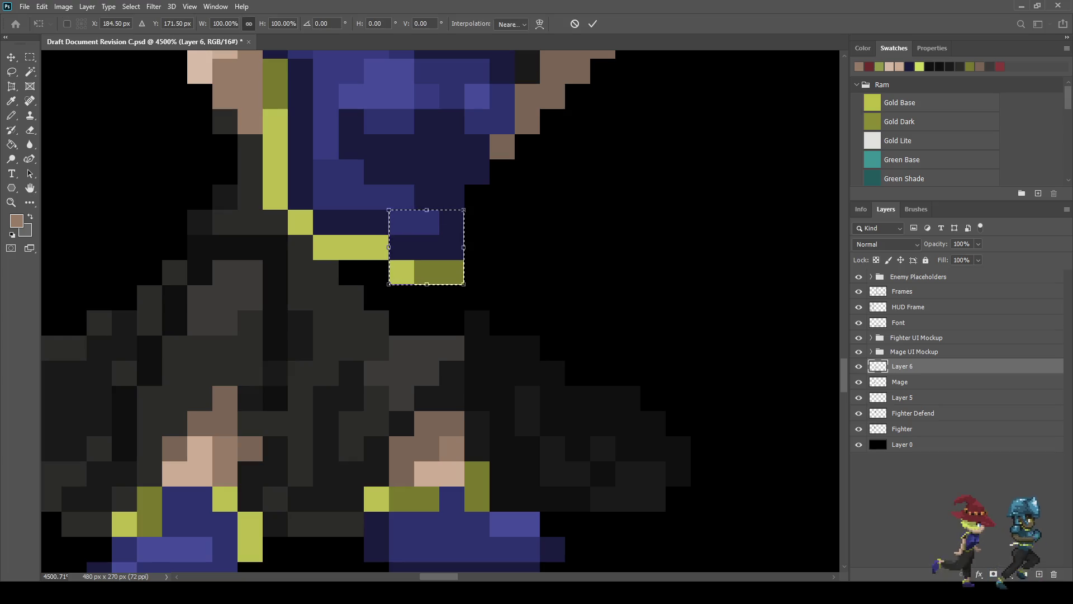
pyautogui.hotkey('ctrl', 'Up')
pyautogui.hotkey('ctrl', 'd')
pyautogui.scroll(-2, 470, 244)
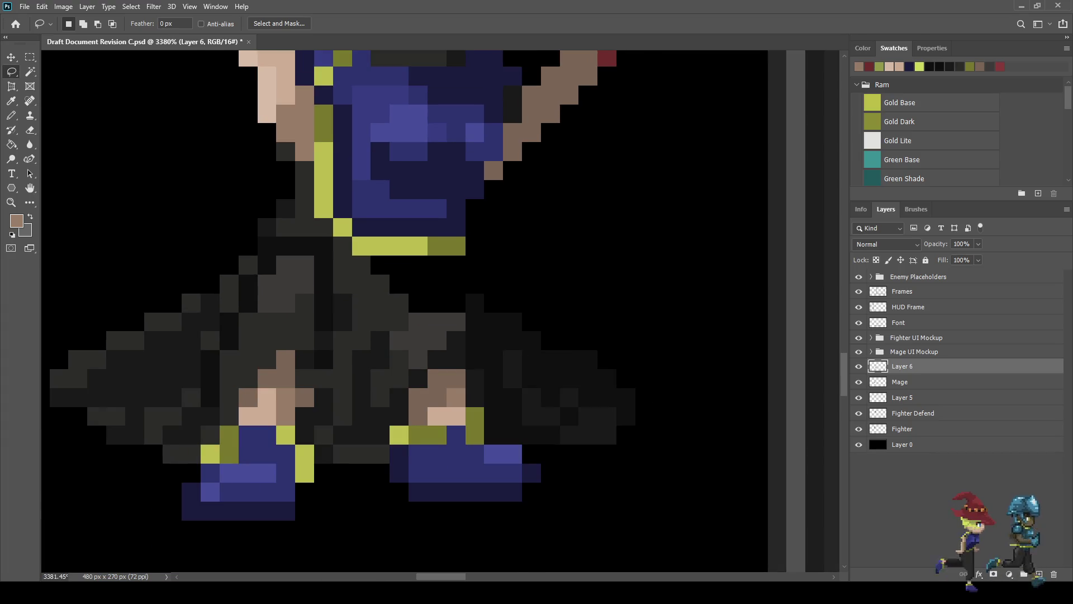
# Step: Sample the near-black skirt colour and paint it into the gap below the belt
pyautogui.scroll(2, 457, 273)
pyautogui.press('i')
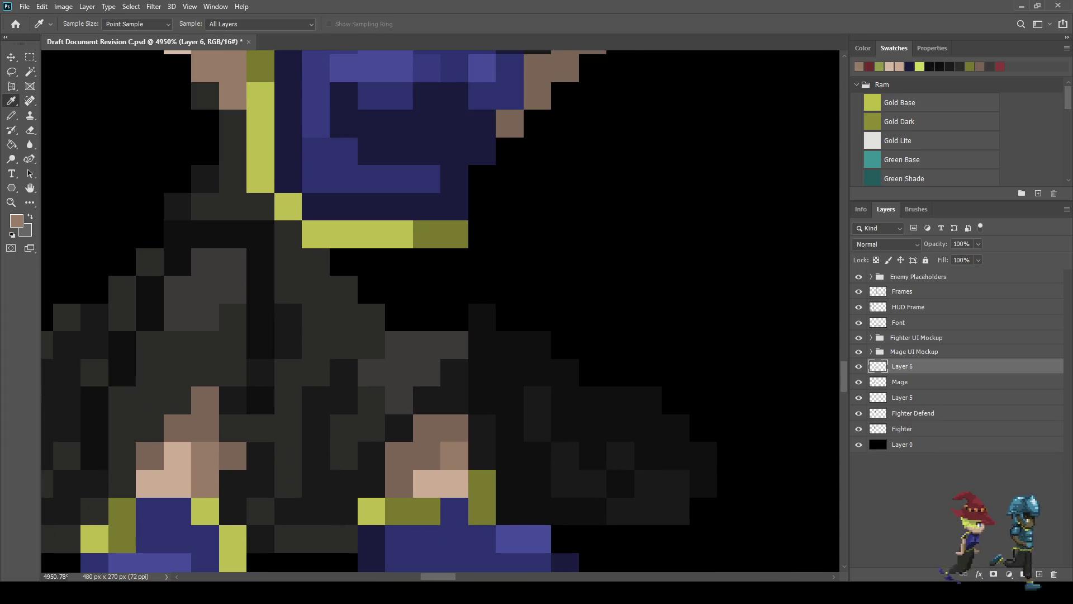
pyautogui.click(698, 224)
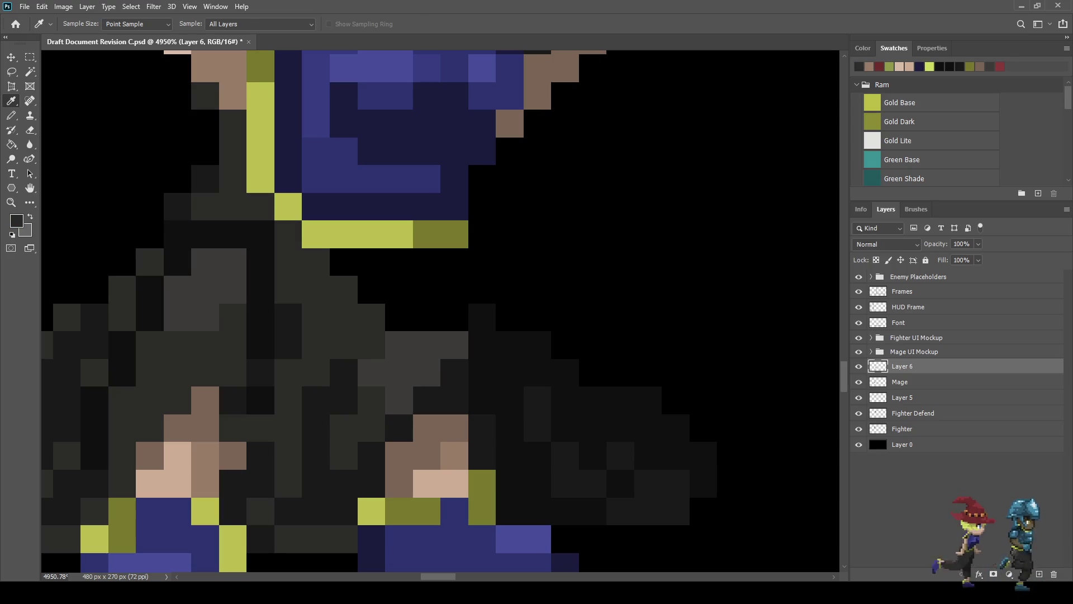
pyautogui.press('b')
pyautogui.moveTo(454, 317)
pyautogui.mouseDown()
pyautogui.moveTo(454, 290)
pyautogui.moveTo(426, 263)
pyautogui.moveTo(372, 262)
pyautogui.moveTo(372, 289)
pyautogui.moveTo(427, 317)
pyautogui.moveTo(399, 317)
pyautogui.mouseUp()
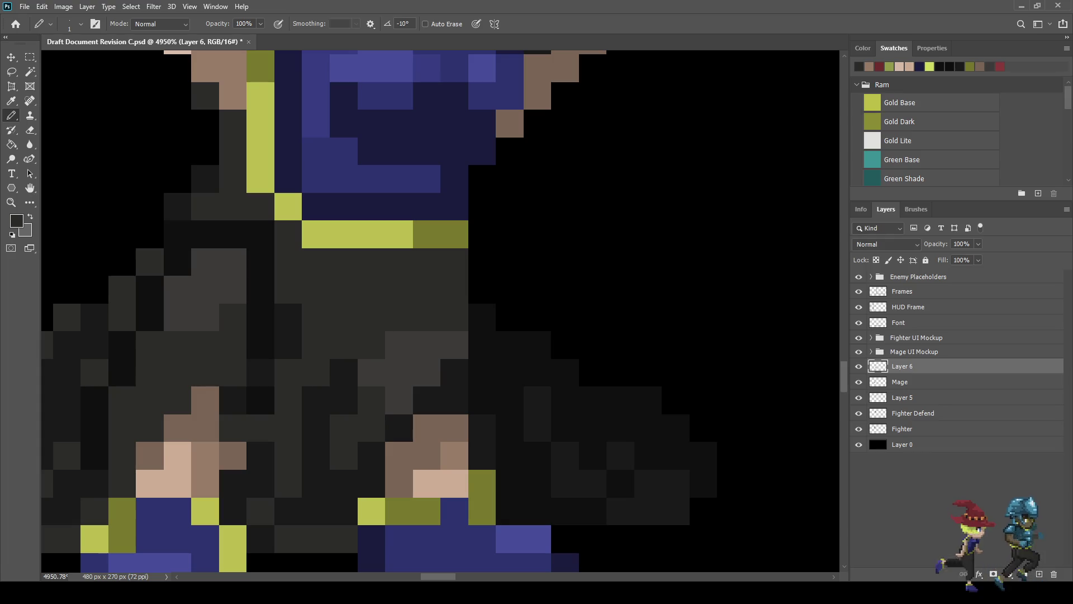
pyautogui.scroll(-10, 491, 321)
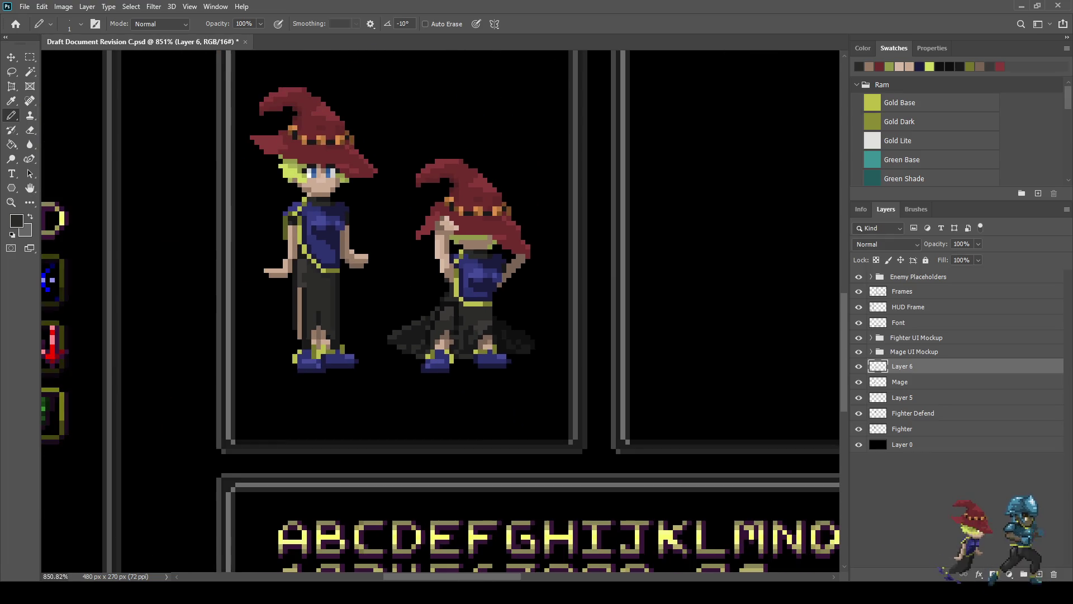
pyautogui.scroll(8, 463, 318)
# Step: Paint three olive pixels beside the belt dark and fill three leftover gap pixels
pyautogui.press('i')
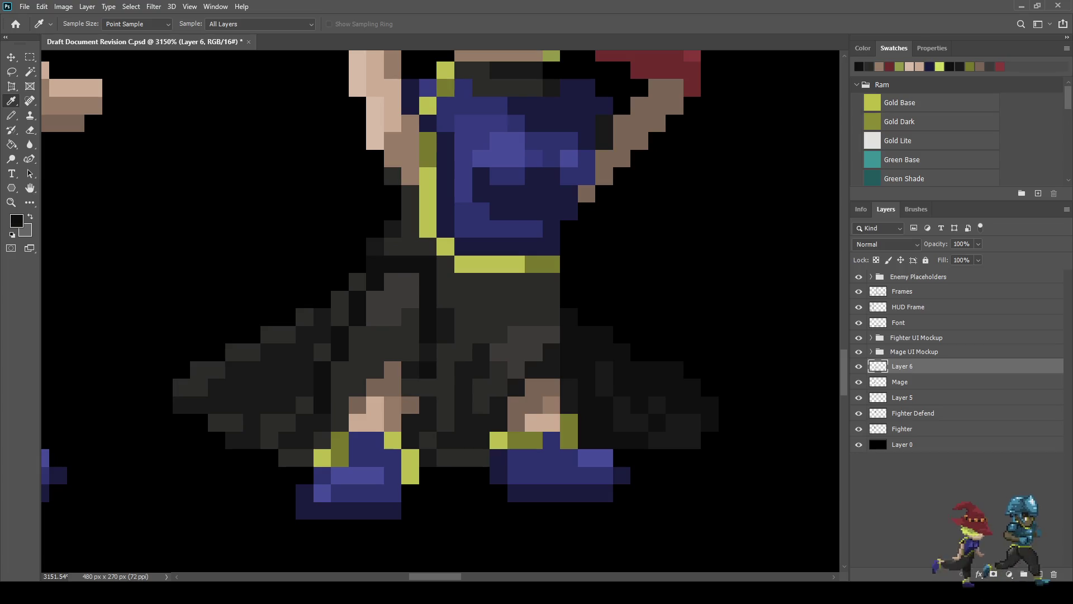
pyautogui.press('b')
pyautogui.moveTo(551, 282); pyautogui.dragTo(516, 282)
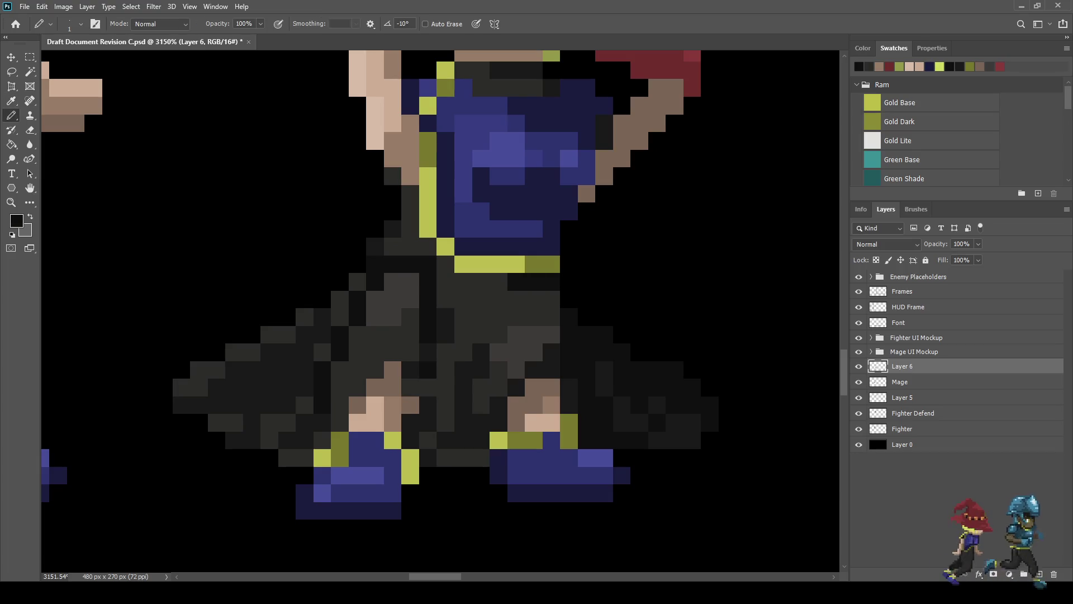
pyautogui.click(499, 299)
pyautogui.click(499, 318)
pyautogui.click(480, 335)
pyautogui.scroll(-10, 517, 347)
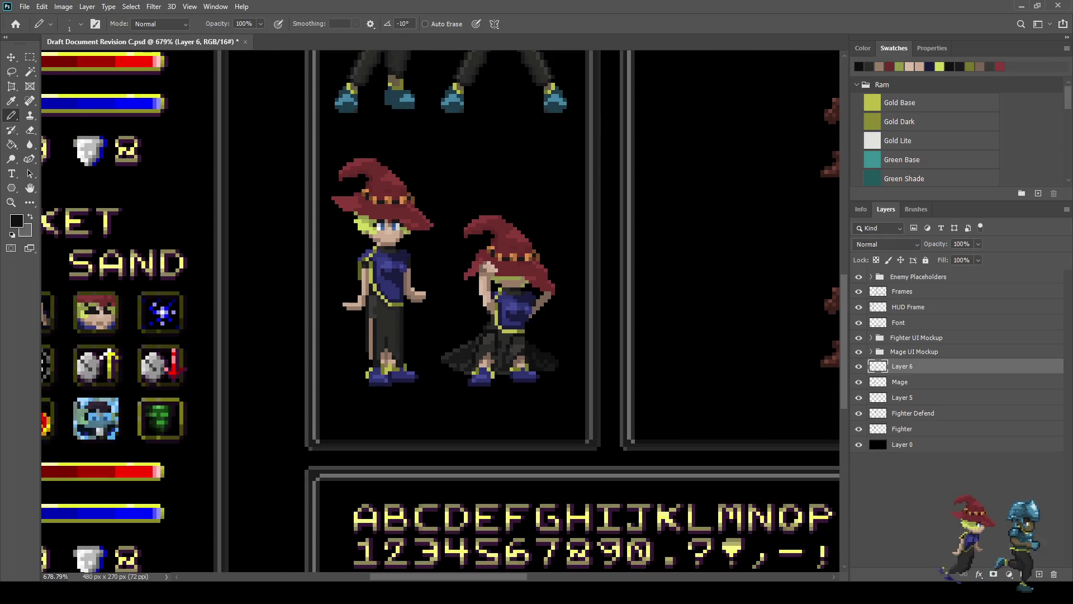
pyautogui.scroll(3, 517, 347)
pyautogui.scroll(5, 505, 341)
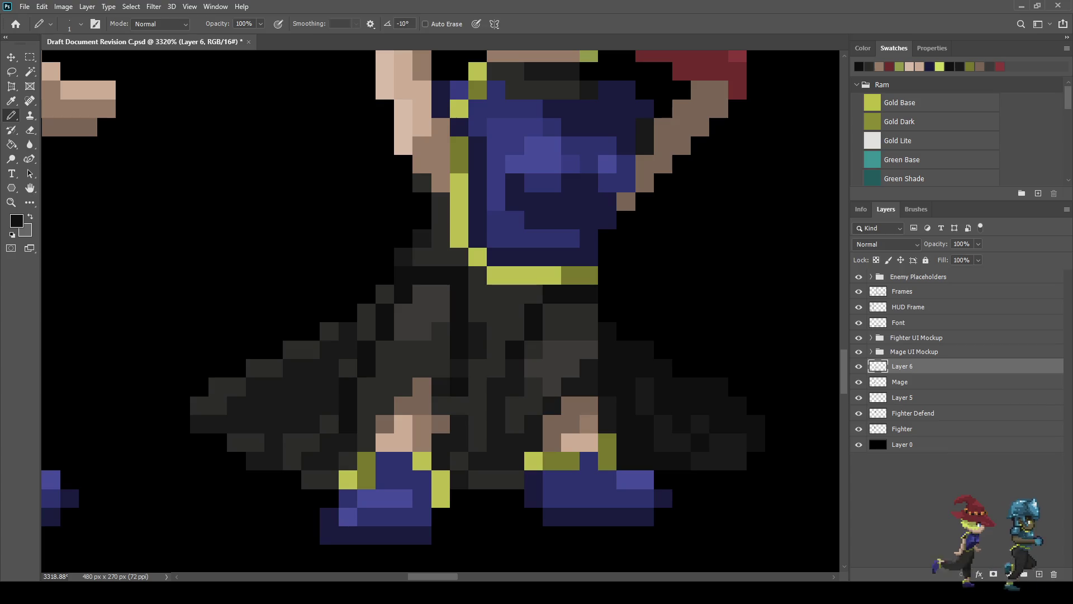
# Step: Darken the skirt pixels around and just below the gold belt, plus a stray pixel by the arm
pyautogui.moveTo(478, 276)
pyautogui.mouseDown()
pyautogui.moveTo(478, 312)
pyautogui.moveTo(495, 294)
pyautogui.moveTo(531, 293)
pyautogui.mouseUp()
pyautogui.click(495, 331)
pyautogui.click(440, 406)
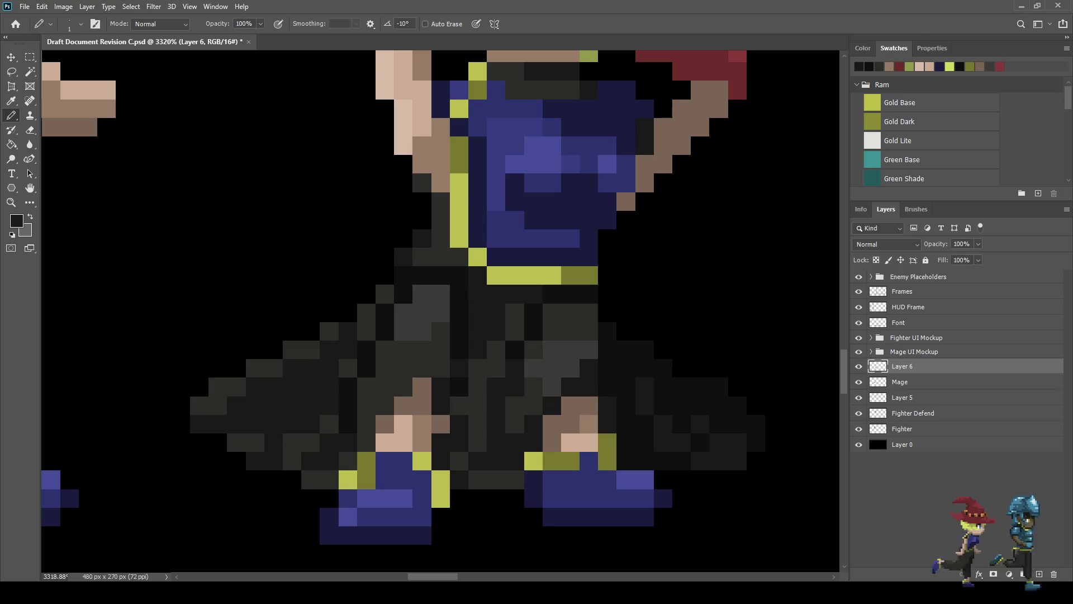
pyautogui.scroll(-10, 310, 454)
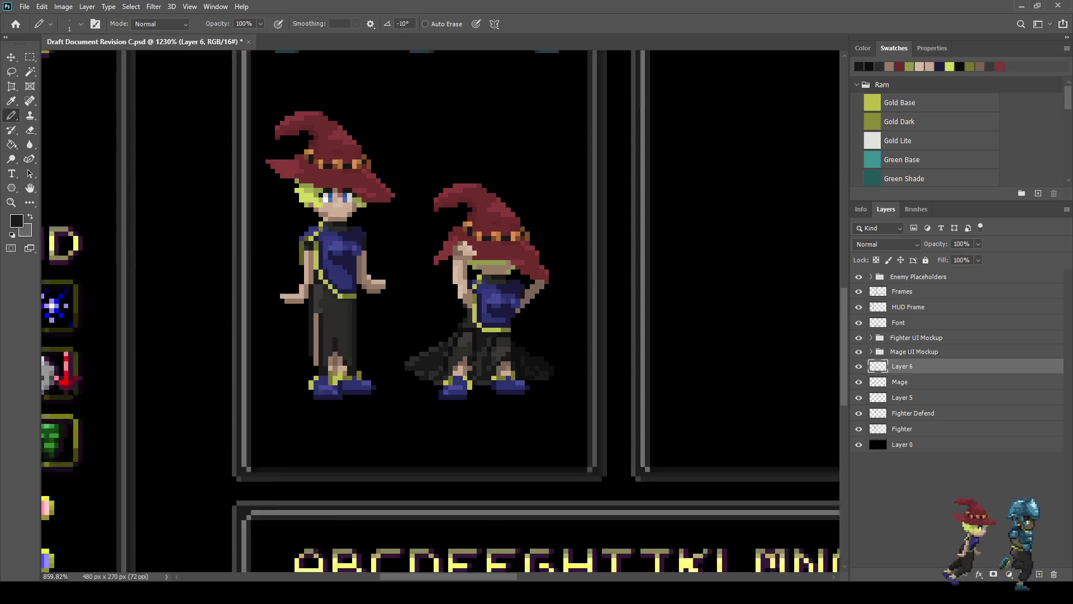
pyautogui.scroll(-2, 489, 351)
pyautogui.scroll(10, 489, 351)
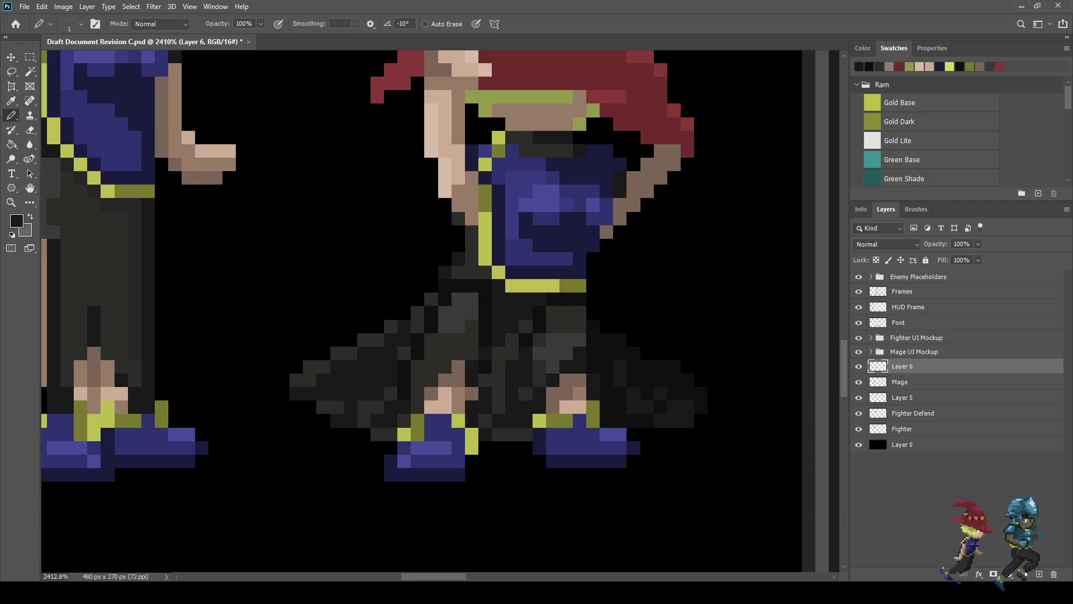
pyautogui.scroll(1, 517, 311)
pyautogui.moveTo(495, 313)
pyautogui.mouseDown()
pyautogui.moveTo(495, 280)
pyautogui.moveTo(528, 296)
pyautogui.moveTo(512, 312)
pyautogui.mouseUp()
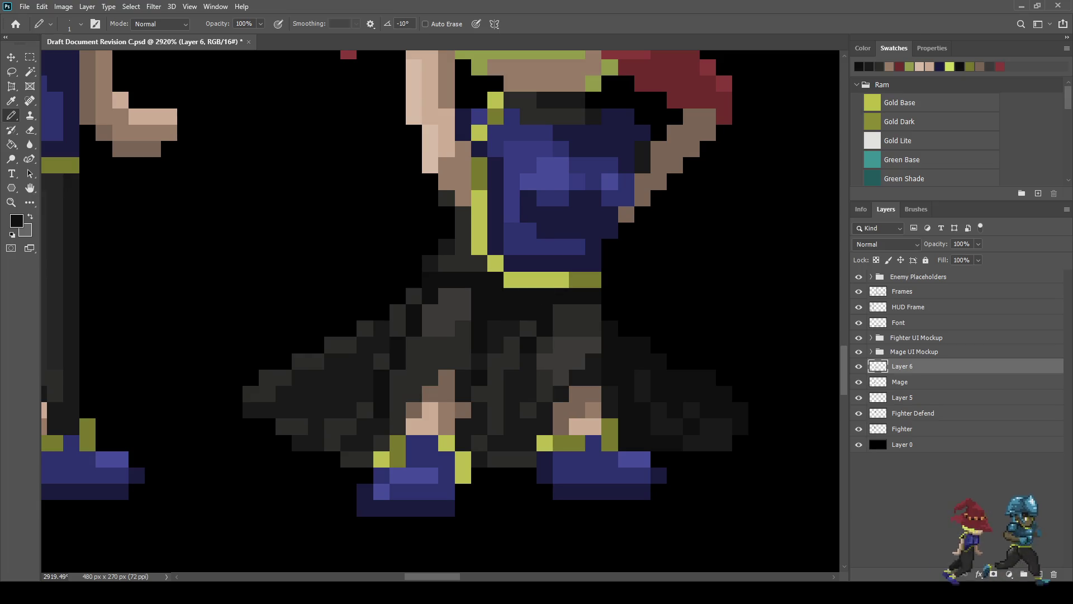
pyautogui.scroll(-10, 284, 405)
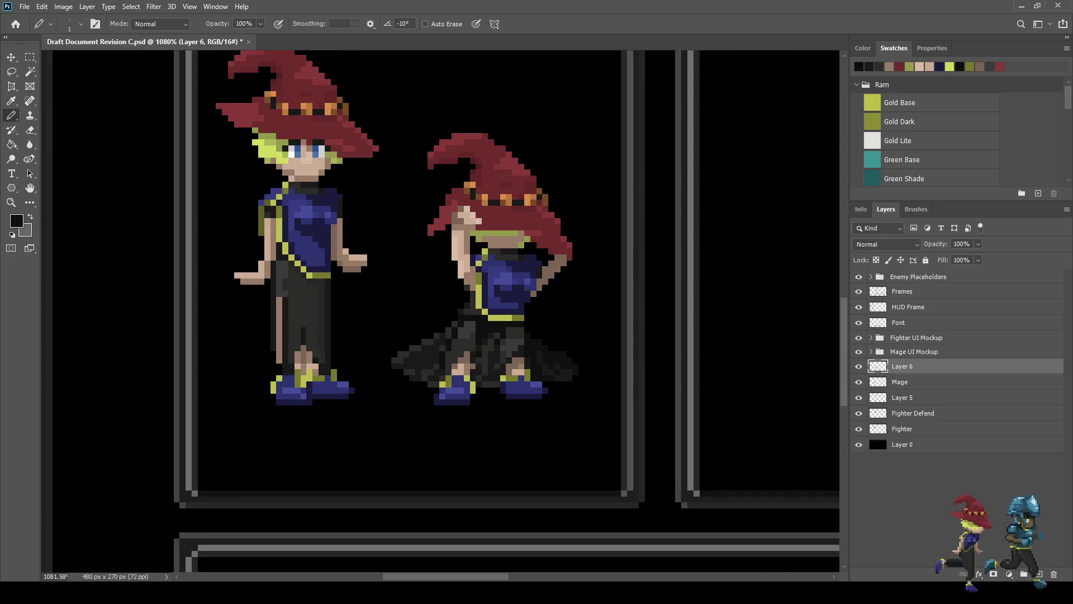
pyautogui.scroll(-2, 284, 404)
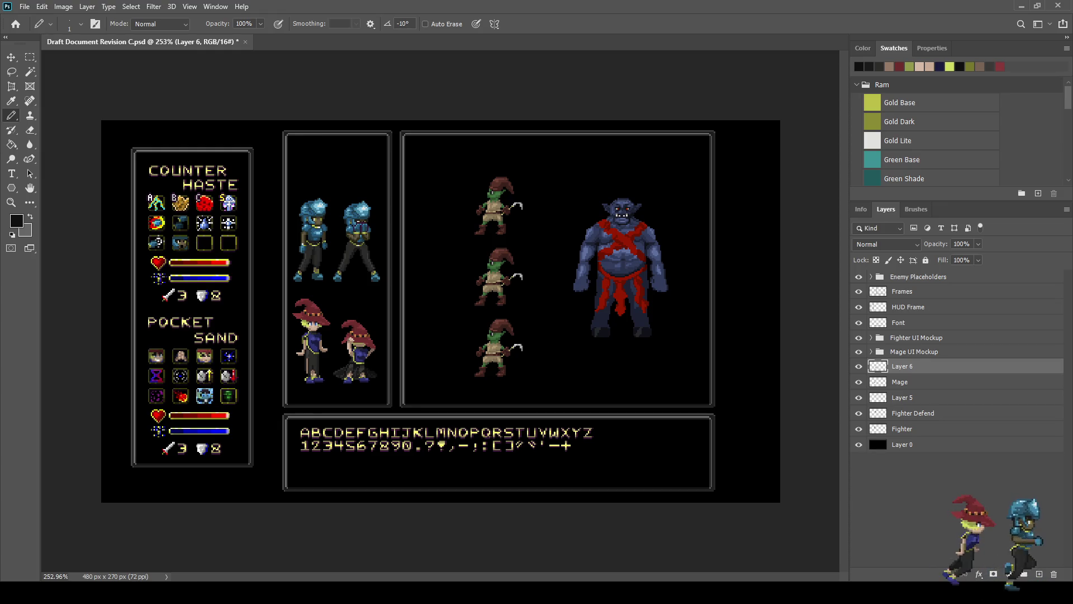
# Step: Save the draft mockup, add a new empty layer above Layer 6, and save again
pyautogui.scroll(3, 355, 371)
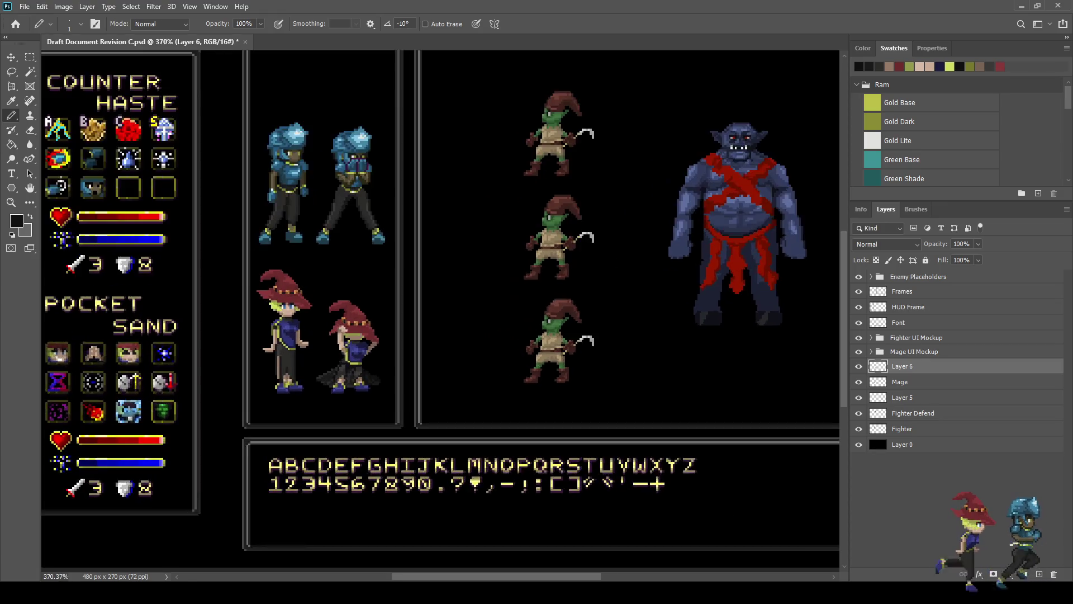
pyautogui.hotkey('ctrl', 's')
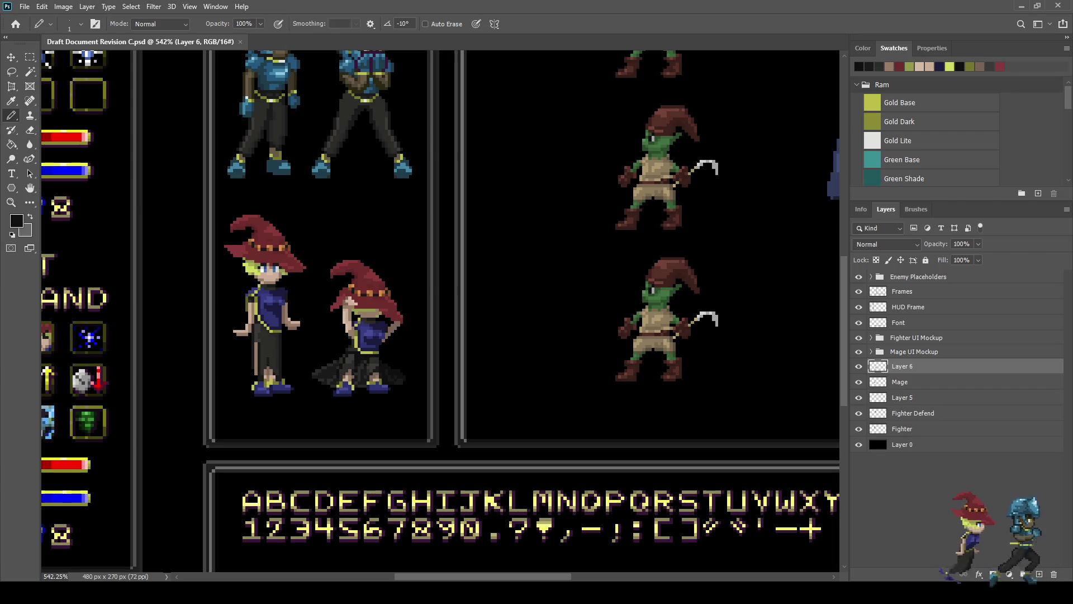
pyautogui.hotkey('ctrl', 'shift', 'alt', 'n')
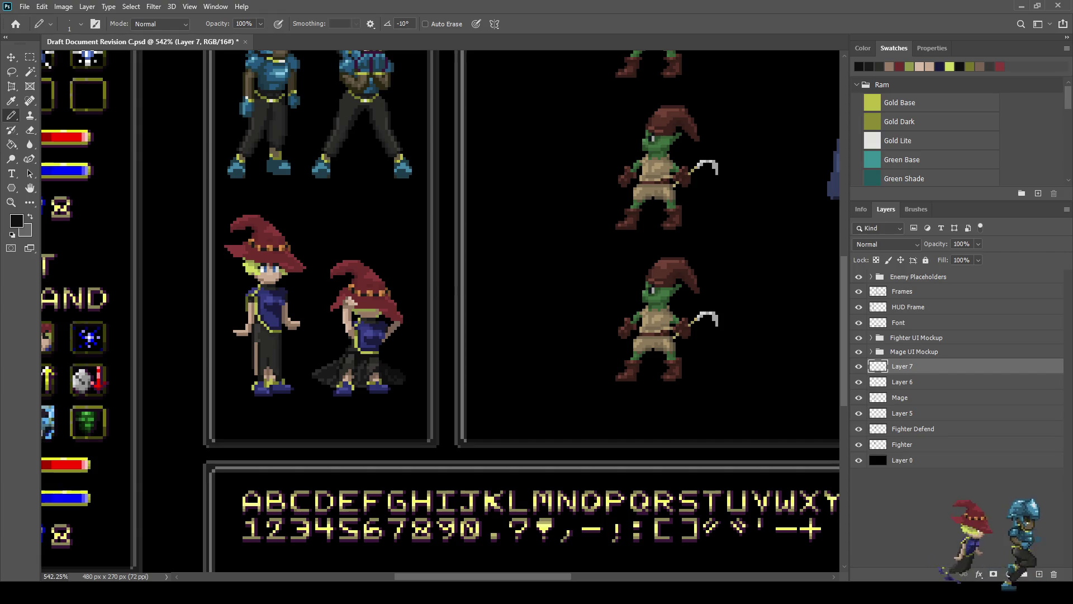
pyautogui.hotkey('ctrl', 's')
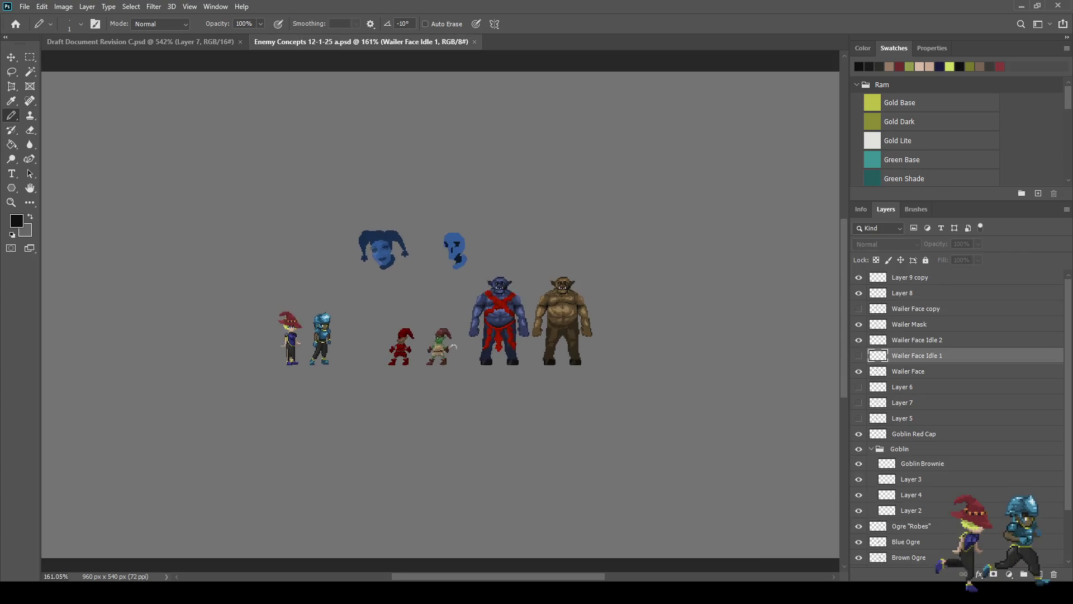
# Step: Play and stop the two-frame wailer animation in the frame timeline, then close Enemy Concepts
pyautogui.scroll(2, 412, 268)
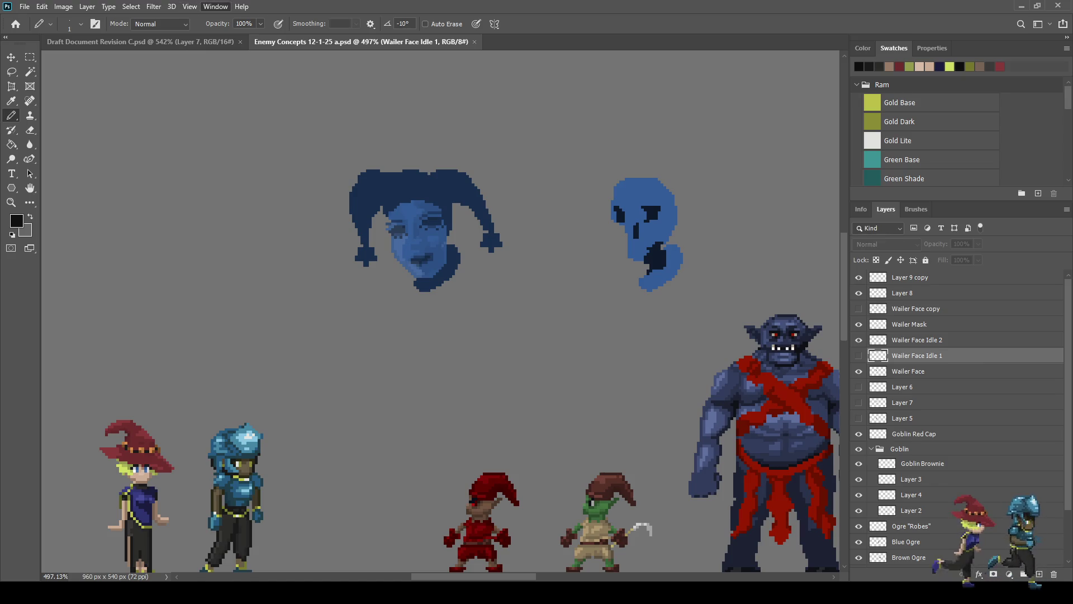
pyautogui.click(235, 442)
pyautogui.press('space')
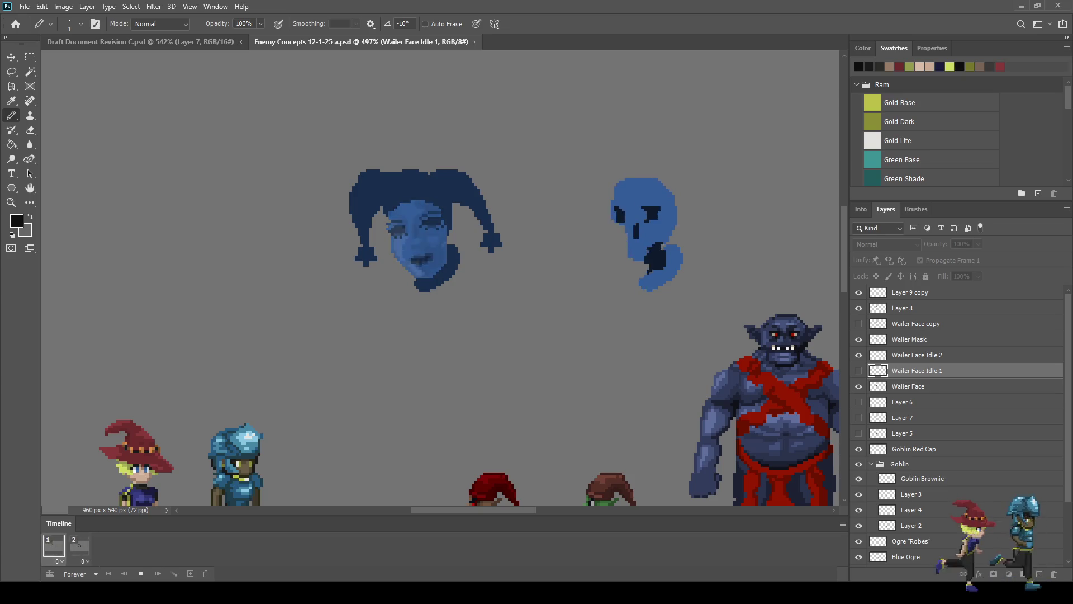
pyautogui.scroll(-3, 247, 187)
pyautogui.scroll(2, 247, 187)
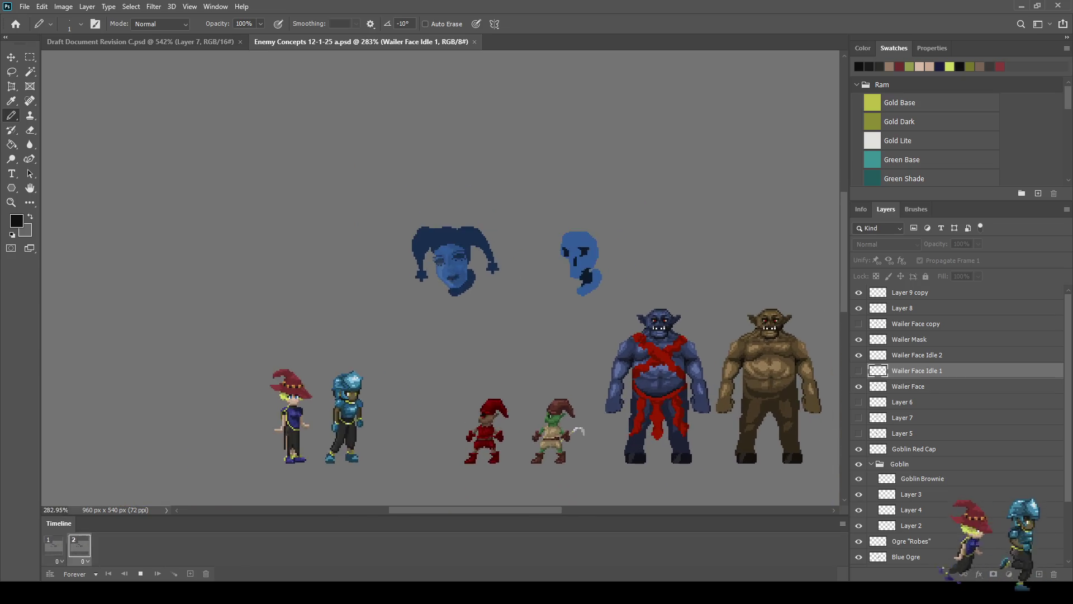
pyautogui.scroll(-2, 606, 332)
pyautogui.scroll(2, 607, 332)
pyautogui.scroll(-2, 606, 332)
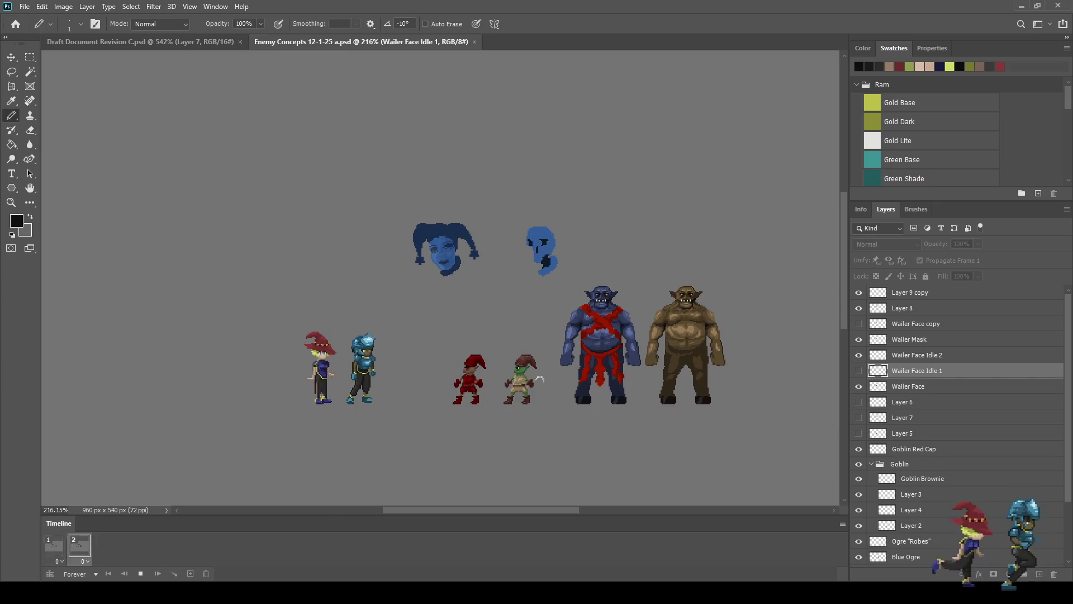
pyautogui.scroll(1, 486, 274)
pyautogui.scroll(-2, 487, 273)
pyautogui.scroll(1, 486, 274)
pyautogui.scroll(-1, 486, 273)
pyautogui.scroll(2, 489, 274)
pyautogui.press('space')
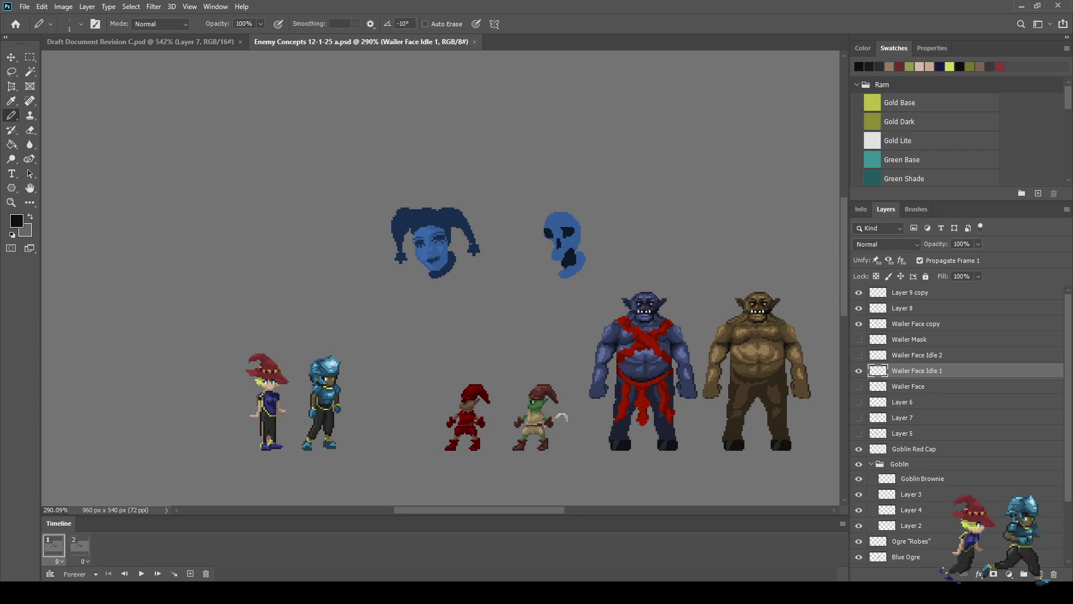
pyautogui.hotkey('ctrl', 'w')
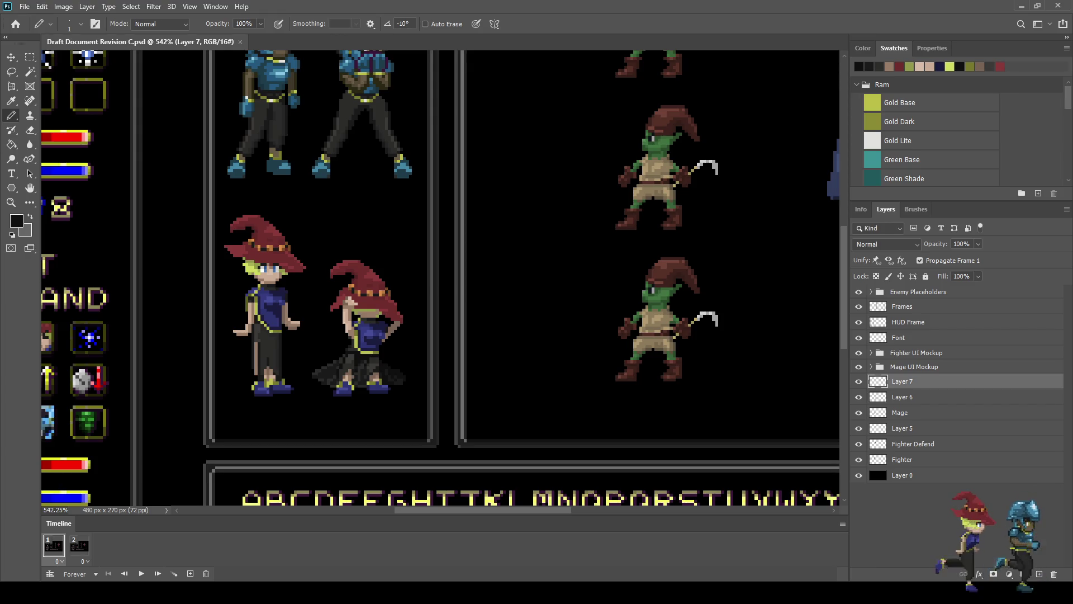
# Step: Rename Layer 6 to 'Mage Defend', save the mockup, and view it at 100%
pyautogui.scroll(-5, 425, 358)
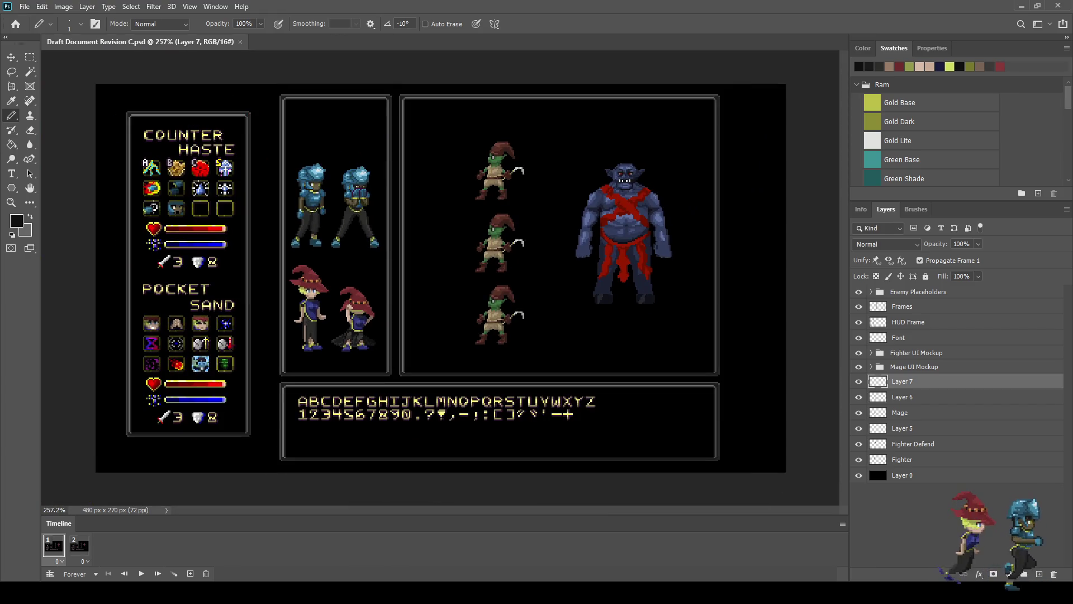
pyautogui.scroll(4, 425, 358)
pyautogui.scroll(5, 303, 352)
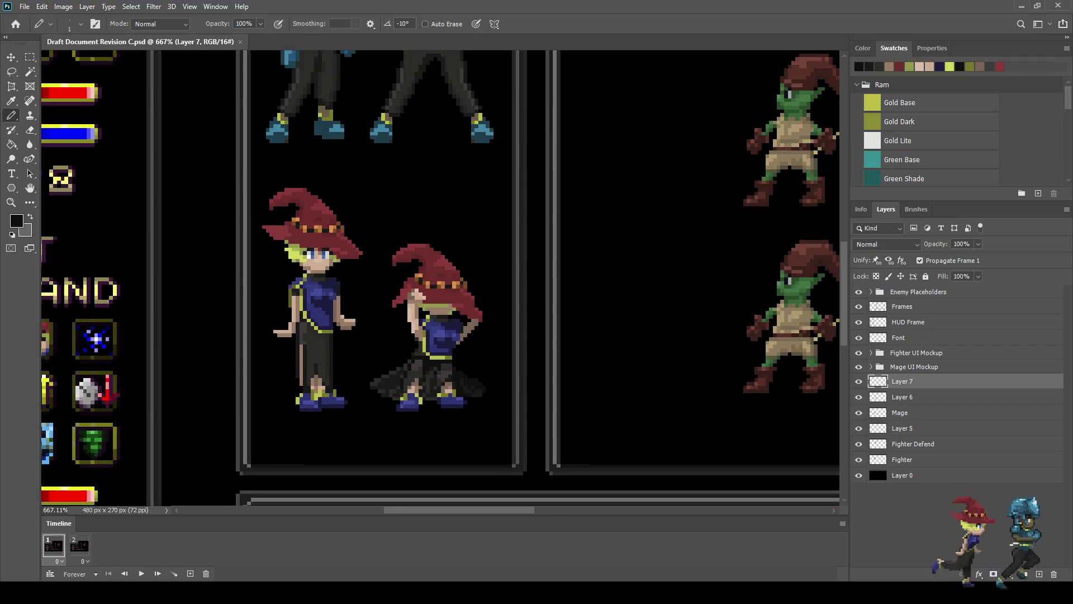
pyautogui.scroll(1, 327, 291)
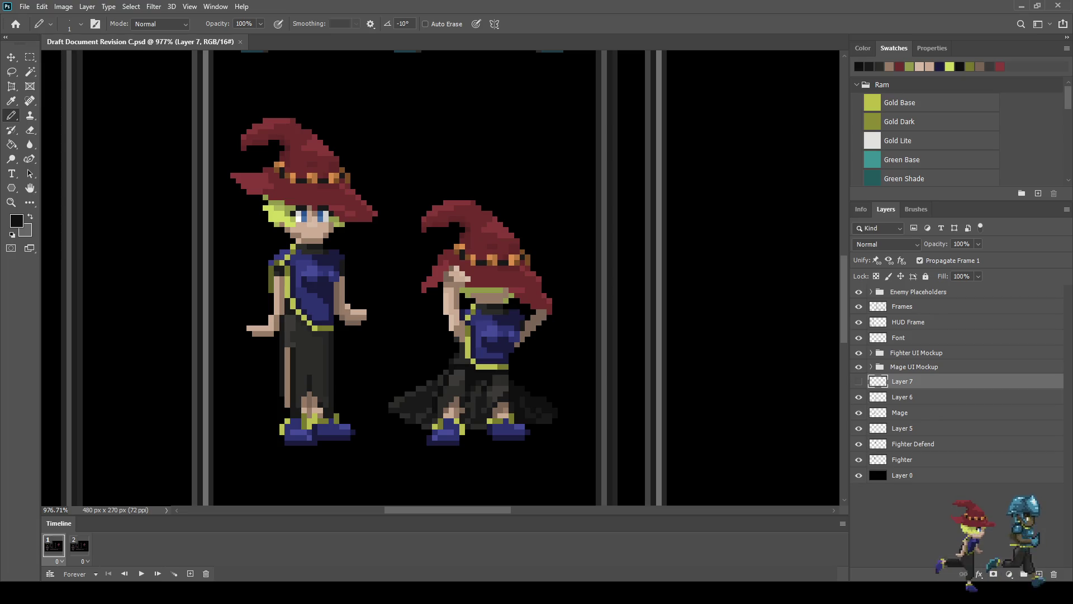
pyautogui.click(858, 396)
pyautogui.click(858, 396)
pyautogui.doubleClick(902, 396)
pyautogui.write('Mage D')
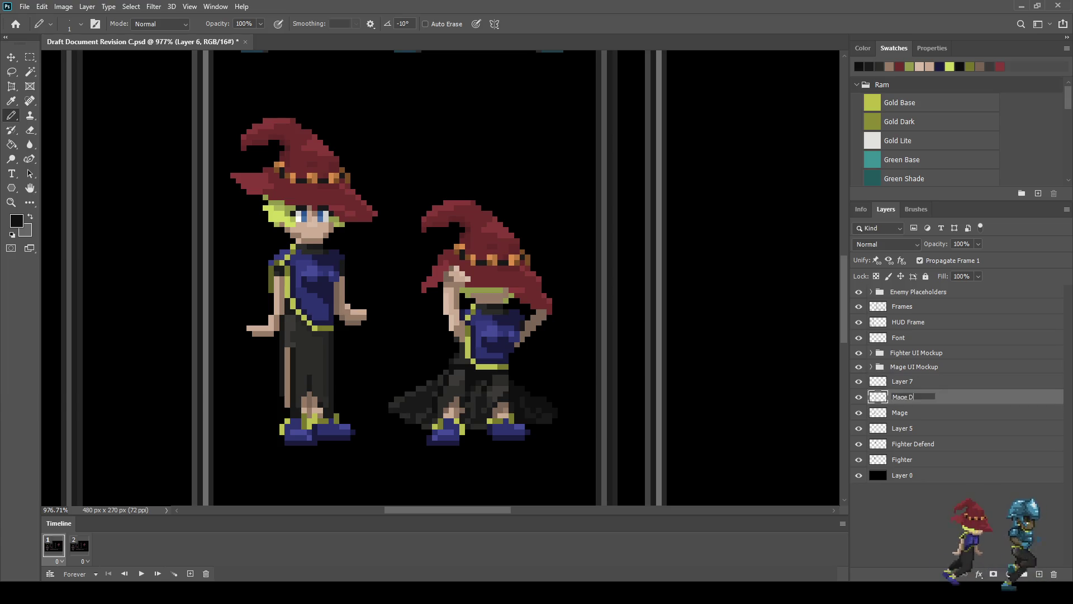
pyautogui.write('efend')
pyautogui.press('Return')
pyautogui.hotkey('ctrl', 's')
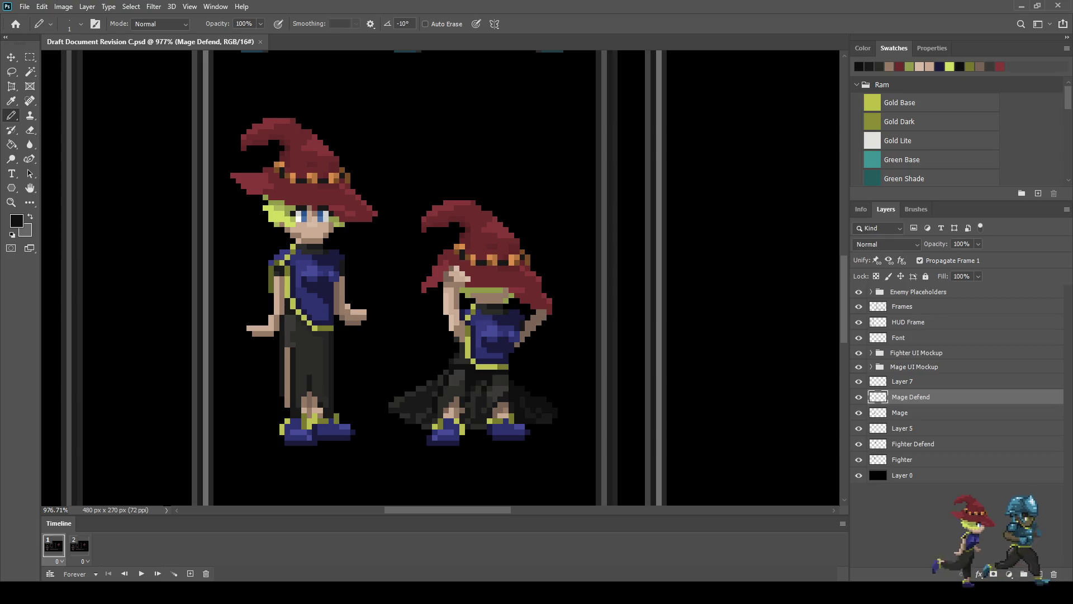
pyautogui.hotkey('ctrl', '1')
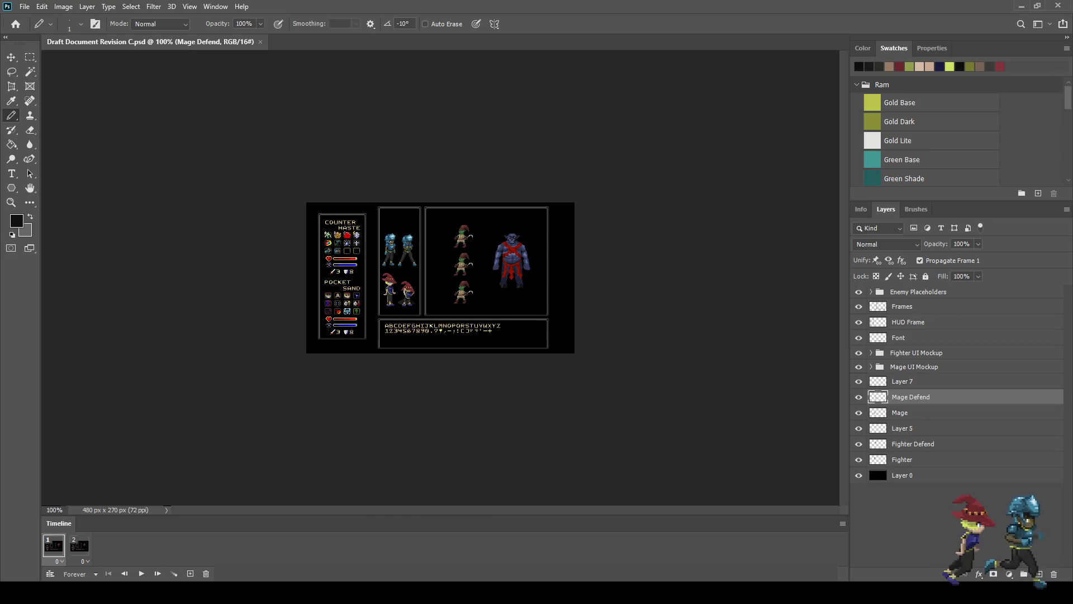
pyautogui.hotkey('ctrl', '+')
pyautogui.hotkey('ctrl', '+')
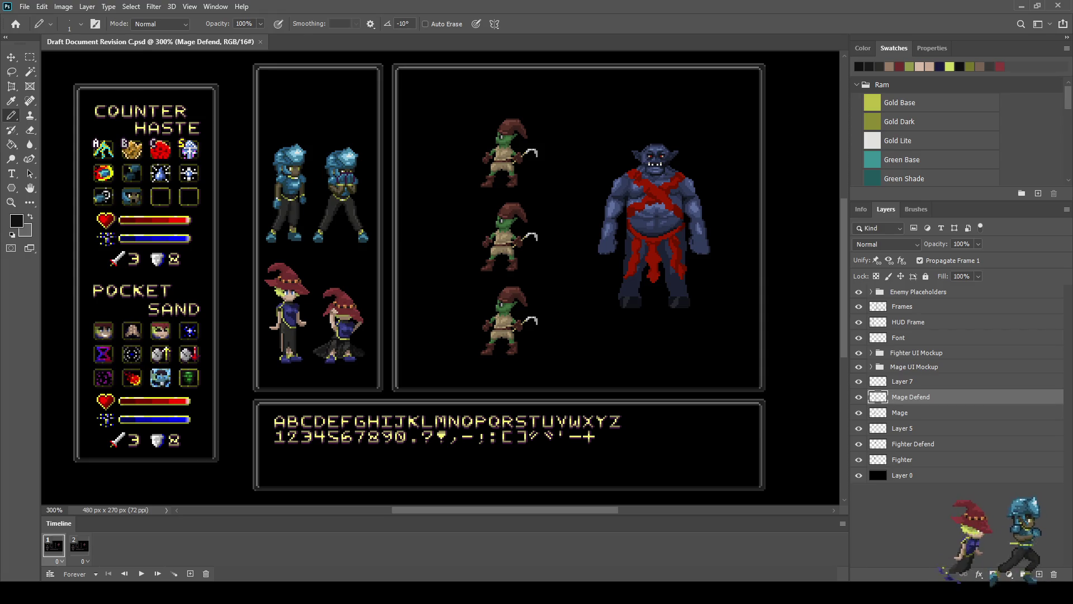
# Step: Make Layer 7 active and pick up a light blue as the painting colour
pyautogui.scroll(-1, 276, 341)
pyautogui.scroll(5, 276, 341)
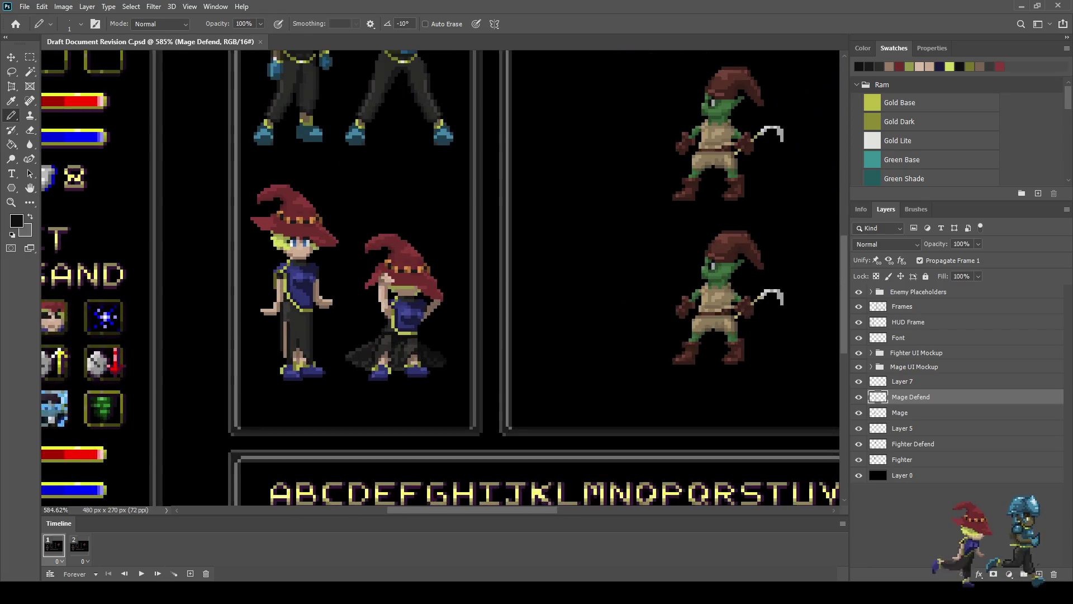
pyautogui.scroll(5, 350, 318)
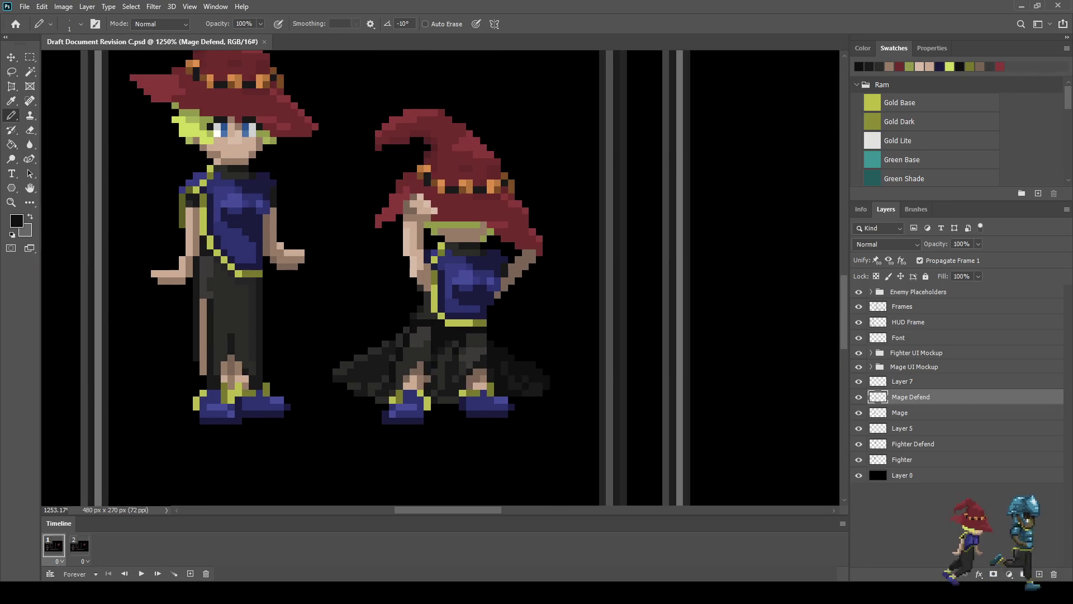
pyautogui.scroll(1, 365, 336)
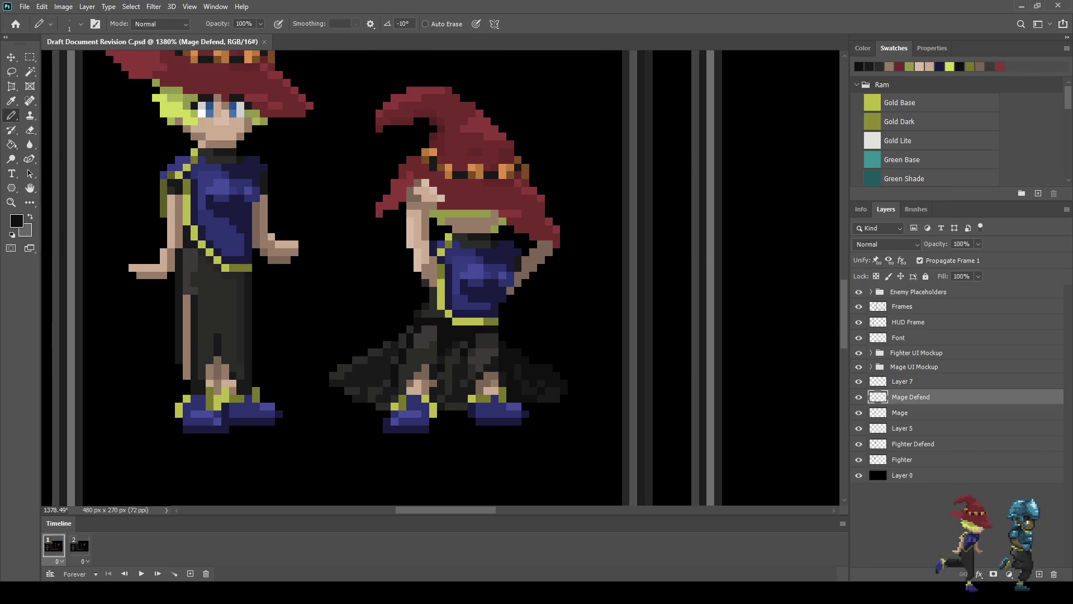
pyautogui.scroll(-3, 358, 357)
pyautogui.scroll(3, 357, 356)
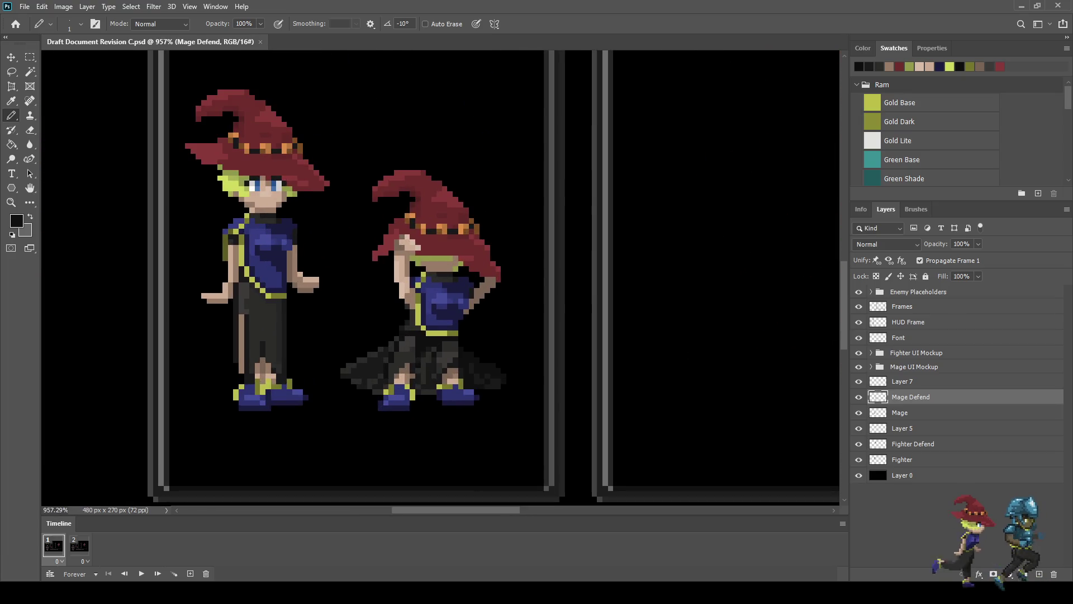
pyautogui.click(902, 381)
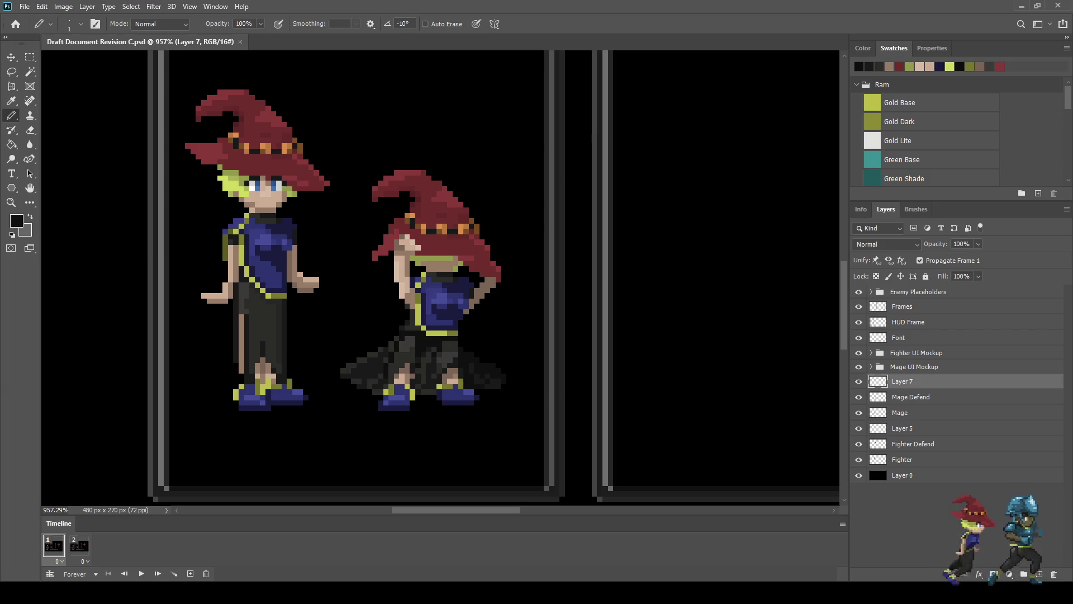
pyautogui.press('i')
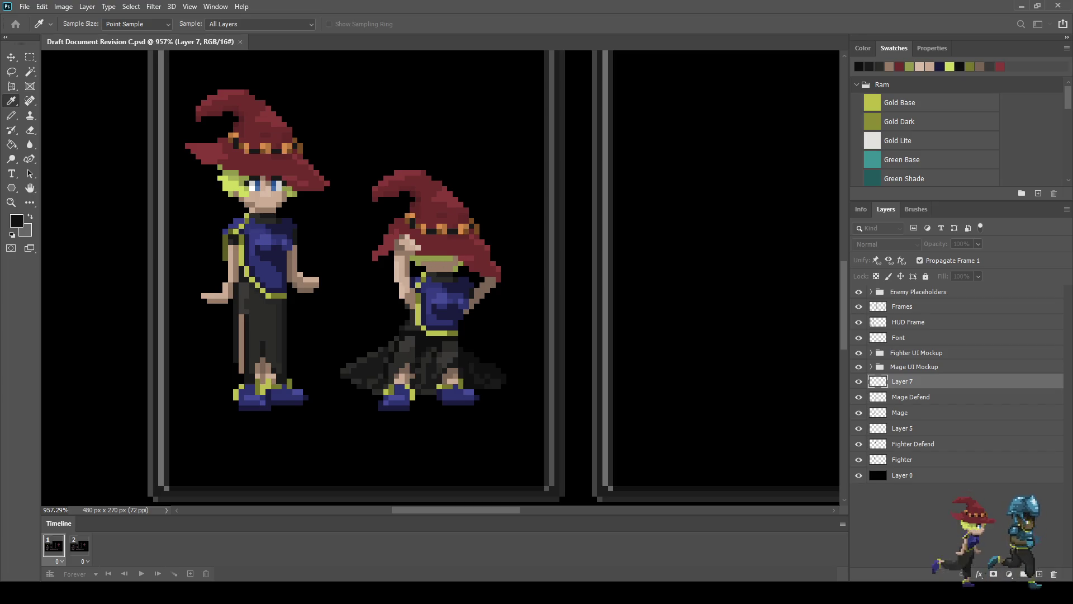
pyautogui.press('b')
# Step: Drag a circular elliptical-marquee selection around the right-hand defending mage
pyautogui.press('m')
pyautogui.hotkey('shift', 'm')
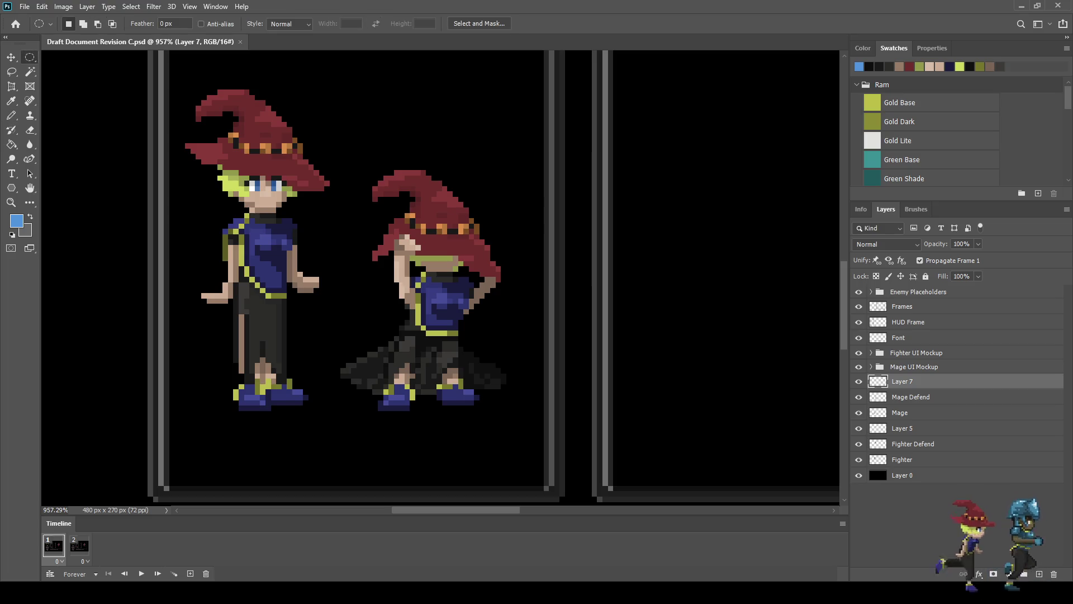
pyautogui.moveTo(576, 143)
pyautogui.mouseDown()
pyautogui.moveTo(455, 276)
pyautogui.moveTo(358, 411)
pyautogui.moveTo(277, 443)
pyautogui.moveTo(287, 433)
pyautogui.moveTo(313, 442)
pyautogui.moveTo(280, 439)
pyautogui.moveTo(298, 422)
pyautogui.mouseUp()
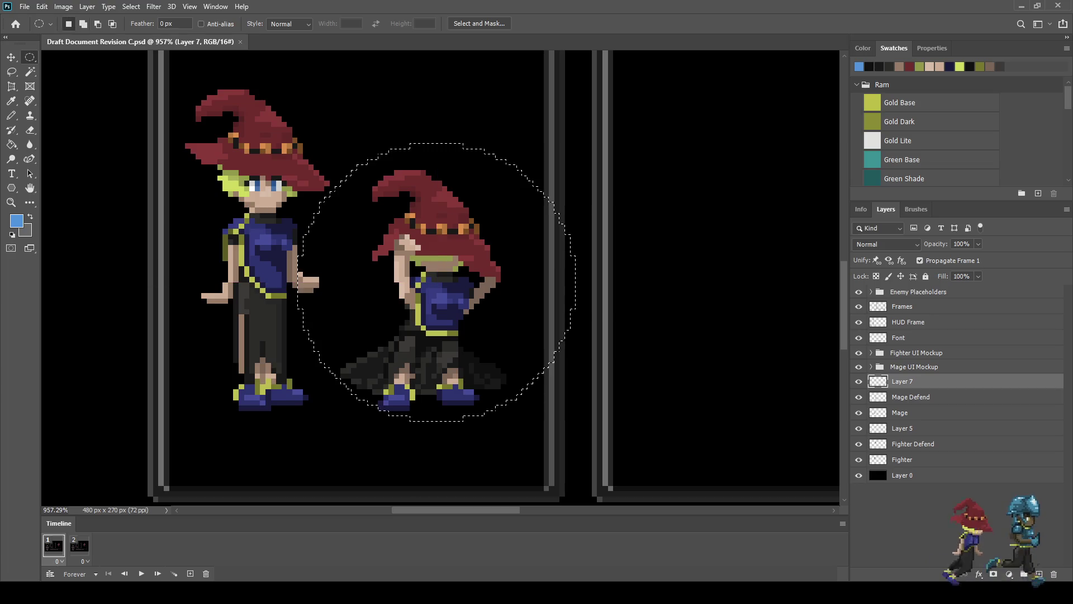
# Step: Fill the circular selection solid light blue with the Paint Bucket, adjusting its fill options
pyautogui.press('g')
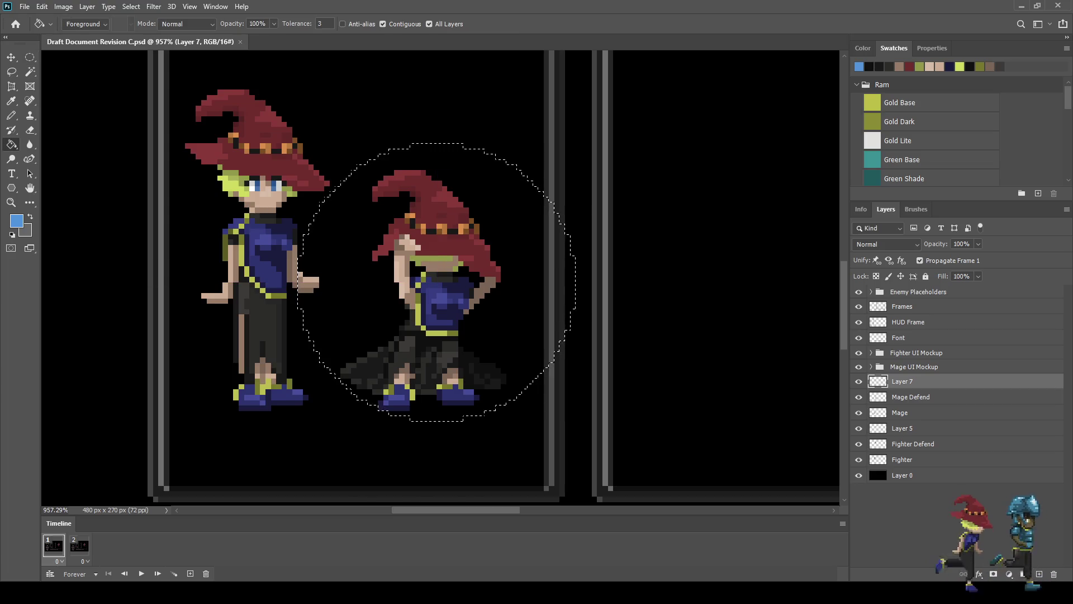
pyautogui.click(445, 313)
pyautogui.hotkey('ctrl', 'z')
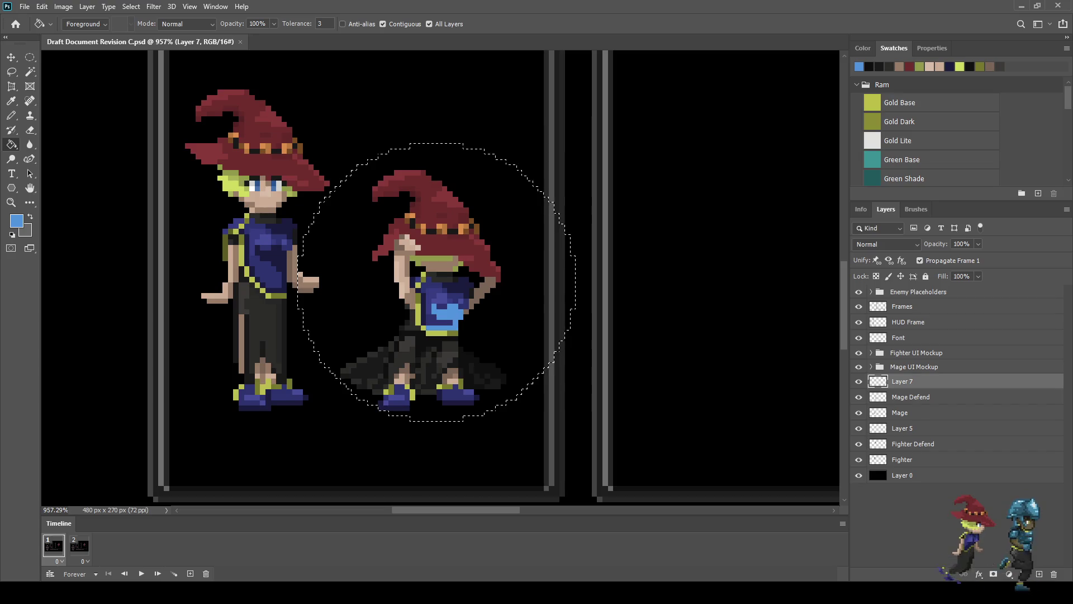
pyautogui.click(382, 24)
pyautogui.click(430, 24)
pyautogui.click(383, 25)
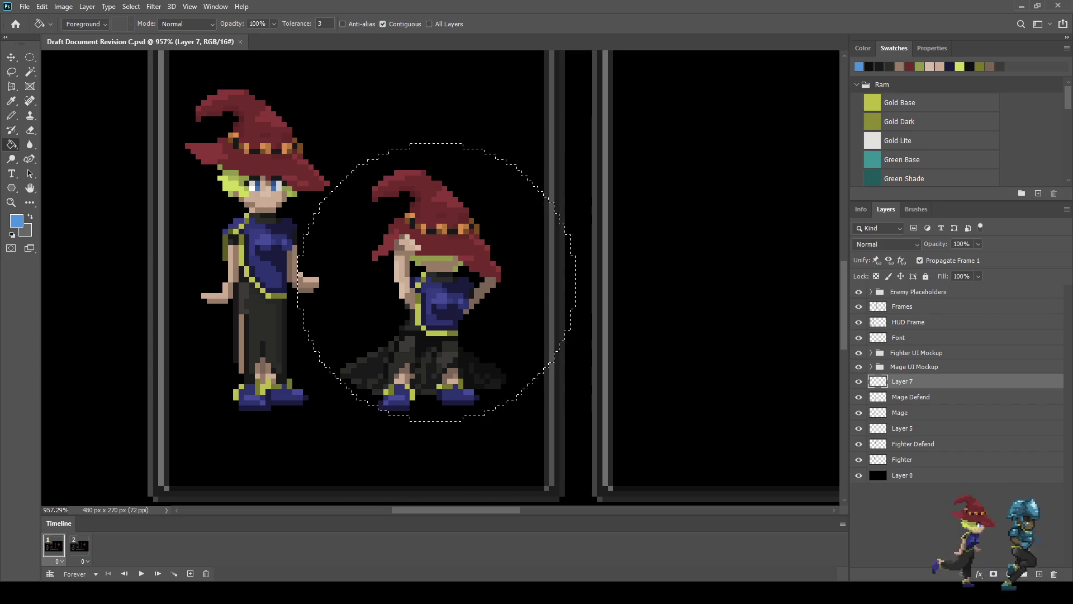
pyautogui.click(436, 279)
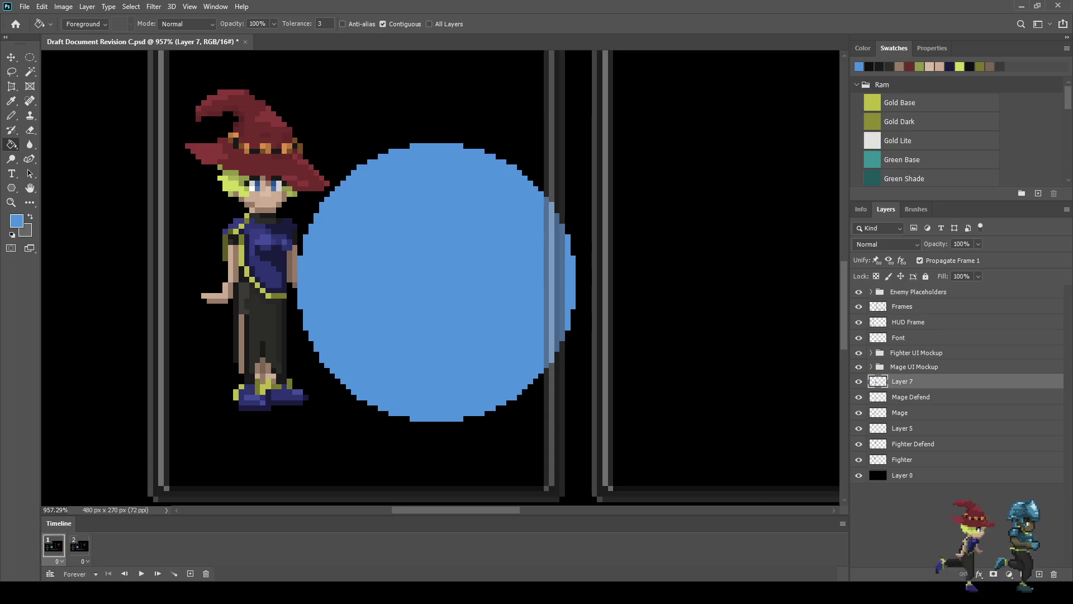
# Step: Delete the blue strip overlapping the panel border so the bubble's right side ends flat
pyautogui.press('m')
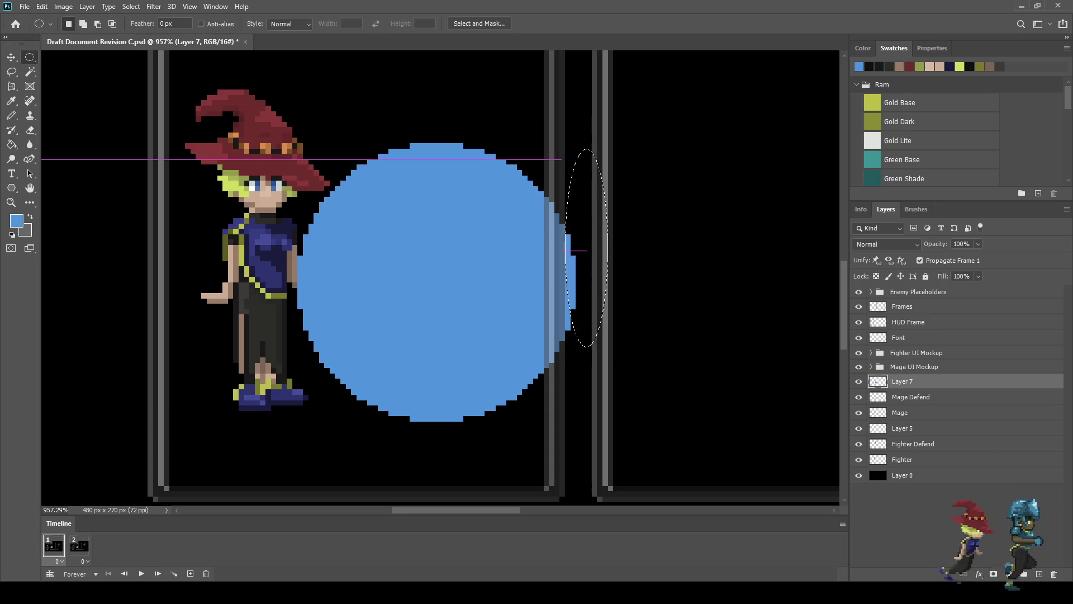
pyautogui.hotkey('ctrl', 'd')
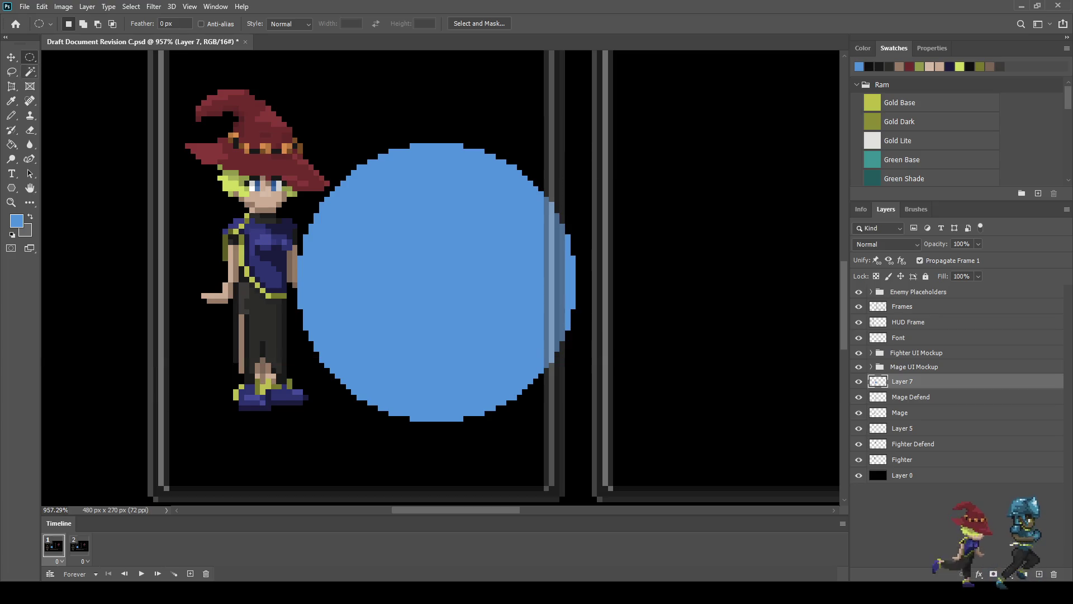
pyautogui.hotkey('shift', 'm')
pyautogui.moveTo(623, 160)
pyautogui.mouseDown()
pyautogui.moveTo(553, 240)
pyautogui.moveTo(555, 358)
pyautogui.moveTo(543, 394)
pyautogui.mouseUp()
pyautogui.press('Delete')
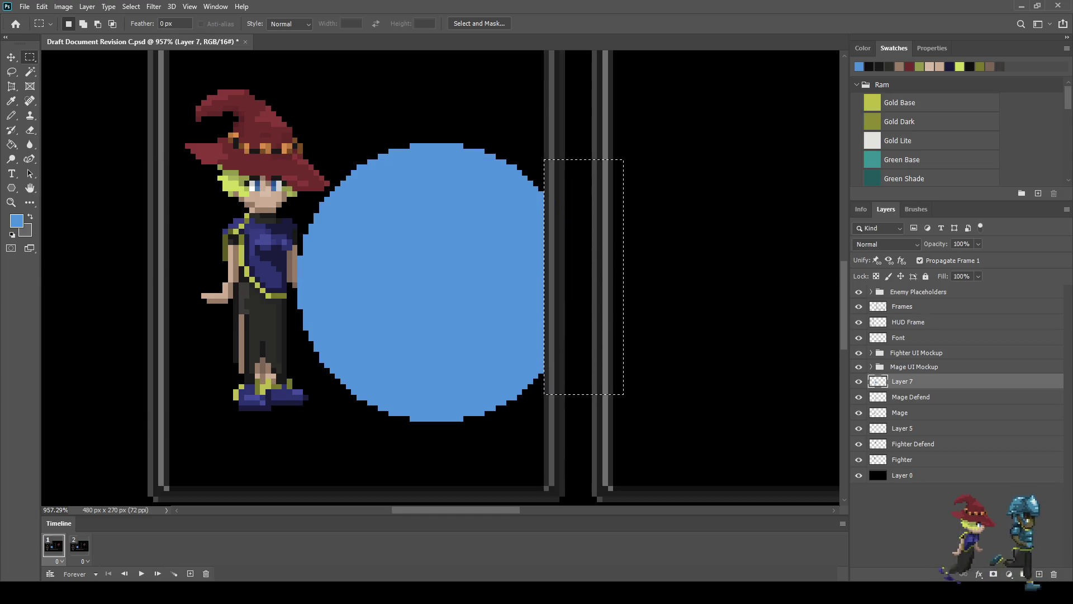
pyautogui.hotkey('ctrl', 'd')
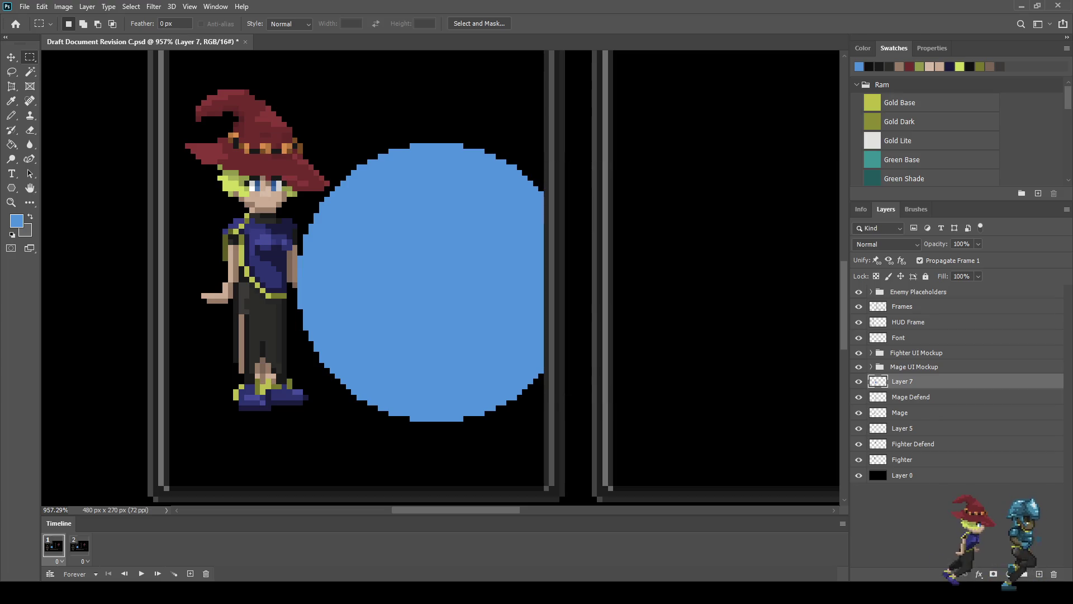
pyautogui.hotkey('shift', 'm')
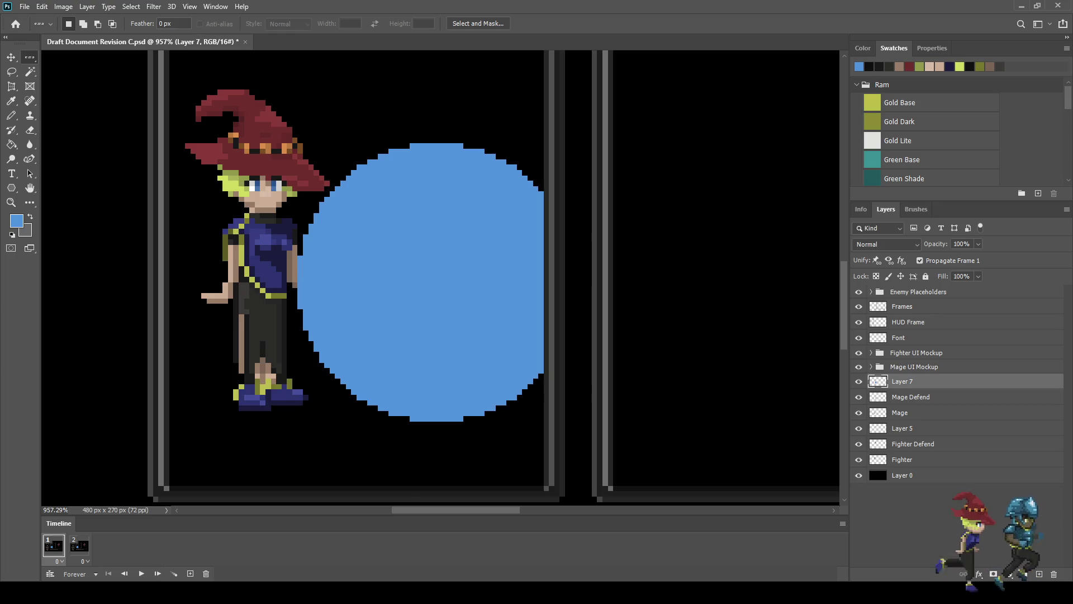
pyautogui.hotkey('shift', 'm')
# Step: Cut an elliptical bite out of the blue circle's left part to leave a crescent, then save
pyautogui.moveTo(240, 106)
pyautogui.mouseDown()
pyautogui.moveTo(343, 231)
pyautogui.moveTo(407, 400)
pyautogui.moveTo(491, 465)
pyautogui.mouseUp()
pyautogui.press('Delete')
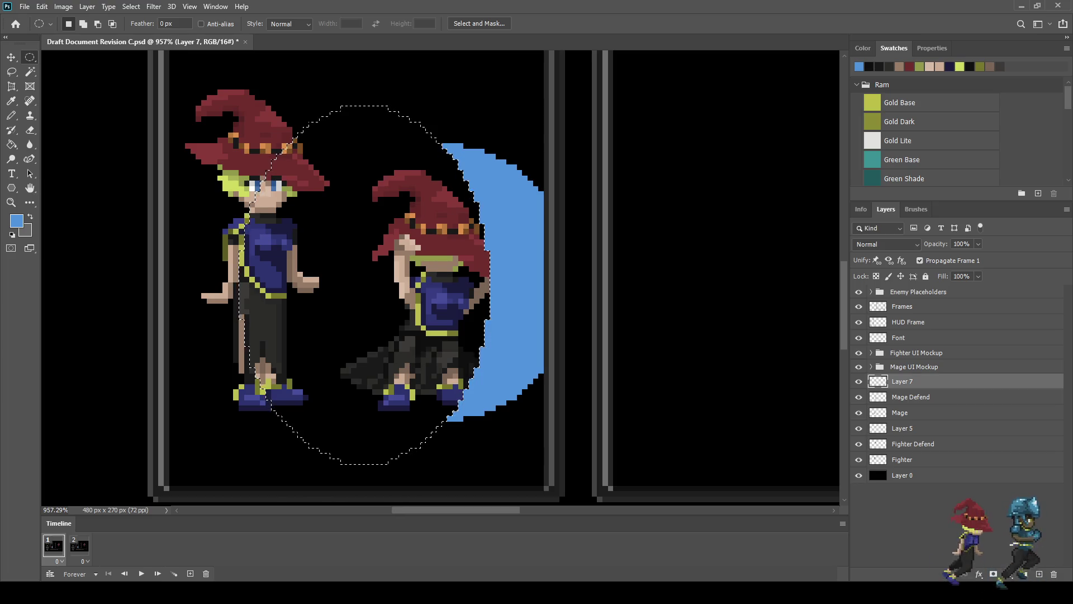
pyautogui.hotkey('ctrl', 'z')
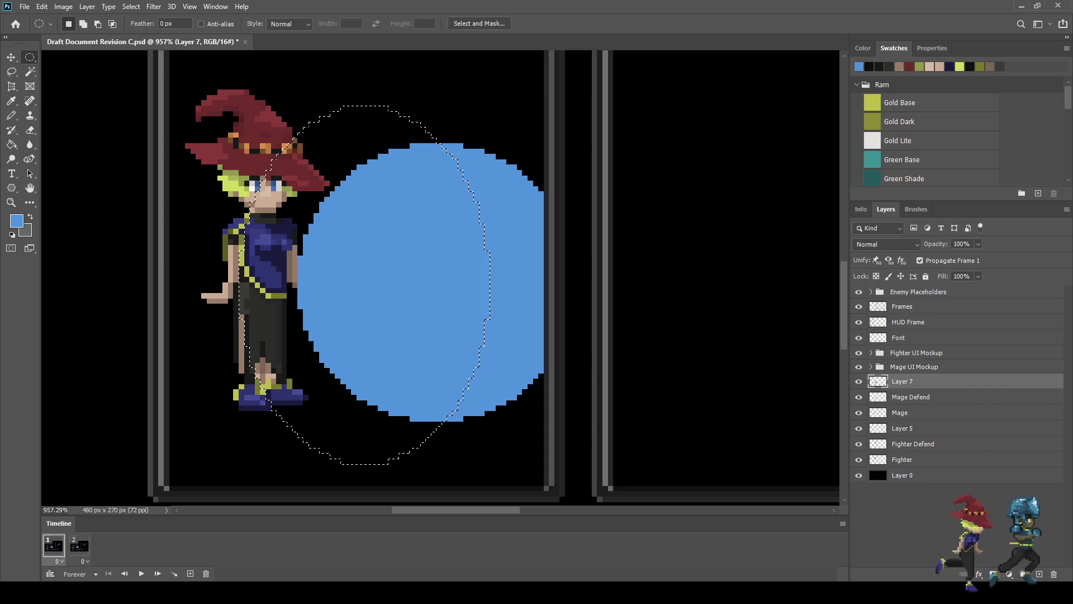
pyautogui.press('Delete')
pyautogui.hotkey('ctrl', 'd')
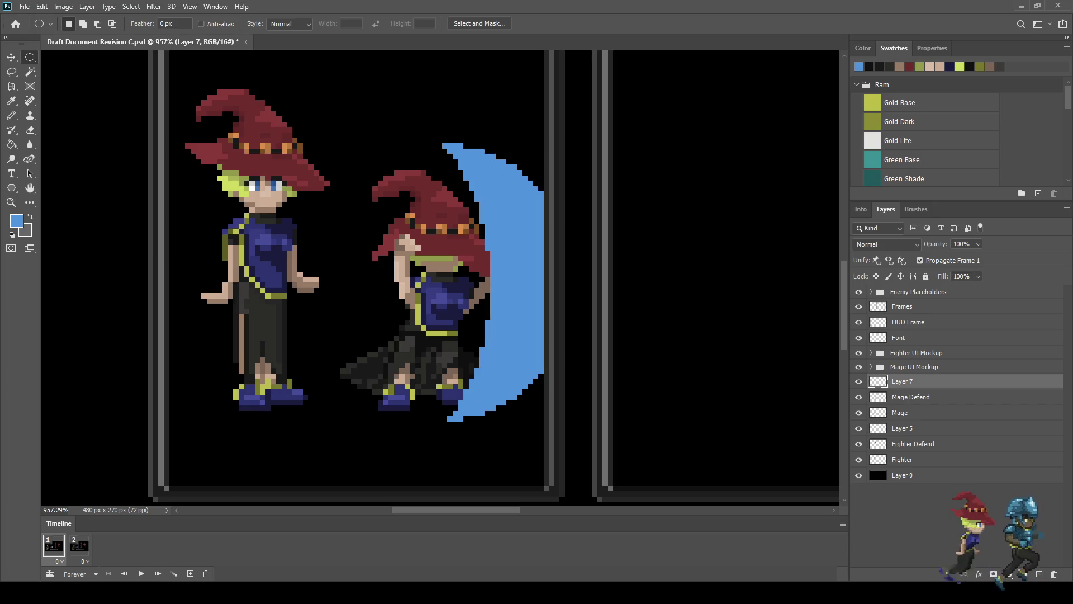
pyautogui.hotkey('ctrl', 's')
# Step: Create Layer 8 filled with the full blue circle and hide it
pyautogui.hotkey('ctrl', 'shift', 'alt', 'n')
pyautogui.hotkey('alt', 'BackSpace')
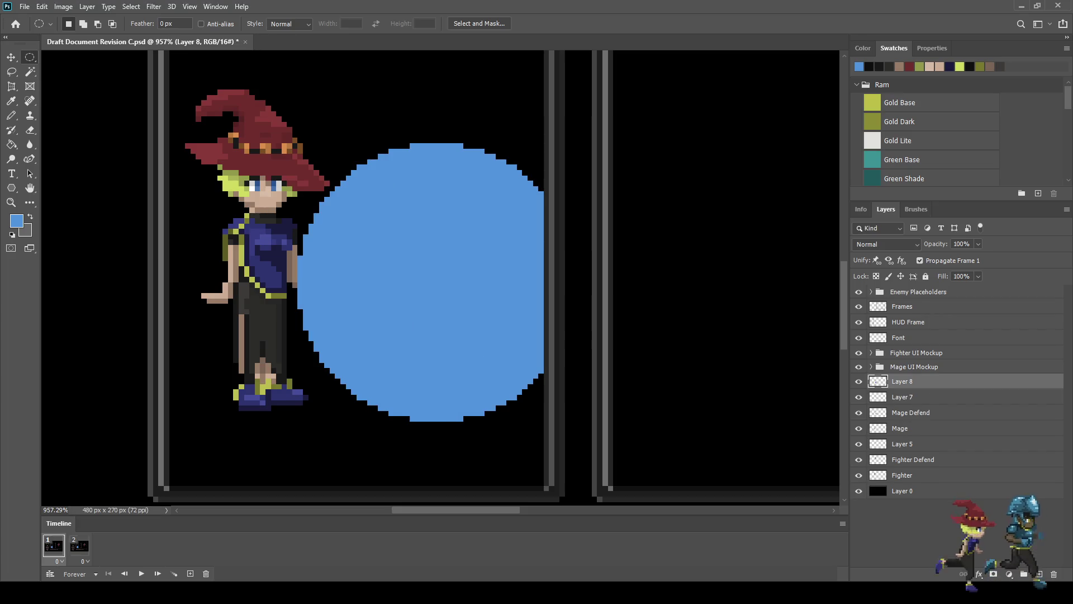
pyautogui.hotkey('ctrl', ',')
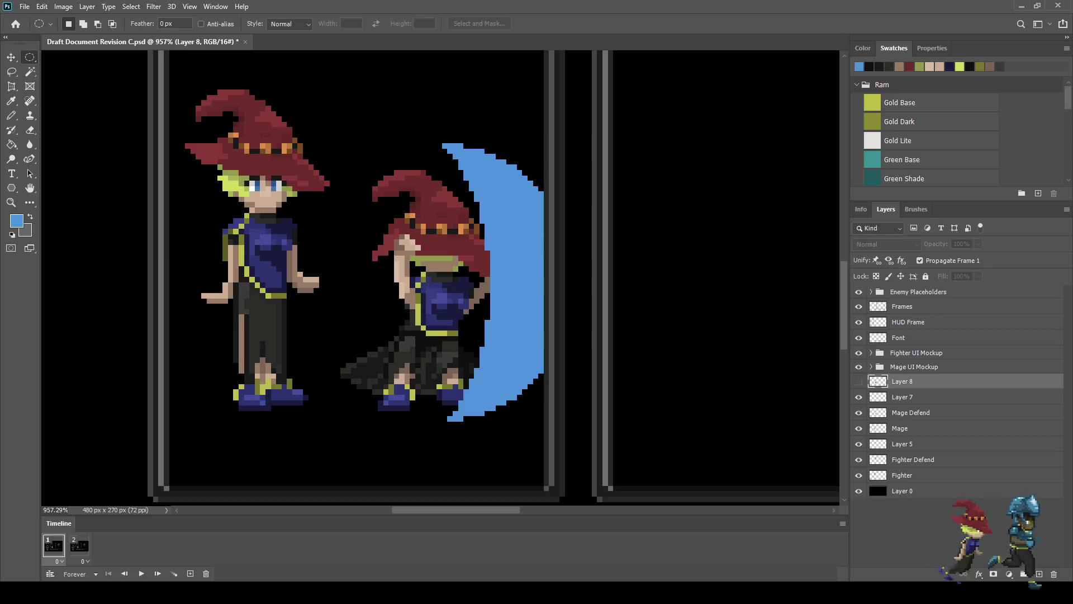
# Step: Set the Layer 7 crescent to 50% opacity
pyautogui.hotkey('alt', '[')
pyautogui.click(961, 244)
pyautogui.write('50')
pyautogui.press('Return')
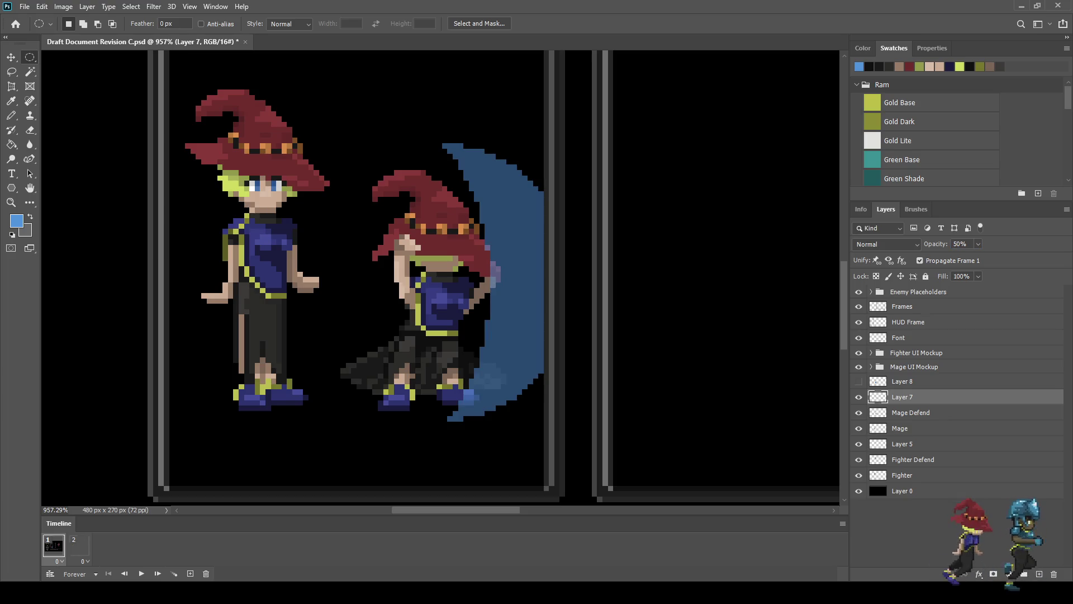
pyautogui.scroll(-1, 486, 229)
# Step: In frame 2, hide the crescent and try a nudged crescent copy, then delete it
pyautogui.scroll(-3, 509, 238)
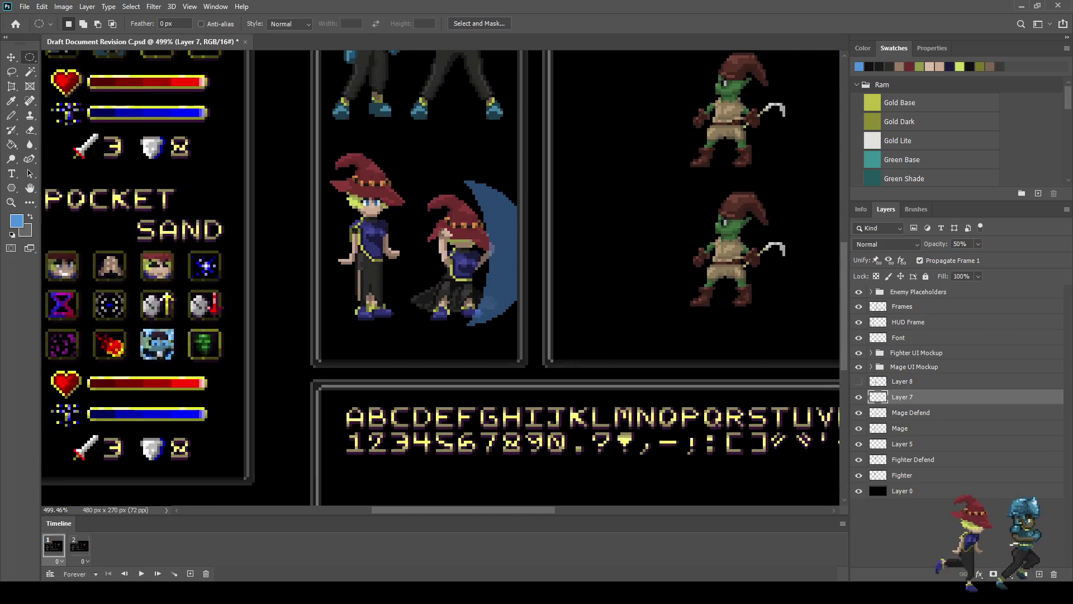
pyautogui.click(78, 545)
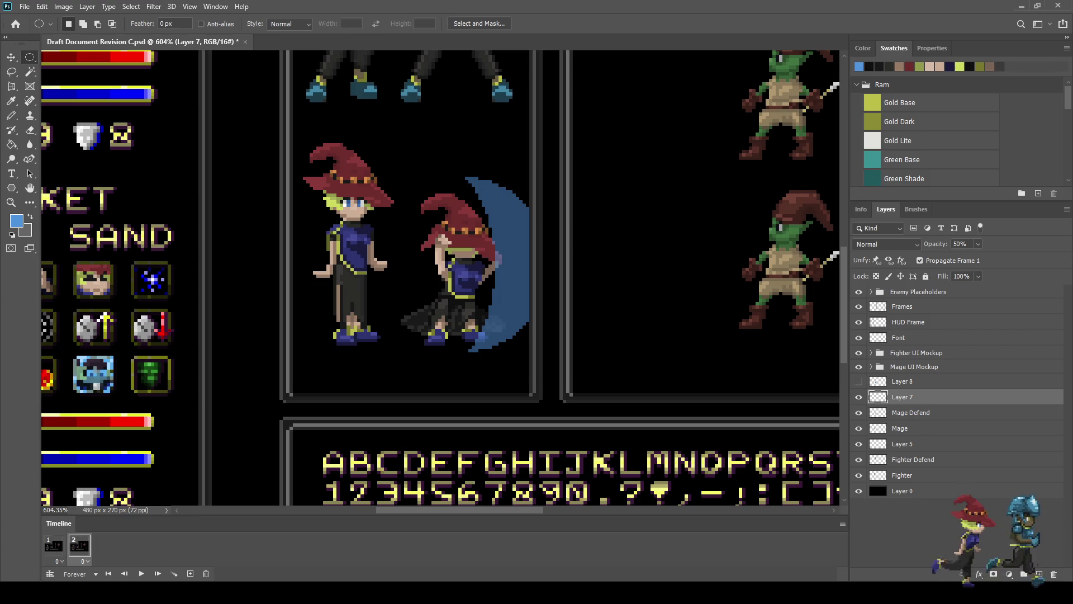
pyautogui.hotkey('ctrl', ',')
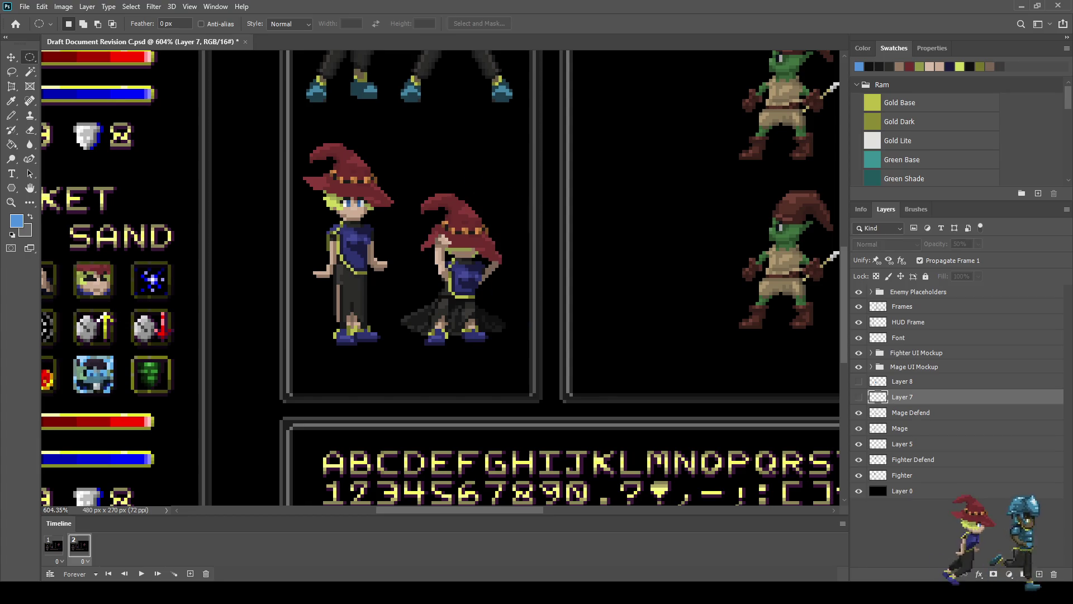
pyautogui.hotkey('ctrl', 'j')
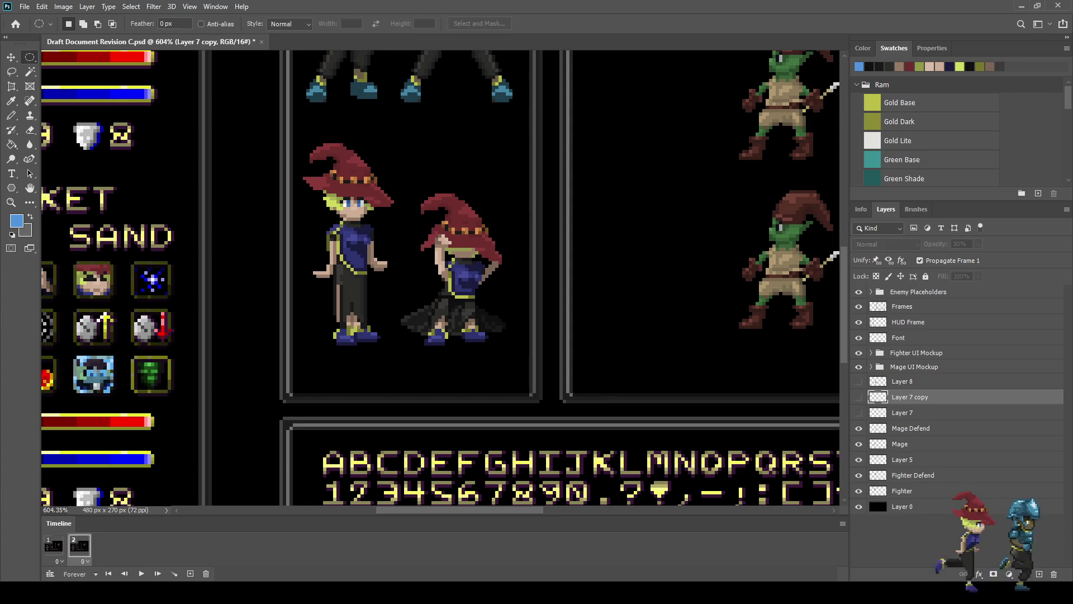
pyautogui.hotkey('ctrl', ',')
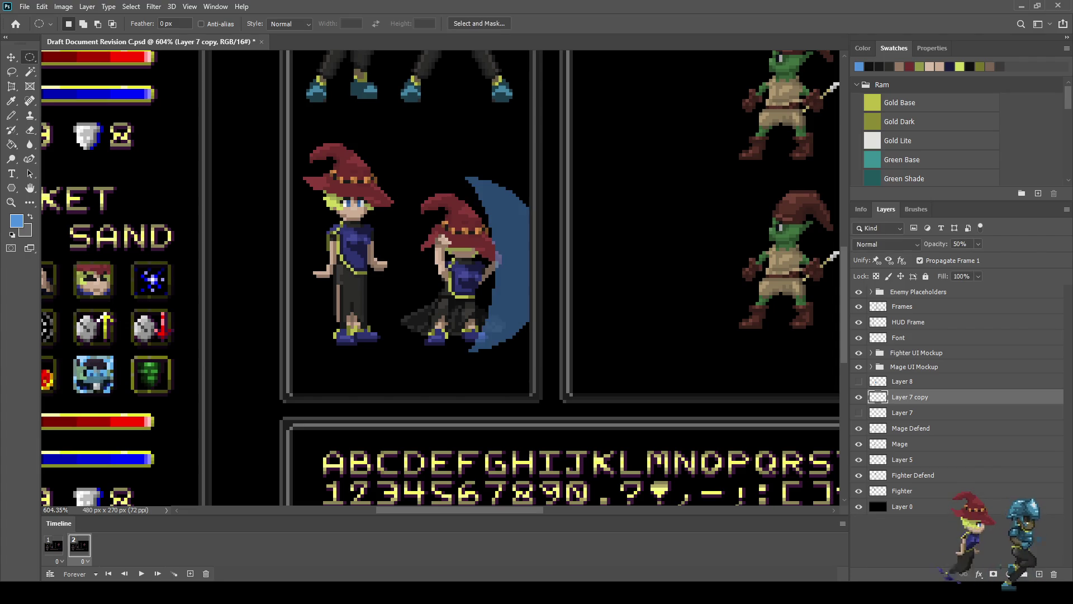
pyautogui.hotkey('ctrl', 't')
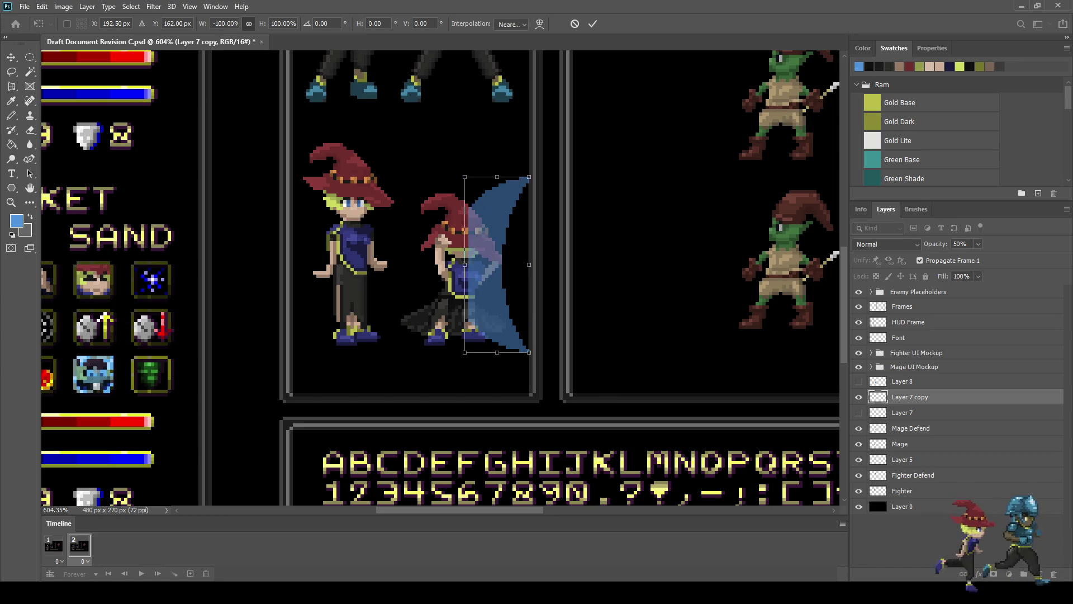
pyautogui.press('Left')
pyautogui.press('Left')
pyautogui.press('Left')
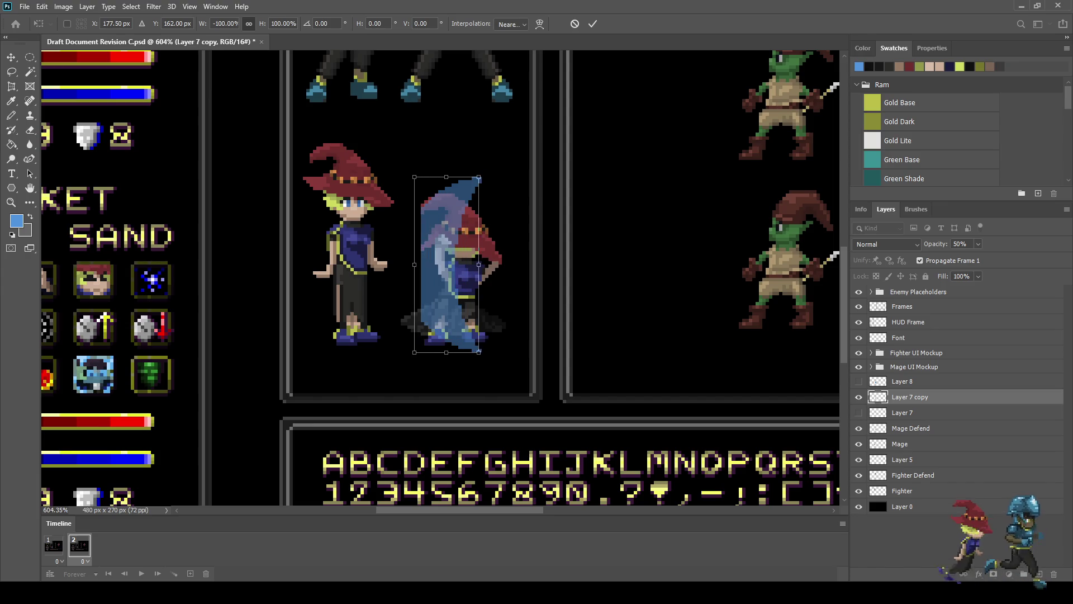
pyautogui.press('Return')
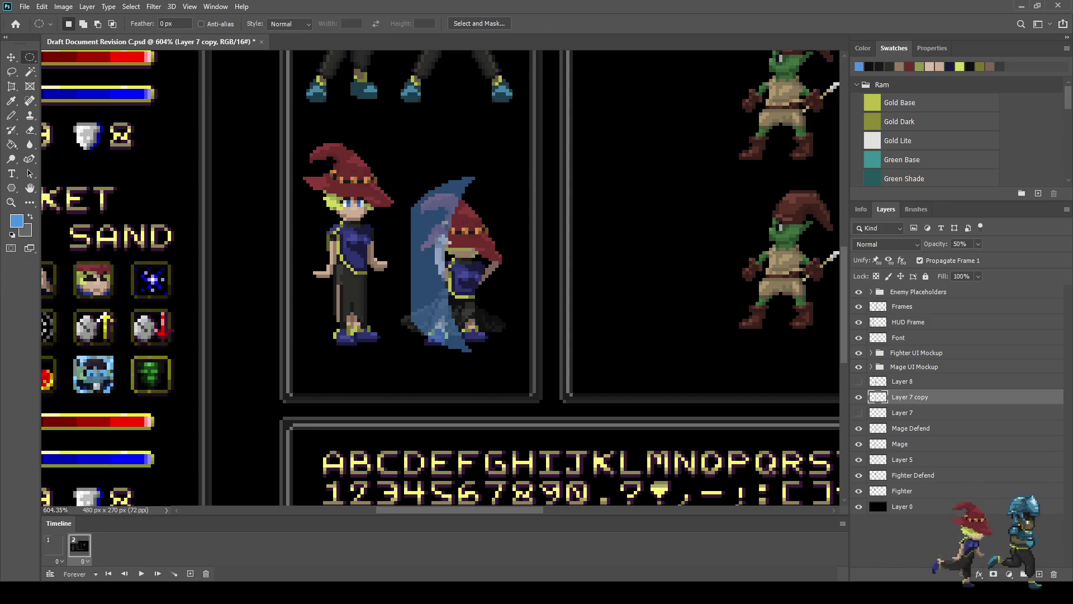
pyautogui.hotkey('ctrl', 'z')
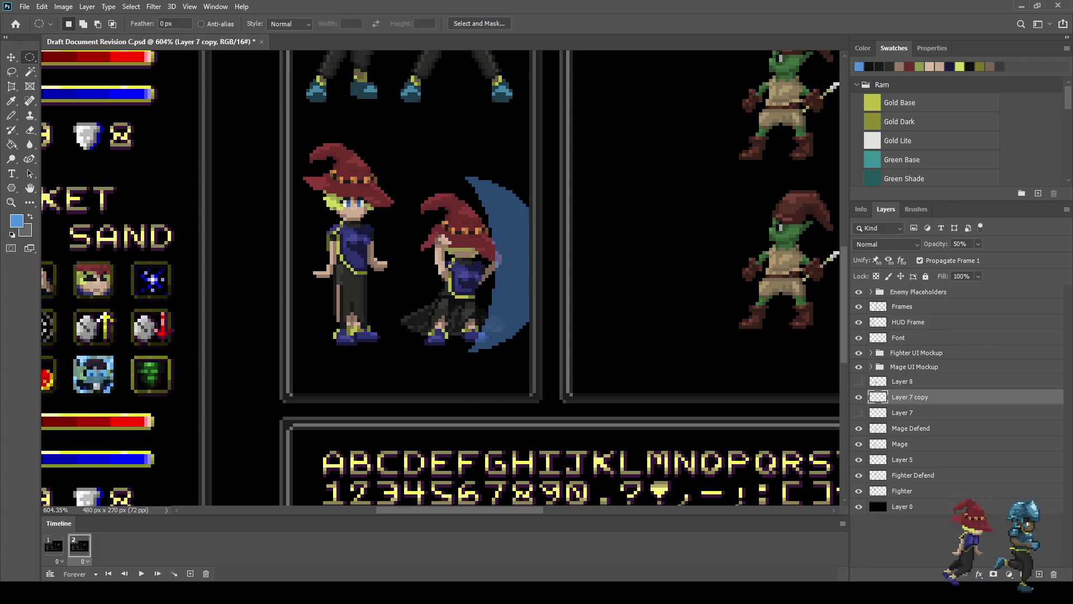
pyautogui.press('Delete')
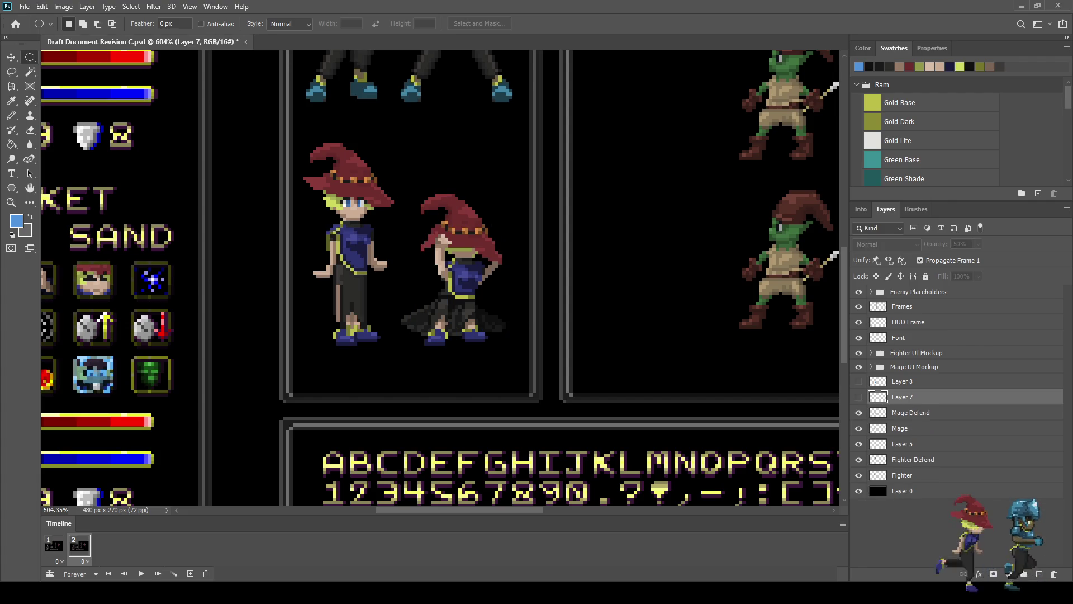
# Step: Show Layer 8's full shield in frame 2 at 50% opacity and play the animation
pyautogui.click(859, 381)
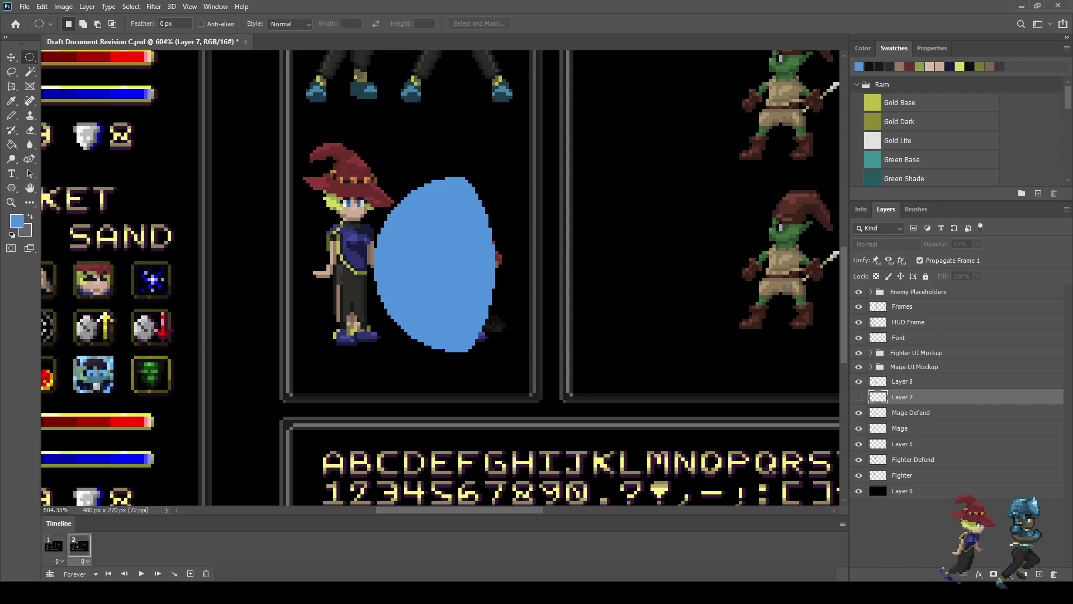
pyautogui.click(53, 545)
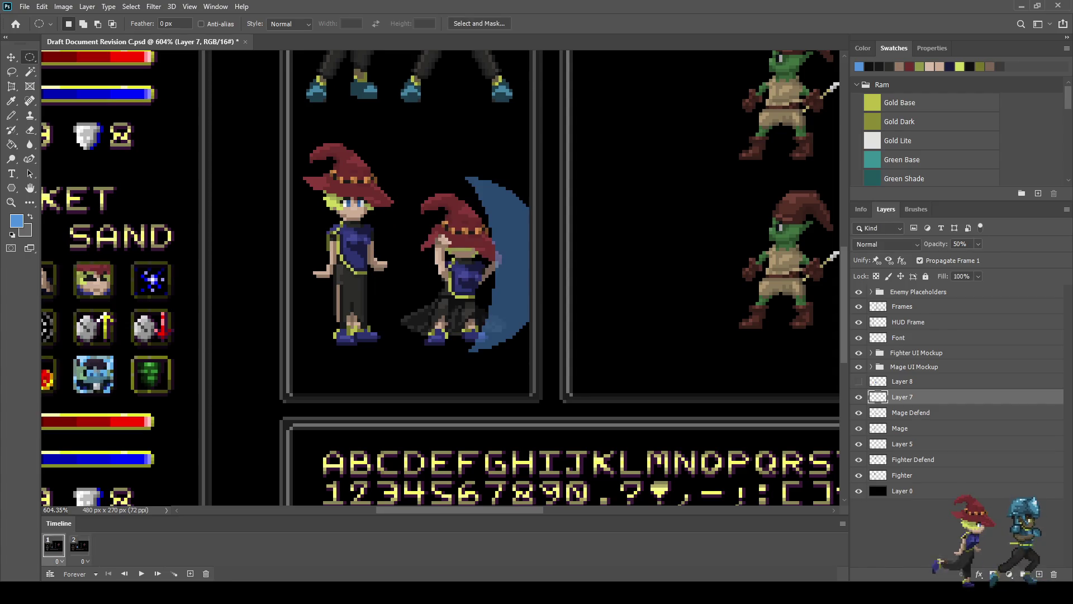
pyautogui.click(79, 545)
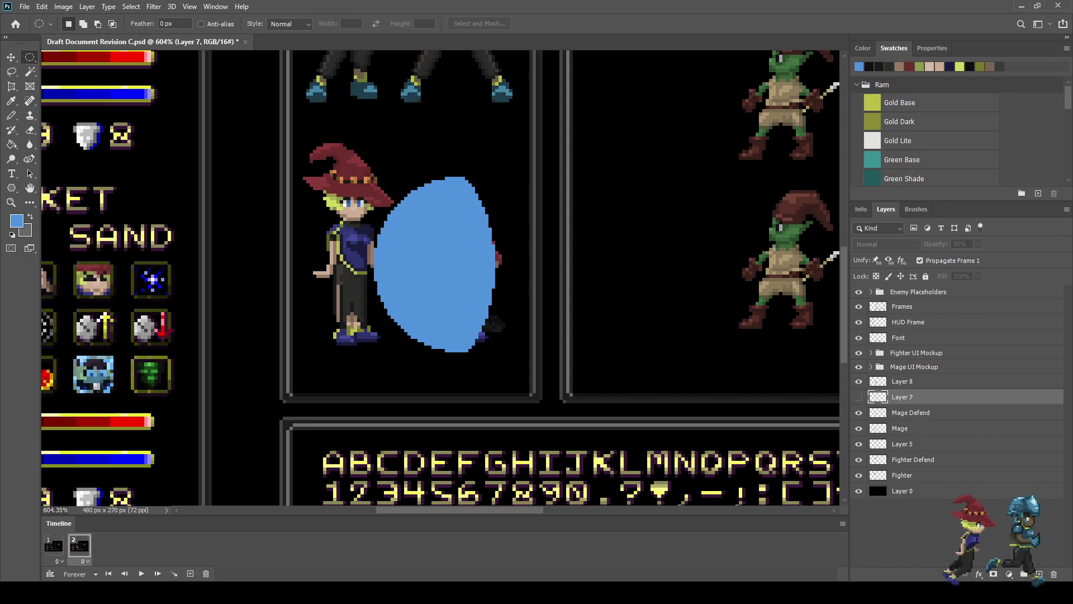
pyautogui.click(916, 381)
pyautogui.doubleClick(961, 243)
pyautogui.write('50')
pyautogui.press('Return')
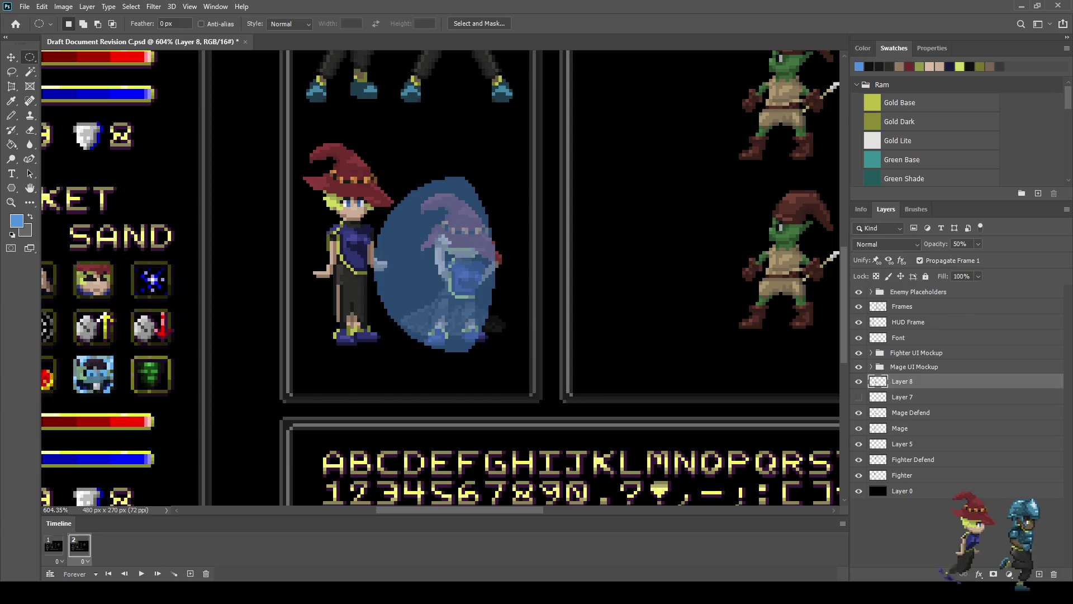
pyautogui.press('space')
pyautogui.hotkey('ctrl', '0')
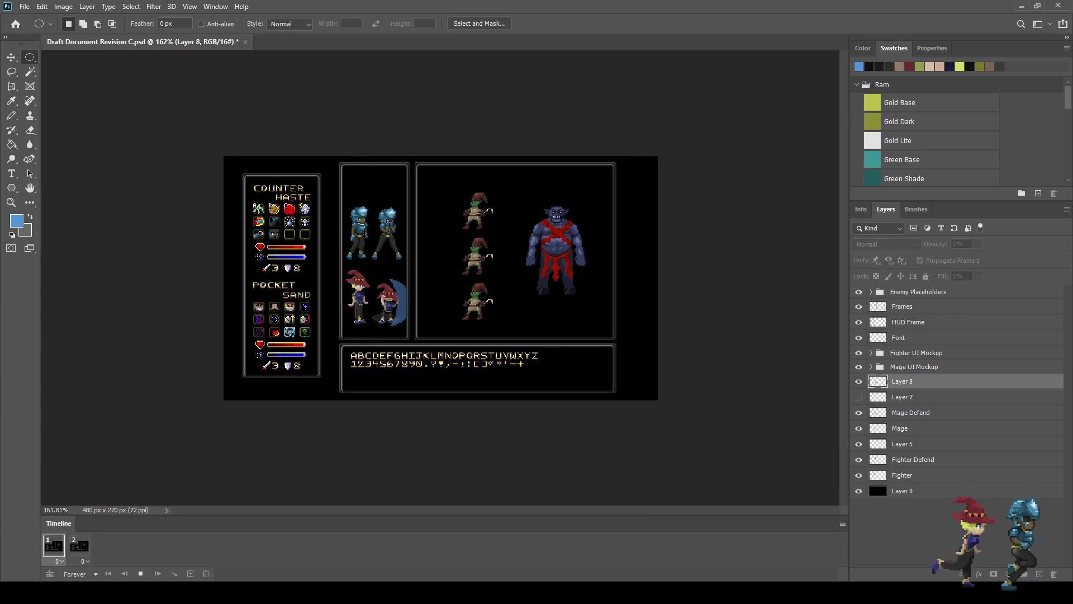
# Step: Stop playback and add a third frame duplicating frame 2
pyautogui.scroll(3, 367, 309)
pyautogui.scroll(1, 330, 324)
pyautogui.press('space')
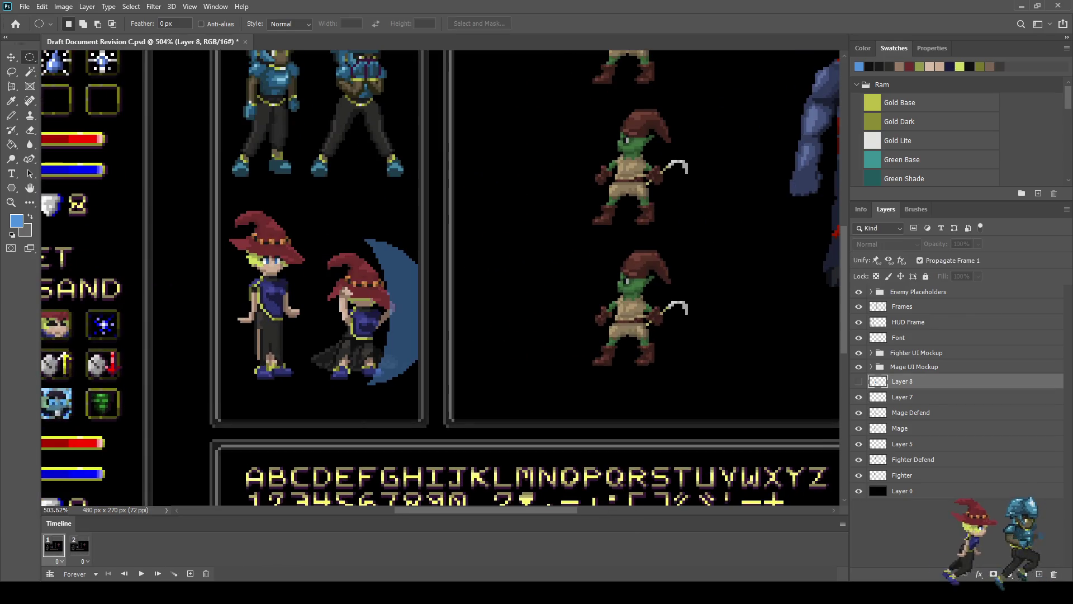
pyautogui.scroll(2, 319, 341)
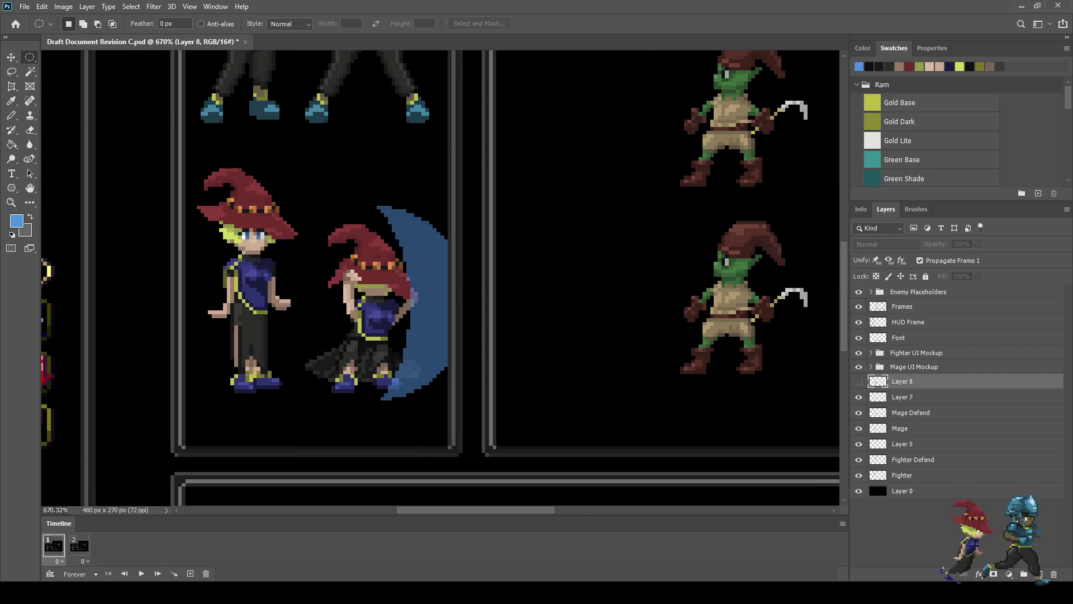
pyautogui.click(78, 545)
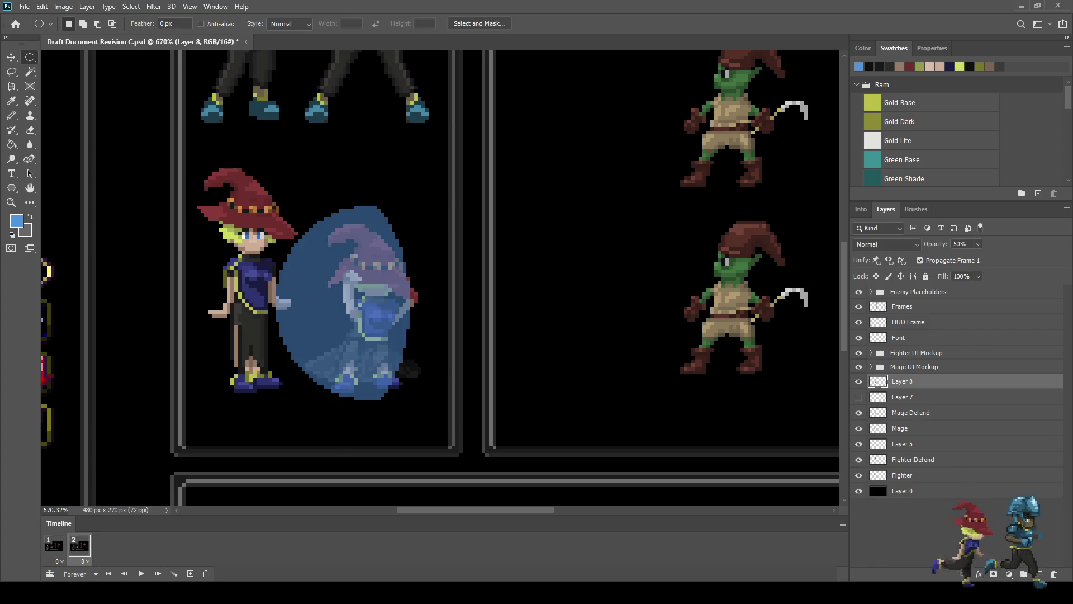
pyautogui.click(190, 573)
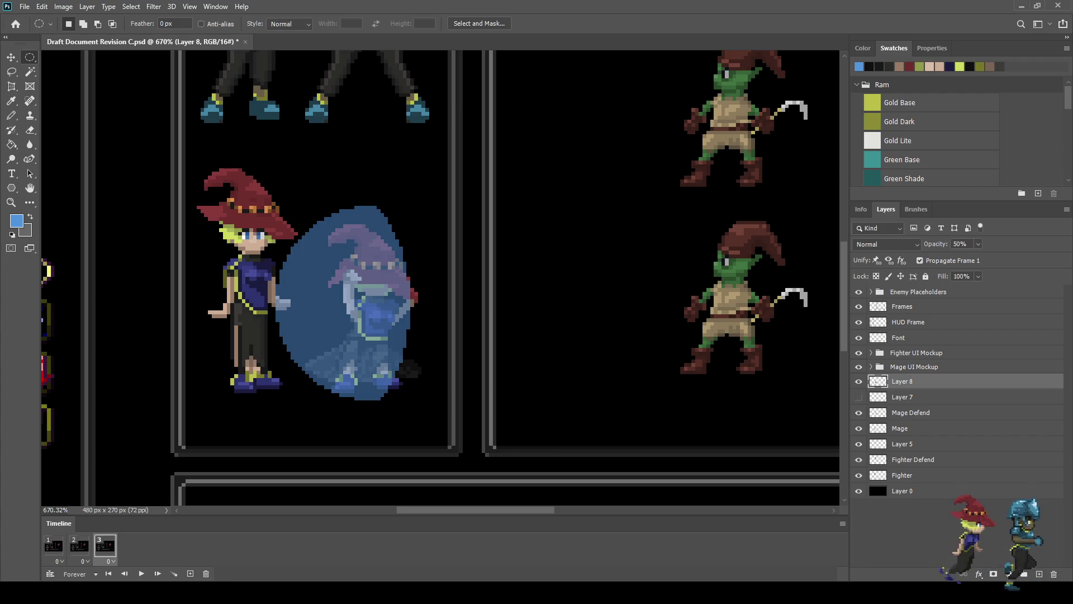
# Step: Move the blue crescent left and down against the shield's left edge
pyautogui.moveTo(447, 172); pyautogui.dragTo(302, 426)
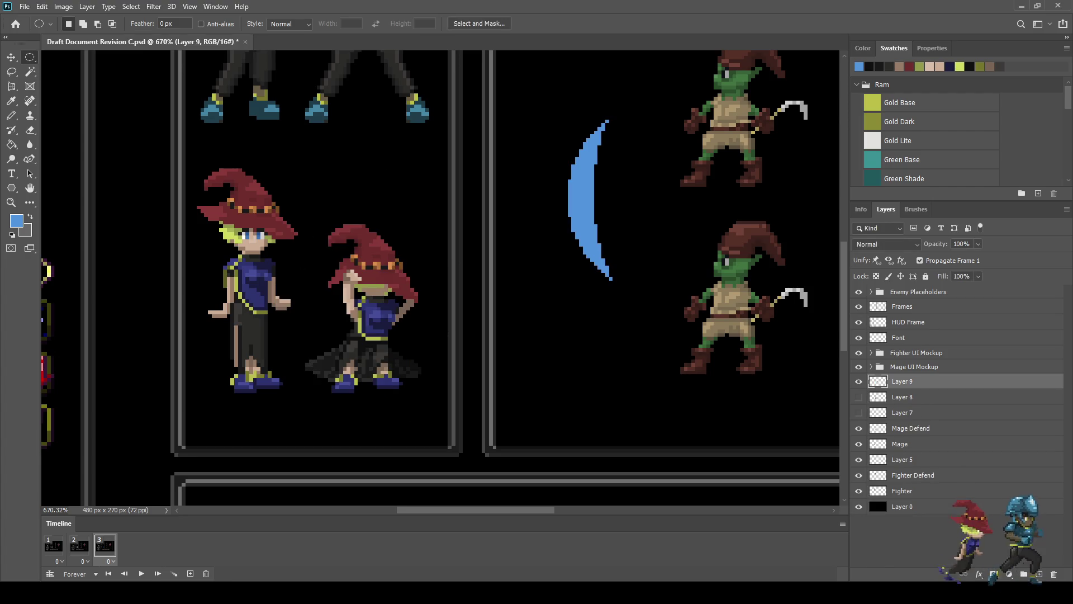
pyautogui.hotkey('ctrl', 't')
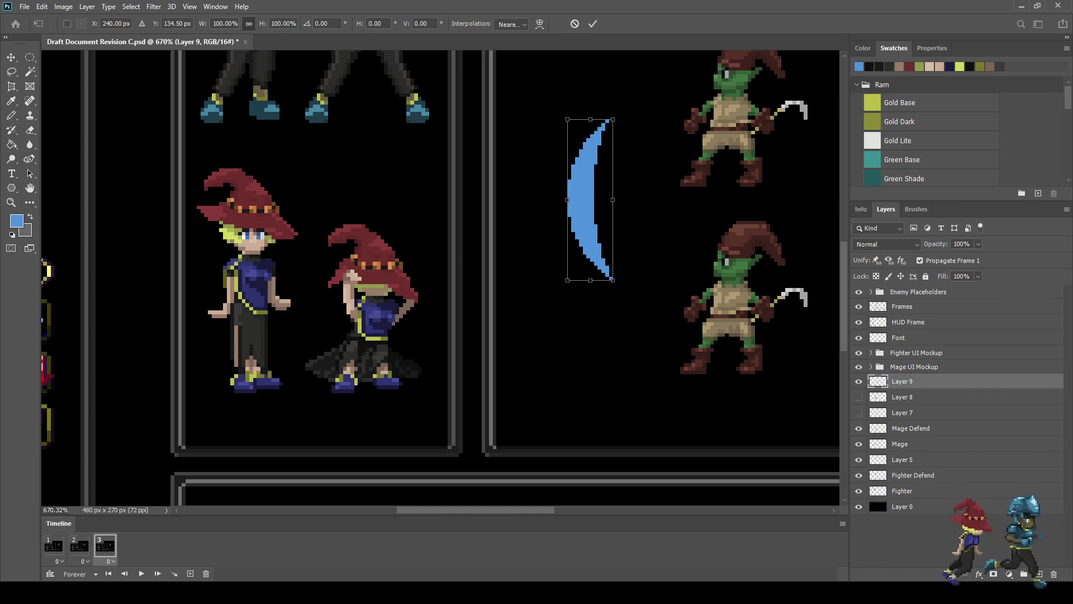
pyautogui.press('Return')
pyautogui.click(858, 396)
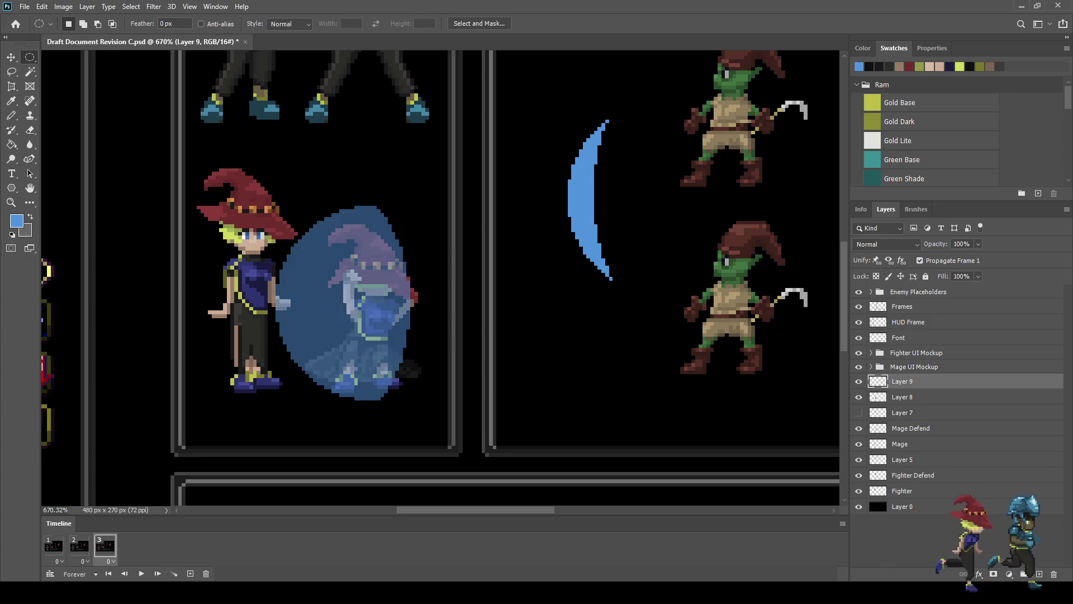
pyautogui.hotkey('ctrl', 't')
pyautogui.moveTo(590, 200); pyautogui.dragTo(295, 303)
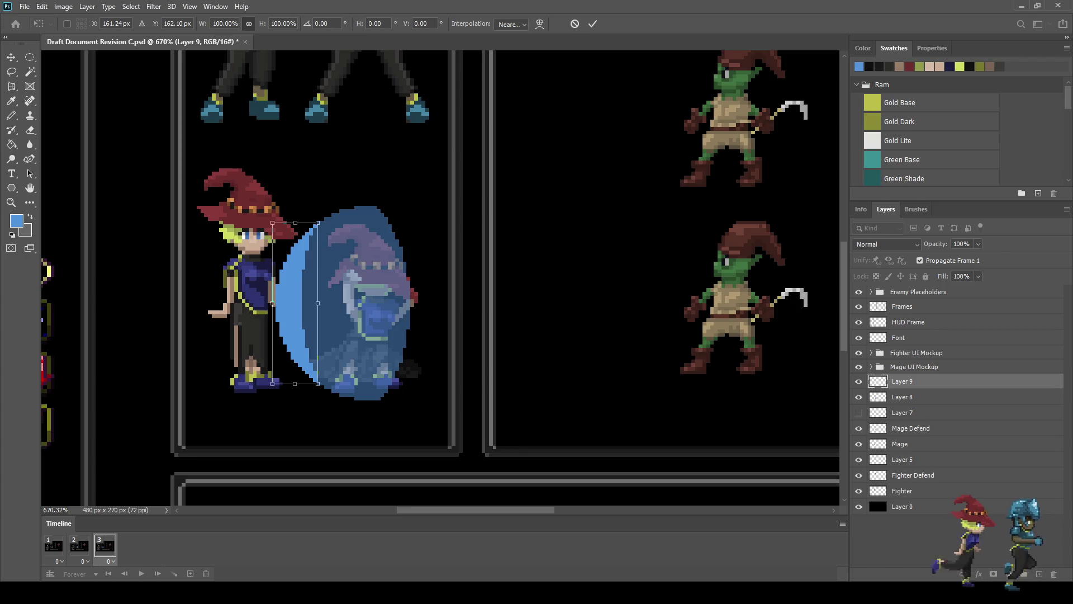
pyautogui.click(592, 23)
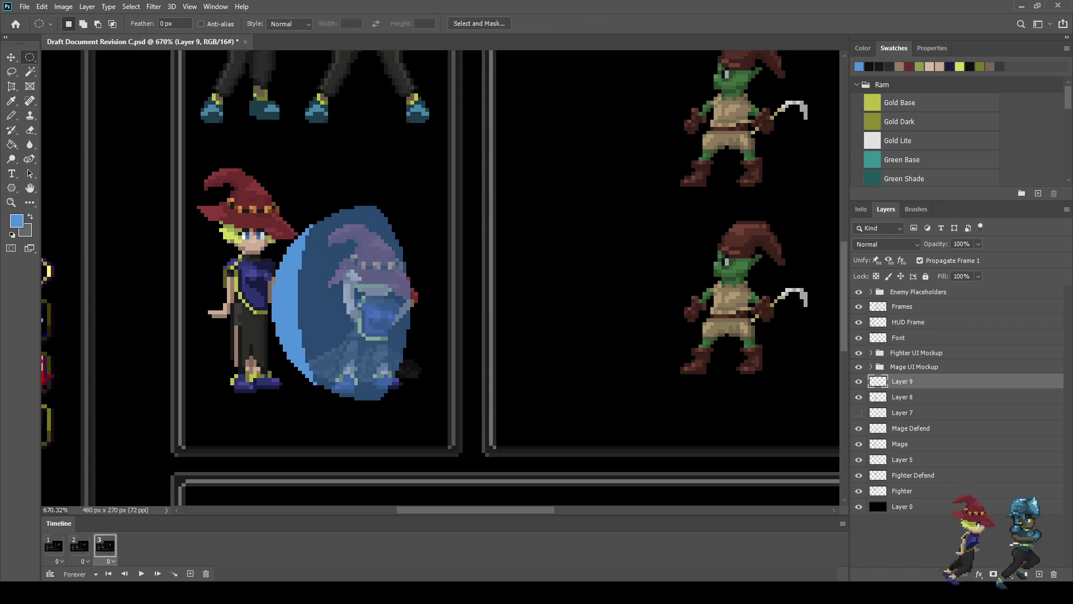
pyautogui.hotkey('ctrl', 'Right')
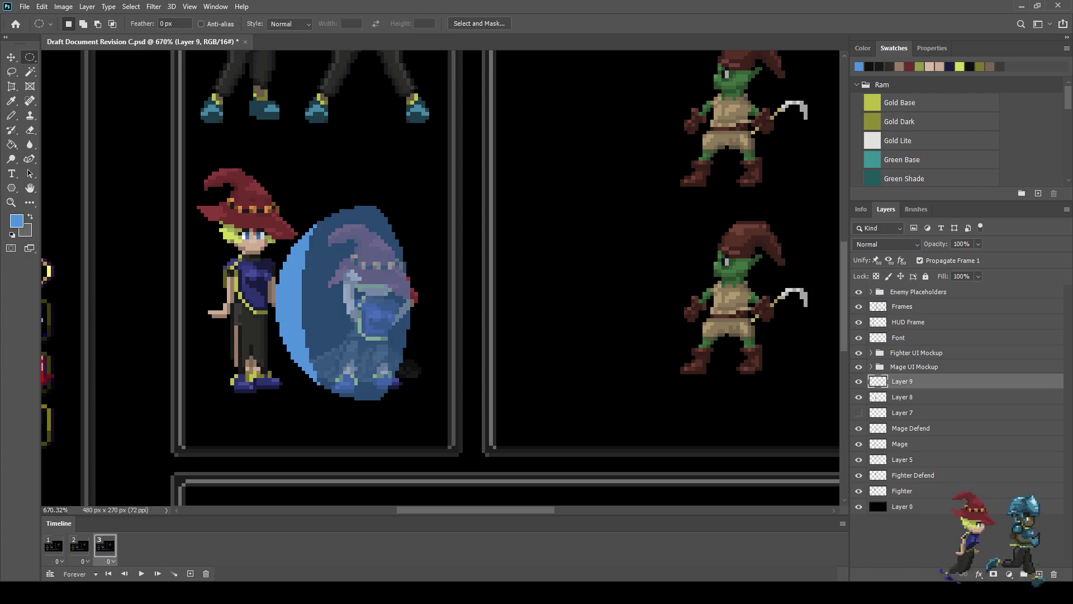
# Step: Hide the shield oval and set the crescent layer to 50% opacity
pyautogui.click(858, 397)
pyautogui.click(961, 244)
pyautogui.write('50')
pyautogui.press('Return')
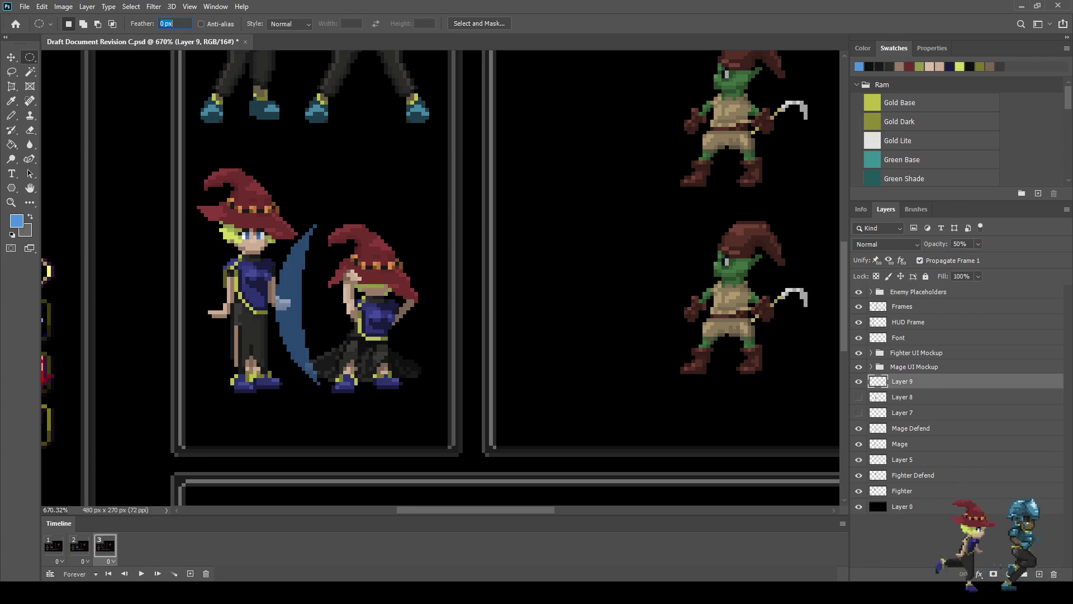
# Step: Hide the crescent in frame 1 and compare frames 1 and 2 with Layer 8 active
pyautogui.click(54, 545)
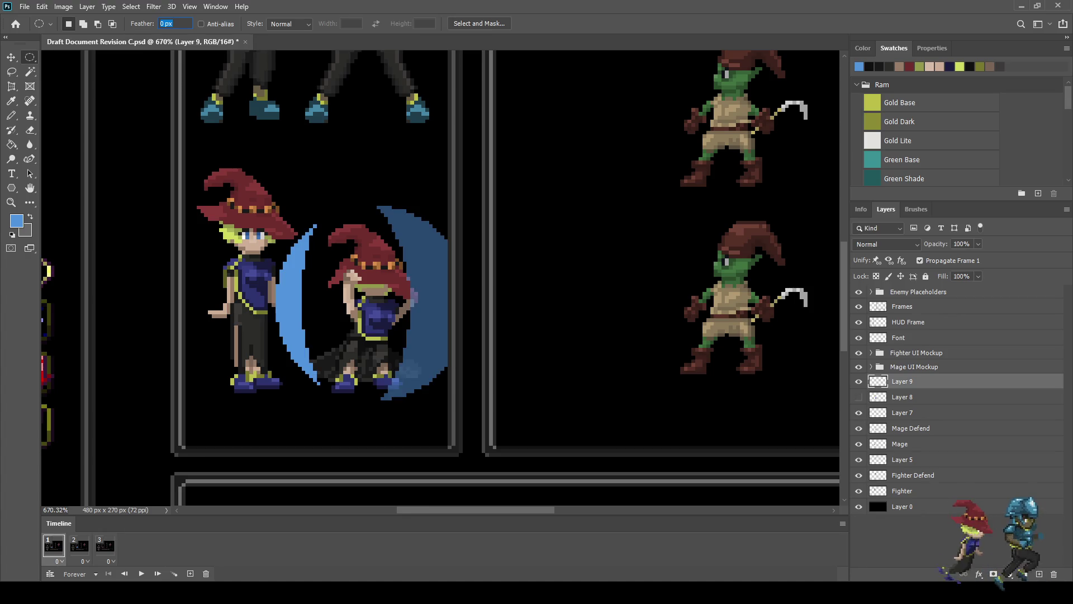
pyautogui.click(859, 381)
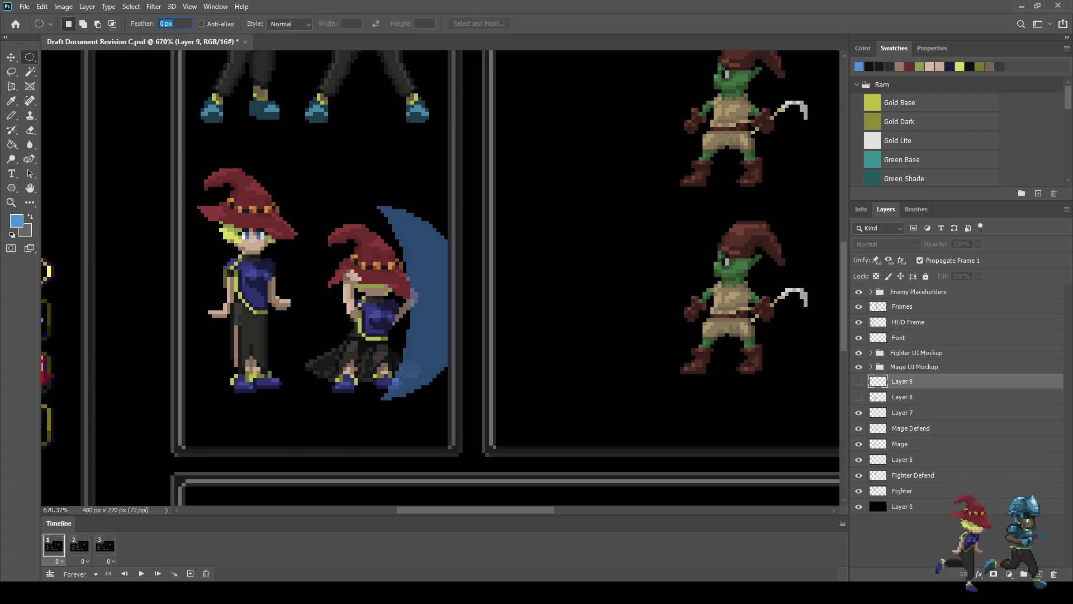
pyautogui.click(902, 396)
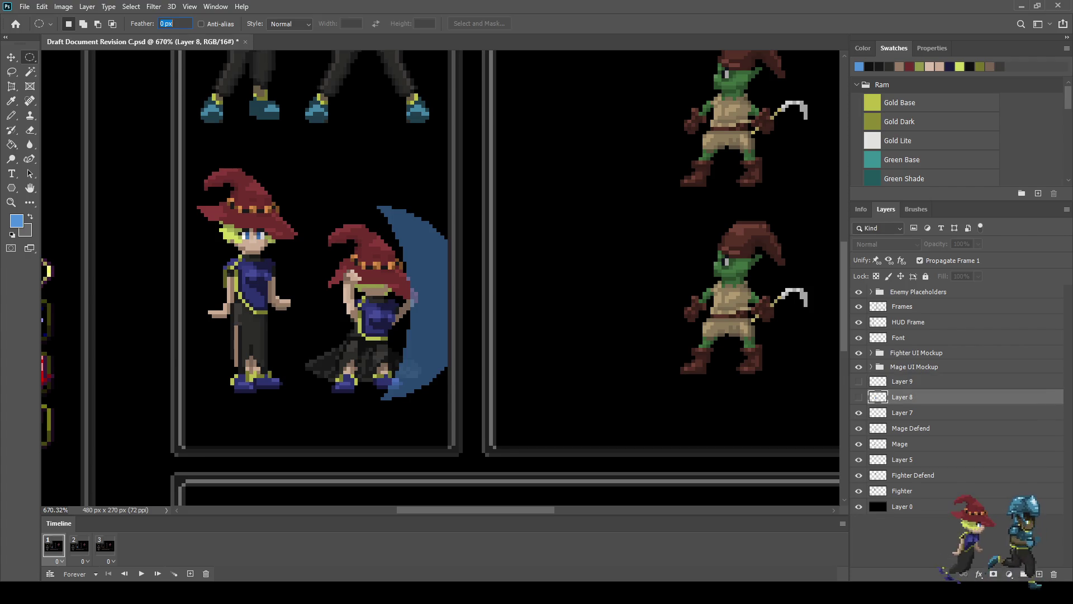
pyautogui.click(78, 545)
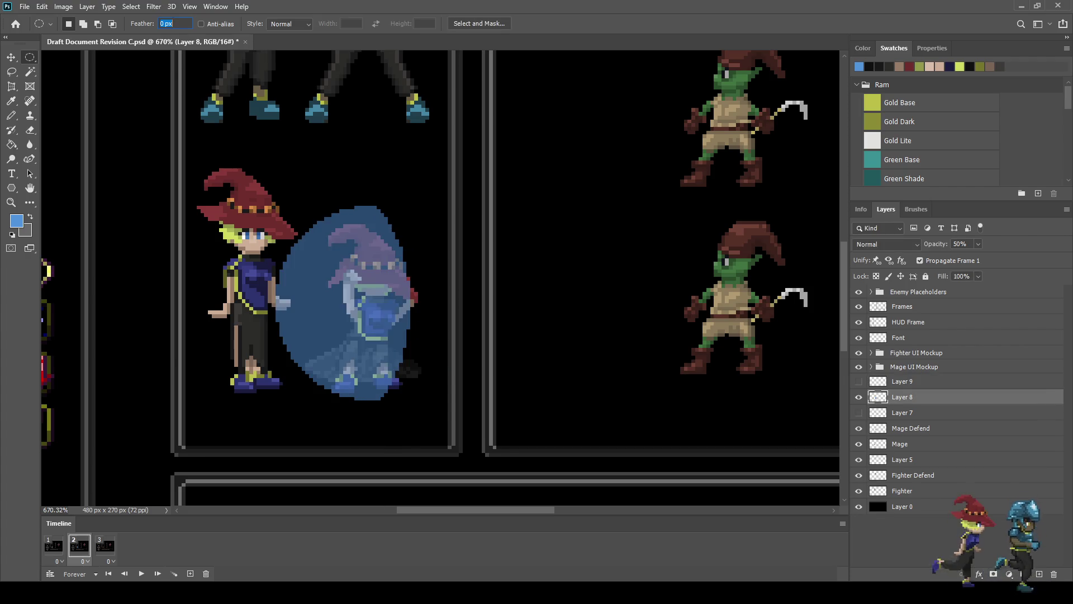
pyautogui.click(53, 545)
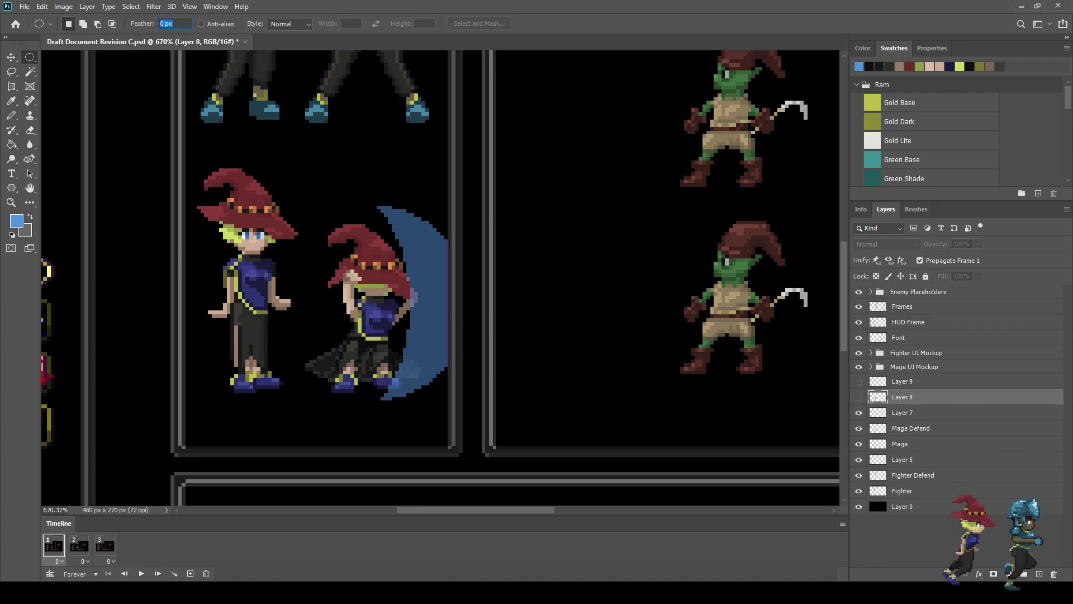
pyautogui.click(79, 545)
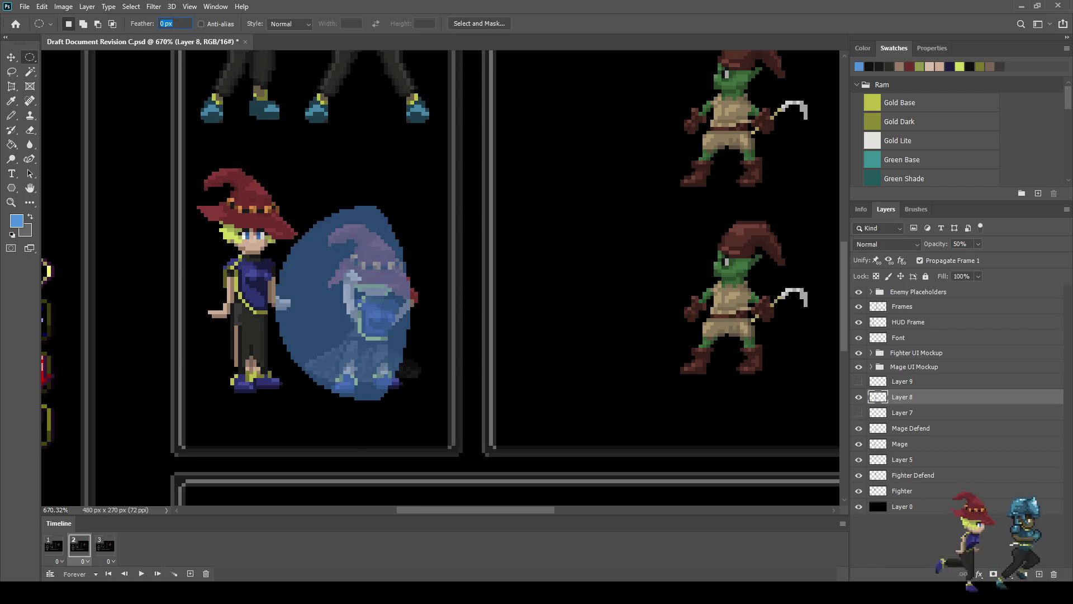
pyautogui.press('Escape')
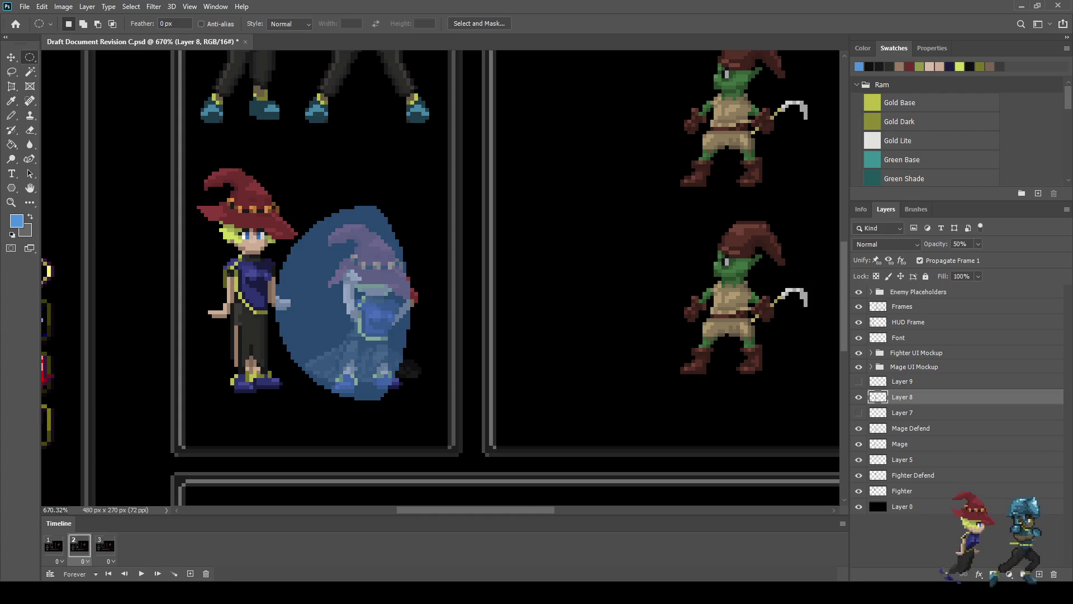
pyautogui.click(53, 545)
pyautogui.click(79, 545)
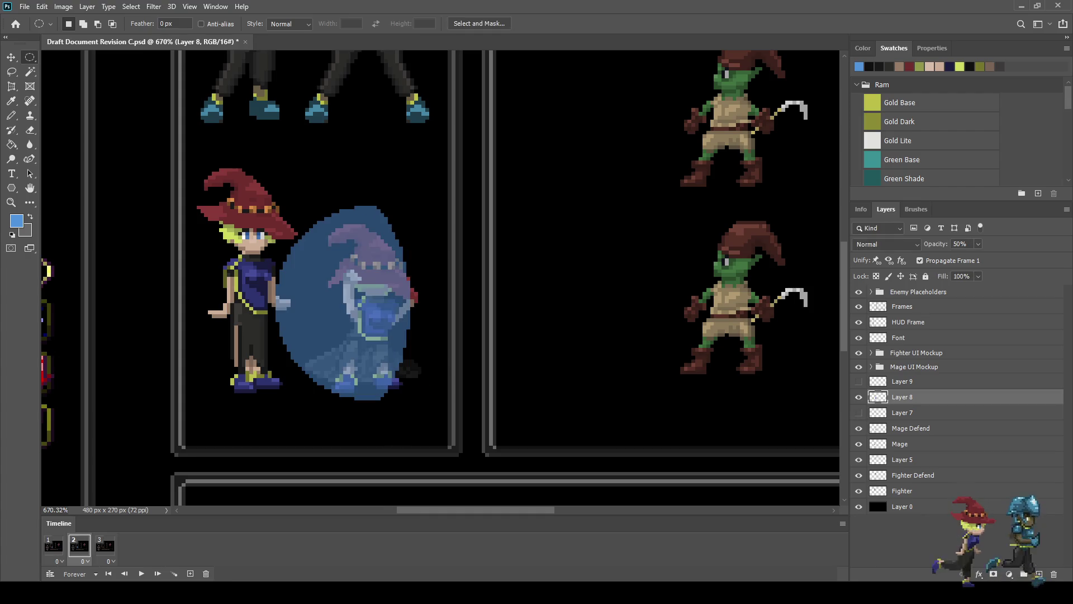
# Step: Show the crescent in frame 3 and add a fourth frame copied from it
pyautogui.click(104, 545)
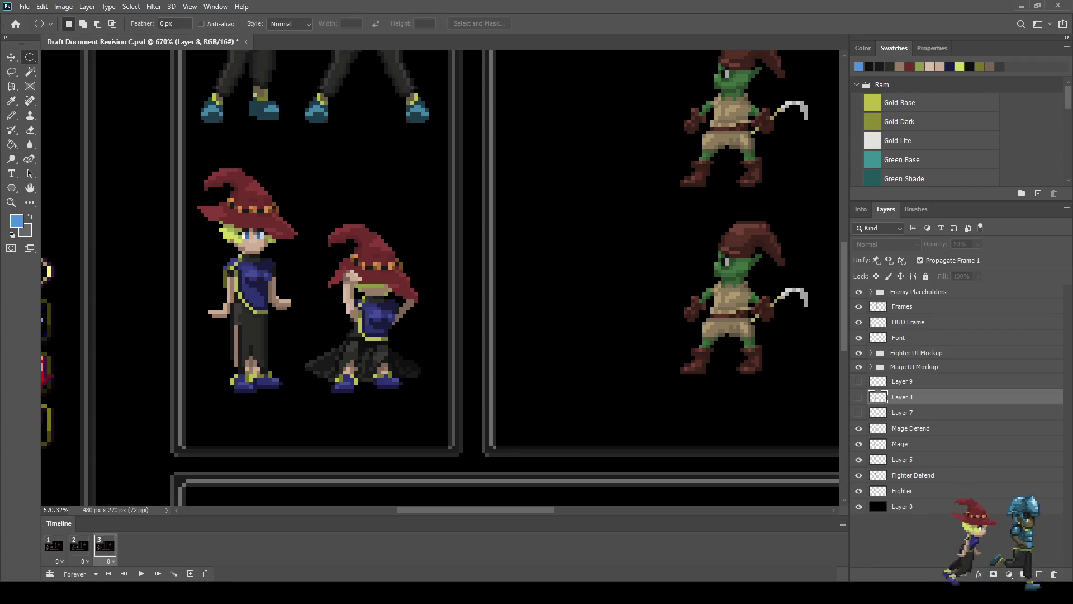
pyautogui.click(858, 382)
pyautogui.press('space')
pyautogui.press('space')
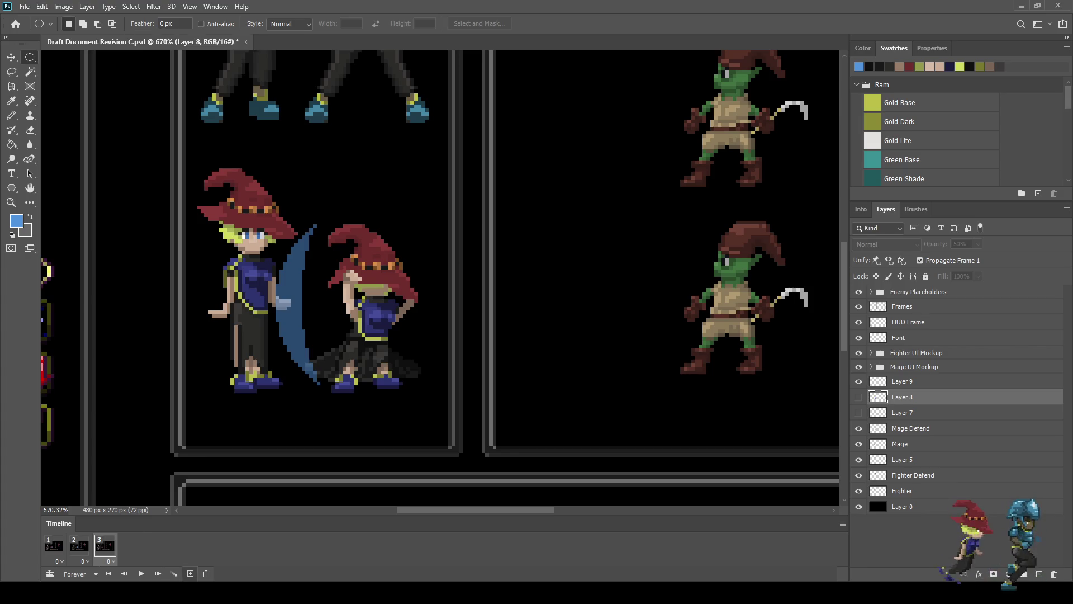
pyautogui.click(190, 573)
pyautogui.press('space')
# Step: Stop playback, check frames 1–4, and duplicate the full shield as Layer 8 copy
pyautogui.scroll(-3, 440, 277)
pyautogui.scroll(-3, 439, 278)
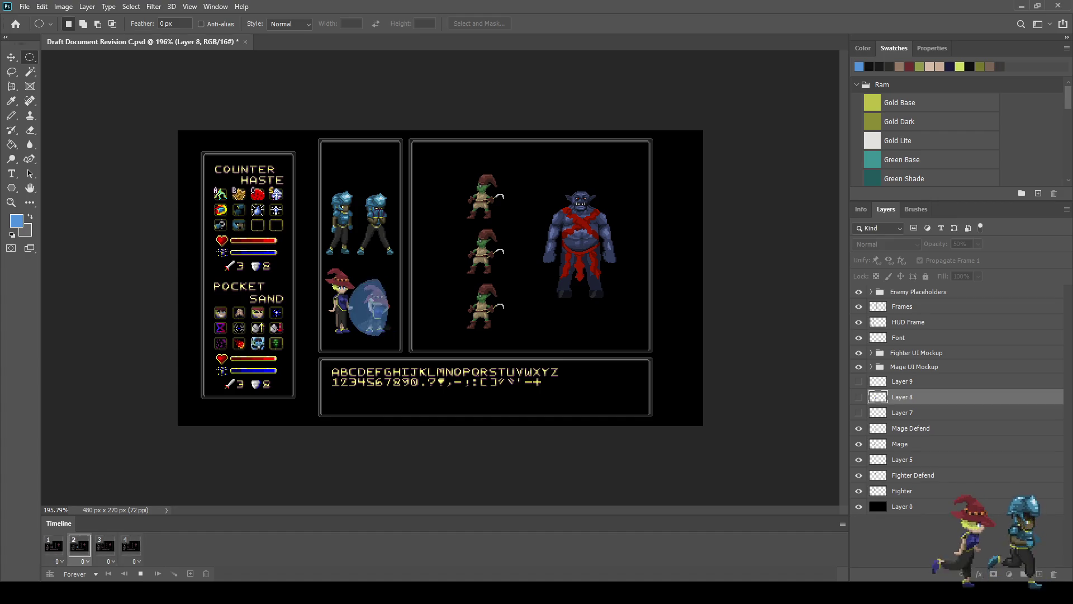
pyautogui.press('space')
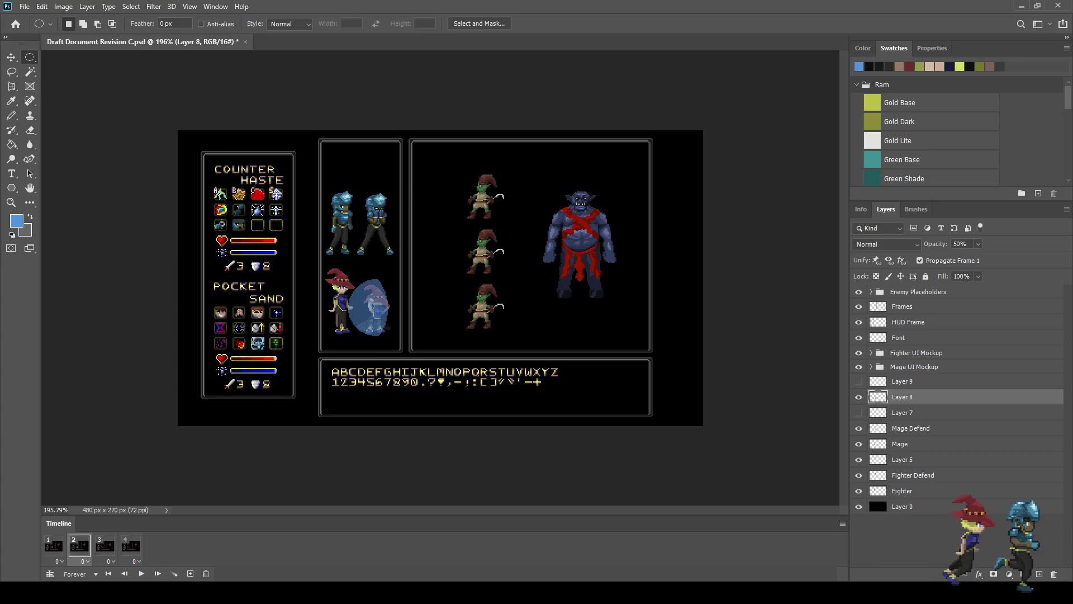
pyautogui.click(105, 545)
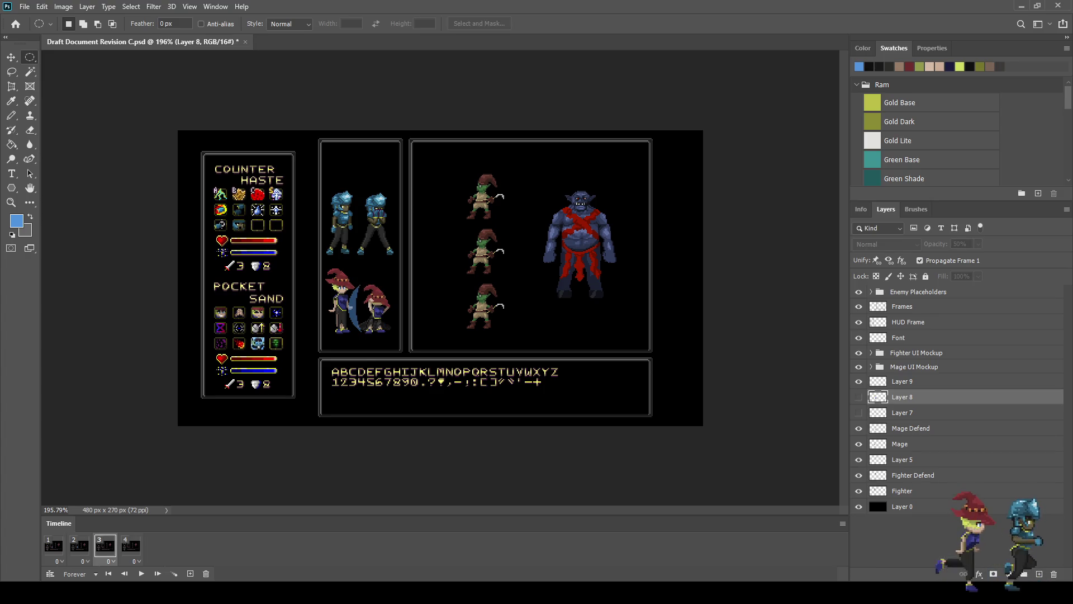
pyautogui.click(131, 545)
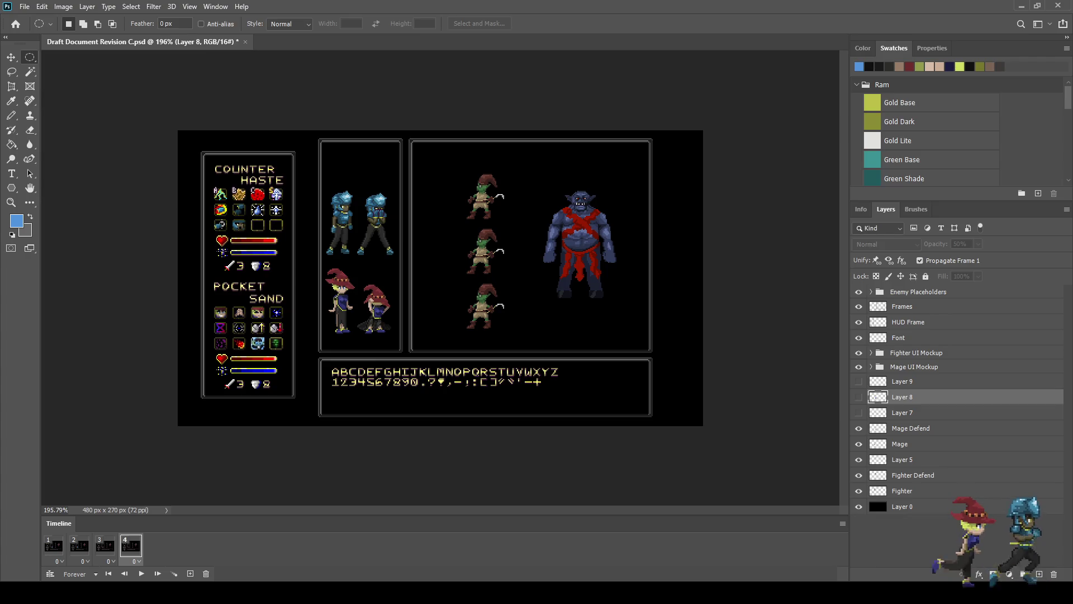
pyautogui.click(54, 546)
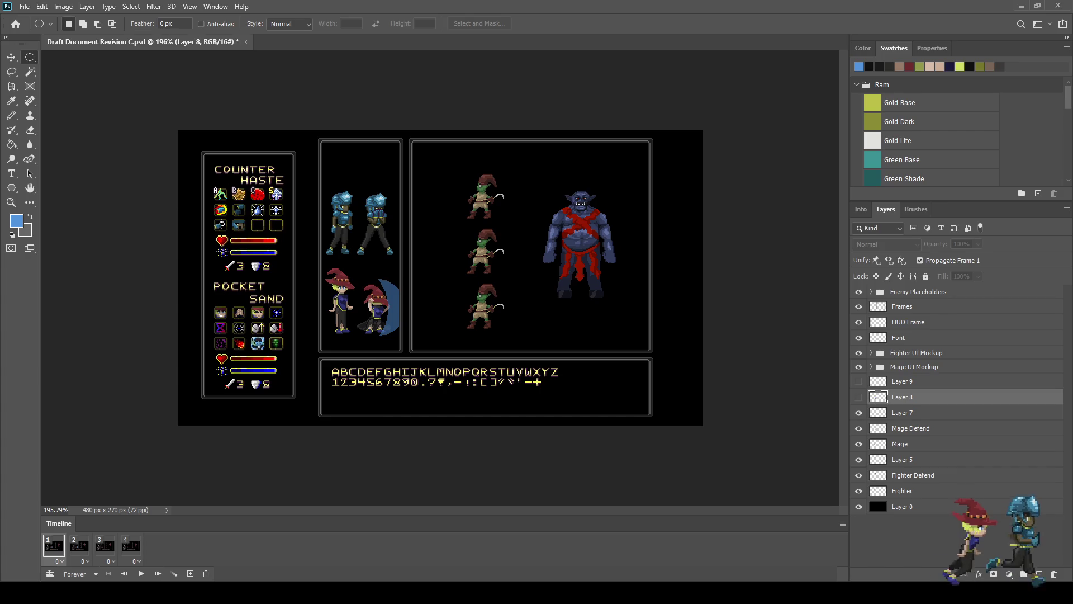
pyautogui.click(131, 546)
pyautogui.click(105, 546)
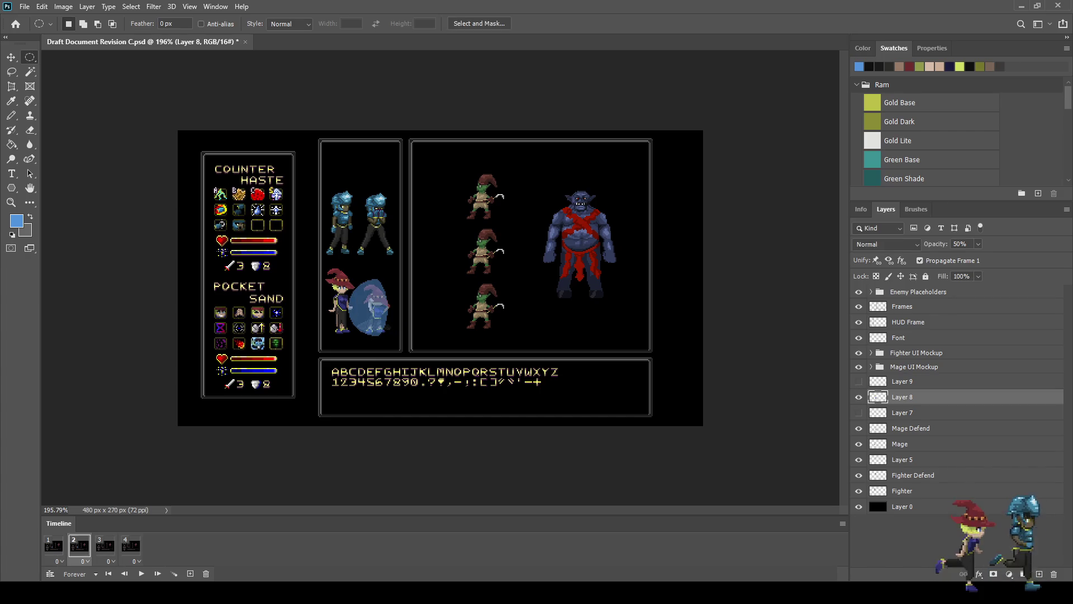
pyautogui.click(130, 544)
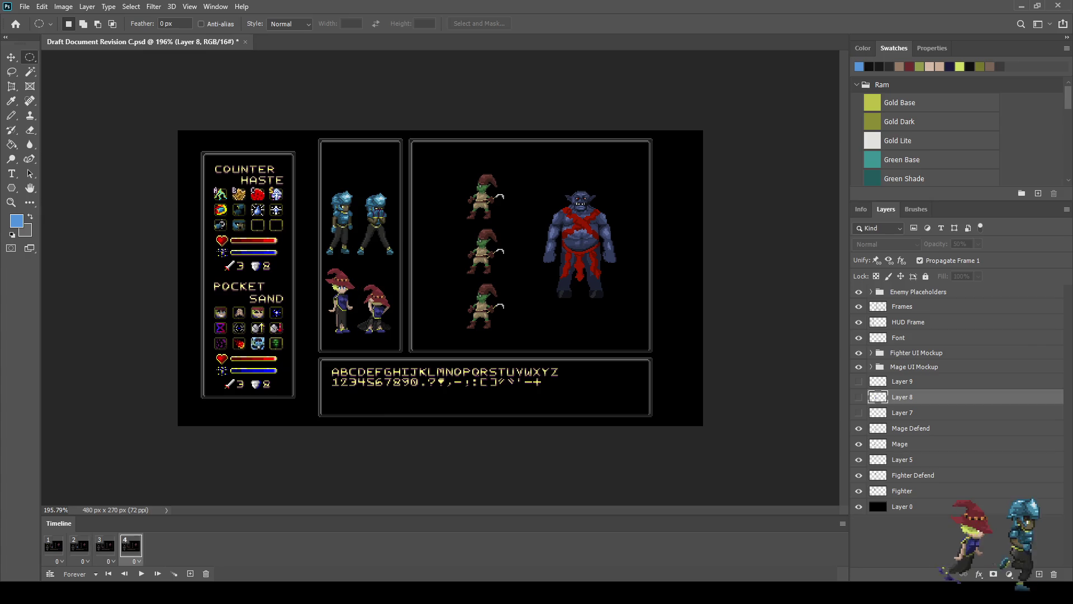
pyautogui.hotkey('ctrl', 'j')
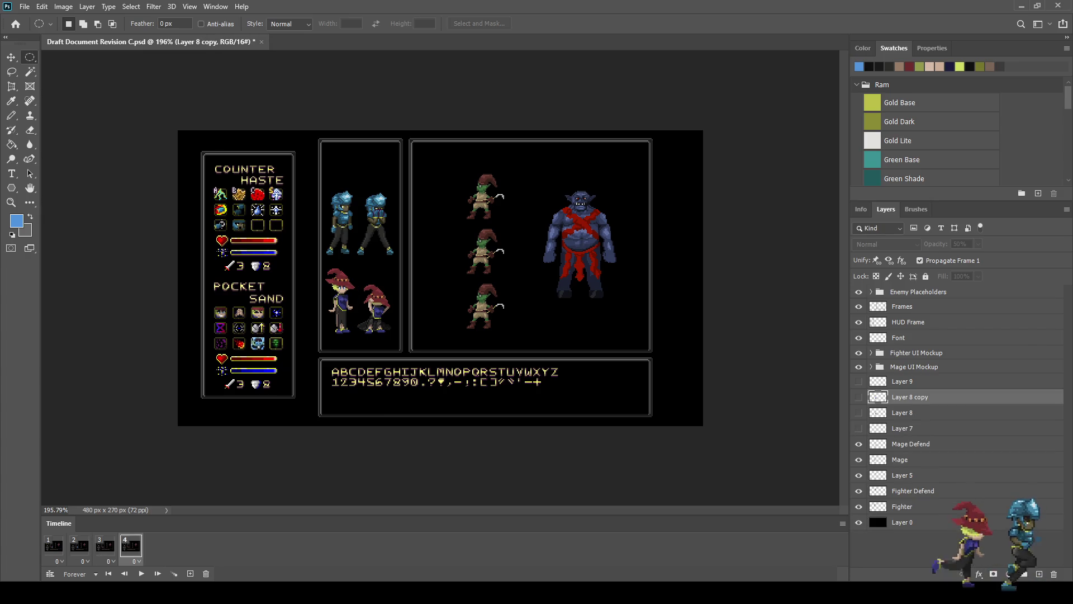
# Step: Move Layer 8 copy below Mage Defend, show it in frame 4, and reposition it behind the mage
pyautogui.hotkey('ctrl', '[')
pyautogui.hotkey('ctrl', '[')
pyautogui.hotkey('ctrl', '[')
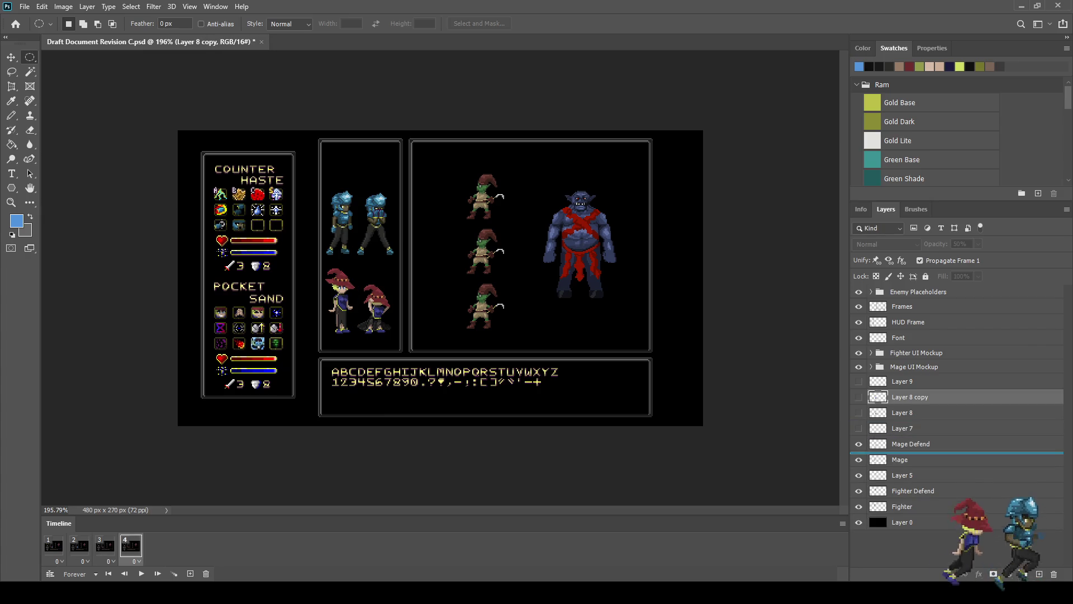
pyautogui.hotkey('ctrl', ',')
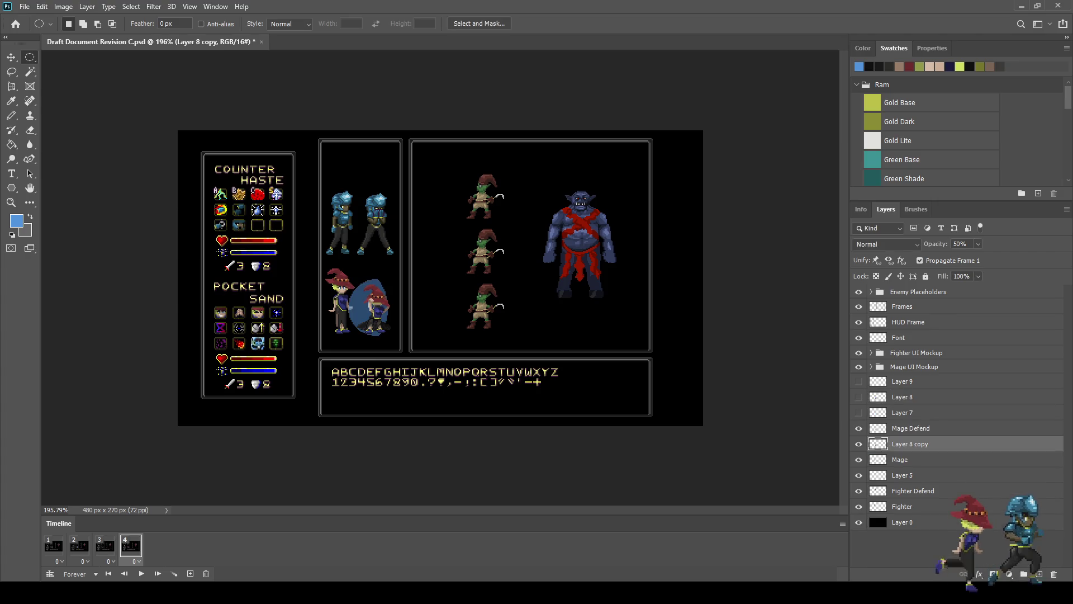
pyautogui.scroll(5, 381, 288)
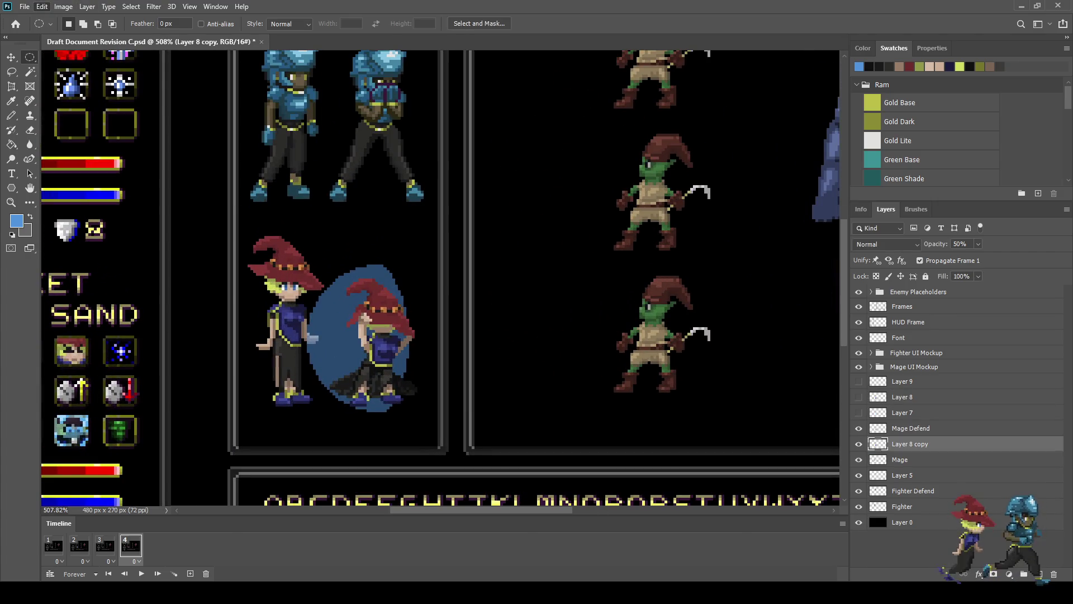
pyautogui.hotkey('ctrl', 'shift', 'Left')
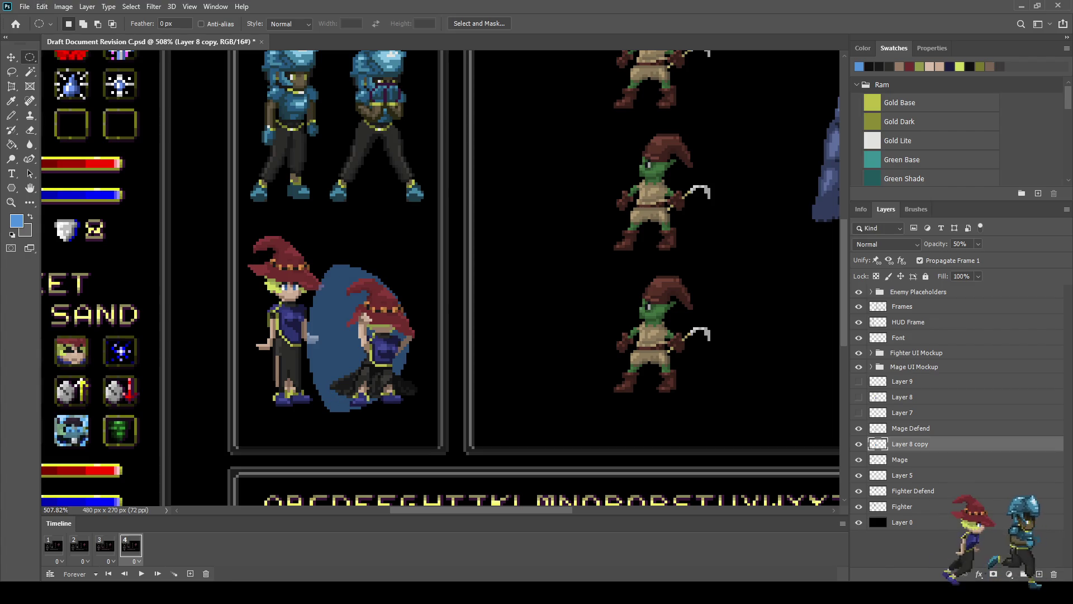
pyautogui.hotkey('ctrl', 't')
pyautogui.hotkey('shift', 'Right')
pyautogui.hotkey('shift', 'Right')
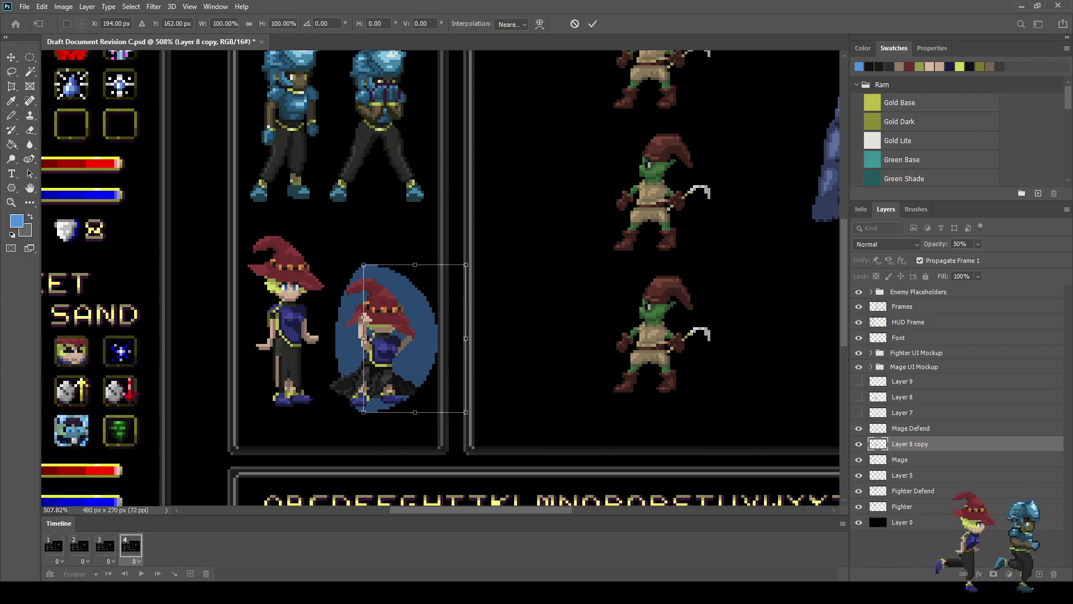
pyautogui.press('Left')
pyautogui.press('Left')
pyautogui.press('Return')
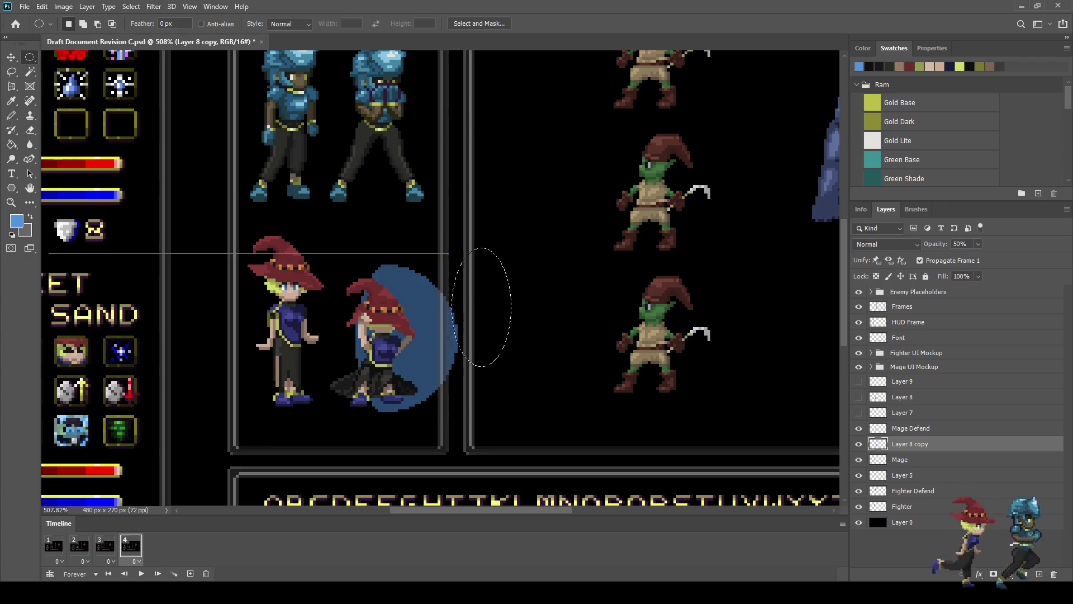
# Step: Delete a rectangle from the shield copy's right edge and preview the animation
pyautogui.moveTo(502, 401); pyautogui.dragTo(511, 402)
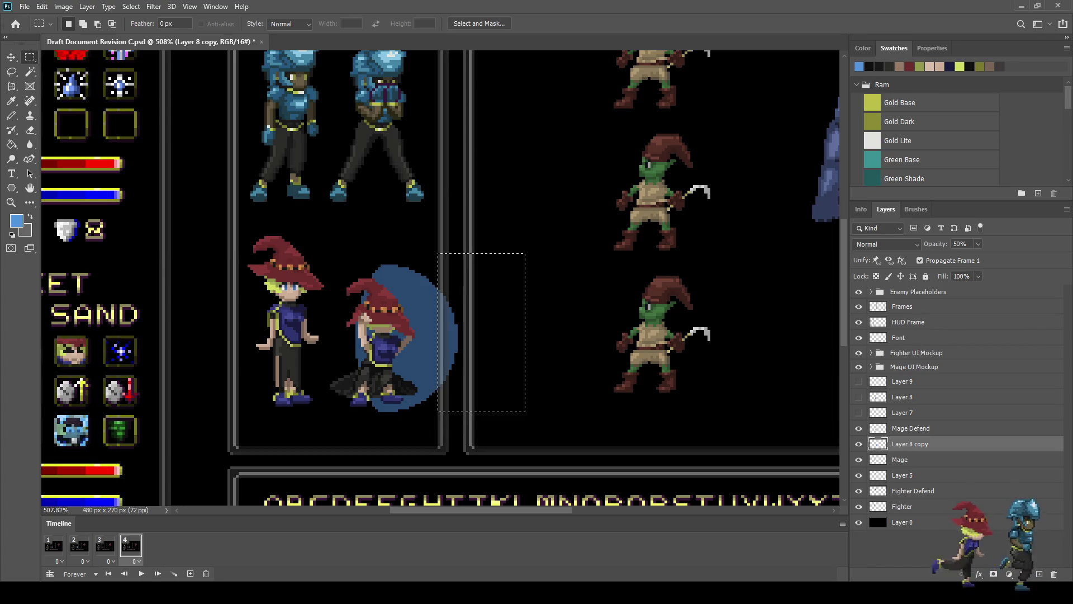
pyautogui.scroll(3, 550, 395)
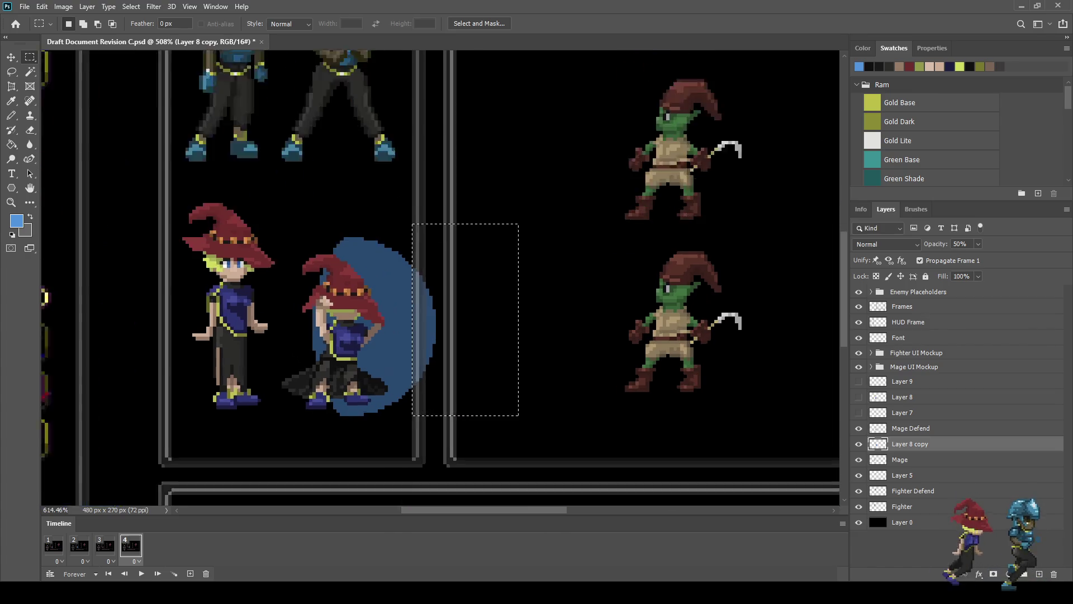
pyautogui.moveTo(356, 399); pyautogui.dragTo(351, 415)
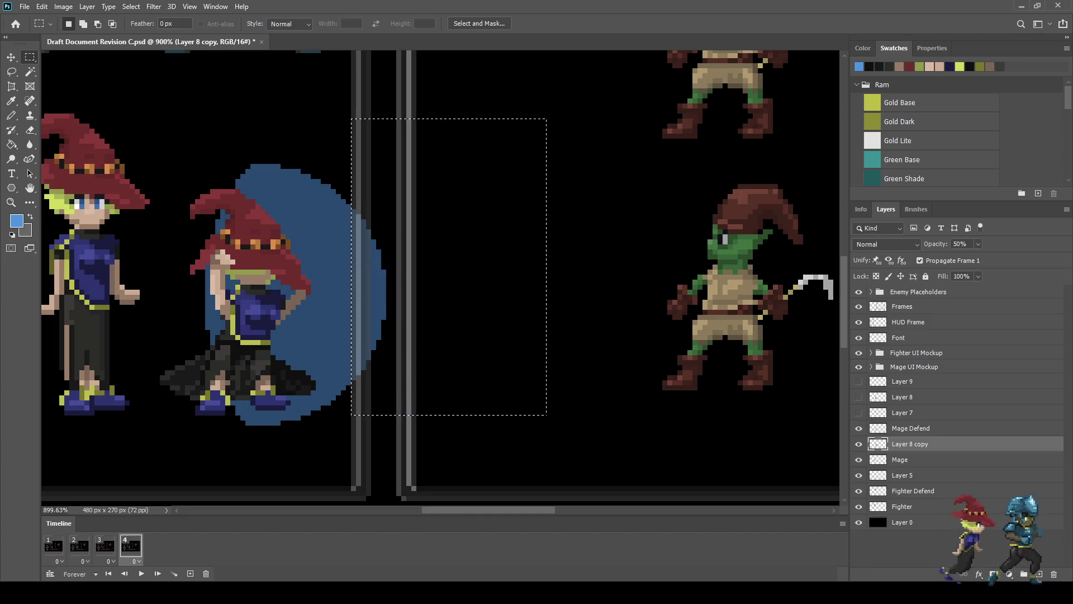
pyautogui.press('Delete')
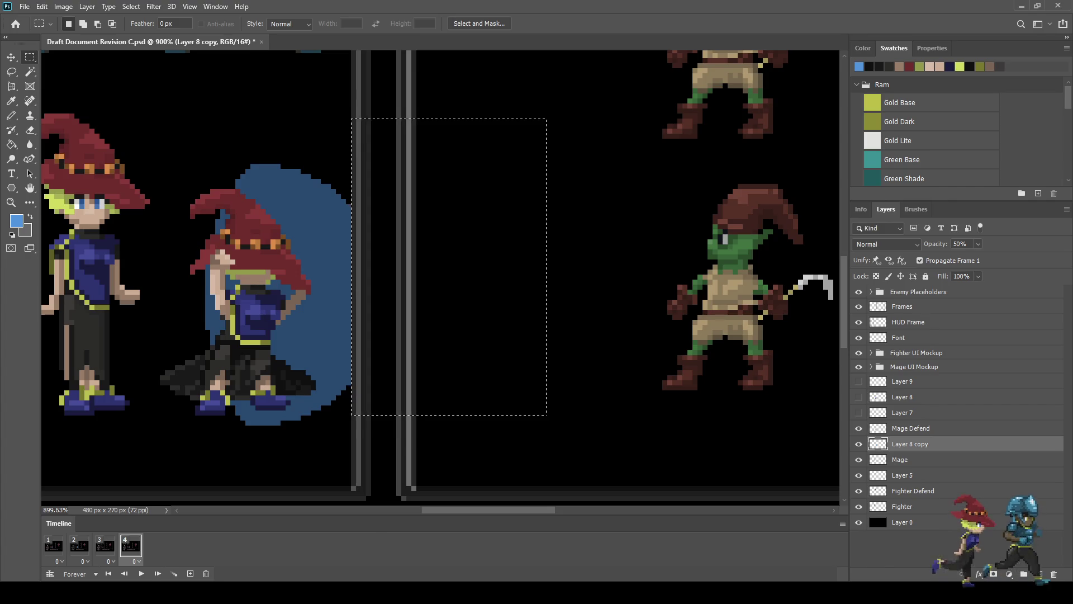
pyautogui.scroll(-4, 550, 391)
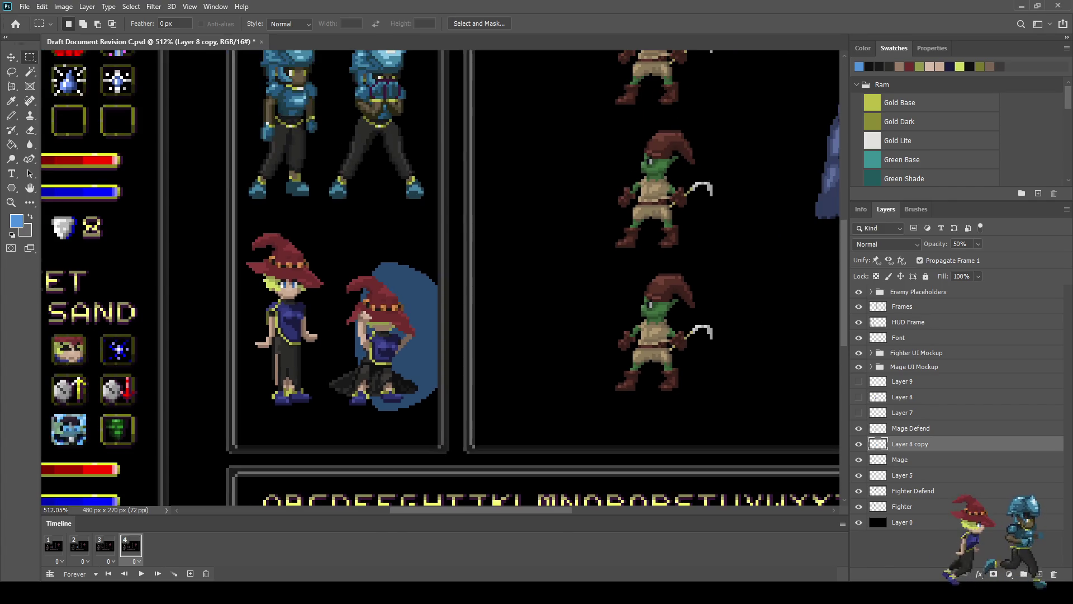
pyautogui.press('space')
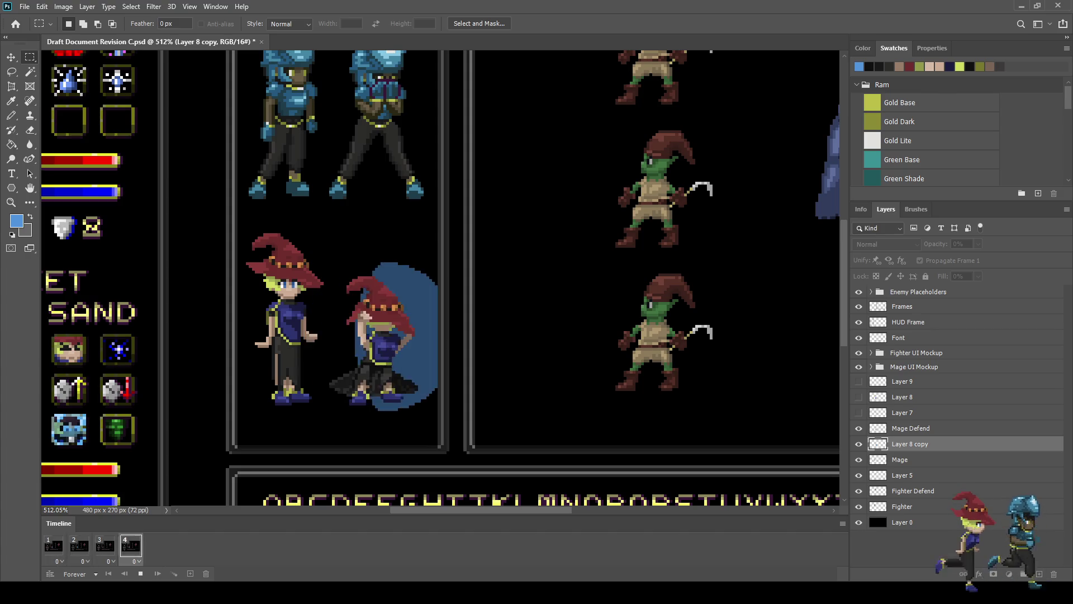
pyautogui.scroll(-2, 620, 366)
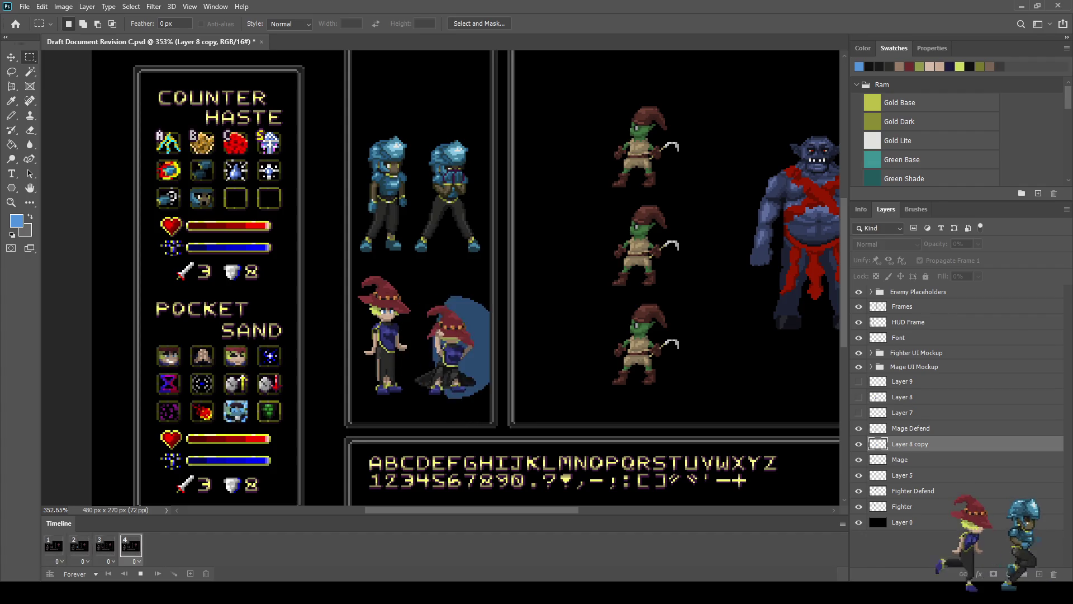
# Step: Duplicate frames to bring the timeline to eight frames and play them back
pyautogui.hotkey('ctrl', '1')
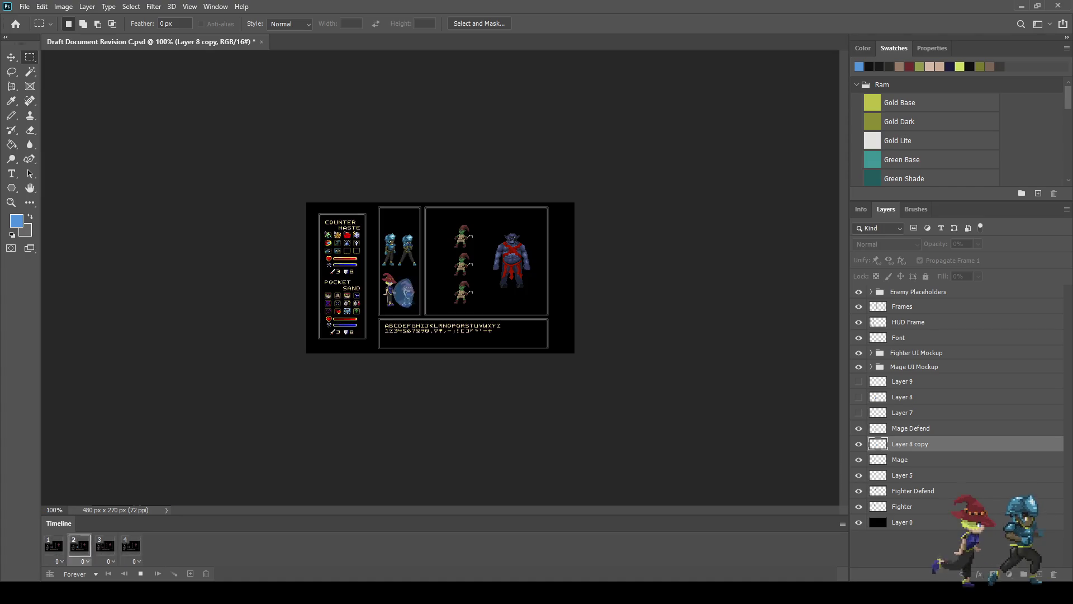
pyautogui.hotkey('ctrl', '+')
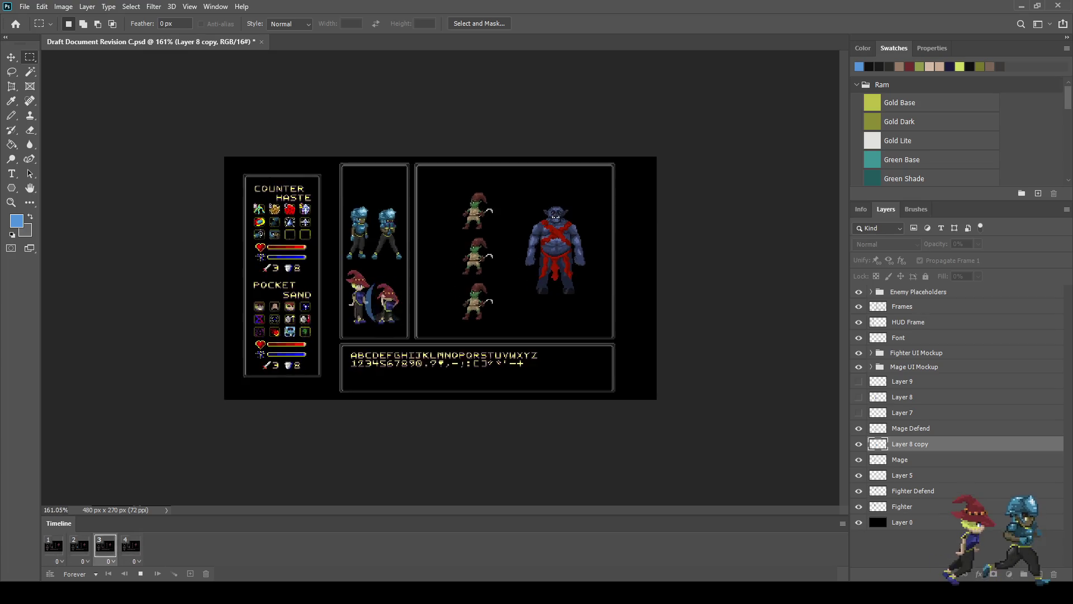
pyautogui.hotkey('ctrl', '+')
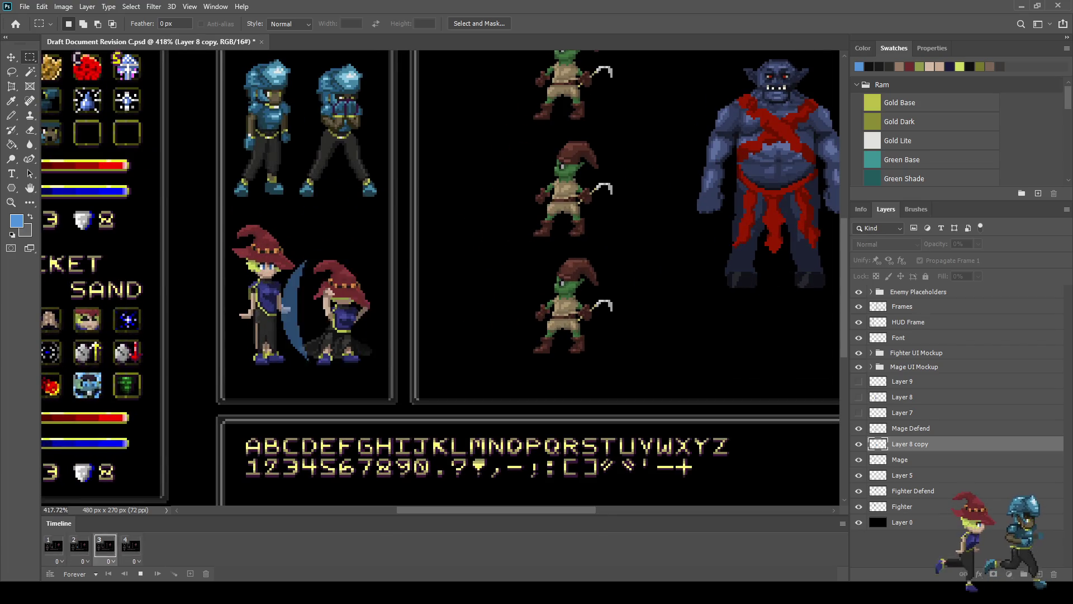
pyautogui.press('space')
pyautogui.press('Right')
pyautogui.press('Right')
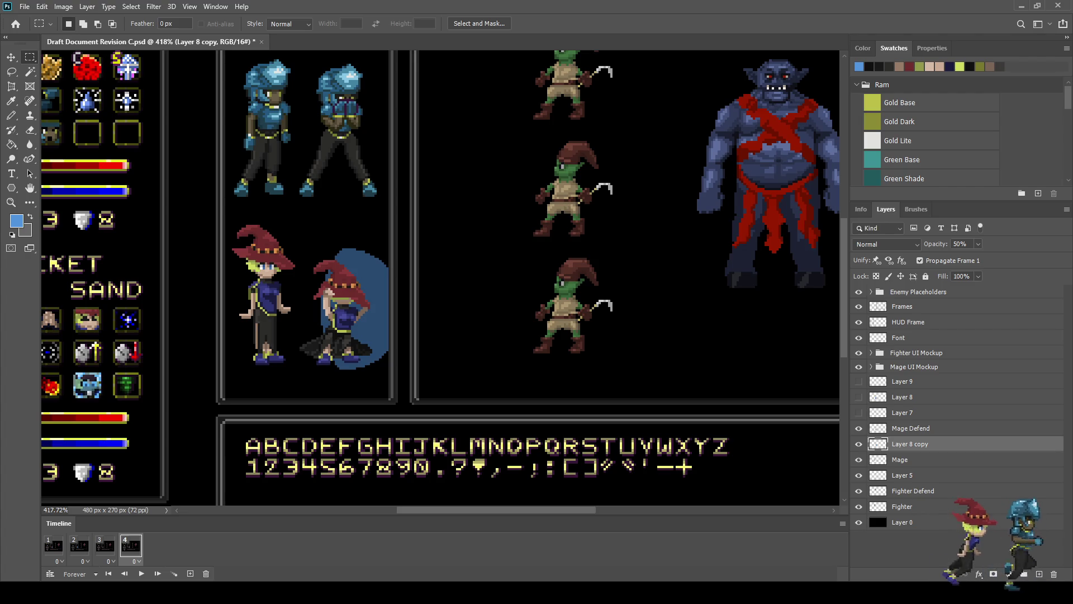
pyautogui.click(190, 573)
pyautogui.click(190, 573)
pyautogui.click(190, 573)
pyautogui.hotkey('ctrl', '0')
pyautogui.press('space')
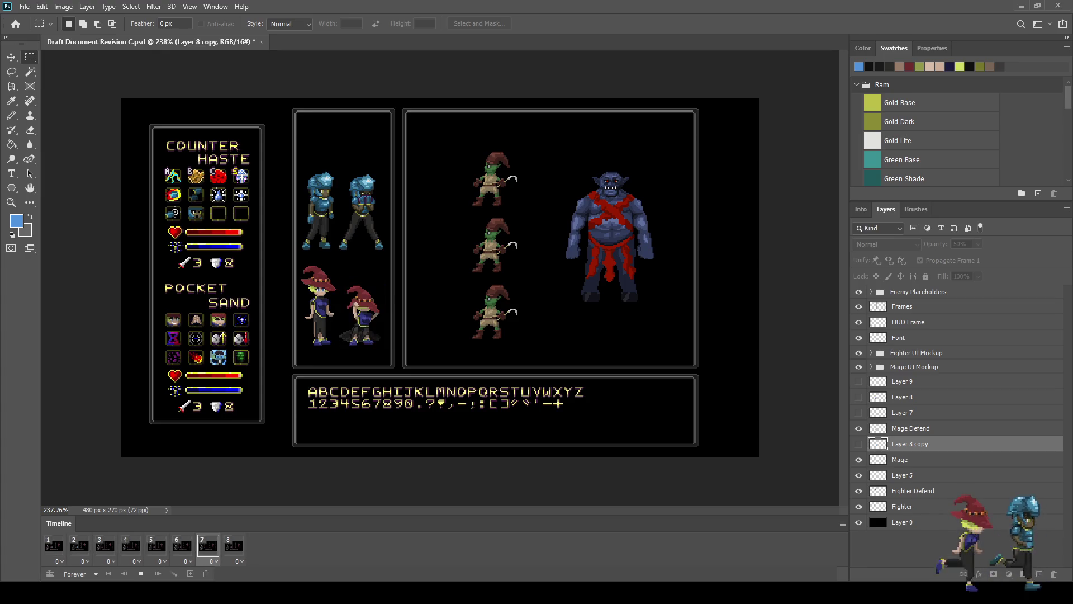
pyautogui.scroll(3, 366, 337)
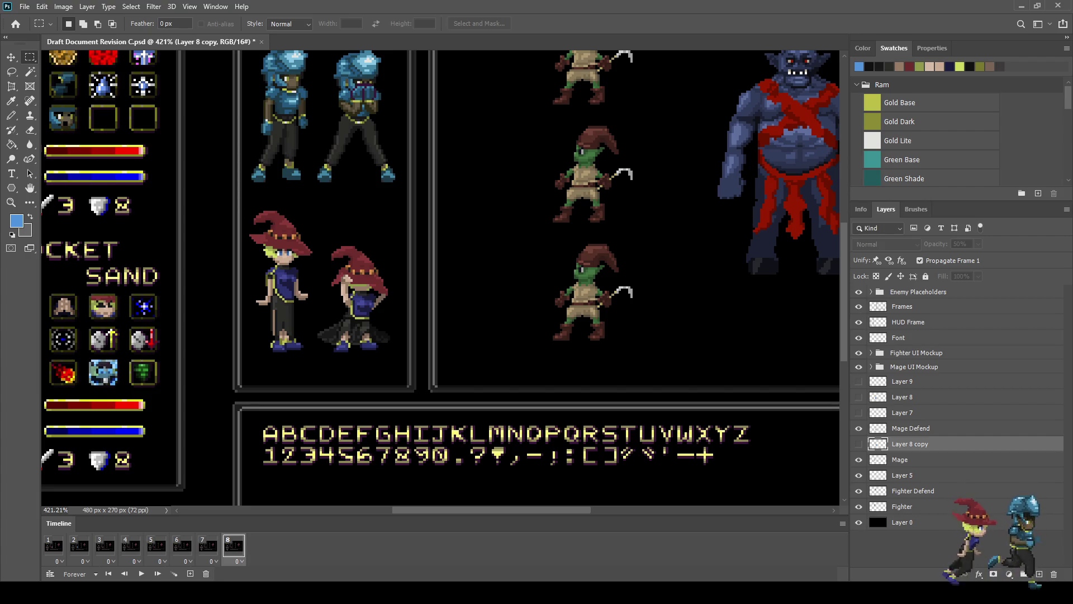
pyautogui.press('space')
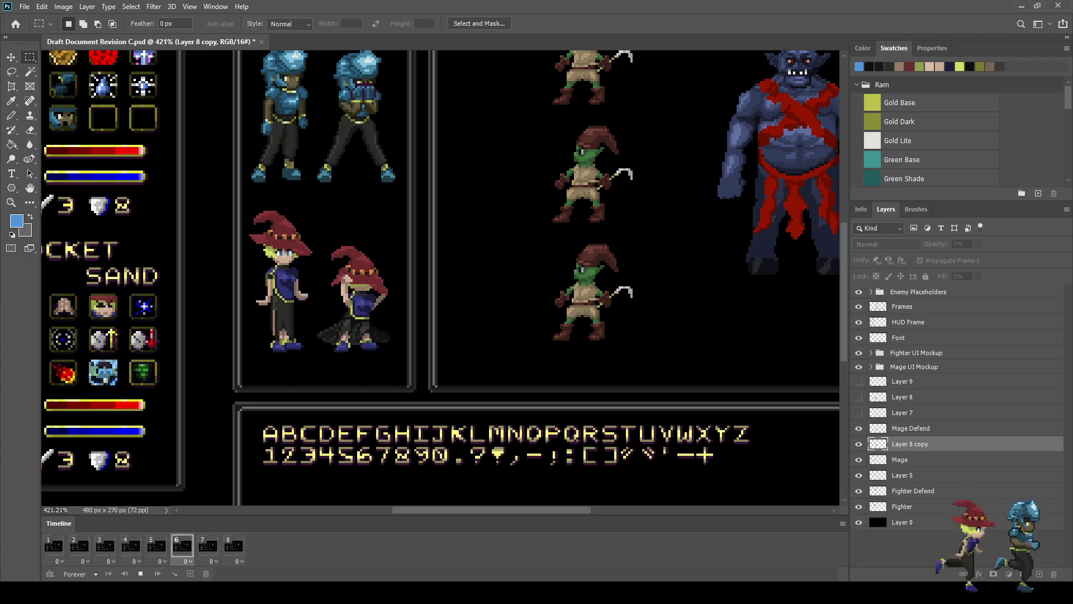
pyautogui.hotkey('ctrl', '0')
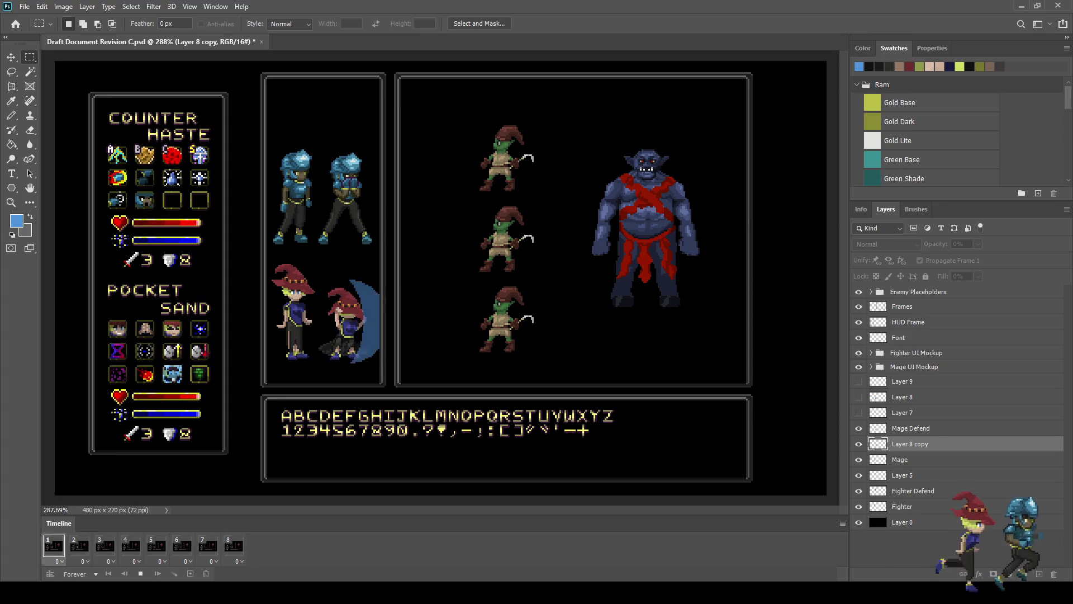
pyautogui.press('space')
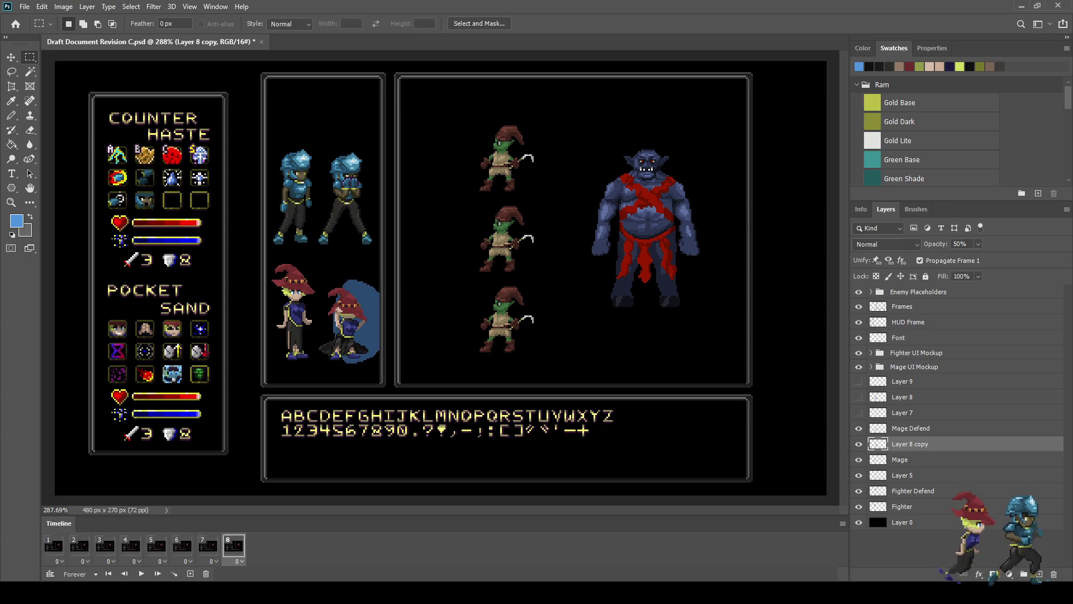
pyautogui.press('space')
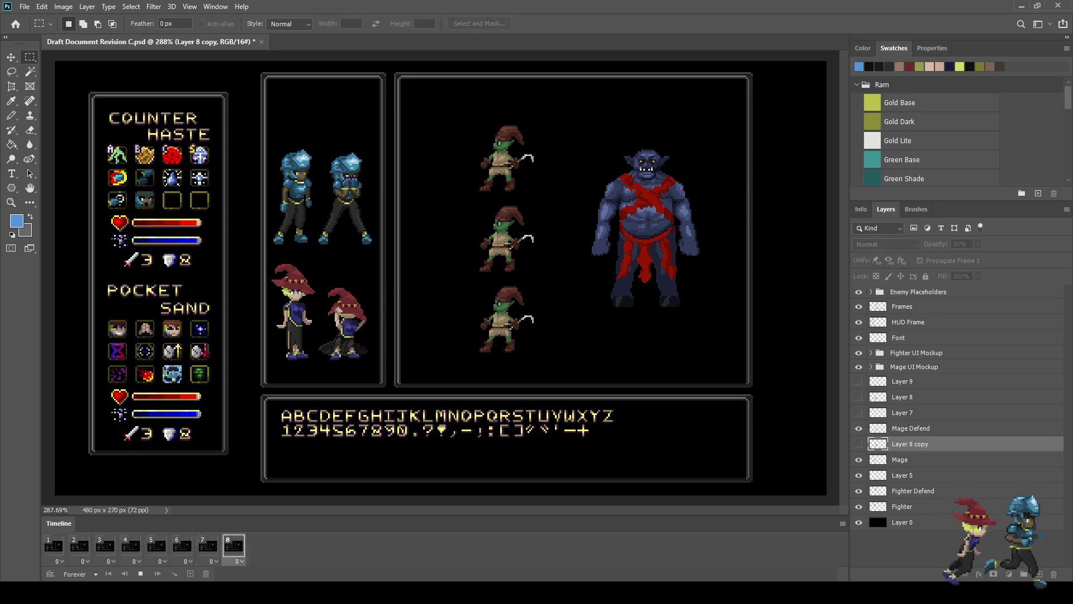
pyautogui.press('space')
pyautogui.hotkey('ctrl', '1')
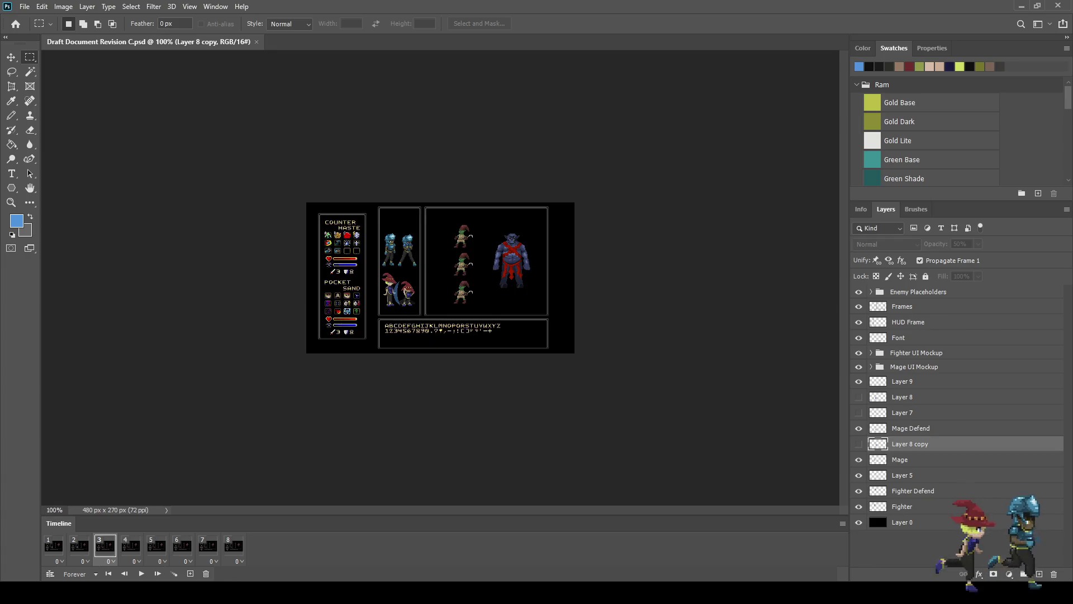
pyautogui.hotkey('ctrl', '+')
pyautogui.hotkey('ctrl', '+')
pyautogui.hotkey('ctrl', '+')
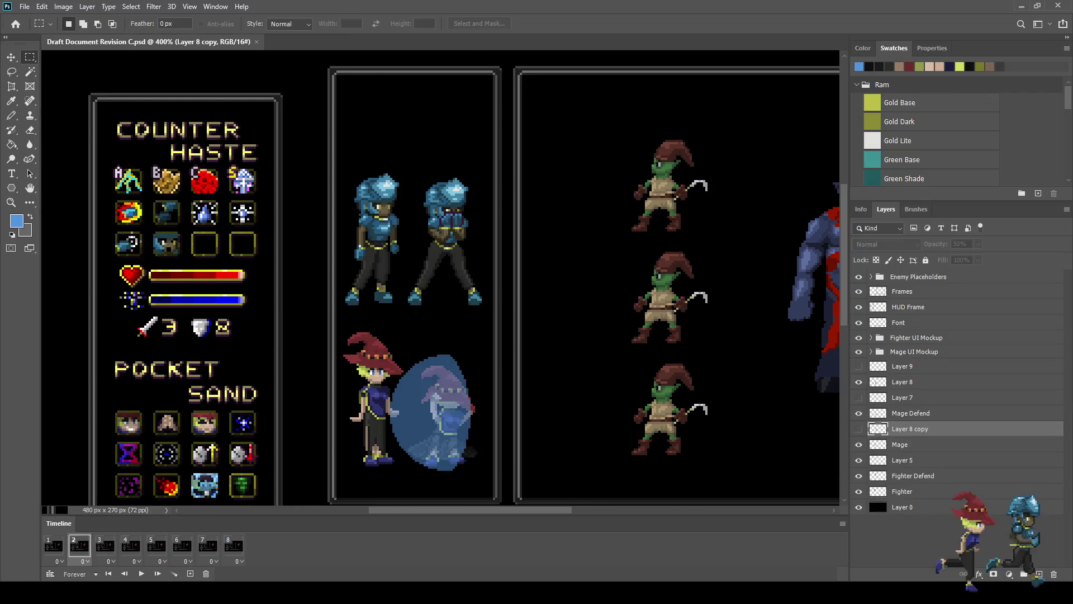
# Step: Go to frame 1 and make the Mage Defend layer active
pyautogui.click(53, 545)
pyautogui.scroll(5, 413, 447)
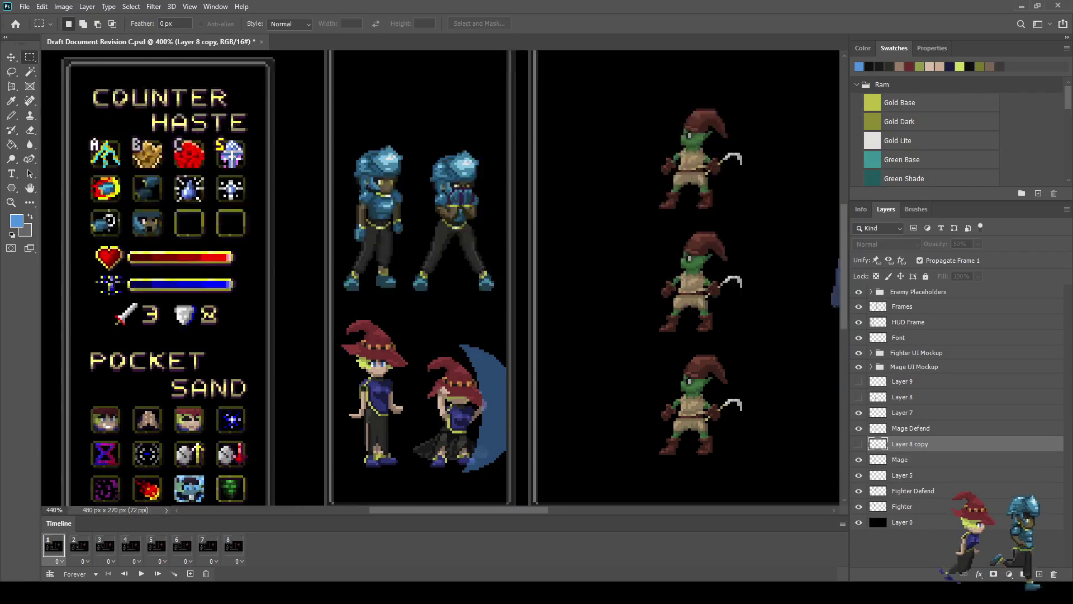
pyautogui.scroll(2, 487, 453)
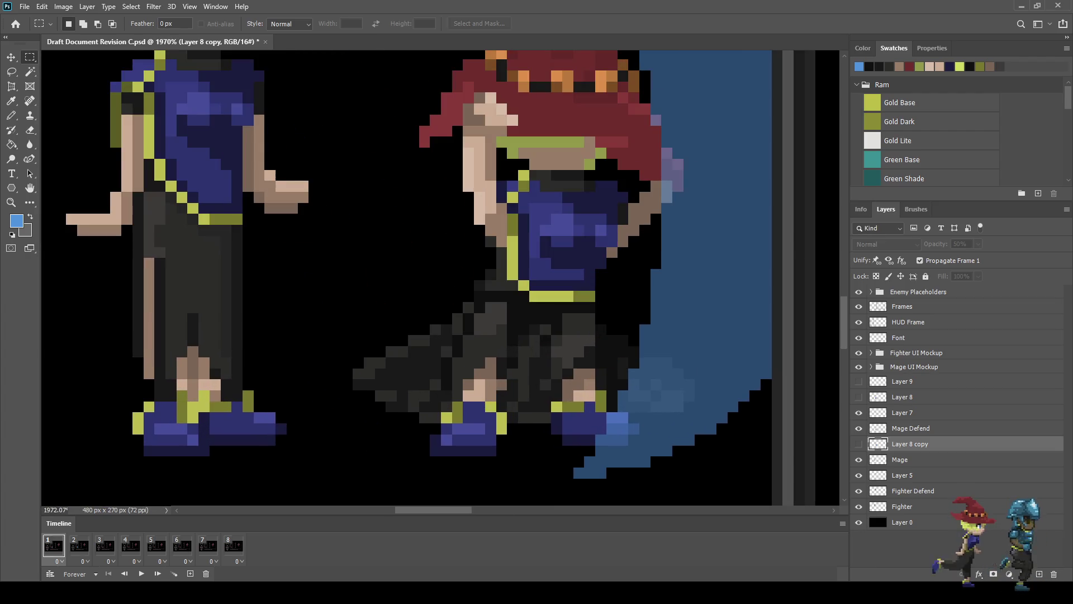
pyautogui.click(911, 427)
pyautogui.scroll(-3, 726, 419)
pyautogui.scroll(2, 726, 419)
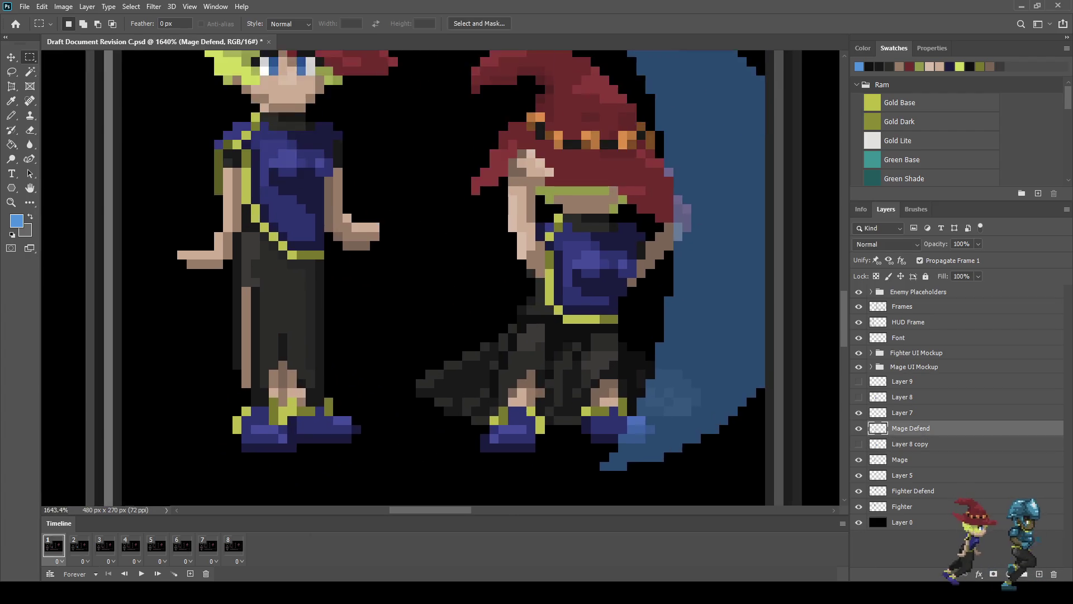
pyautogui.scroll(7, 571, 321)
# Step: Sample the olive belt colour and pencil five olive trim pixels below the belt
pyautogui.press('i')
pyautogui.click(524, 246)
pyautogui.click(524, 189)
pyautogui.press('b')
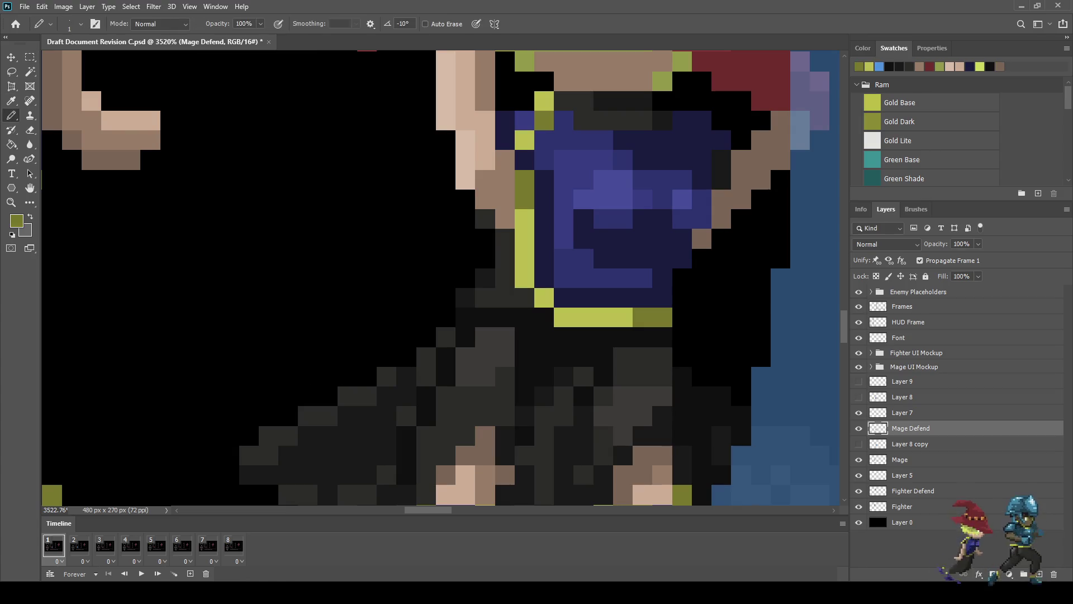
pyautogui.click(604, 337)
pyautogui.click(583, 357)
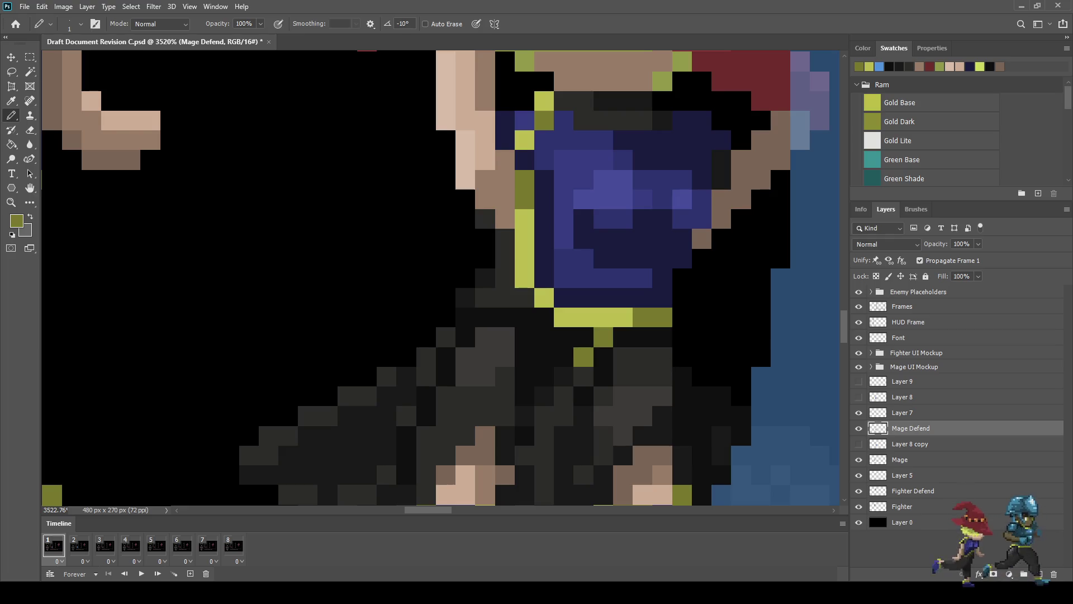
pyautogui.click(563, 357)
pyautogui.click(543, 337)
pyautogui.click(544, 317)
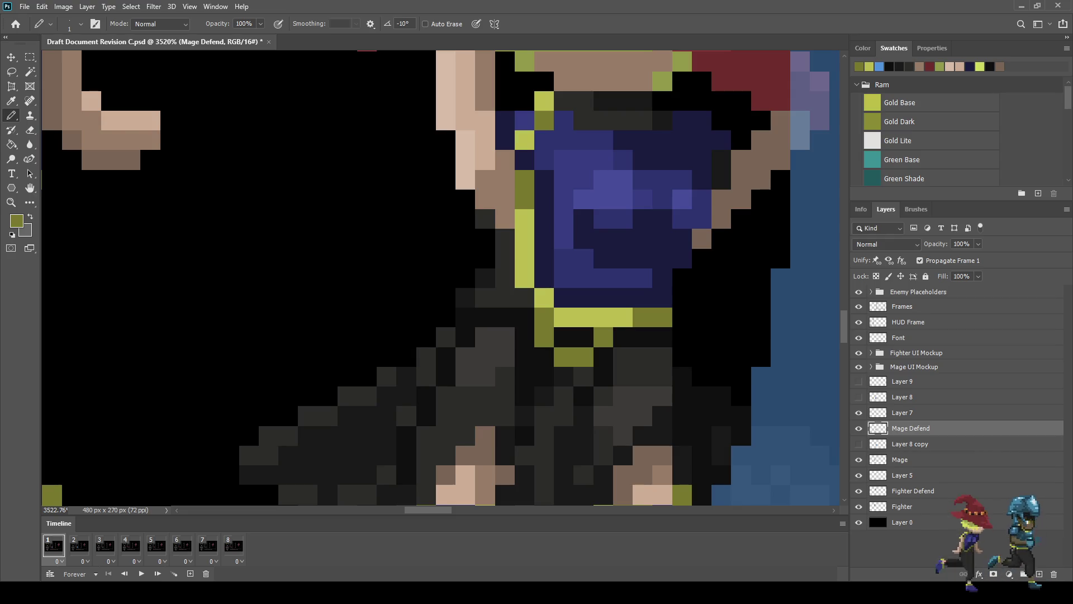
# Step: Sample dark navy and pencil five navy pixels along the belt
pyautogui.press('i')
pyautogui.click(615, 240)
pyautogui.press('b')
pyautogui.click(583, 317)
pyautogui.click(563, 317)
pyautogui.click(603, 317)
pyautogui.click(583, 337)
pyautogui.click(563, 337)
pyautogui.scroll(-2, 565, 341)
pyautogui.scroll(-6, 575, 361)
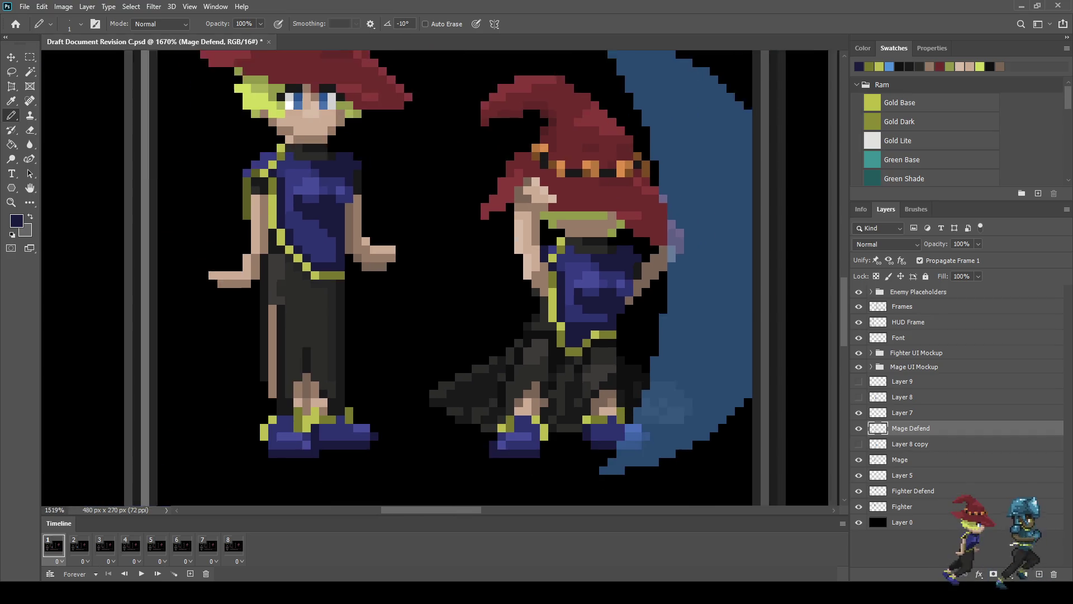
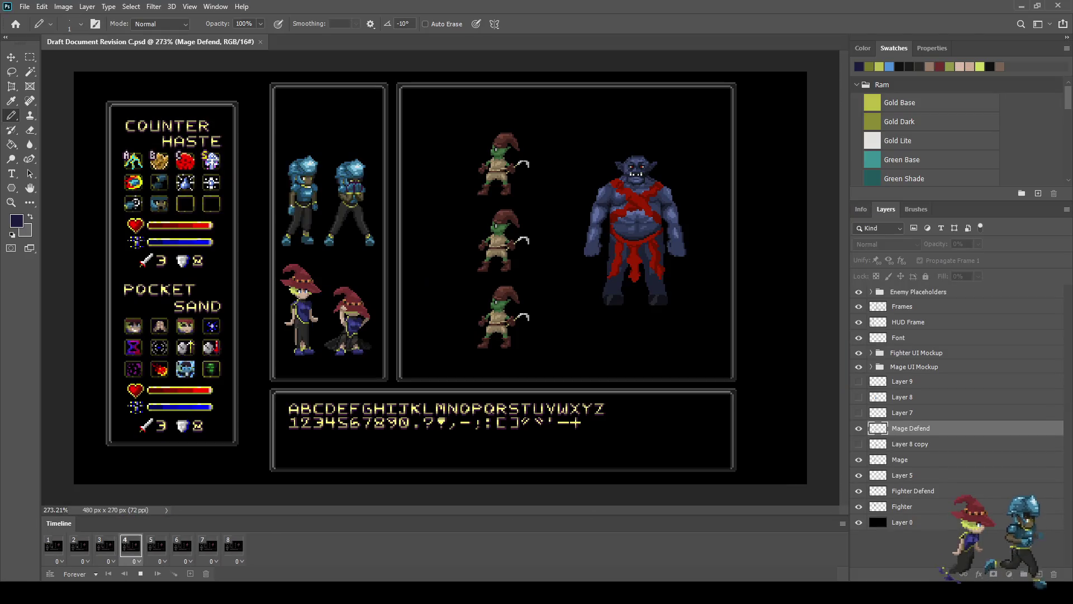
# Step: Stop the animation preview, check the first shield frame, then return to the last frame
pyautogui.press('space')
pyautogui.click(54, 546)
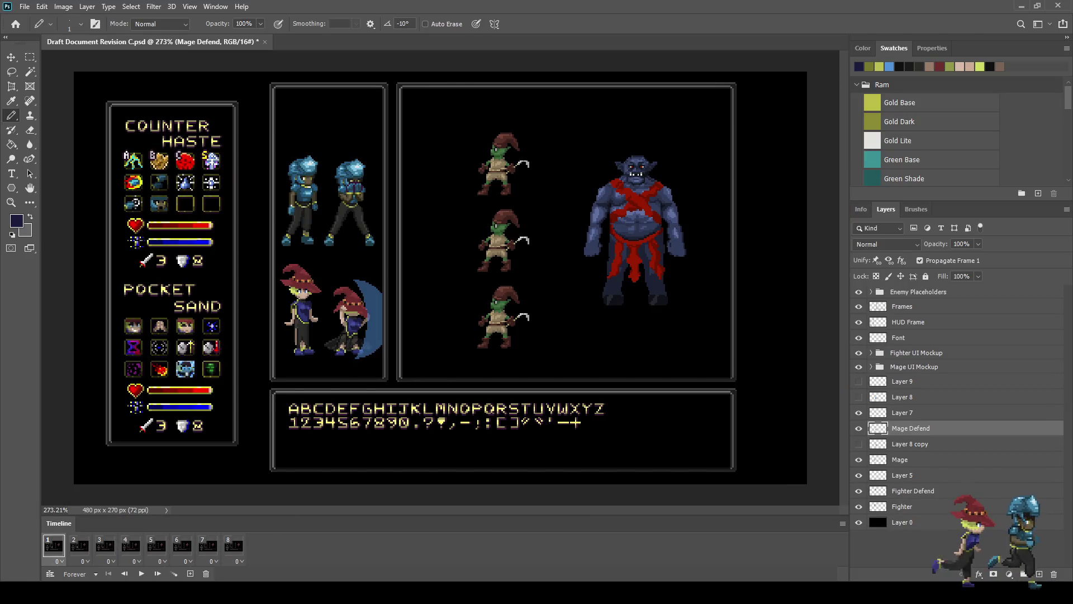
pyautogui.click(234, 546)
pyautogui.scroll(10, 302, 346)
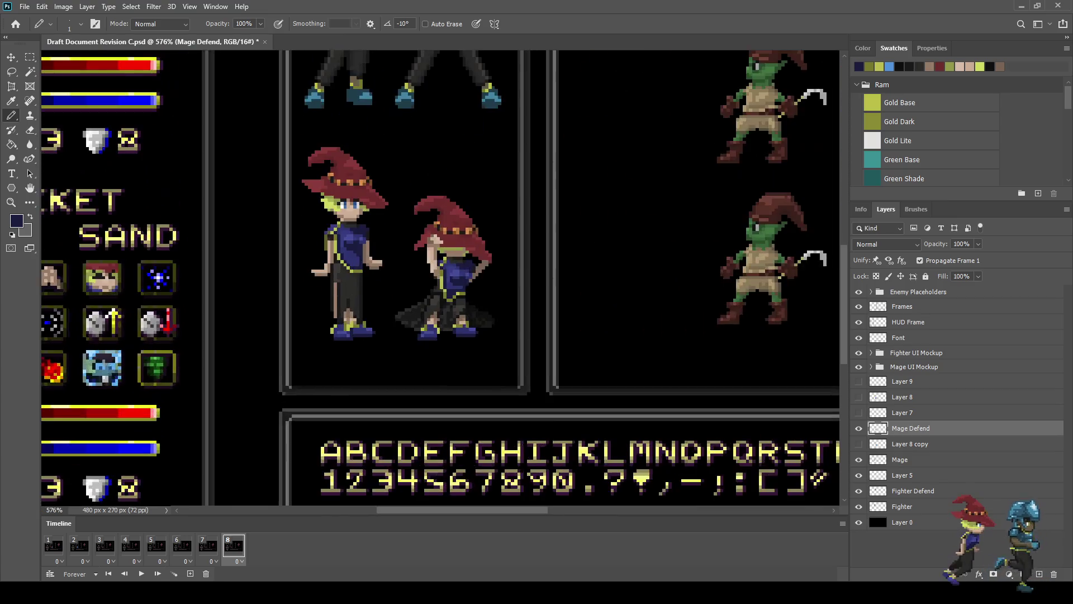
pyautogui.scroll(3, 447, 290)
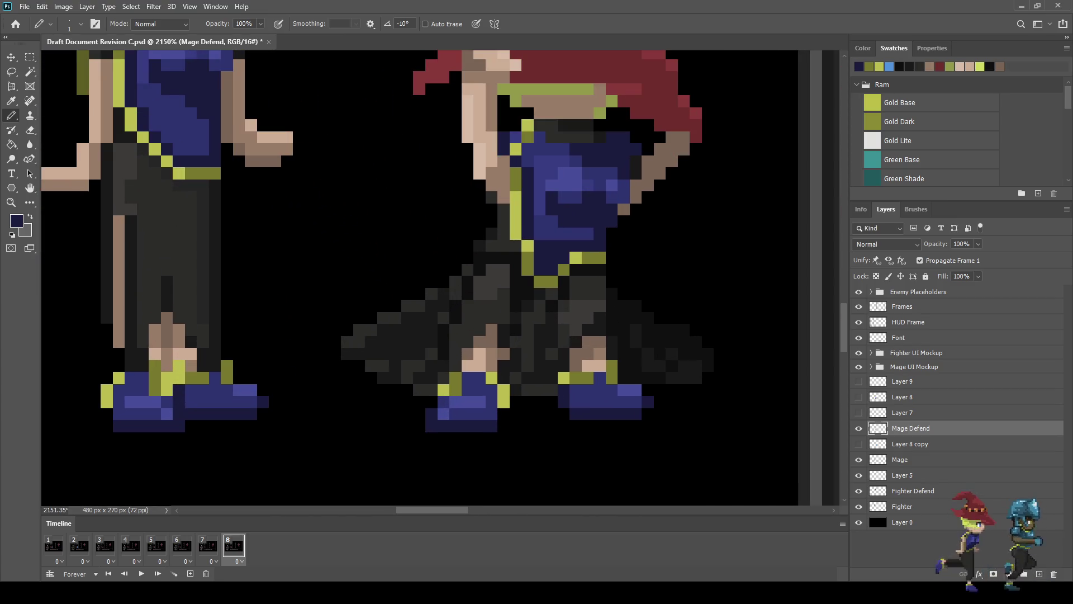
# Step: Sample a dark tone and pencil darker pixels across the mage's cloak
pyautogui.press('i')
pyautogui.scroll(-5, 484, 260)
pyautogui.press('b')
pyautogui.scroll(5, 478, 267)
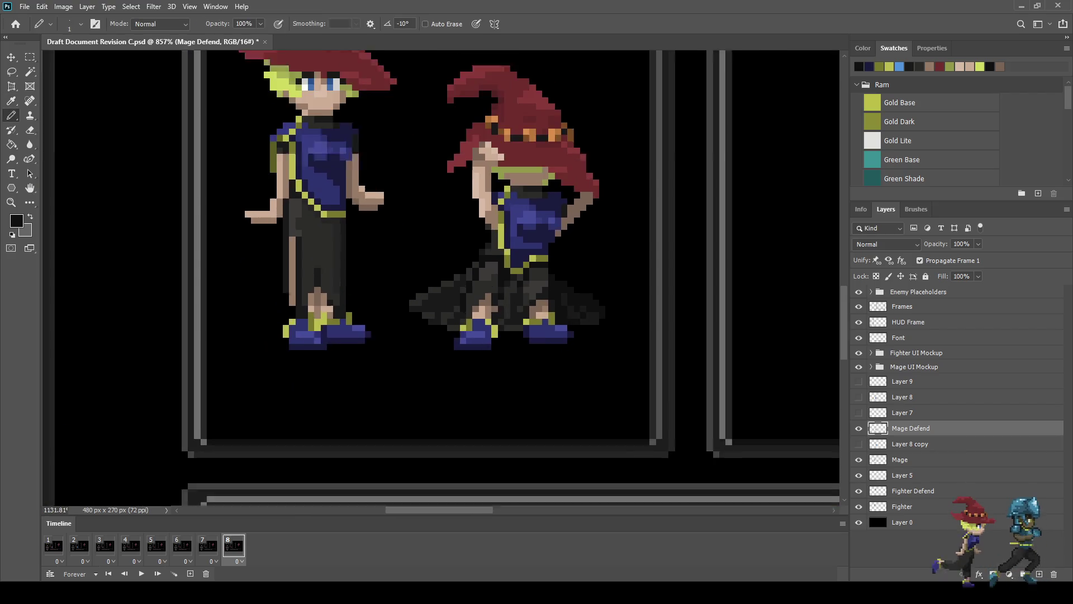
pyautogui.moveTo(504, 256); pyautogui.dragTo(470, 301)
pyautogui.click(482, 267)
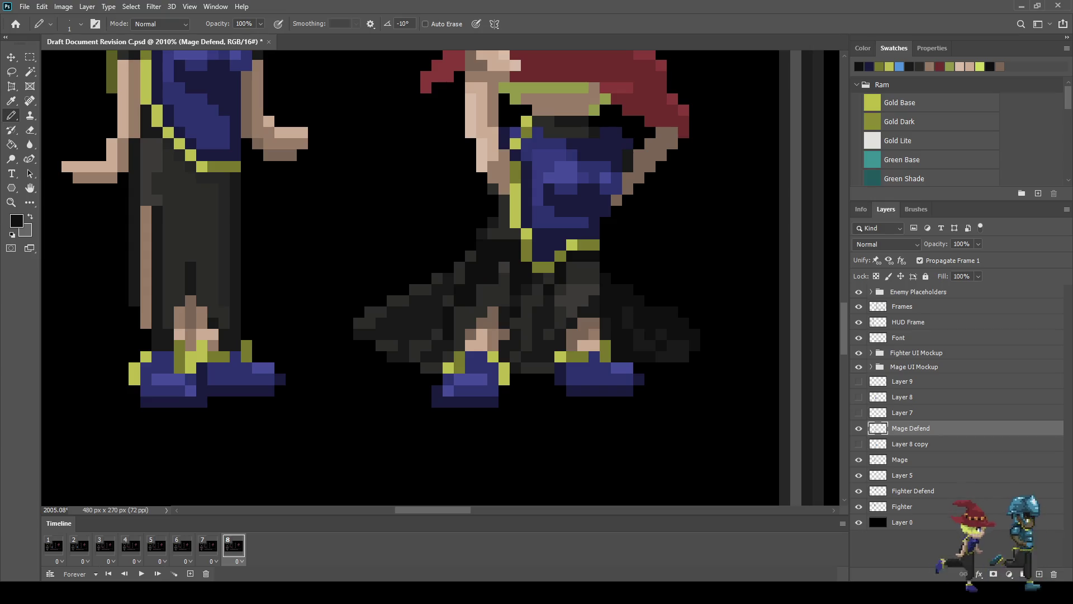
pyautogui.scroll(-6, 459, 309)
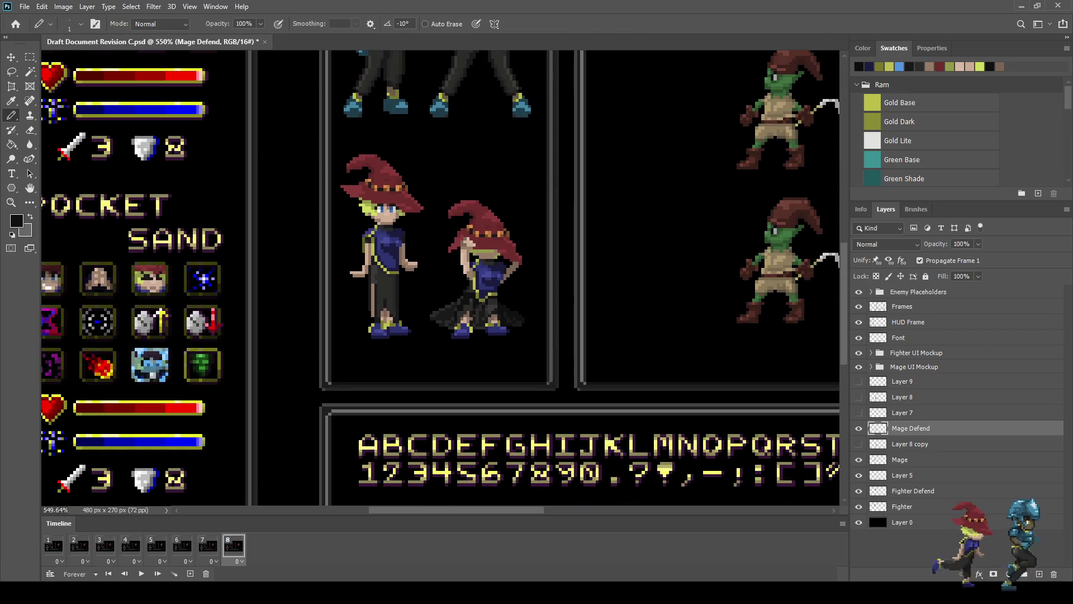
pyautogui.scroll(2, 461, 314)
pyautogui.scroll(3, 459, 308)
pyautogui.click(522, 300)
pyautogui.moveTo(510, 290); pyautogui.dragTo(500, 259)
pyautogui.click(510, 259)
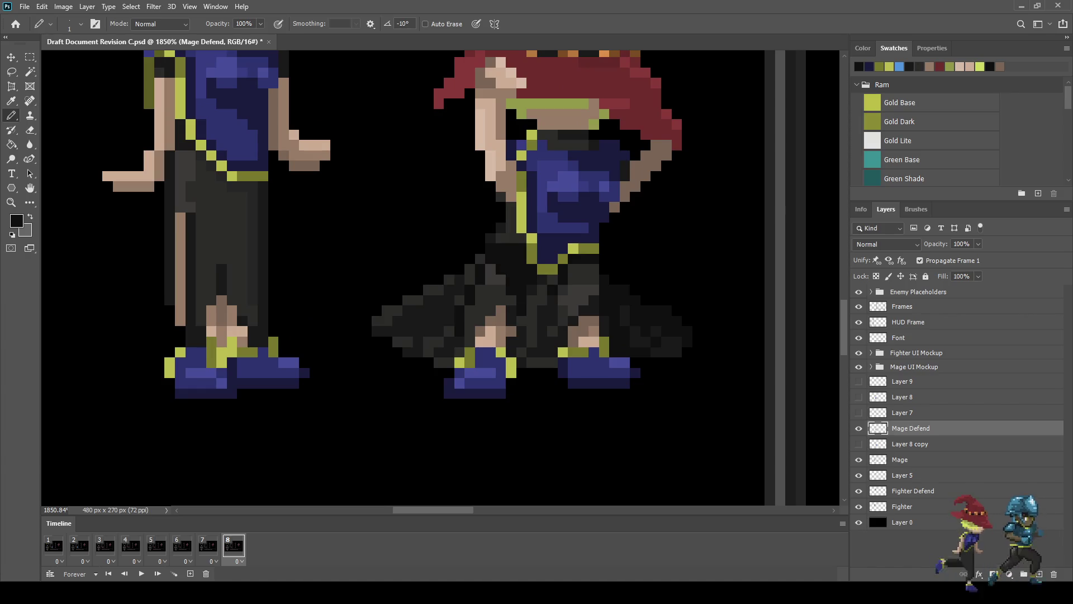
# Step: Compare the darkened cloak against the first frame's blue shield, then return to the last frame
pyautogui.scroll(-5, 475, 251)
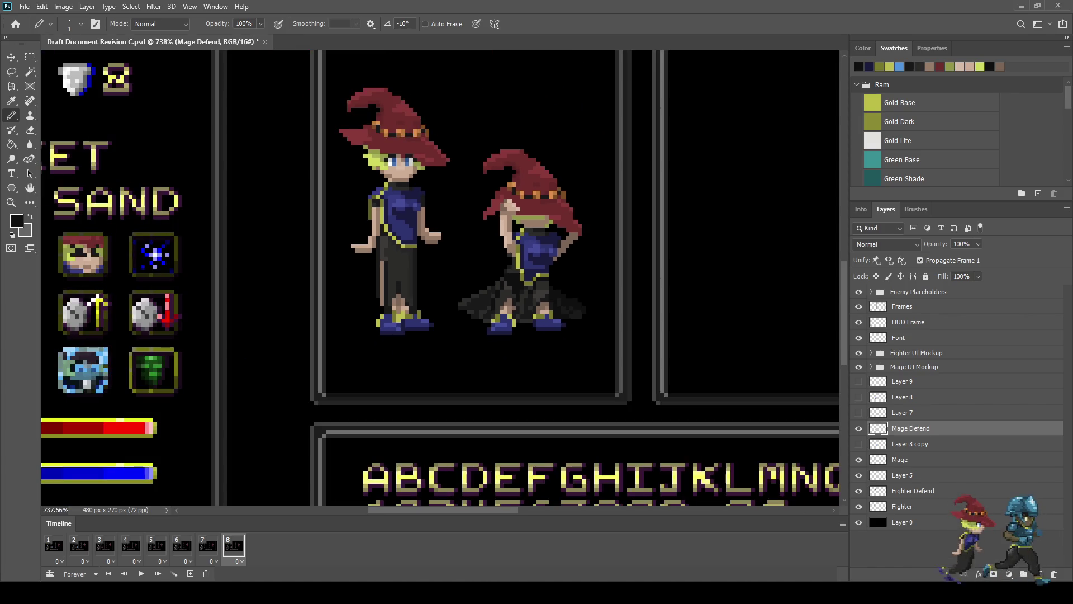
pyautogui.scroll(4, 519, 296)
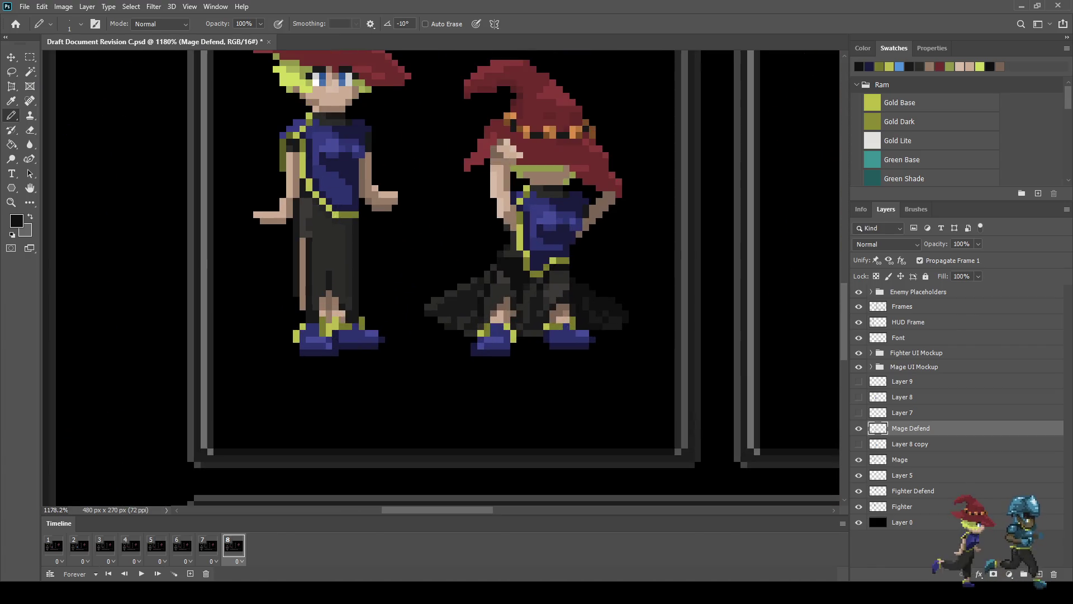
pyautogui.scroll(2, 519, 296)
pyautogui.click(53, 545)
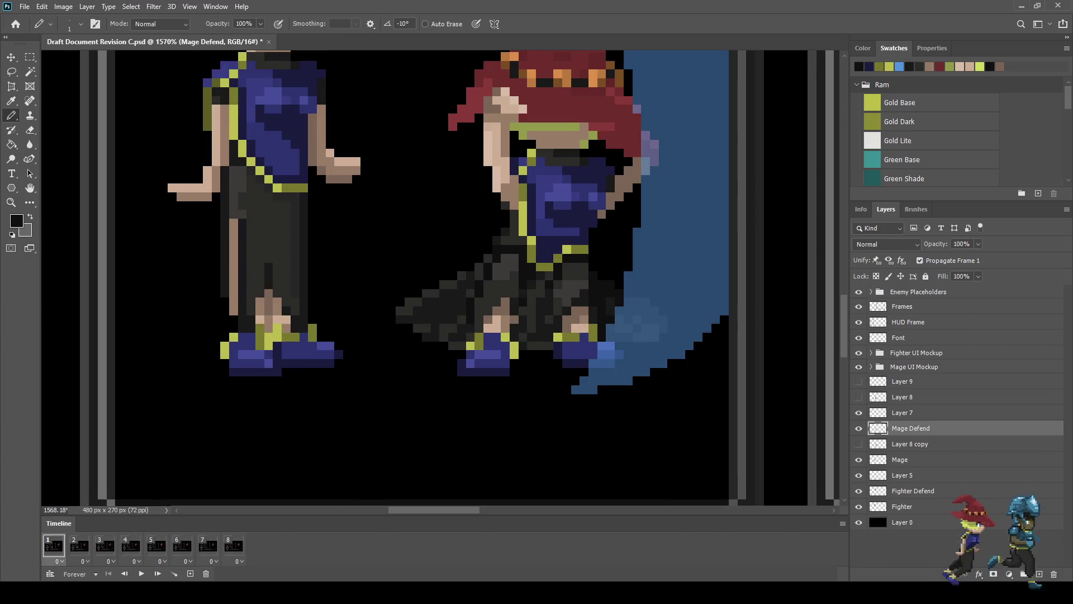
pyautogui.click(233, 544)
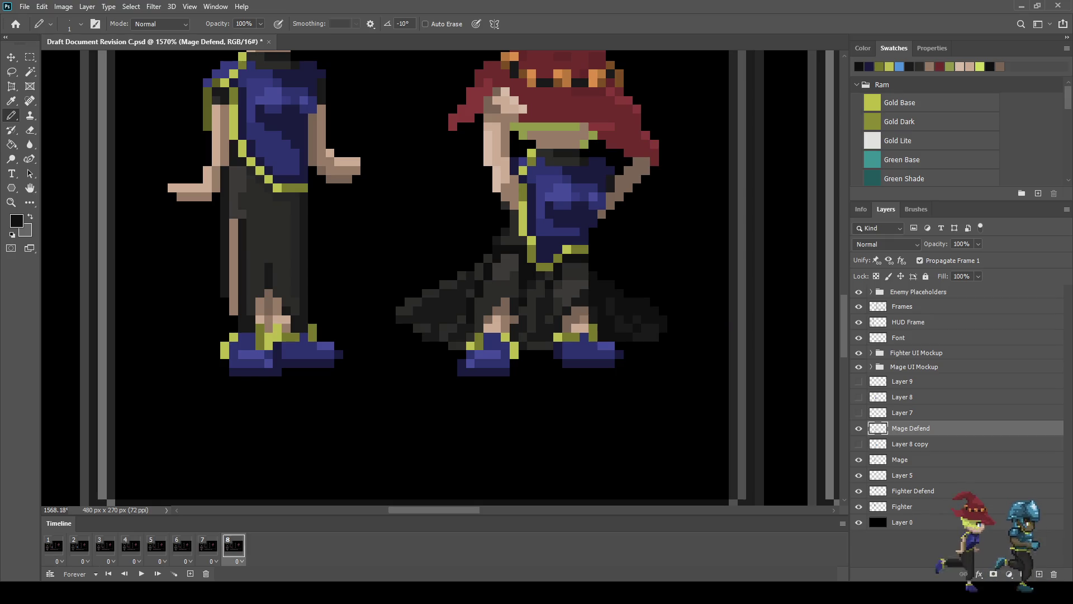
# Step: Extend the cloak's left and right hem edges with dark grey pixels
pyautogui.press('i')
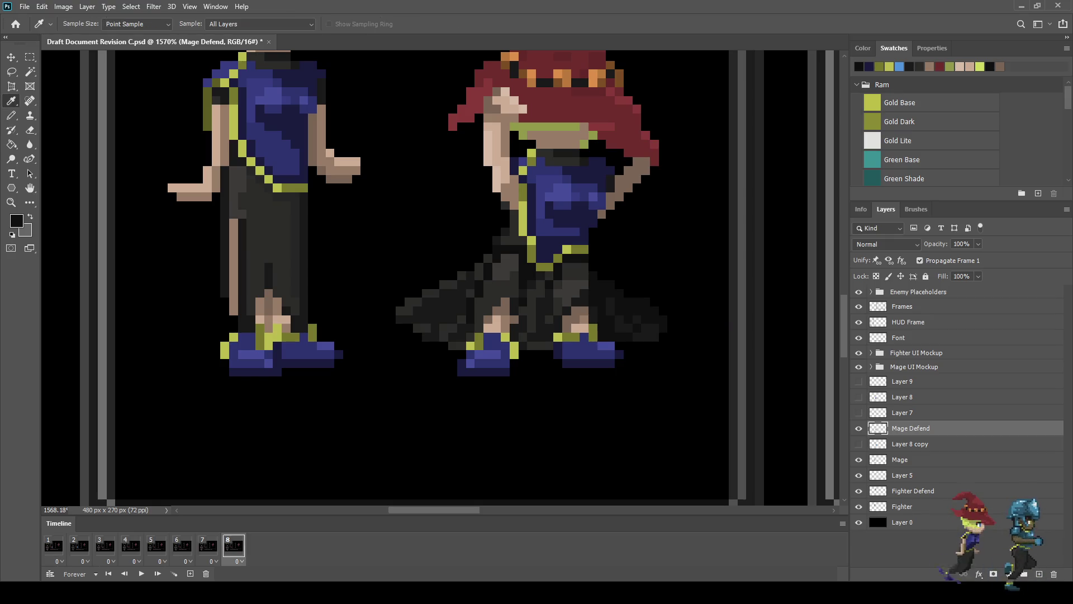
pyautogui.press('b')
pyautogui.moveTo(487, 249)
pyautogui.mouseDown()
pyautogui.moveTo(408, 276)
pyautogui.moveTo(479, 258)
pyautogui.mouseUp()
pyautogui.moveTo(592, 259); pyautogui.dragTo(619, 277)
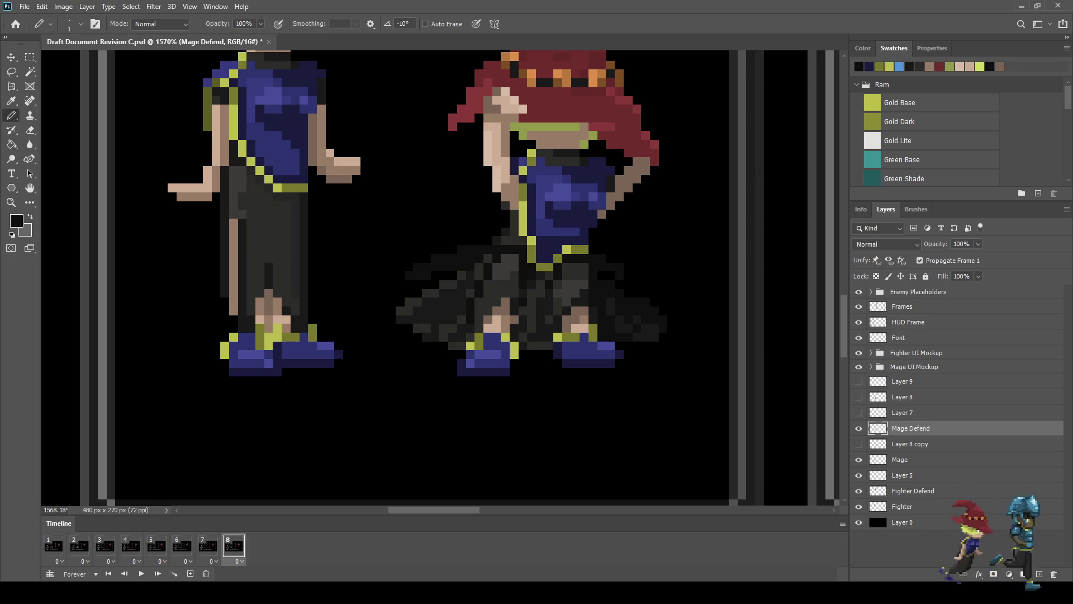
pyautogui.scroll(-5, 441, 277)
pyautogui.scroll(2, 442, 278)
pyautogui.scroll(2, 441, 278)
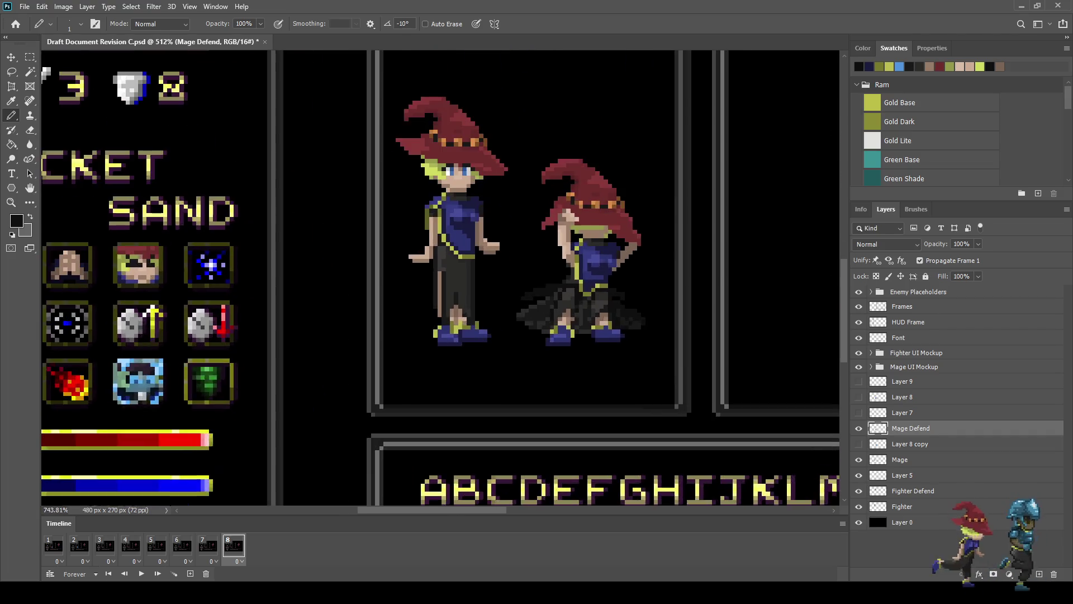
# Step: Save the document with Ctrl+S
pyautogui.scroll(3, 557, 305)
pyautogui.scroll(1, 556, 265)
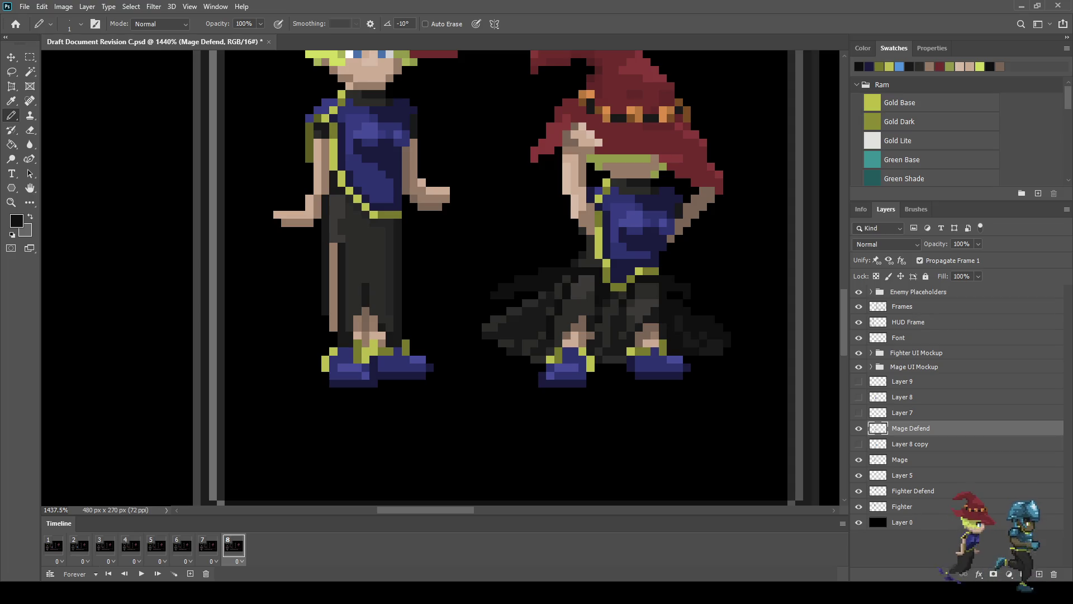
pyautogui.hotkey('ctrl', 's')
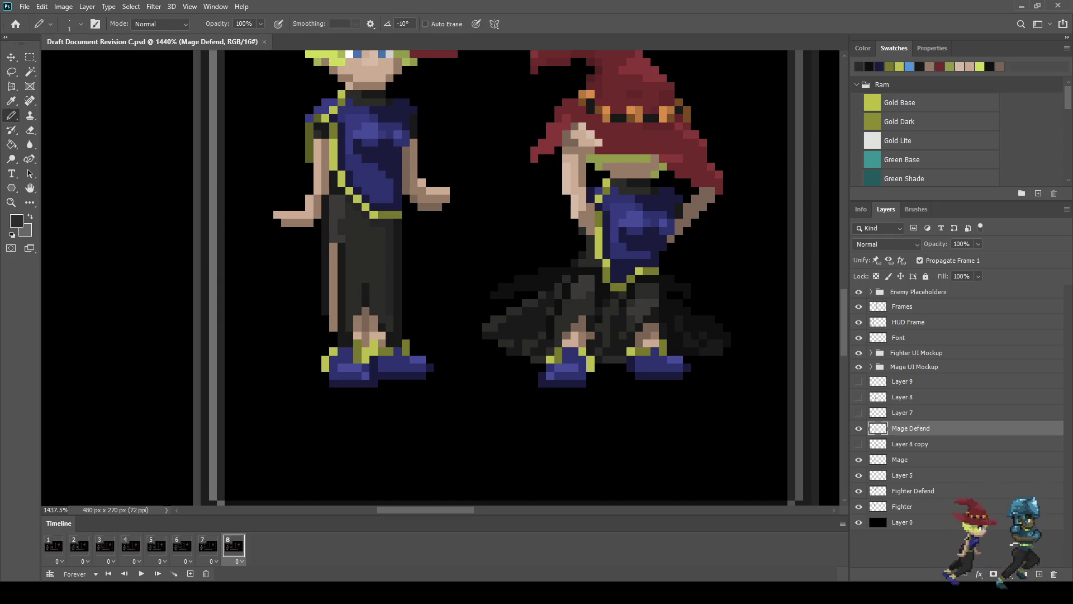
# Step: Sketch grey hair with a hanging strand and jagged fringe beside the goblins, then save and fit to screen
pyautogui.scroll(-3, 478, 243)
pyautogui.scroll(-2, 595, 223)
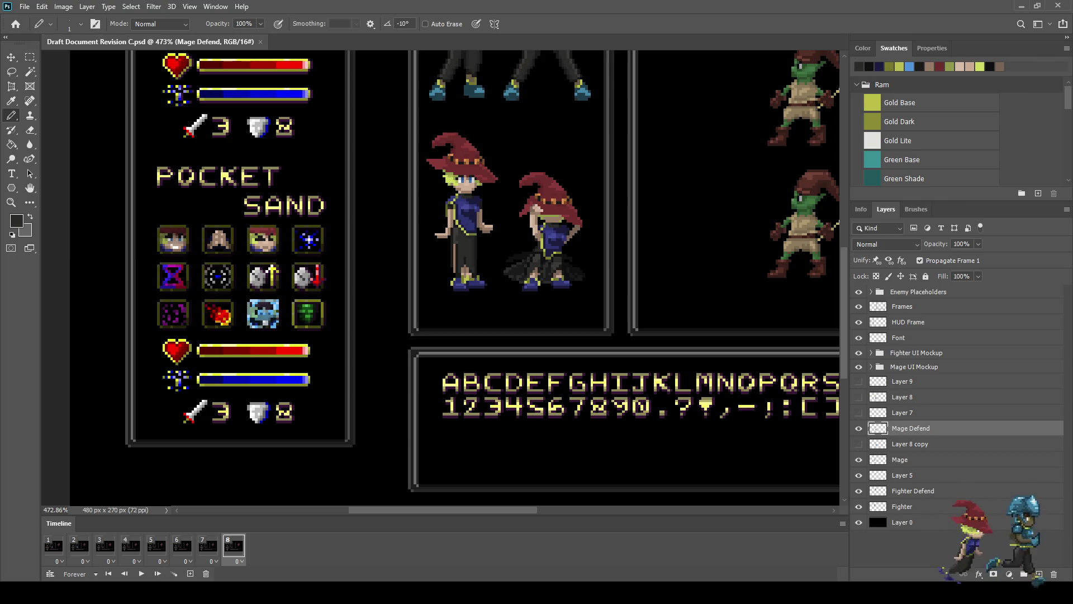
pyautogui.moveTo(678, 245)
pyautogui.mouseDown()
pyautogui.moveTo(658, 260)
pyautogui.moveTo(693, 254)
pyautogui.moveTo(693, 265)
pyautogui.moveTo(655, 259)
pyautogui.moveTo(682, 259)
pyautogui.mouseUp()
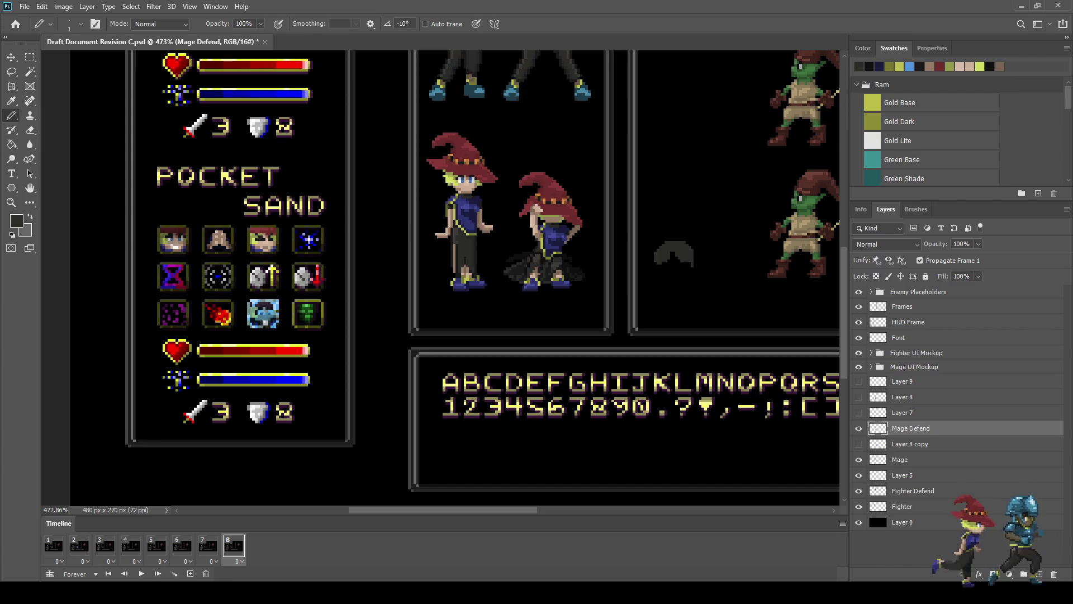
pyautogui.moveTo(653, 263)
pyautogui.mouseDown()
pyautogui.moveTo(659, 287)
pyautogui.moveTo(684, 287)
pyautogui.mouseUp()
pyautogui.moveTo(652, 249)
pyautogui.mouseDown()
pyautogui.moveTo(642, 226)
pyautogui.moveTo(702, 224)
pyautogui.moveTo(702, 250)
pyautogui.mouseUp()
pyautogui.moveTo(645, 230); pyautogui.dragTo(697, 230)
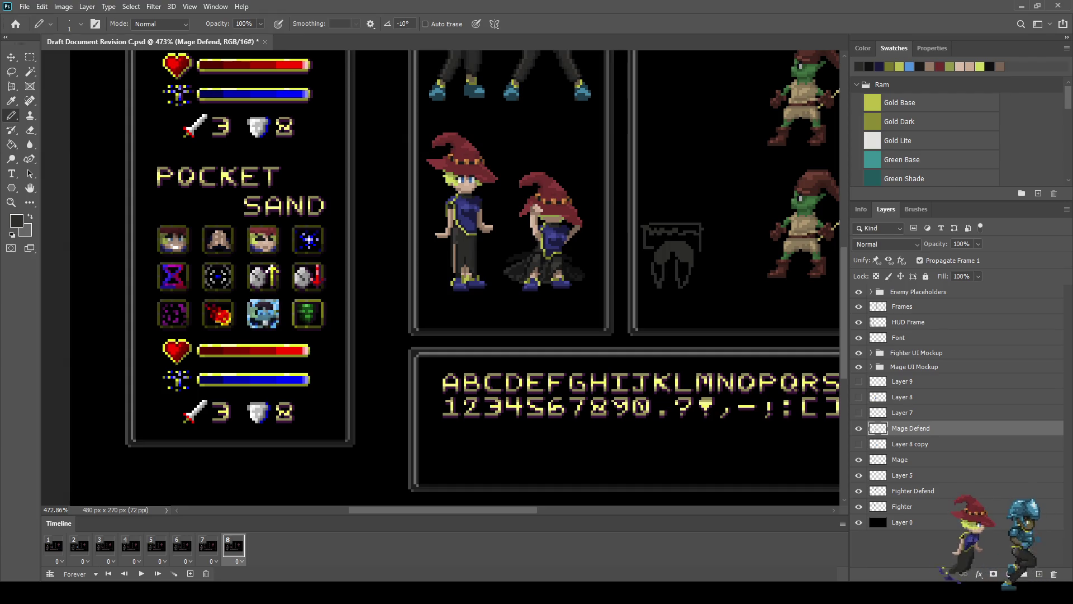
pyautogui.scroll(4, 690, 247)
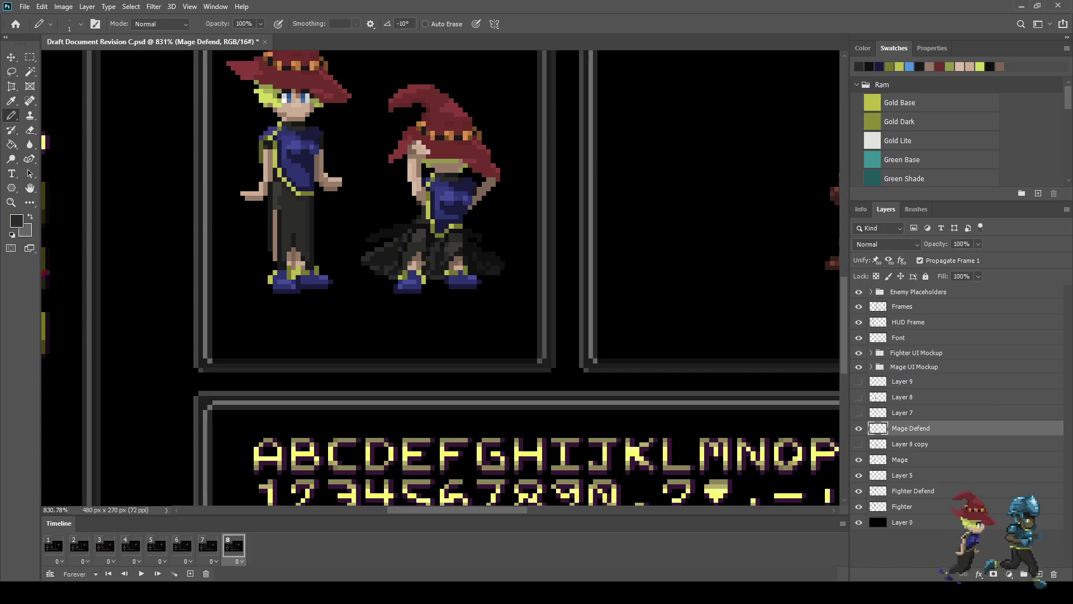
pyautogui.hotkey('ctrl', 's')
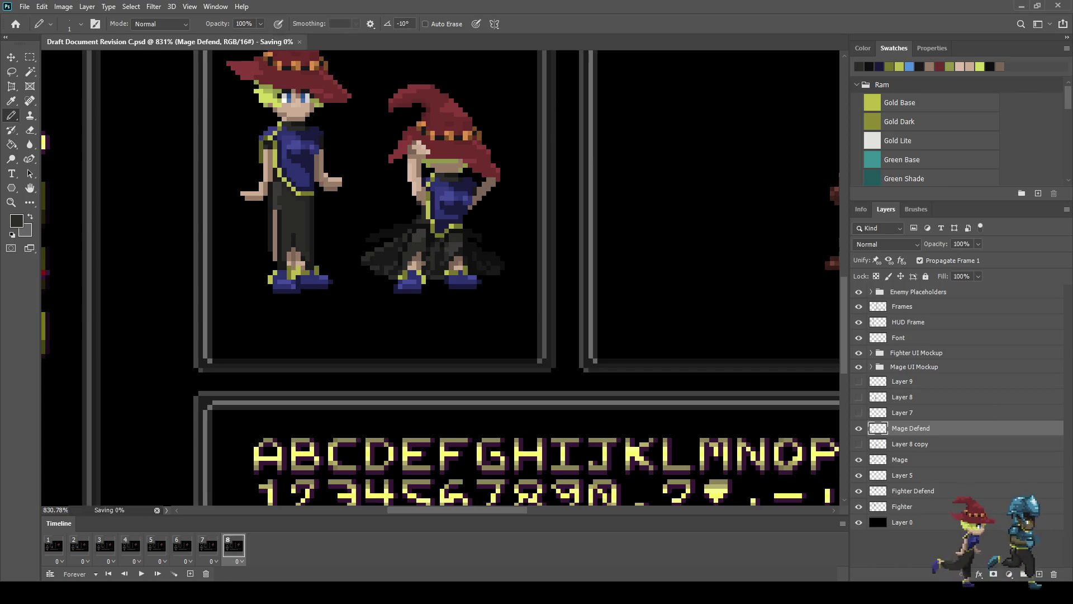
pyautogui.hotkey('ctrl', '0')
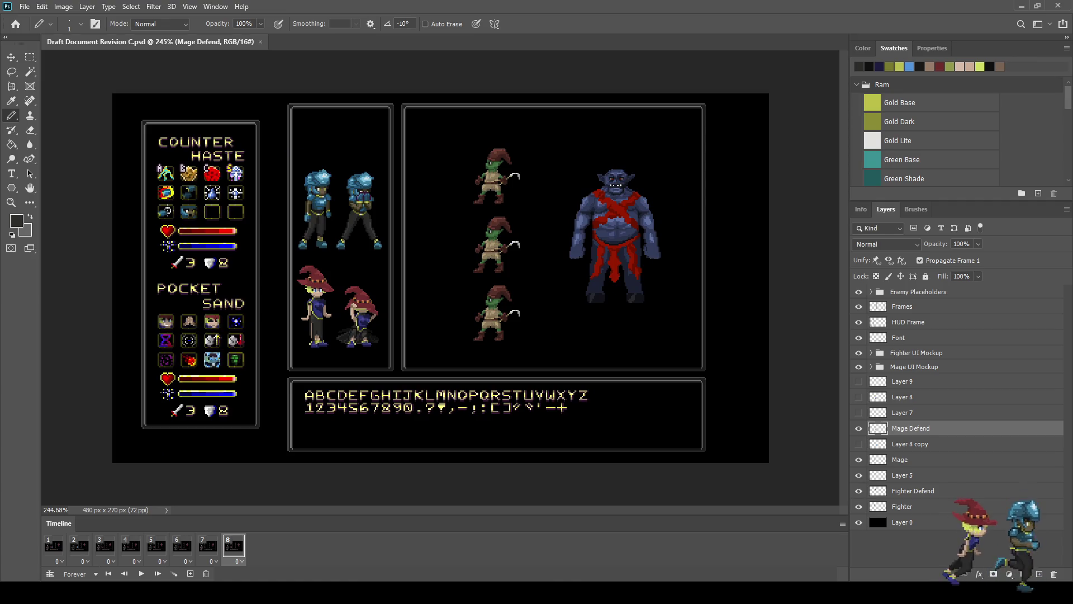
# Step: Sample the purple from the fighter sprite as the Pencil colour
pyautogui.scroll(10, 344, 212)
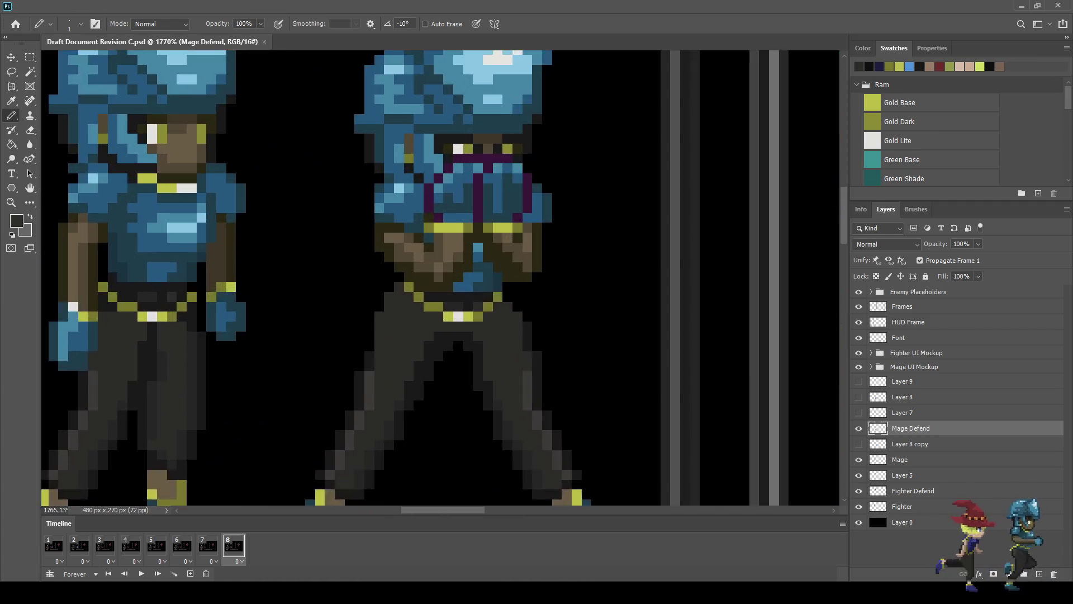
pyautogui.press('i')
pyautogui.click(481, 168)
pyautogui.scroll(-5, 439, 280)
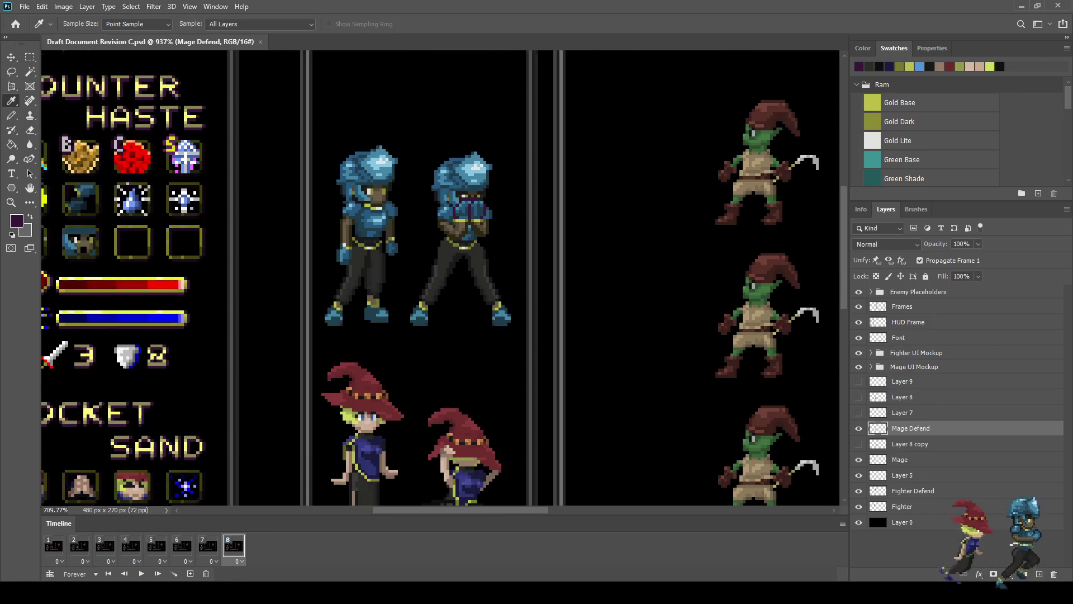
pyautogui.press('b')
pyautogui.scroll(-3, 424, 313)
pyautogui.scroll(6, 441, 348)
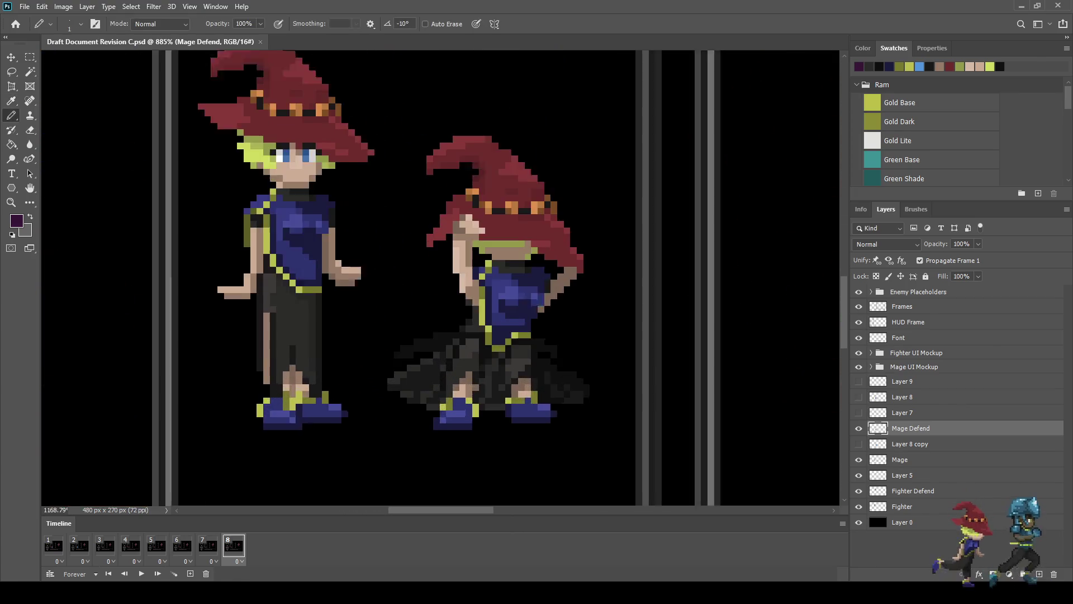
pyautogui.scroll(3, 424, 279)
pyautogui.scroll(-3, 425, 279)
pyautogui.scroll(1, 425, 280)
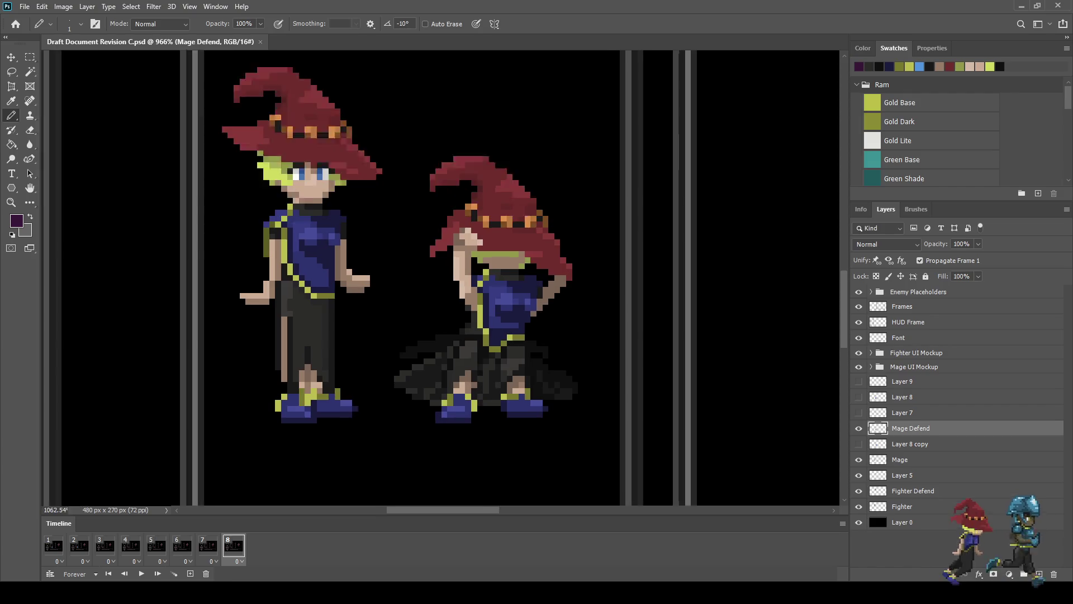
pyautogui.scroll(6, 605, 329)
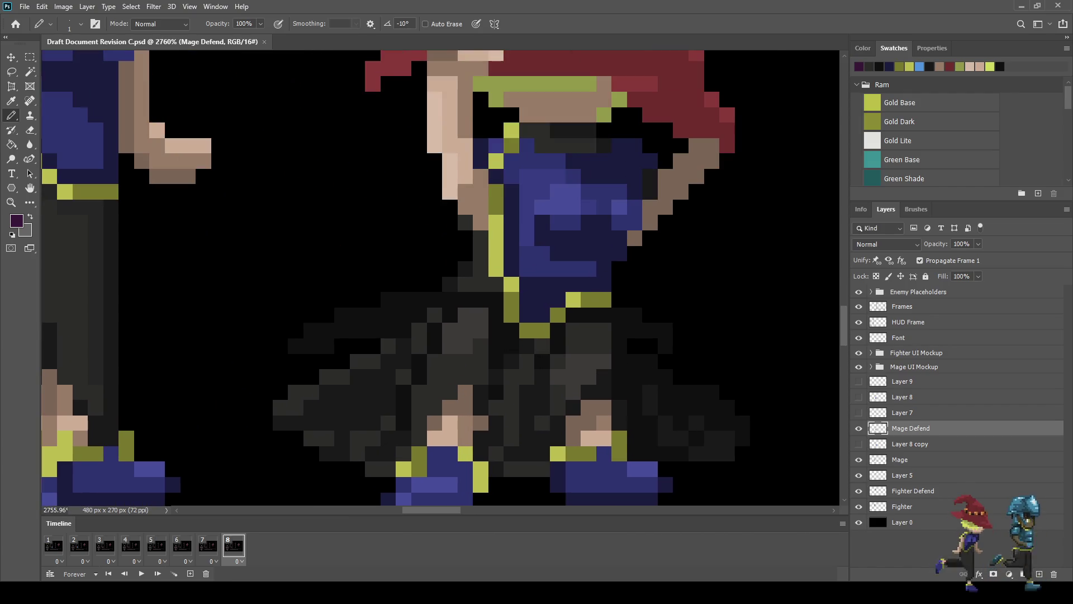
pyautogui.scroll(-3, 470, 355)
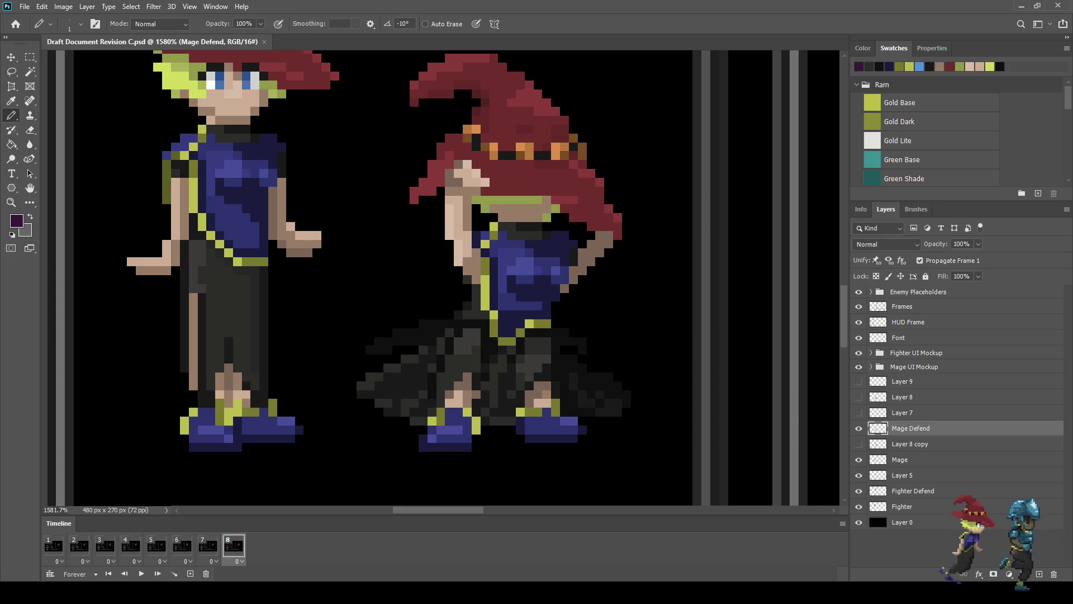
# Step: Lasso the mage's front leg and boot and nudge it down and left
pyautogui.press('l')
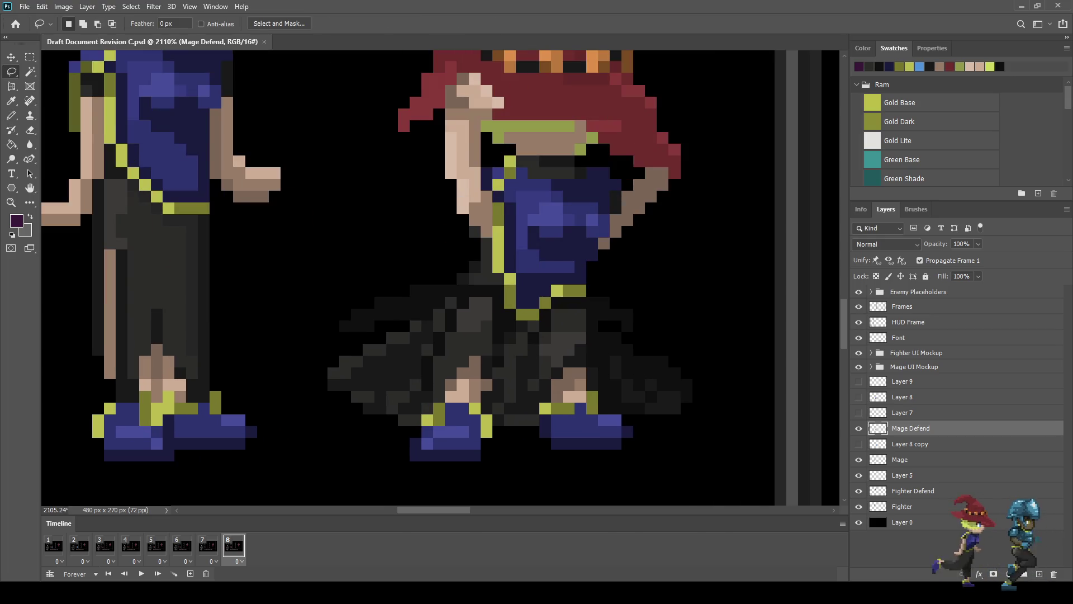
pyautogui.moveTo(406, 436); pyautogui.dragTo(415, 362)
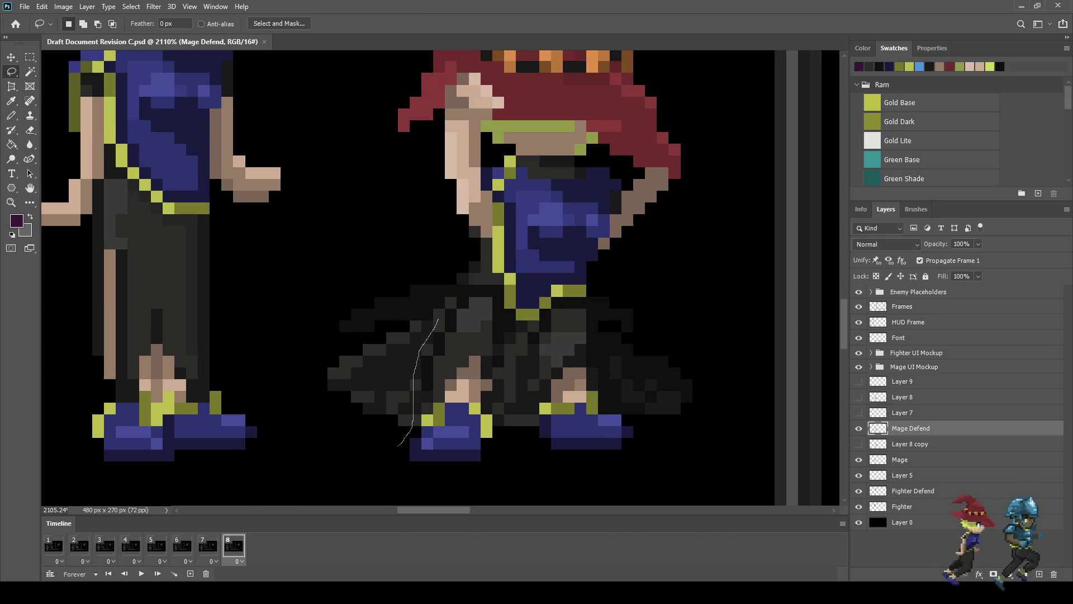
pyautogui.moveTo(500, 290); pyautogui.dragTo(502, 331)
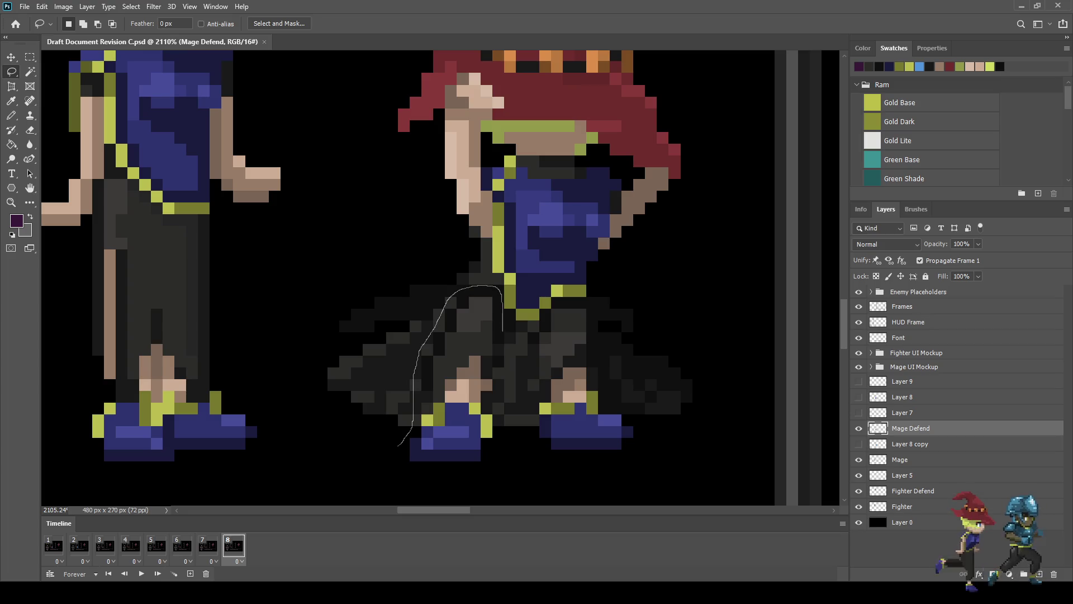
pyautogui.moveTo(503, 415)
pyautogui.mouseDown()
pyautogui.moveTo(486, 456)
pyautogui.moveTo(402, 466)
pyautogui.moveTo(398, 441)
pyautogui.mouseUp()
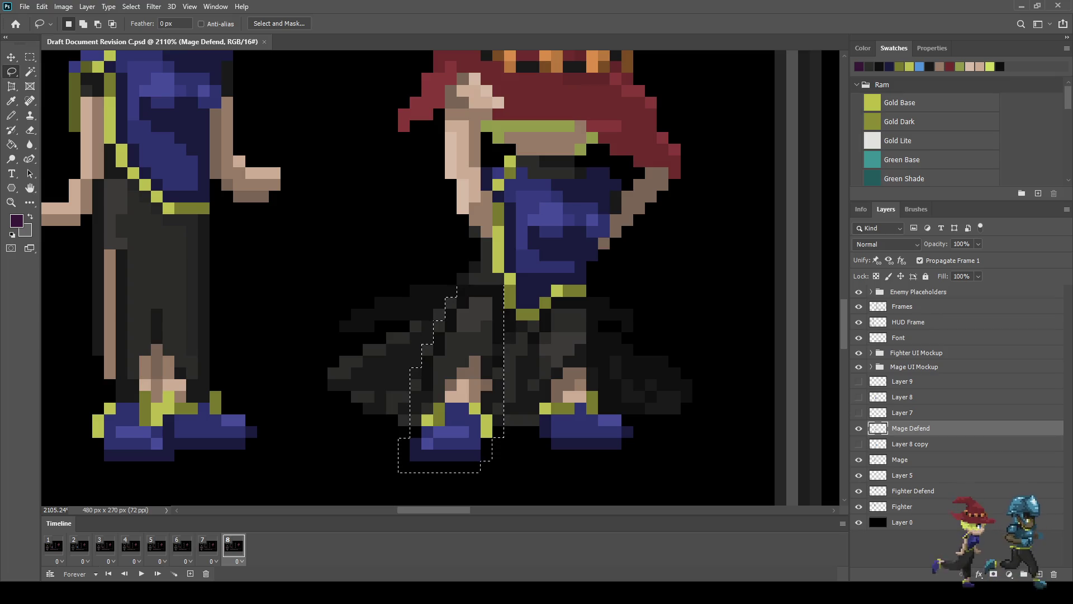
pyautogui.hotkey('ctrl', 't')
pyautogui.press('Down')
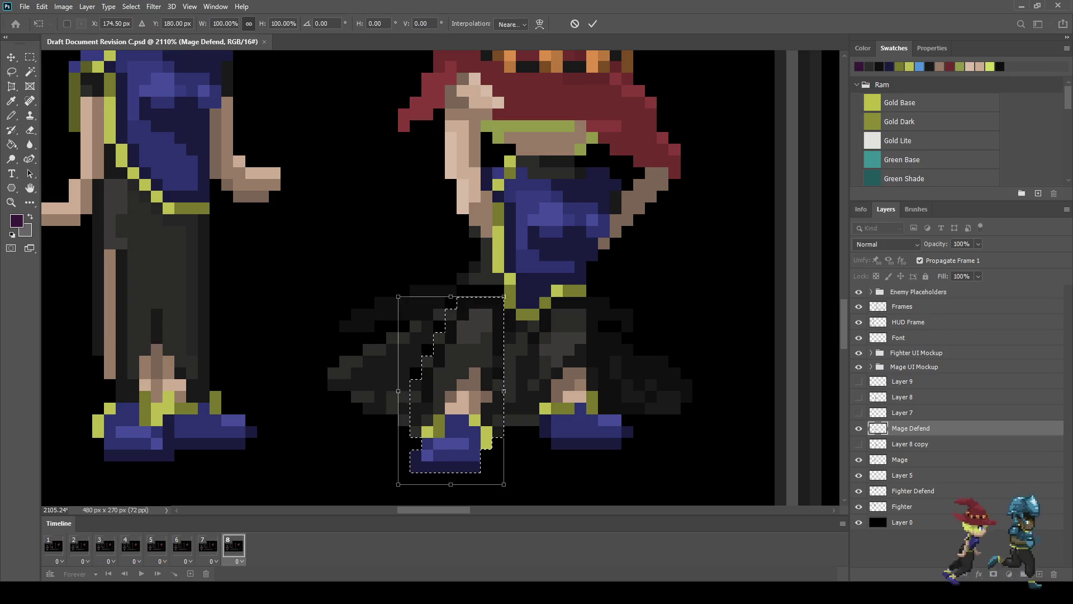
pyautogui.press('Left')
pyautogui.press('Left')
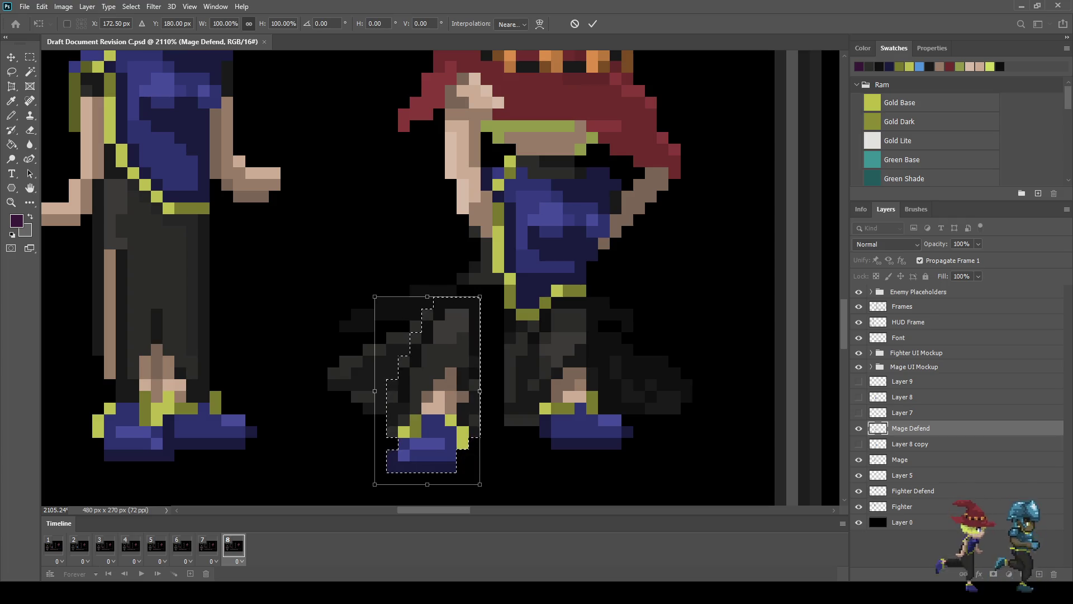
pyautogui.press('Return')
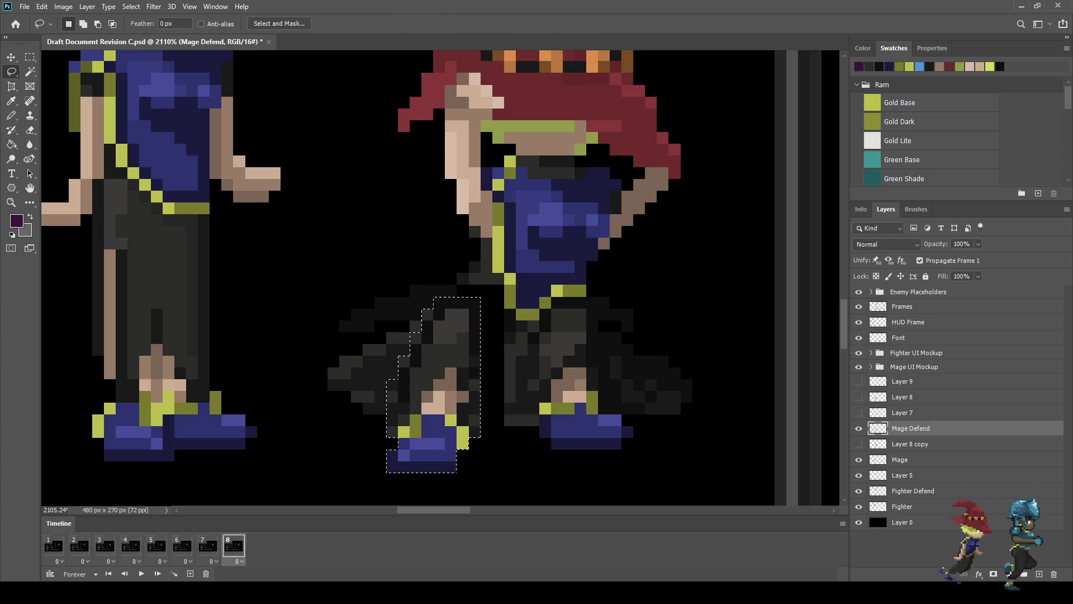
pyautogui.hotkey('ctrl', 'd')
# Step: Select the lower part of the mage's foot and move it one pixel left
pyautogui.scroll(-3, 391, 481)
pyautogui.scroll(5, 392, 480)
pyautogui.moveTo(447, 456)
pyautogui.mouseDown()
pyautogui.moveTo(474, 398)
pyautogui.moveTo(529, 445)
pyautogui.moveTo(450, 473)
pyautogui.mouseUp()
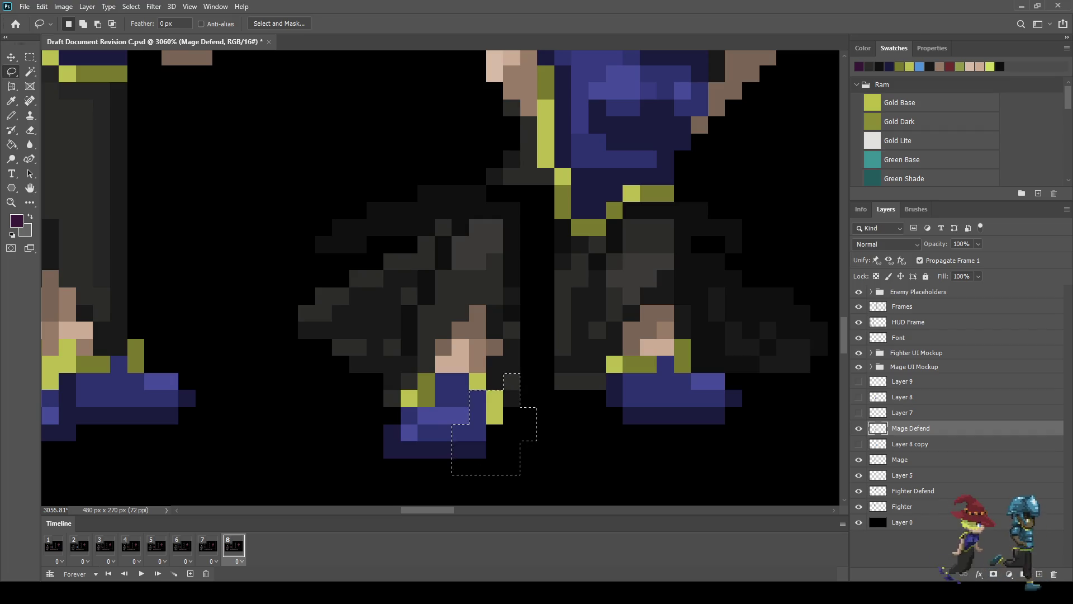
pyautogui.hotkey('ctrl', 'z')
pyautogui.hotkey('ctrl', 'z')
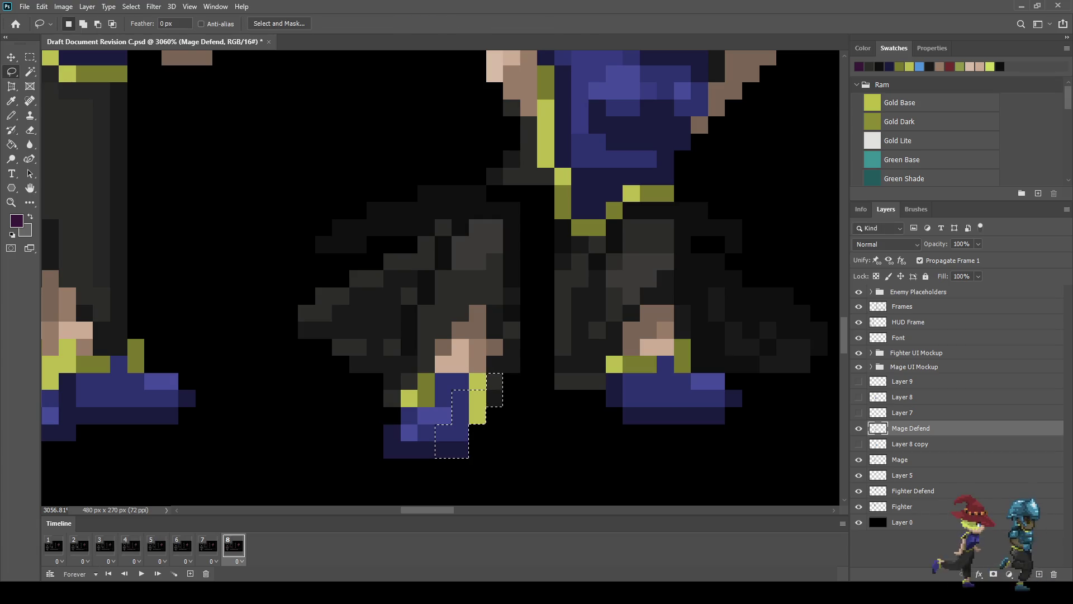
pyautogui.hotkey('ctrl', 'd')
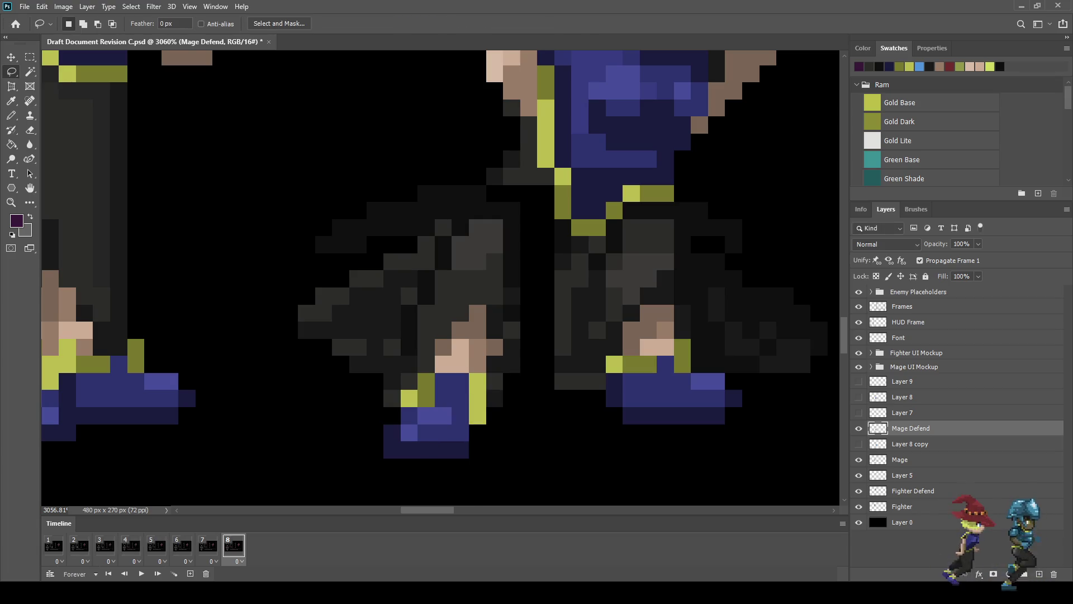
pyautogui.moveTo(378, 409)
pyautogui.mouseDown()
pyautogui.moveTo(417, 409)
pyautogui.moveTo(433, 468)
pyautogui.moveTo(368, 430)
pyautogui.moveTo(367, 410)
pyautogui.mouseUp()
pyautogui.hotkey('ctrl', 'Left')
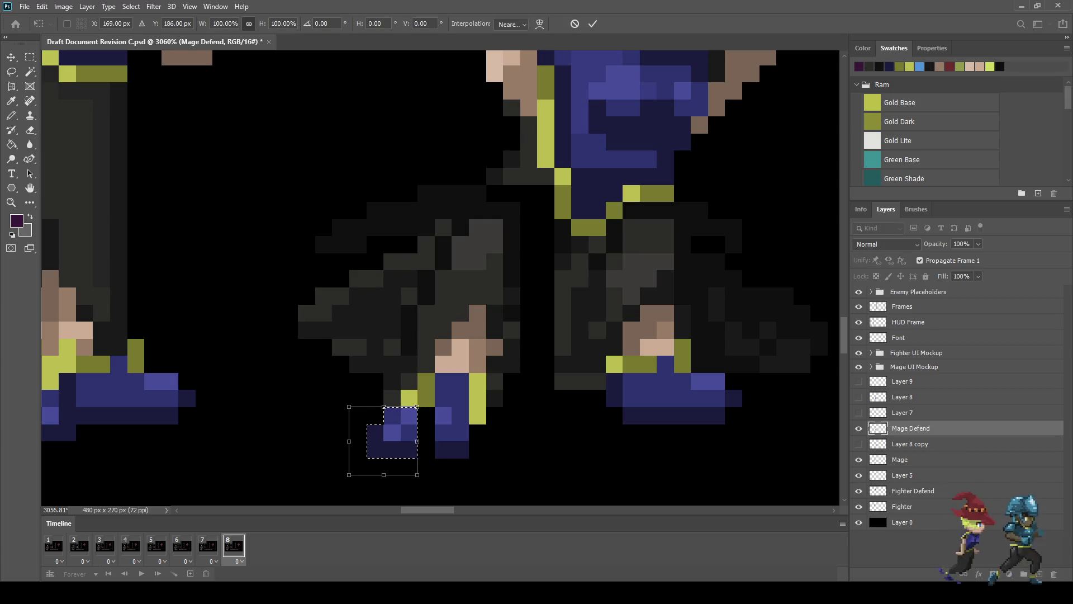
pyautogui.hotkey('ctrl', 'd')
# Step: Fill the gap between the feet with a navy pixel and a brighter blue pixel
pyautogui.press('i')
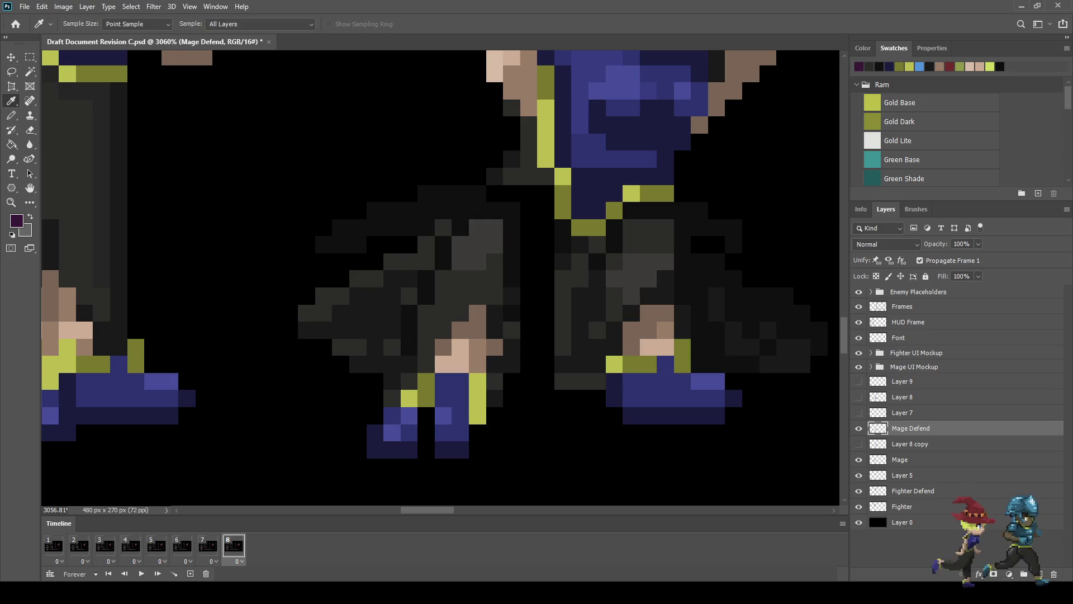
pyautogui.press('b')
pyautogui.click(426, 450)
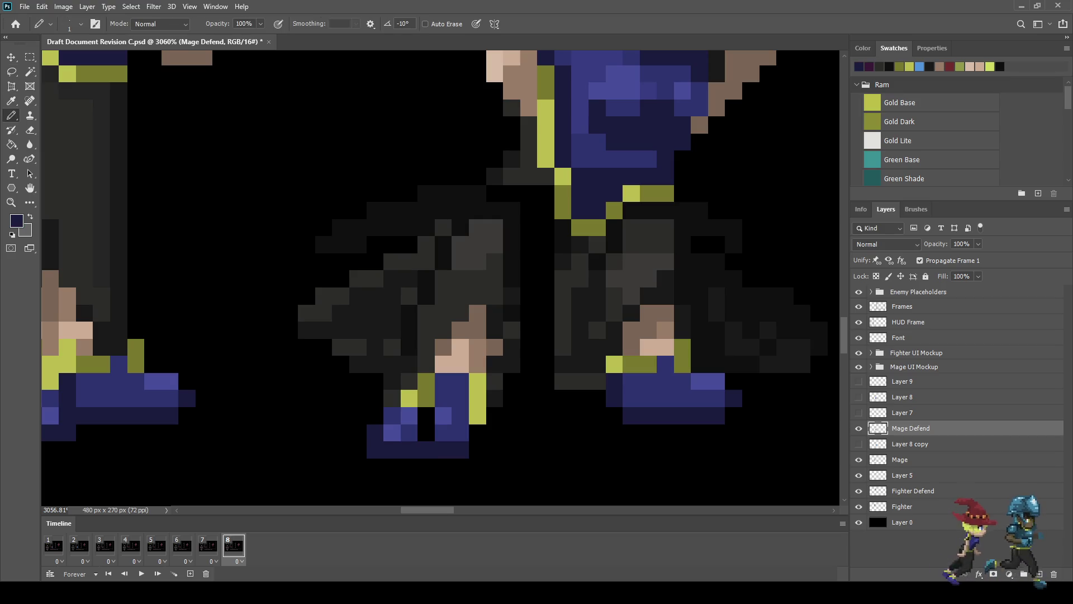
pyautogui.press('i')
pyautogui.press('b')
pyautogui.click(426, 432)
# Step: Paint black streaks and pixels across the grey cape
pyautogui.scroll(-7, 441, 436)
pyautogui.scroll(-1, 444, 416)
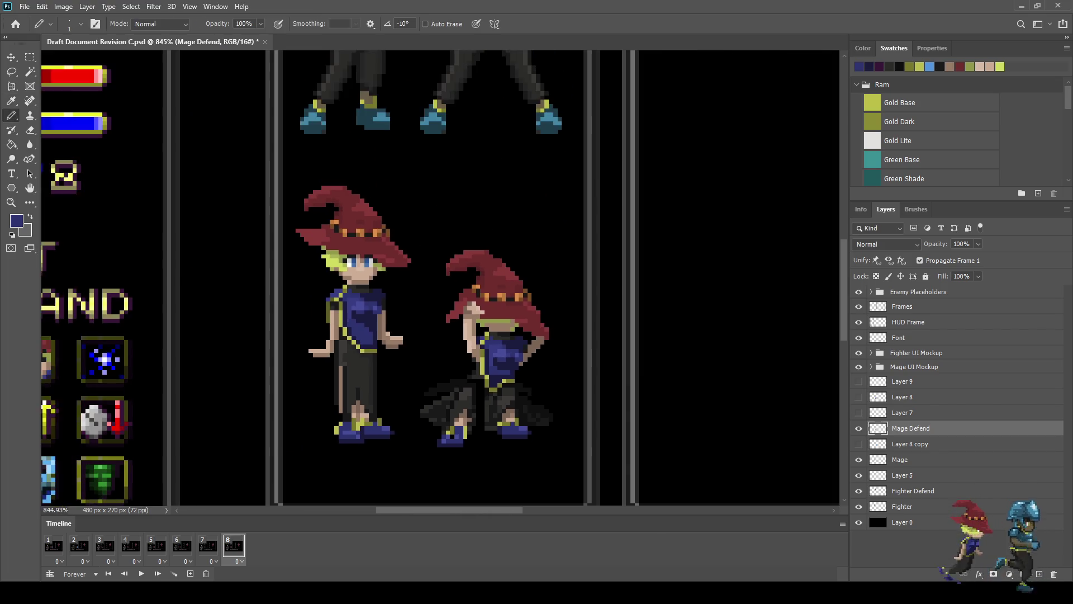
pyautogui.scroll(10, 457, 407)
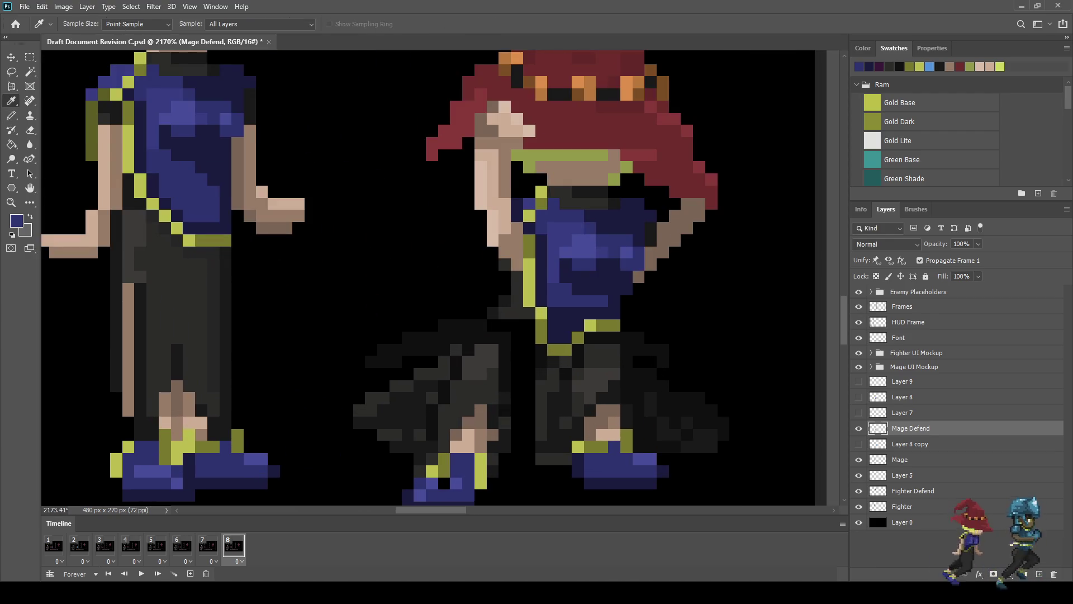
pyautogui.keyDown('alt'); pyautogui.click(457, 407); pyautogui.keyUp('alt')
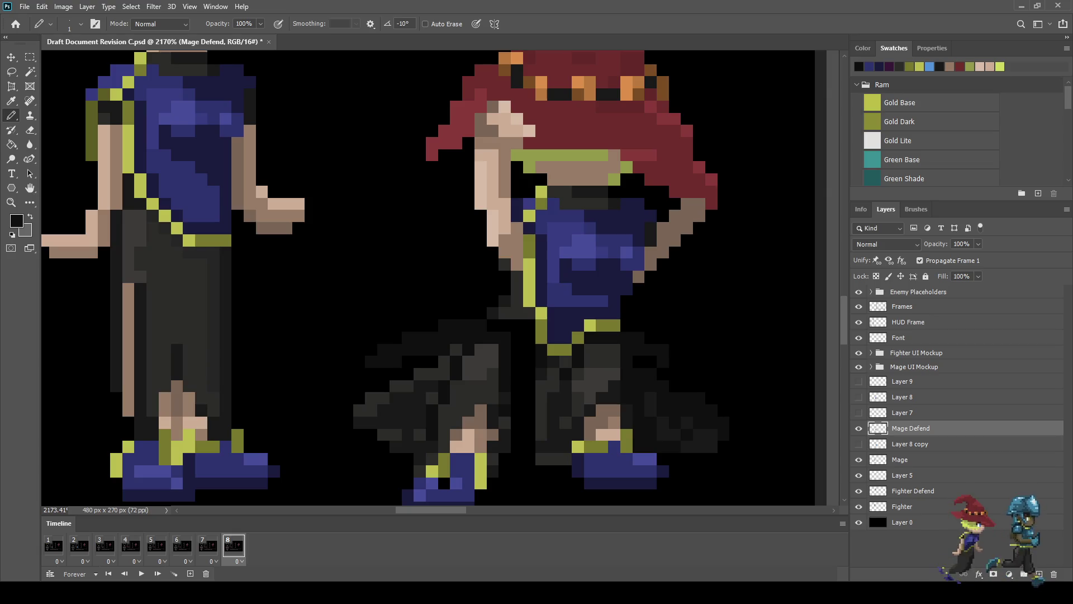
pyautogui.moveTo(517, 350)
pyautogui.mouseDown()
pyautogui.moveTo(480, 362)
pyautogui.moveTo(444, 423)
pyautogui.mouseUp()
pyautogui.click(474, 356)
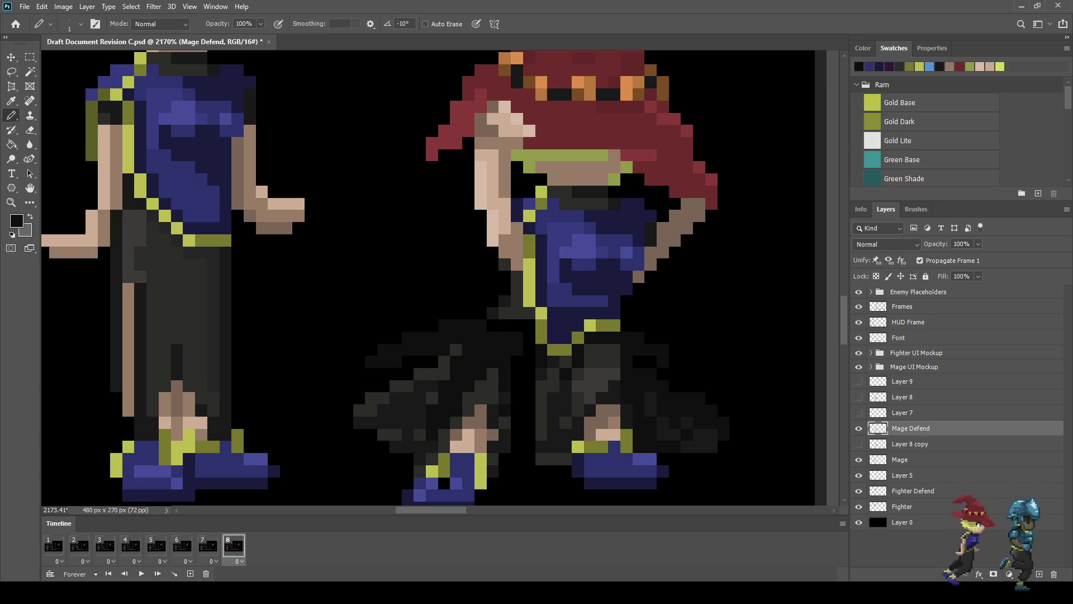
pyautogui.click(517, 326)
pyautogui.moveTo(528, 325); pyautogui.dragTo(528, 350)
# Step: Add a final dark streak down the cape and erase three cape pixels where the leg shows
pyautogui.moveTo(523, 398)
pyautogui.mouseDown()
pyautogui.moveTo(528, 361)
pyautogui.moveTo(517, 361)
pyautogui.mouseUp()
pyautogui.scroll(-5, 537, 378)
pyautogui.scroll(-2, 537, 408)
pyautogui.scroll(8, 537, 408)
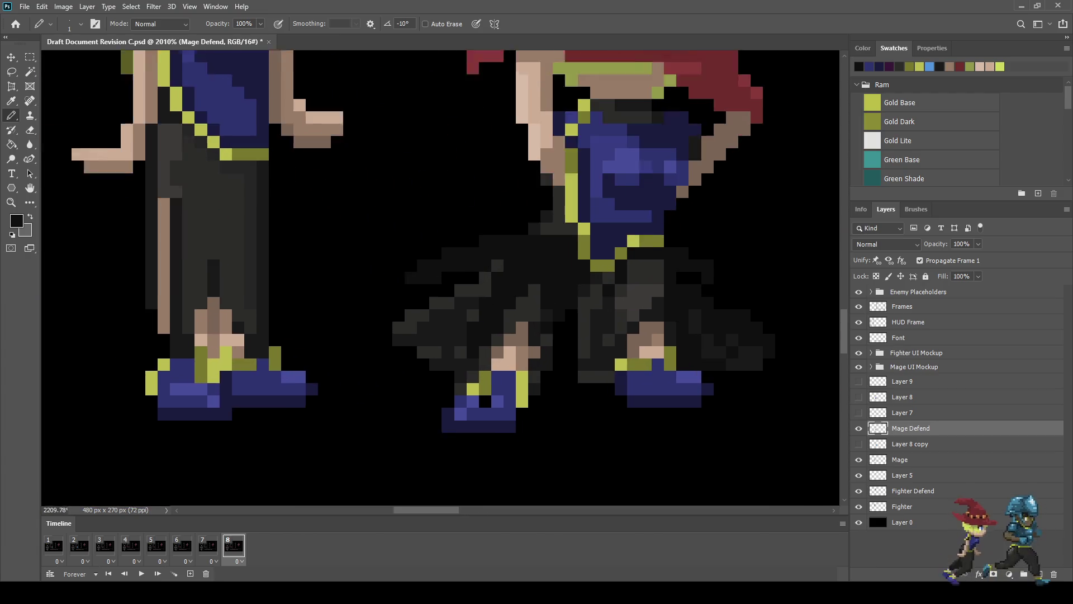
pyautogui.scroll(2, 538, 366)
pyautogui.press('e')
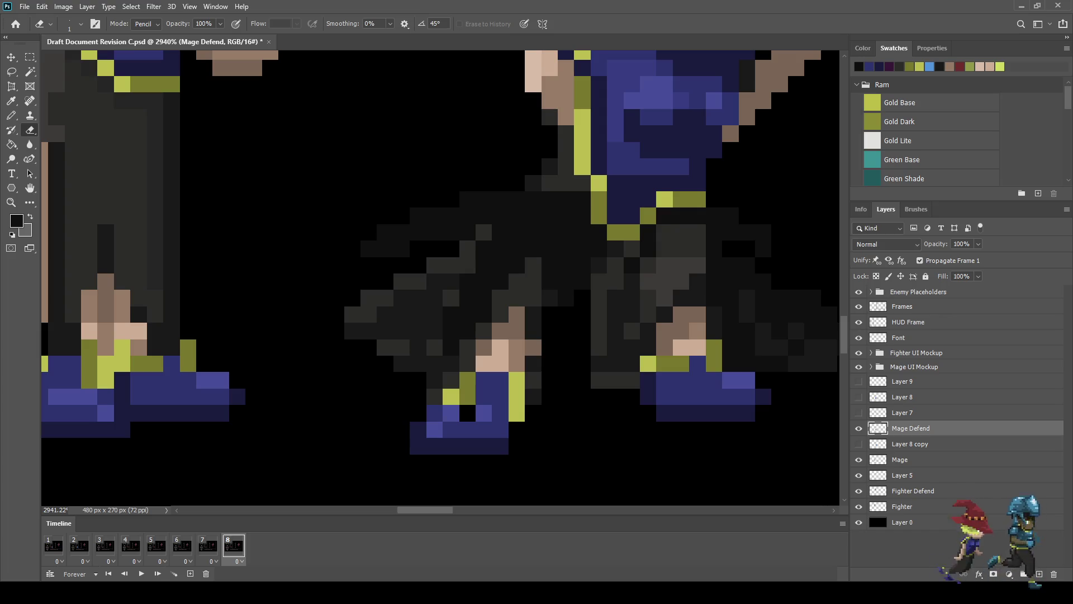
pyautogui.click(565, 298)
pyautogui.moveTo(566, 282); pyautogui.dragTo(582, 281)
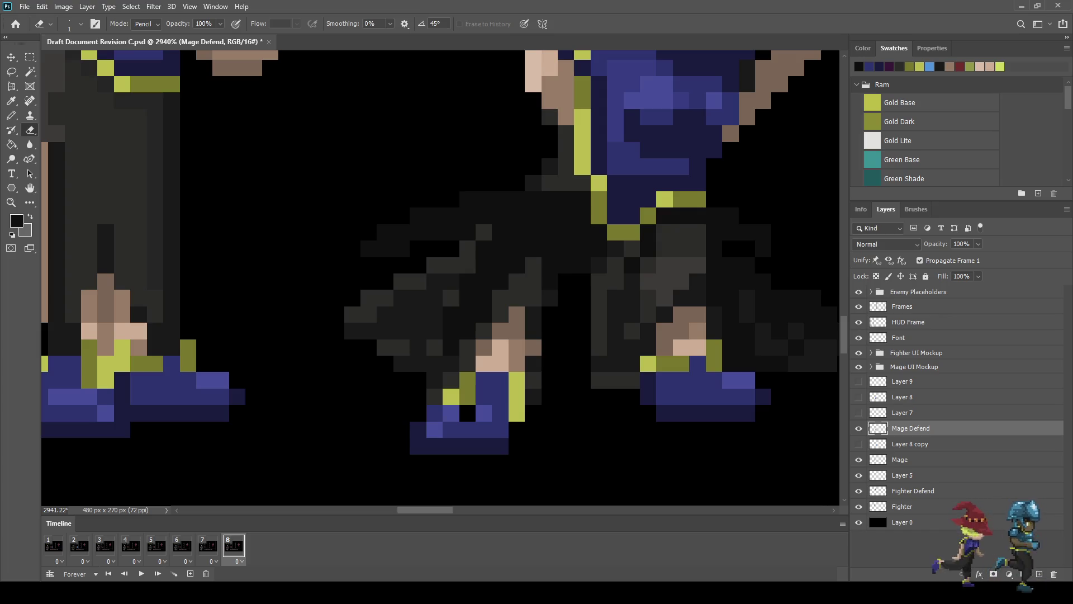
# Step: Sample the brown skin and pencil a sliver of leg pixels into the cape gap
pyautogui.press('i')
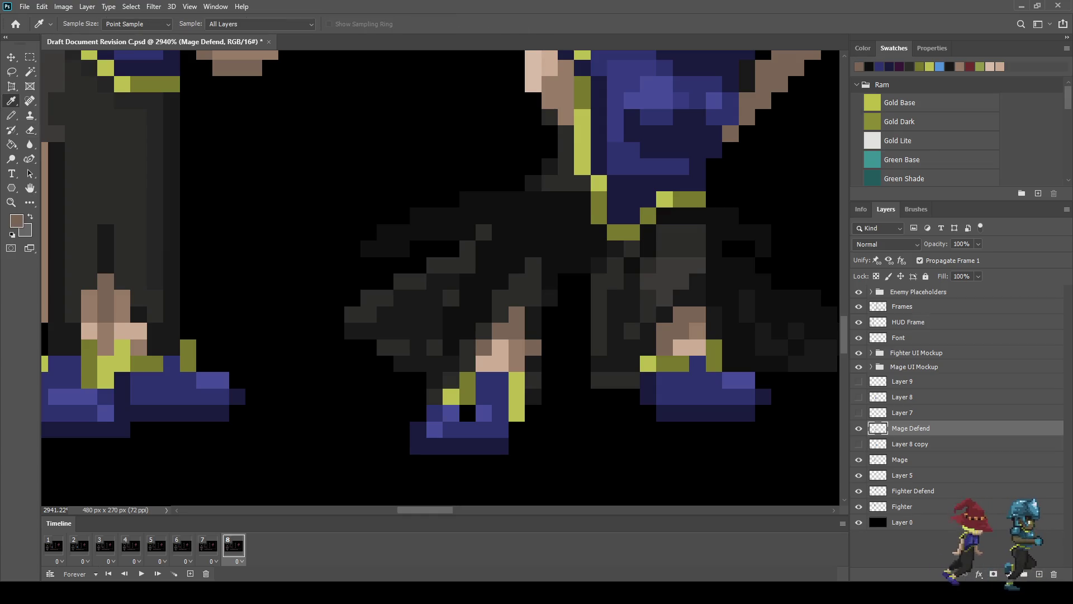
pyautogui.press('b')
pyautogui.click(550, 314)
pyautogui.moveTo(550, 282)
pyautogui.mouseDown()
pyautogui.moveTo(566, 282)
pyautogui.moveTo(550, 298)
pyautogui.mouseUp()
pyautogui.click(583, 265)
pyautogui.click(533, 314)
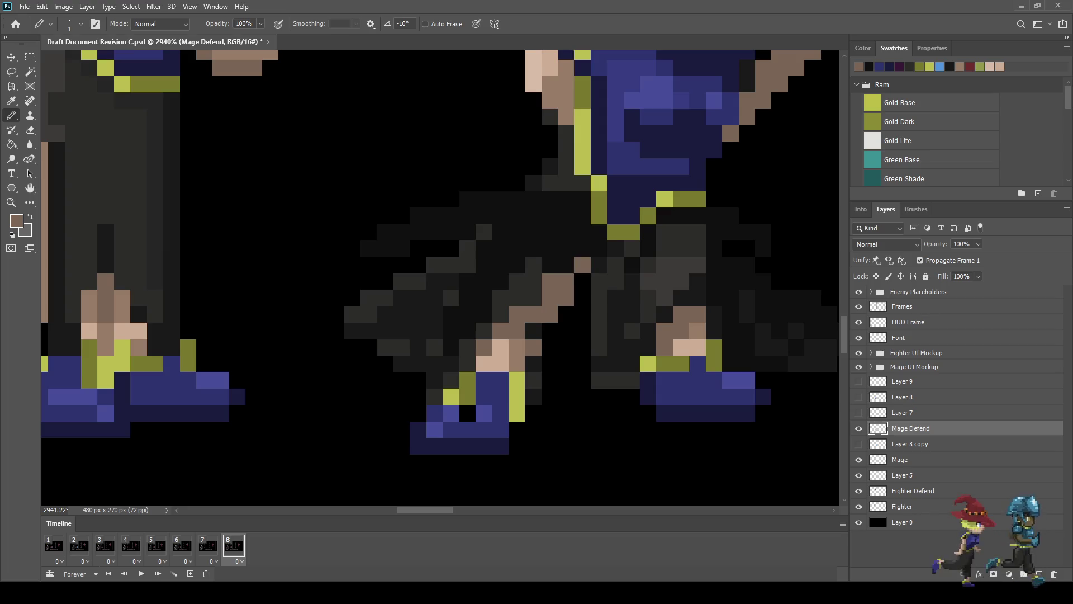
pyautogui.click(533, 330)
pyautogui.scroll(-10, 559, 312)
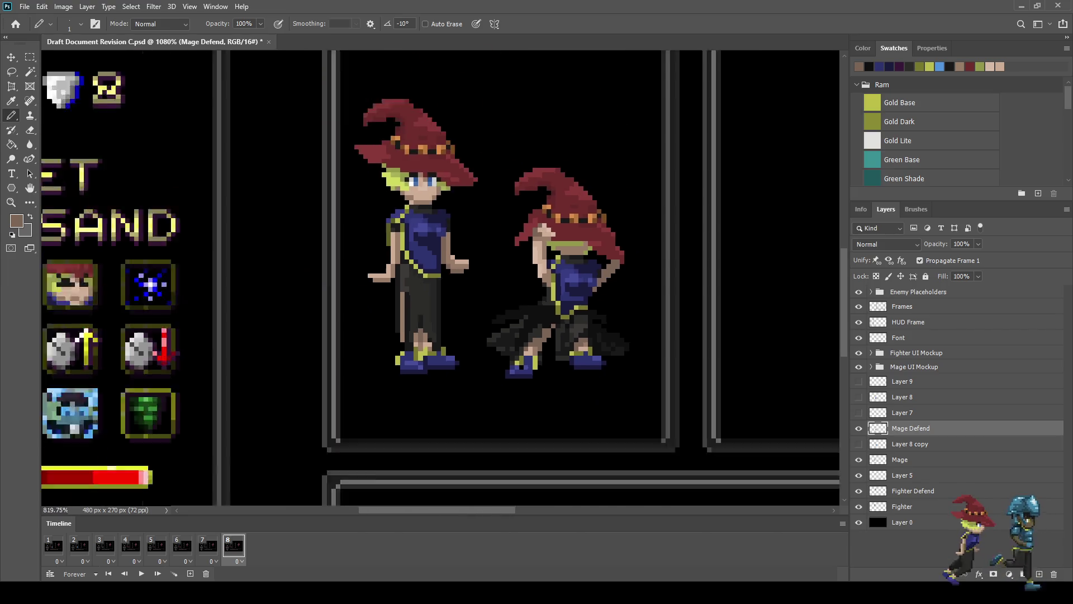
pyautogui.scroll(-2, 553, 386)
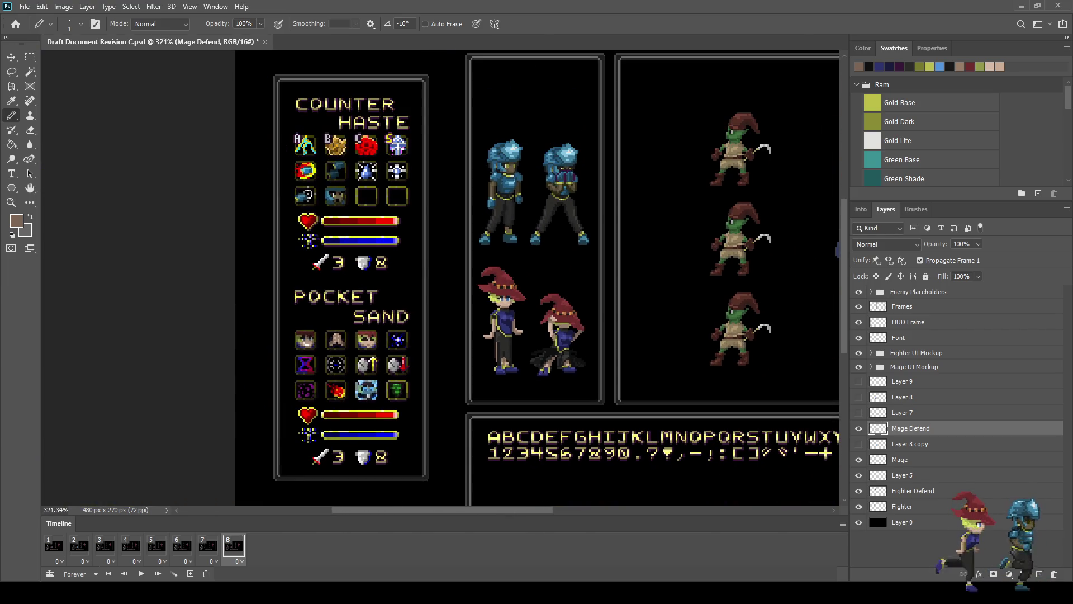
pyautogui.scroll(8, 539, 382)
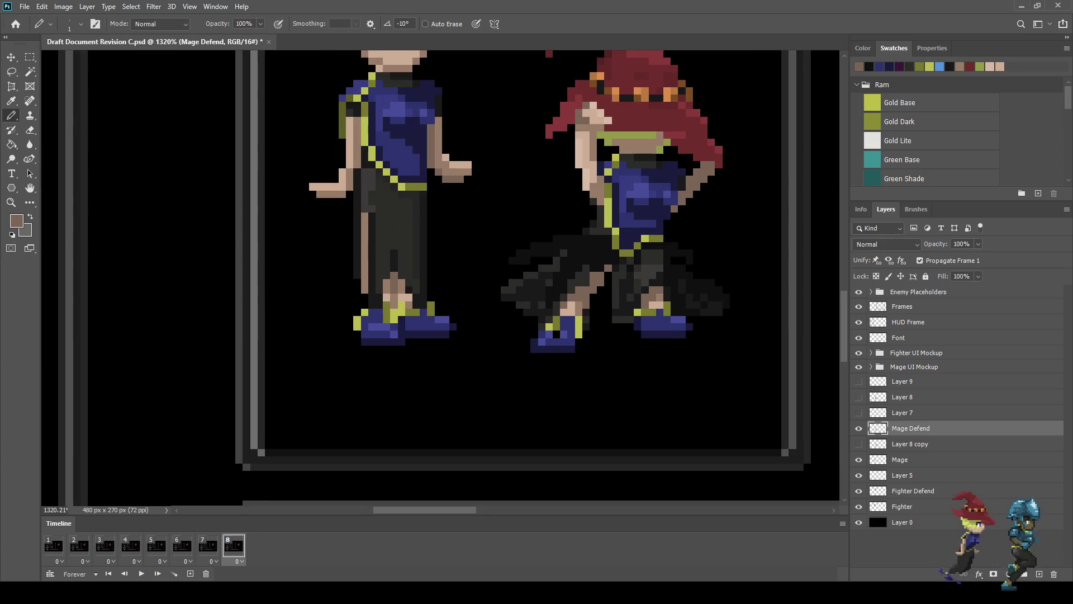
pyautogui.scroll(2, 564, 296)
# Step: Lasso the mage's cape and lower body and nudge it left and up
pyautogui.press('l')
pyautogui.moveTo(486, 230)
pyautogui.mouseDown()
pyautogui.moveTo(556, 213)
pyautogui.moveTo(605, 239)
pyautogui.moveTo(617, 265)
pyautogui.moveTo(597, 364)
pyautogui.moveTo(472, 316)
pyautogui.moveTo(472, 241)
pyautogui.mouseUp()
pyautogui.hotkey('ctrl', 't')
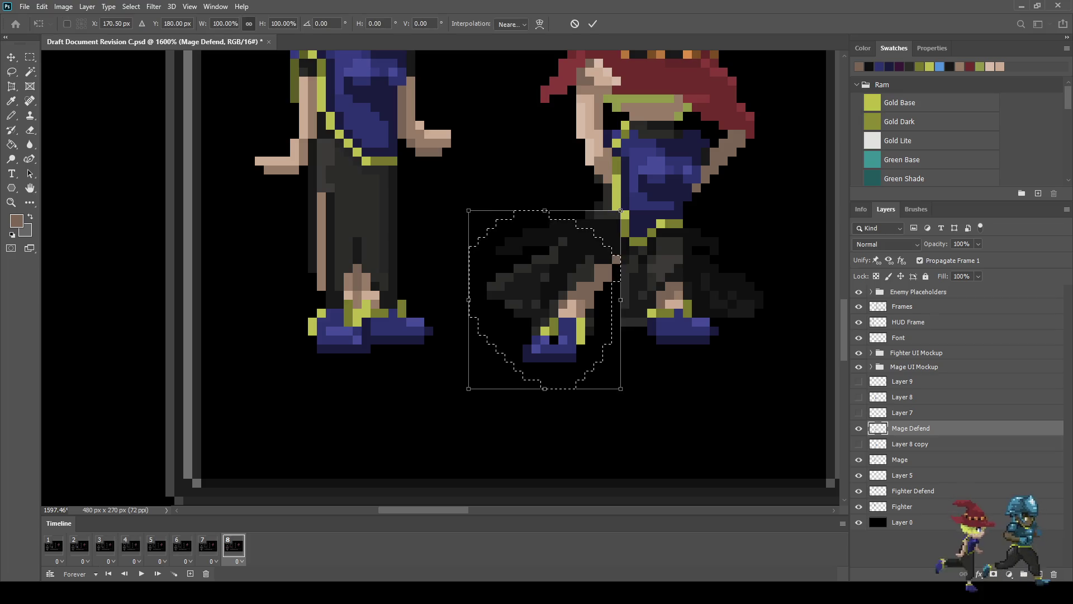
pyautogui.press('Left')
pyautogui.press('Left')
pyautogui.press('Up')
pyautogui.press('Left')
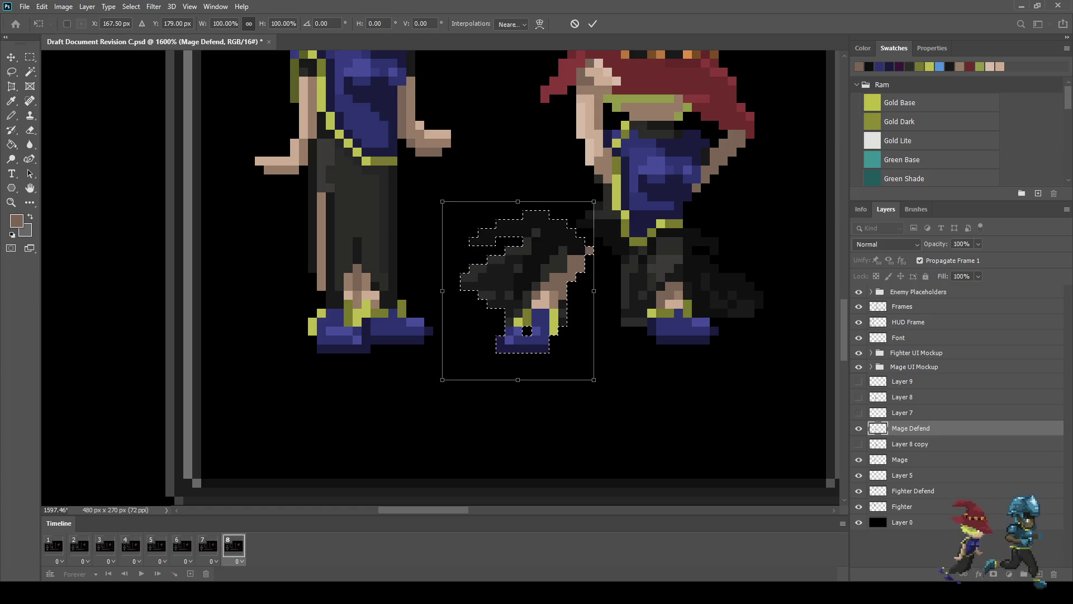
pyautogui.press('Return')
pyautogui.hotkey('ctrl', 'd')
pyautogui.scroll(3, 601, 224)
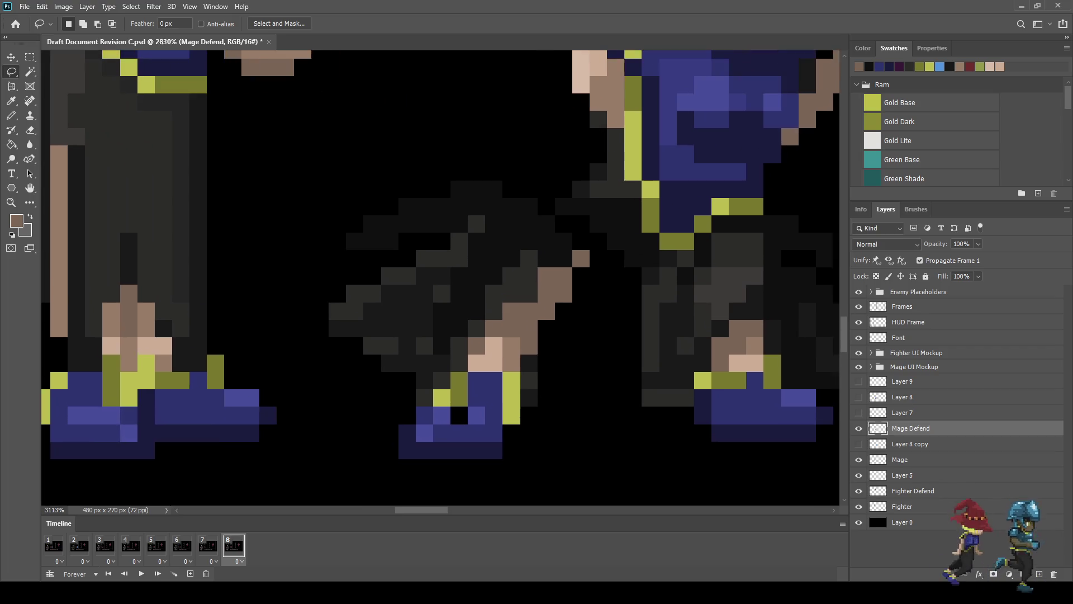
# Step: Sample black and paint dark pixels beside the legs, repainting some dark grey
pyautogui.press('i')
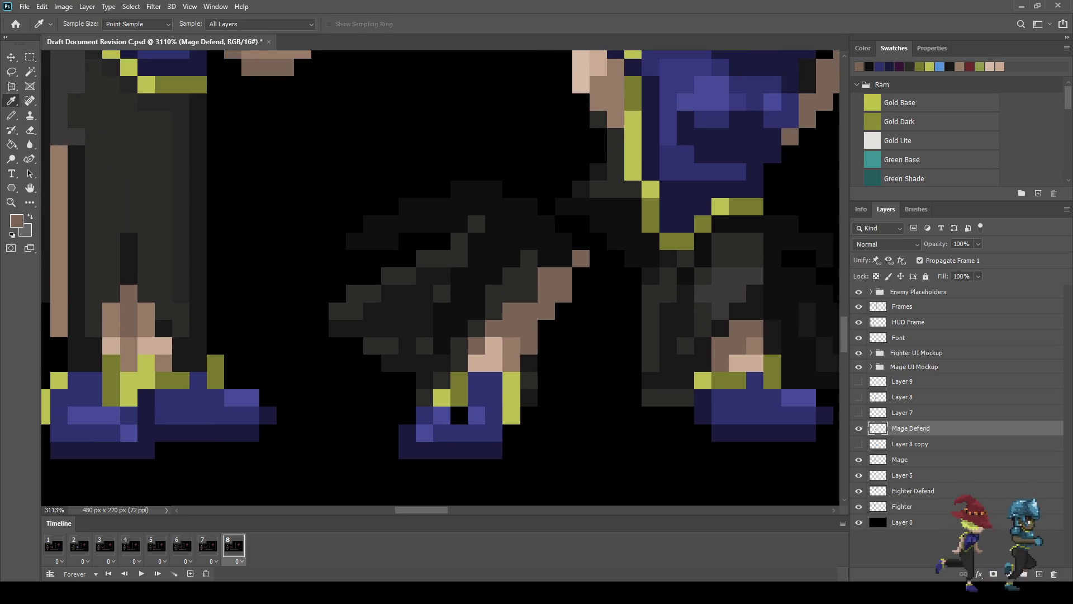
pyautogui.click(391, 111)
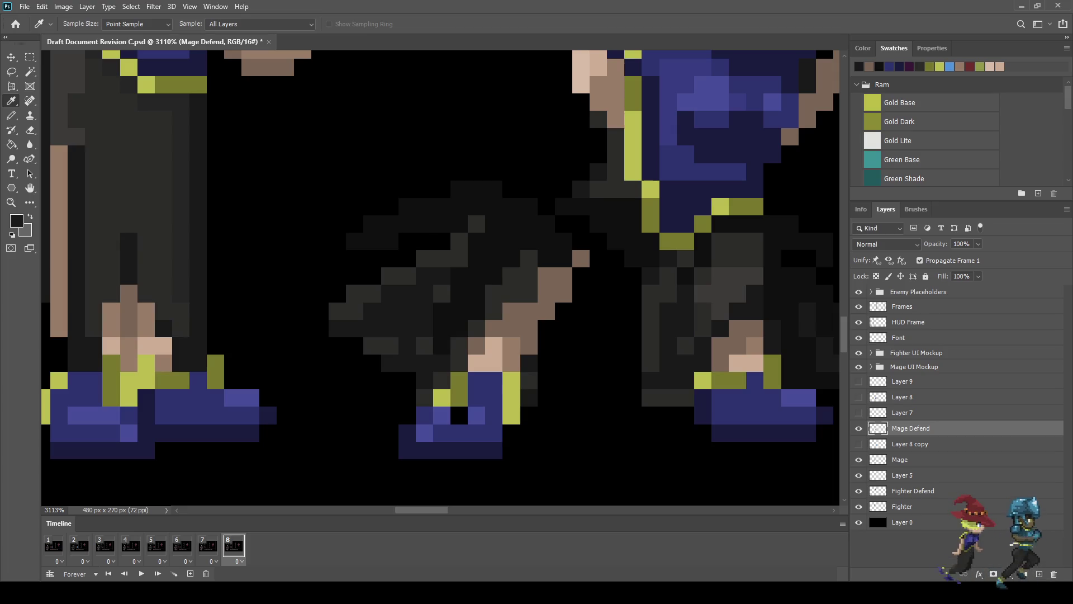
pyautogui.press('b')
pyautogui.moveTo(563, 223)
pyautogui.mouseDown()
pyautogui.moveTo(581, 357)
pyautogui.moveTo(599, 398)
pyautogui.moveTo(616, 380)
pyautogui.moveTo(633, 262)
pyautogui.moveTo(598, 229)
pyautogui.moveTo(581, 293)
pyautogui.moveTo(616, 313)
pyautogui.mouseUp()
pyautogui.moveTo(599, 259)
pyautogui.mouseDown()
pyautogui.moveTo(598, 346)
pyautogui.moveTo(581, 319)
pyautogui.moveTo(615, 329)
pyautogui.mouseUp()
pyautogui.click(634, 363)
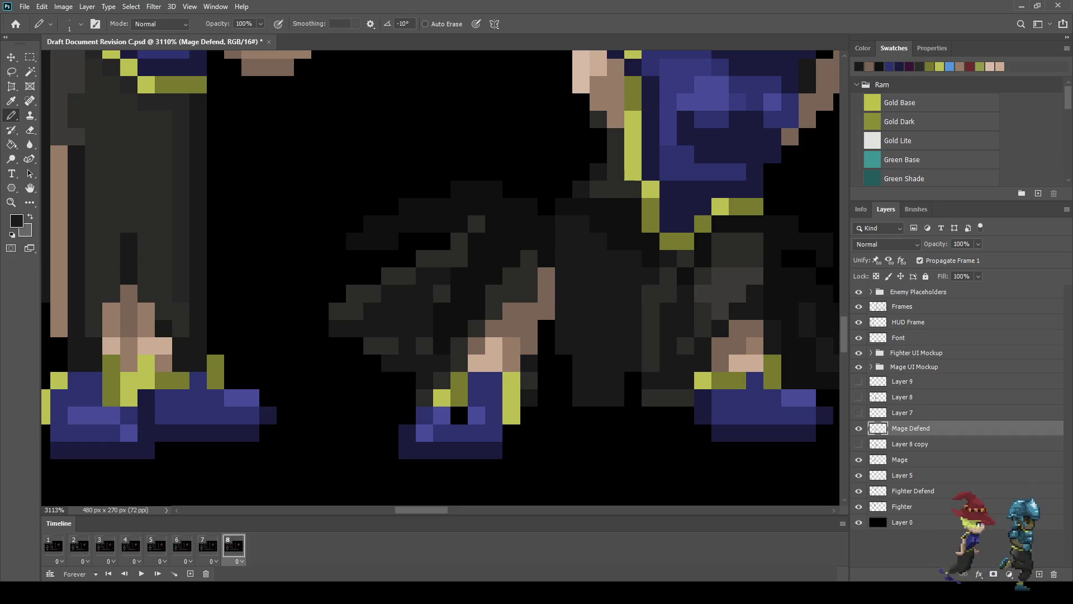
pyautogui.scroll(-10, 615, 335)
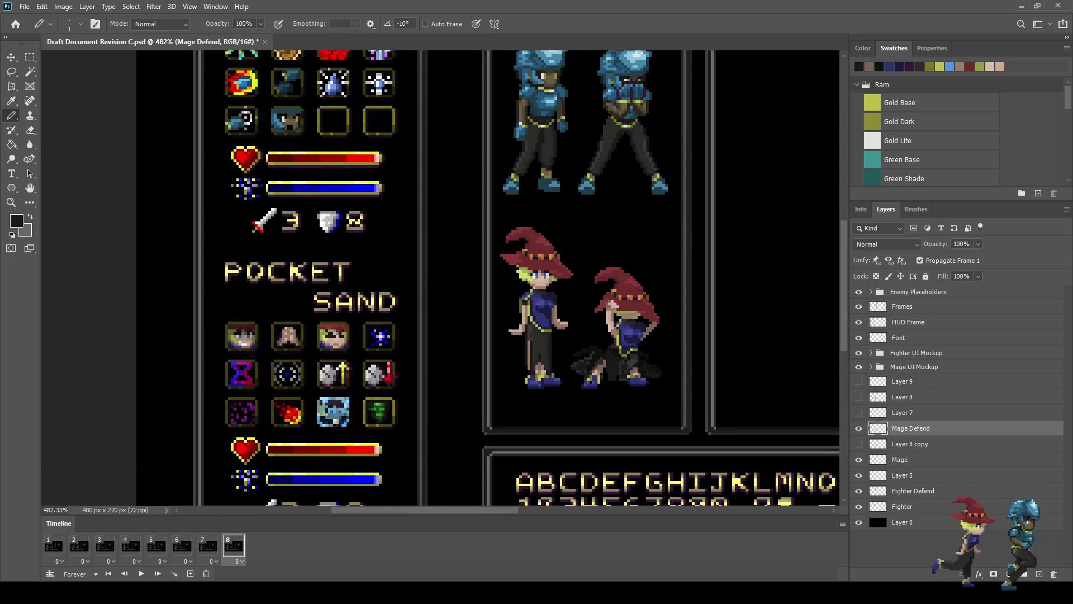
pyautogui.scroll(4, 608, 377)
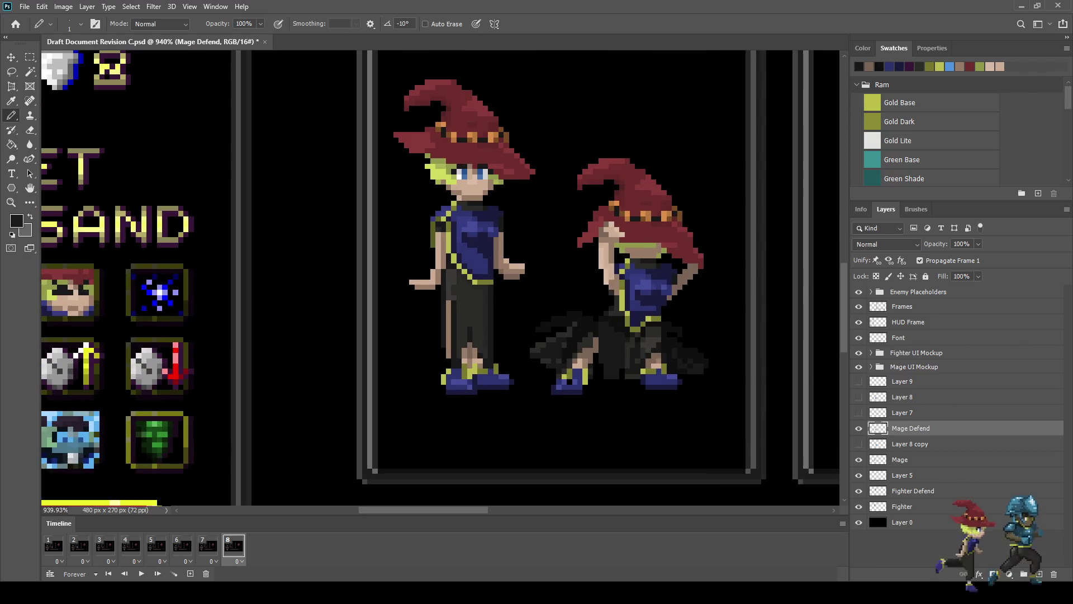
# Step: Lasso the right-hand mage's hat and upper body and nudge them left
pyautogui.press('l')
pyautogui.moveTo(563, 169)
pyautogui.mouseDown()
pyautogui.moveTo(698, 144)
pyautogui.moveTo(720, 295)
pyautogui.moveTo(692, 316)
pyautogui.mouseUp()
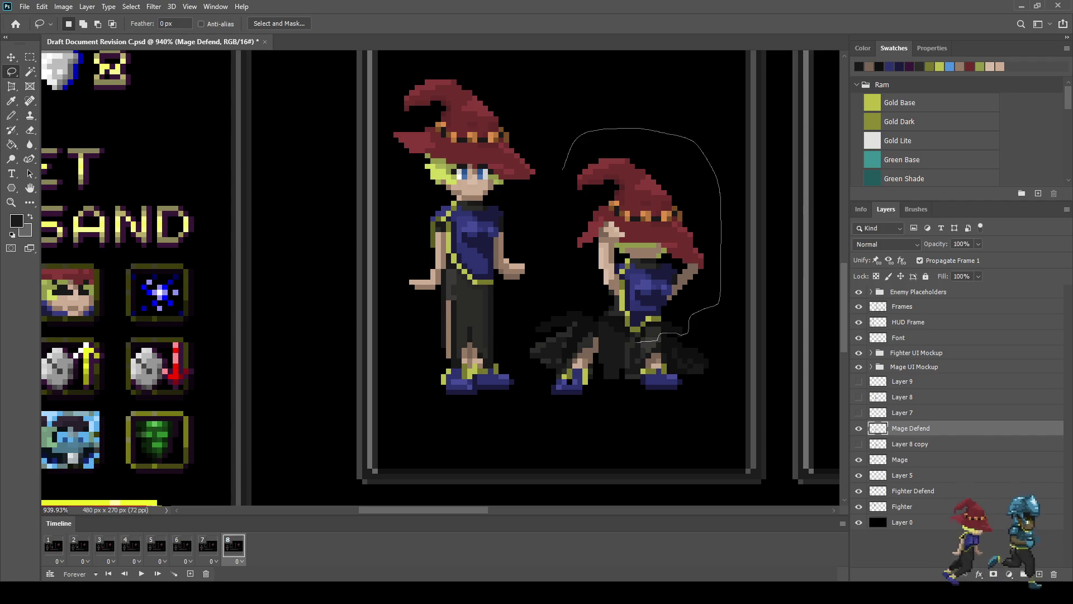
pyautogui.moveTo(601, 322)
pyautogui.mouseDown()
pyautogui.moveTo(556, 226)
pyautogui.moveTo(562, 168)
pyautogui.mouseUp()
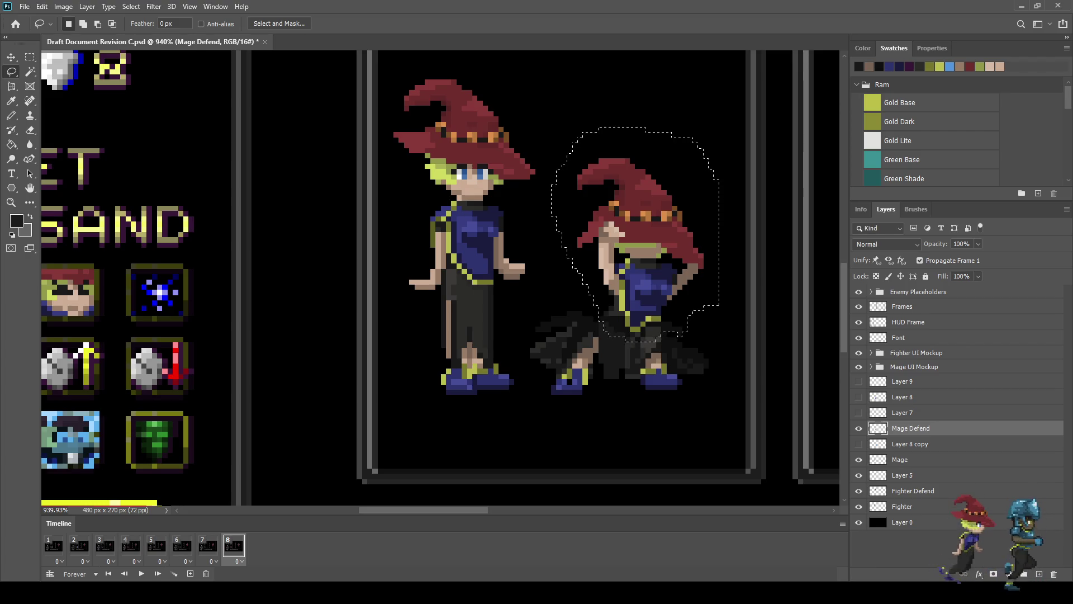
pyautogui.hotkey('ctrl', 'Left')
pyautogui.hotkey('ctrl', 'Left')
pyautogui.hotkey('ctrl', 'Left')
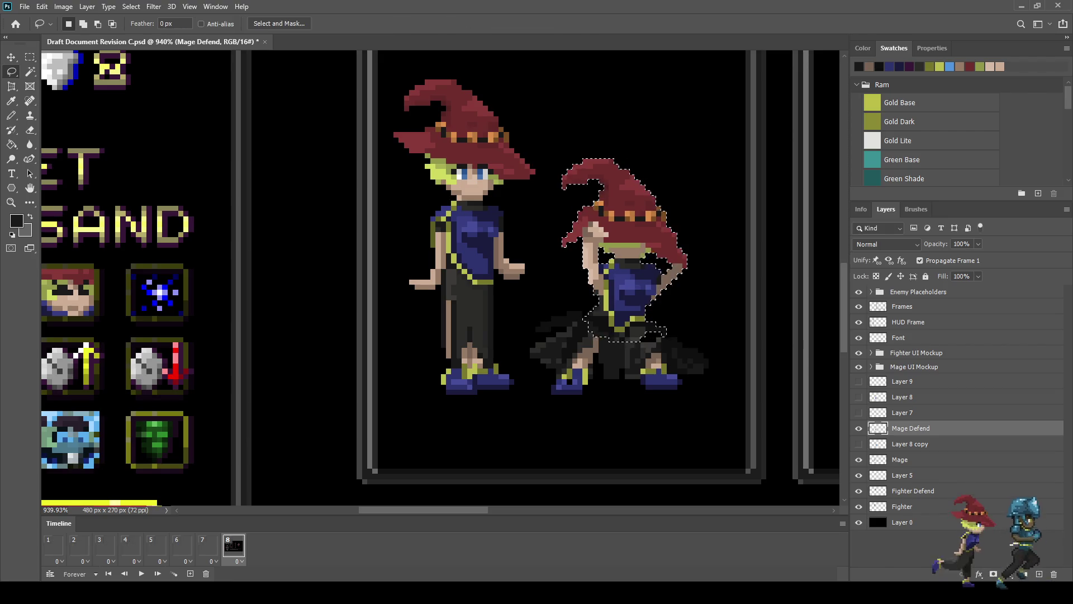
pyautogui.hotkey('ctrl', 'd')
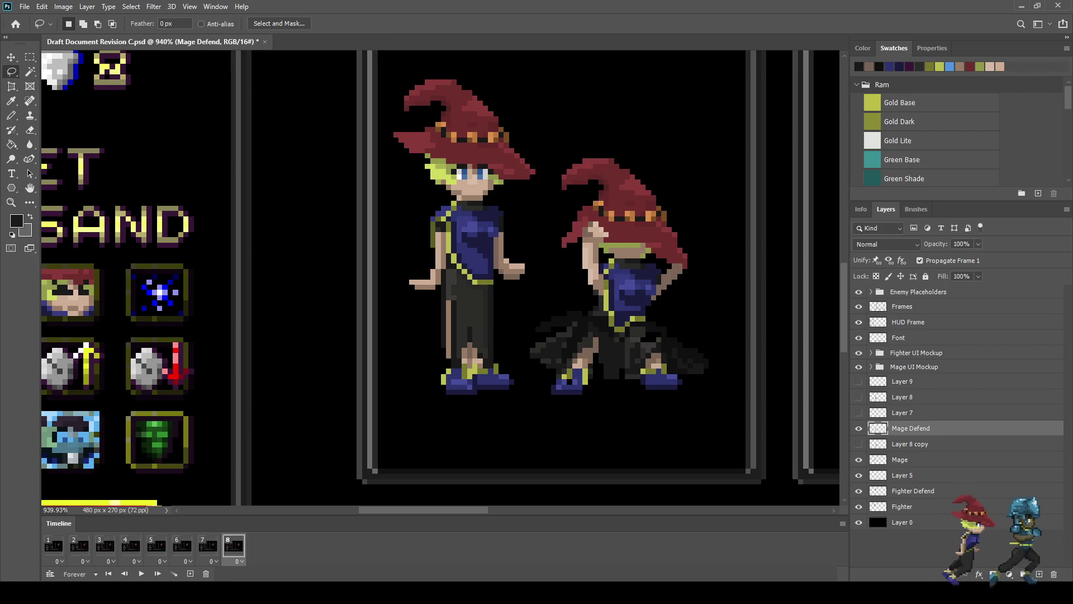
pyautogui.scroll(-3, 440, 279)
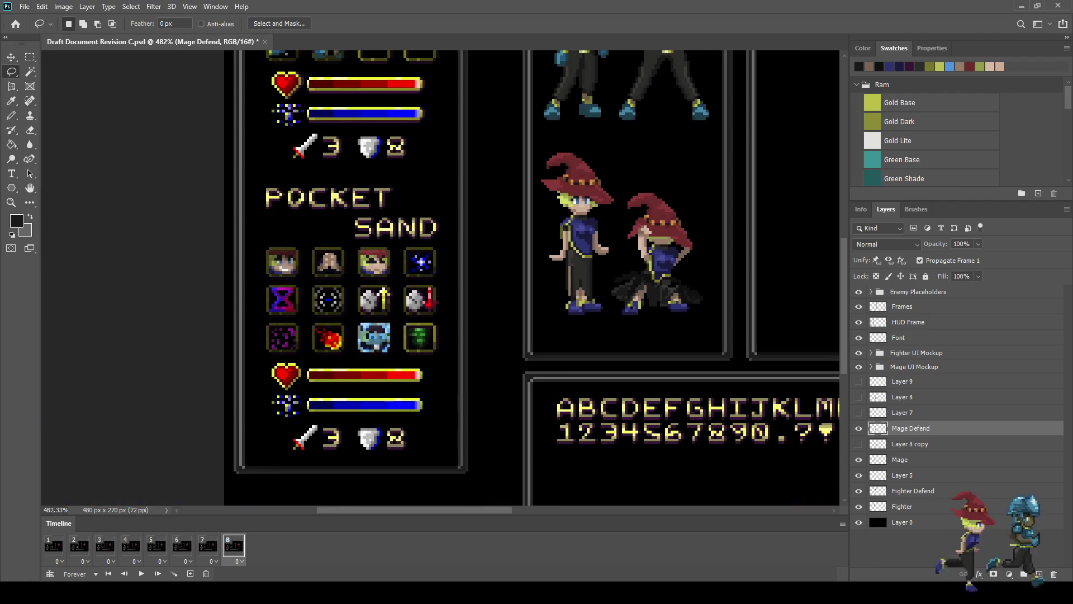
pyautogui.scroll(1, 687, 274)
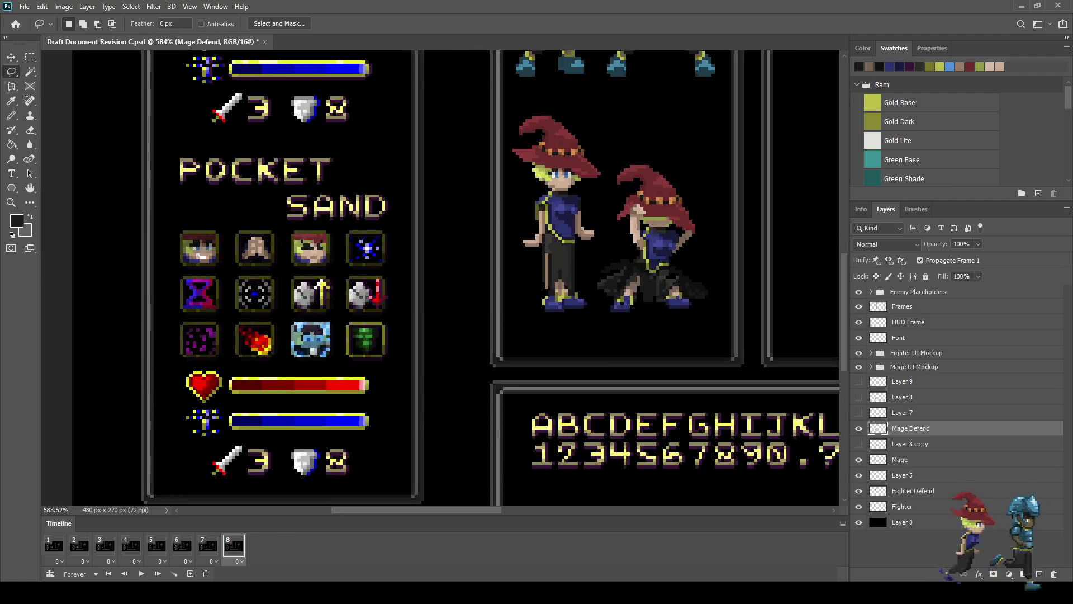
pyautogui.scroll(-3, 690, 267)
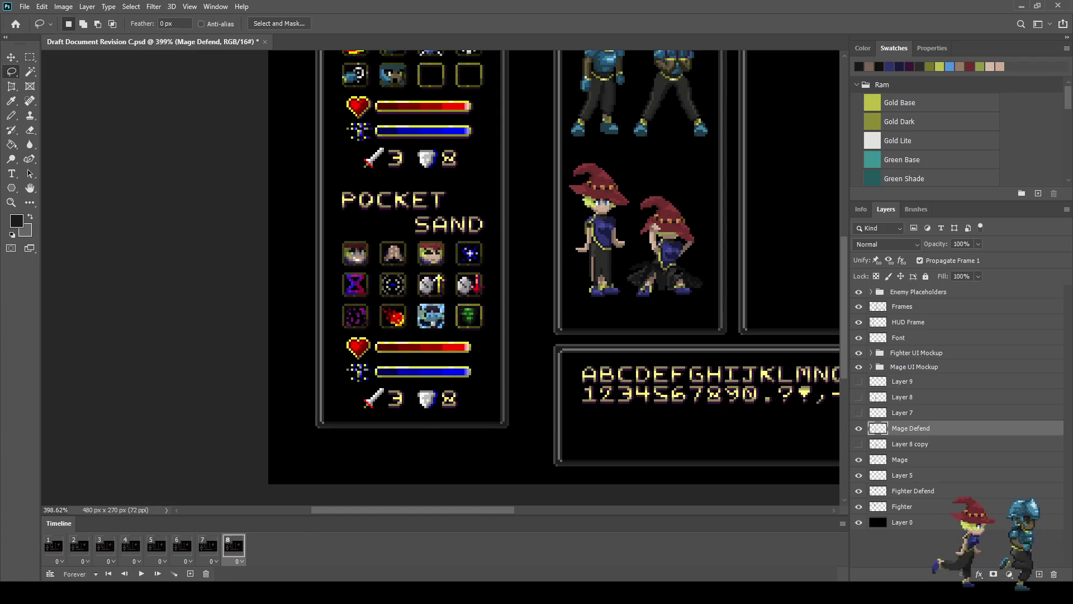
pyautogui.scroll(3, 652, 208)
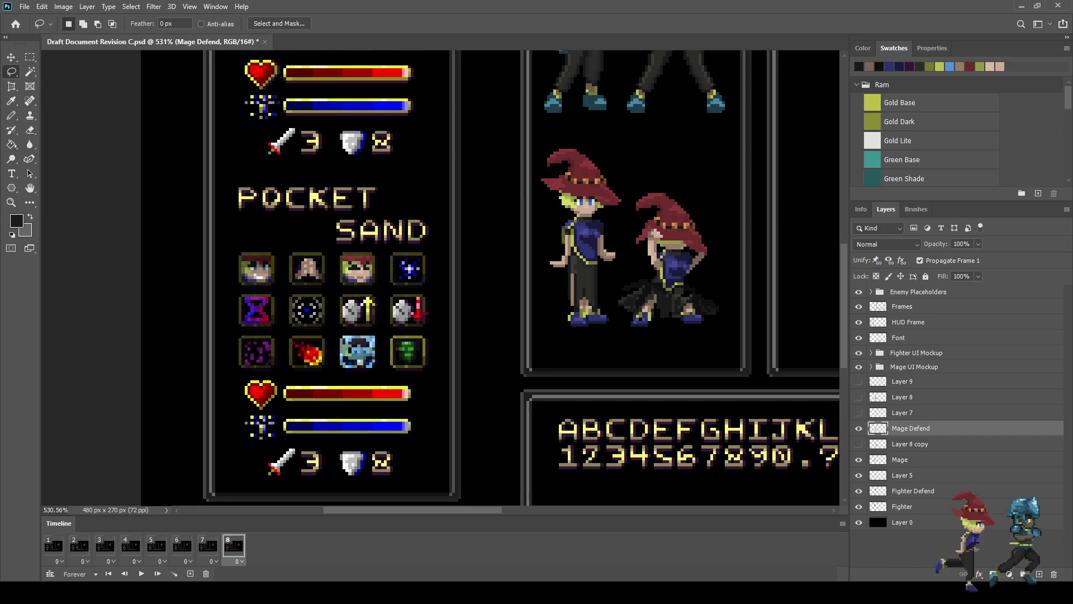
pyautogui.scroll(5, 662, 315)
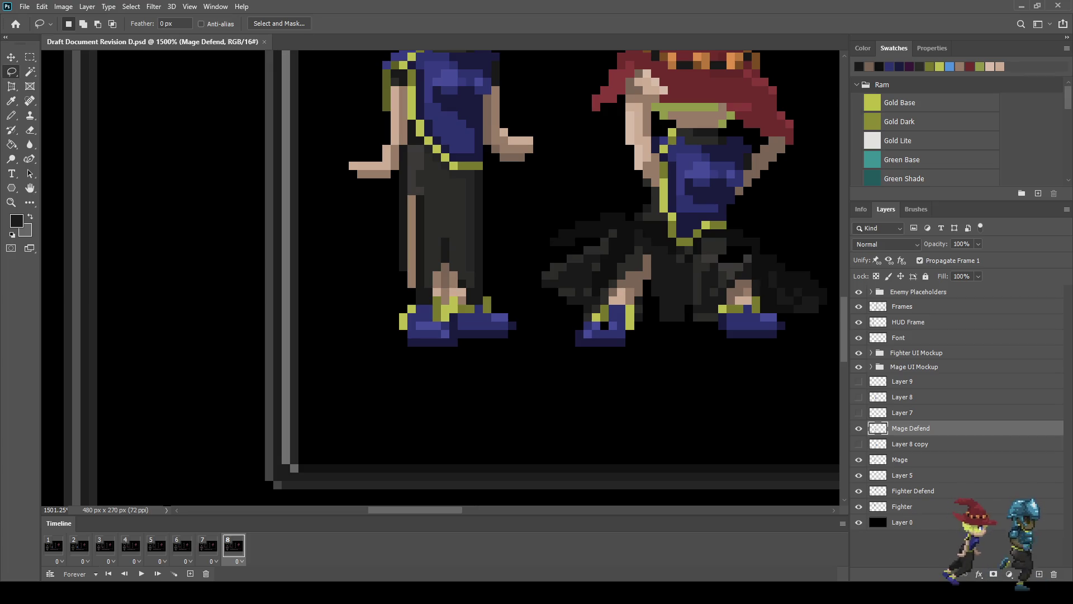
pyautogui.scroll(3, 613, 301)
pyautogui.press('i')
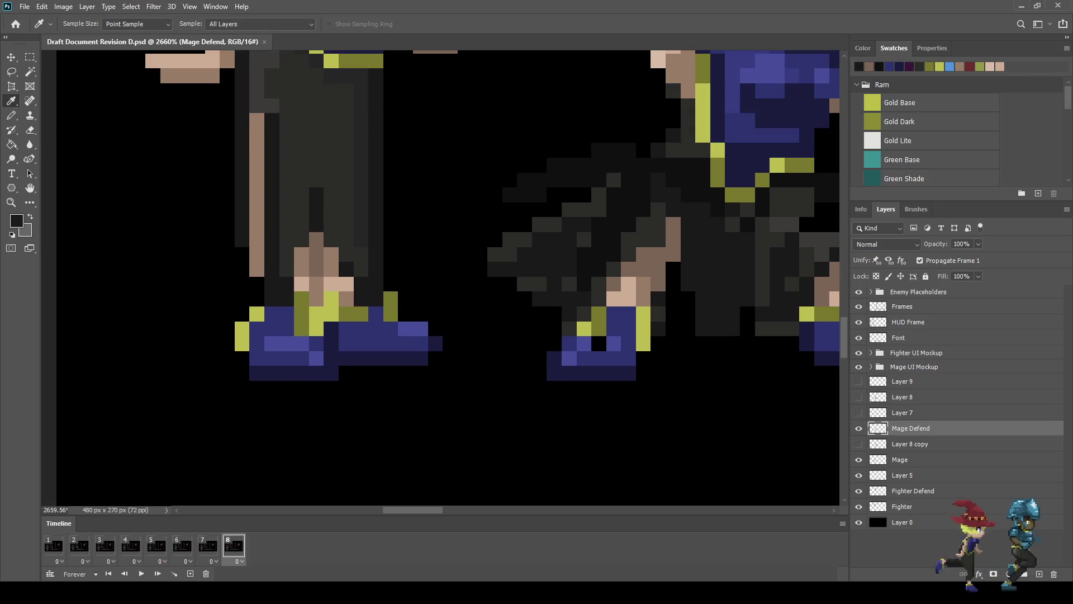
pyautogui.click(413, 329)
pyautogui.press('b')
pyautogui.scroll(-6, 598, 341)
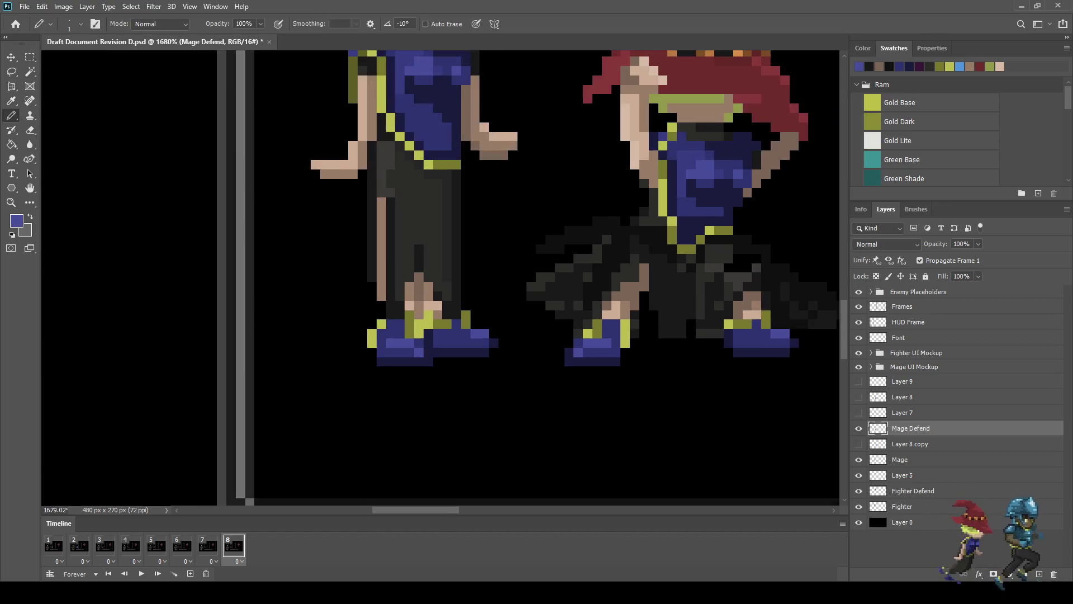
pyautogui.scroll(3, 626, 340)
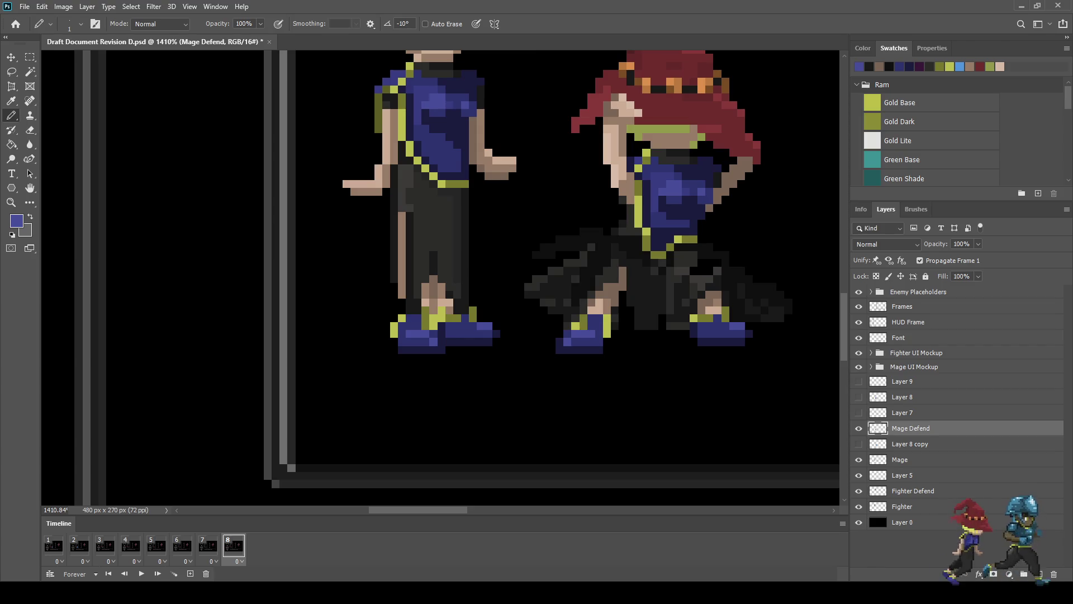
pyautogui.press('l')
pyautogui.scroll(3, 682, 268)
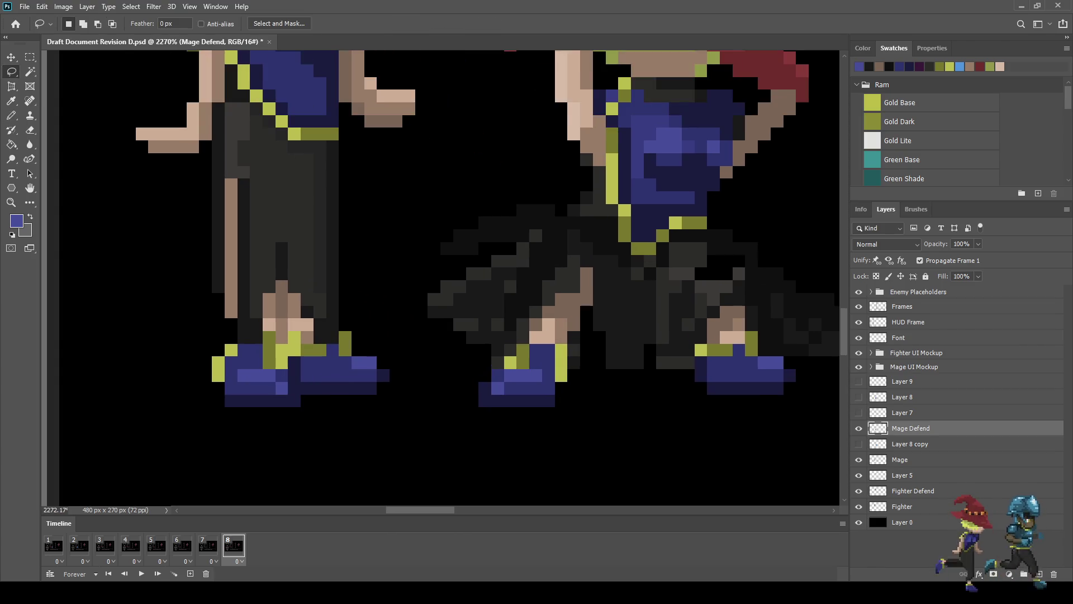
pyautogui.press('i')
pyautogui.click(682, 268)
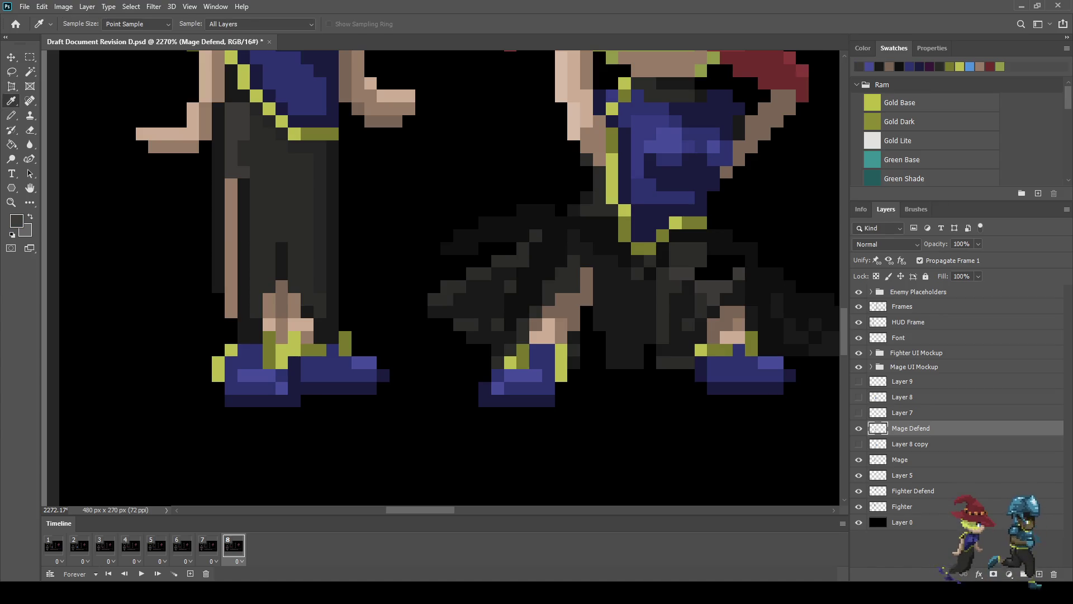
pyautogui.press('b')
pyautogui.scroll(-4, 684, 273)
pyautogui.scroll(2, 684, 274)
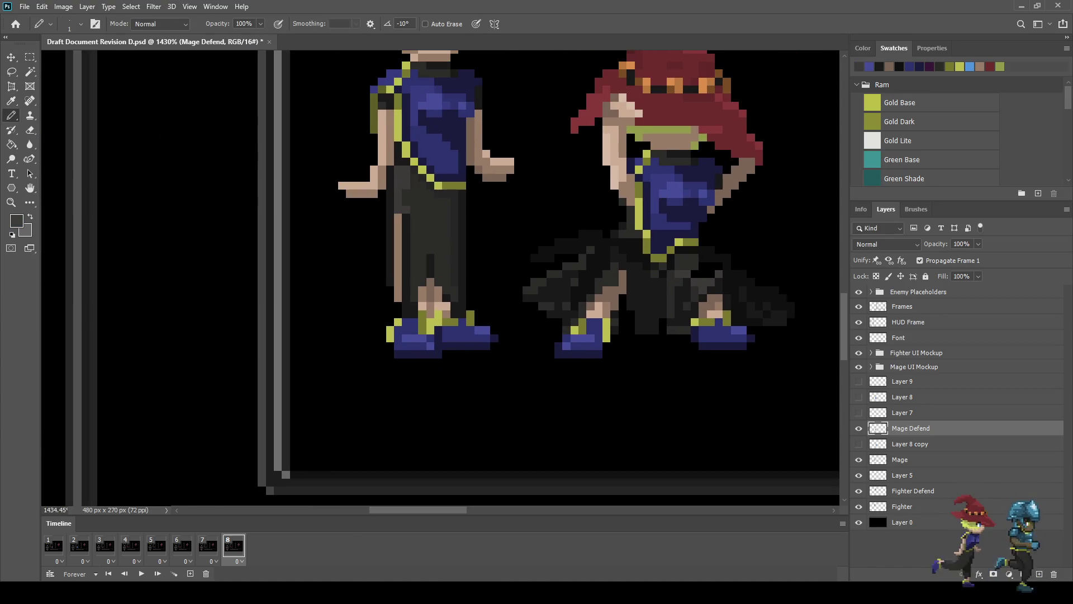
pyautogui.moveTo(694, 242)
pyautogui.mouseDown()
pyautogui.moveTo(718, 251)
pyautogui.moveTo(695, 250)
pyautogui.mouseUp()
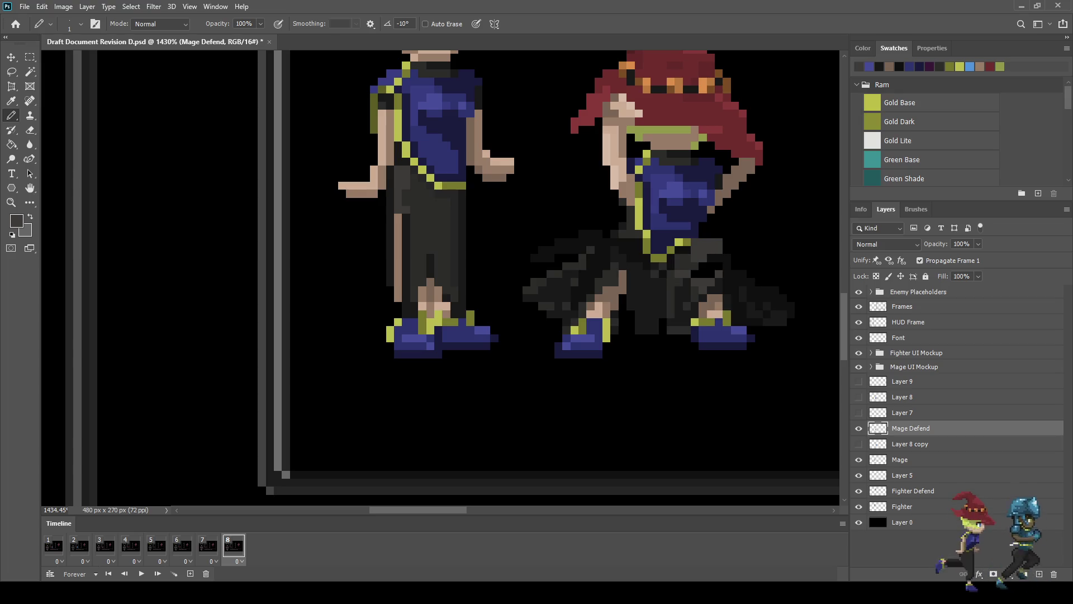
pyautogui.press('i')
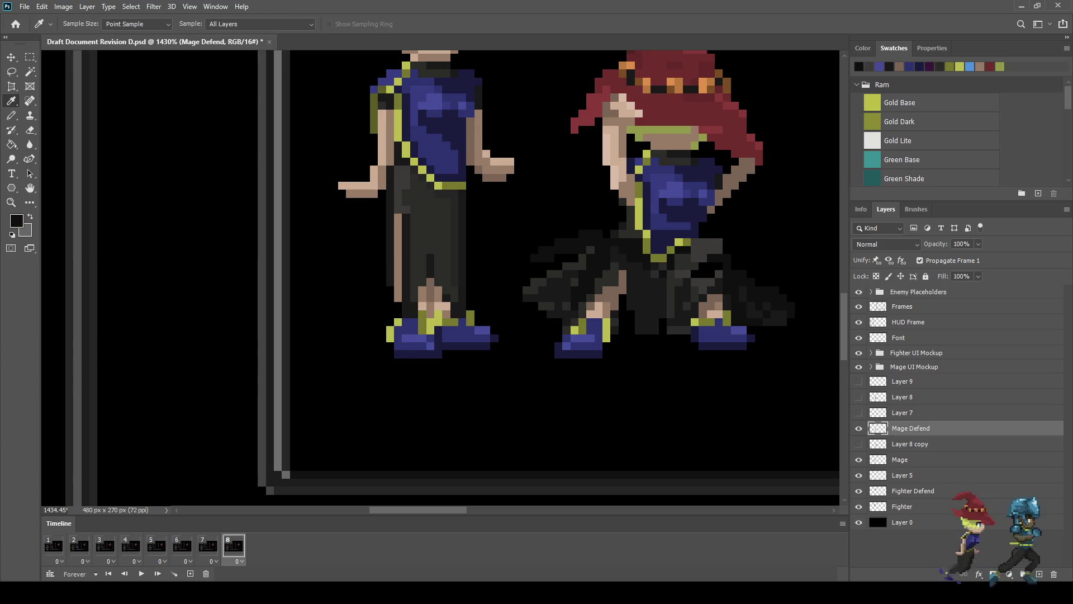
pyautogui.press('b')
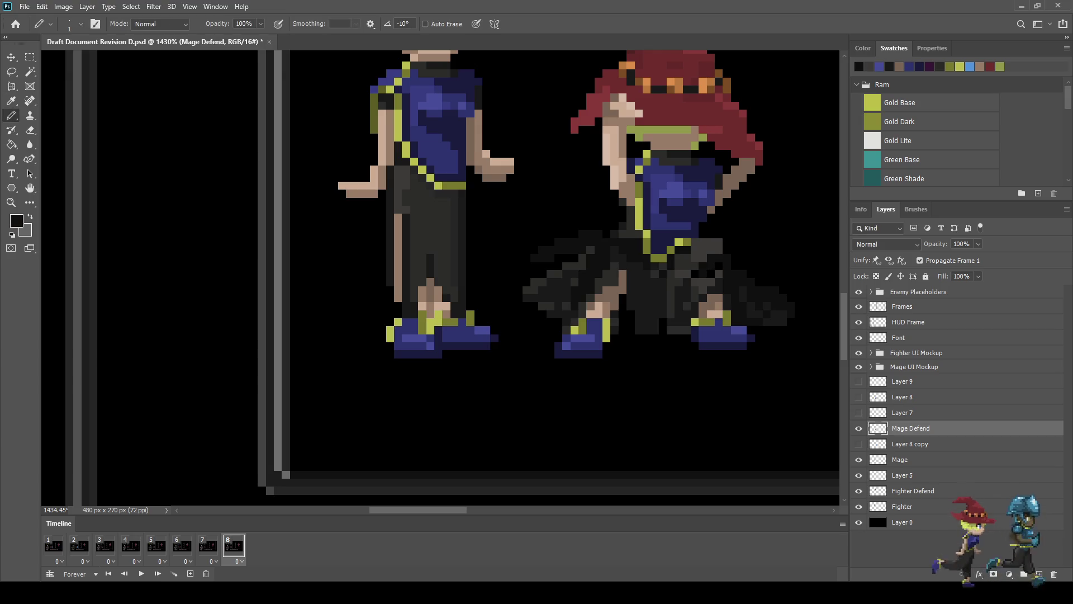
pyautogui.click(719, 281)
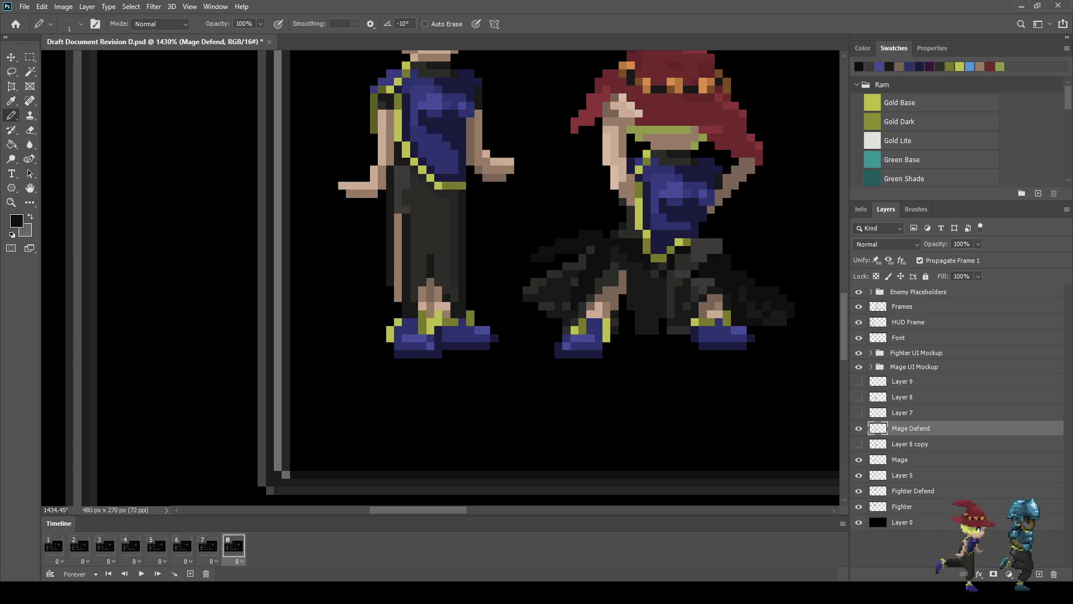
pyautogui.scroll(-3, 739, 241)
pyautogui.scroll(6, 739, 242)
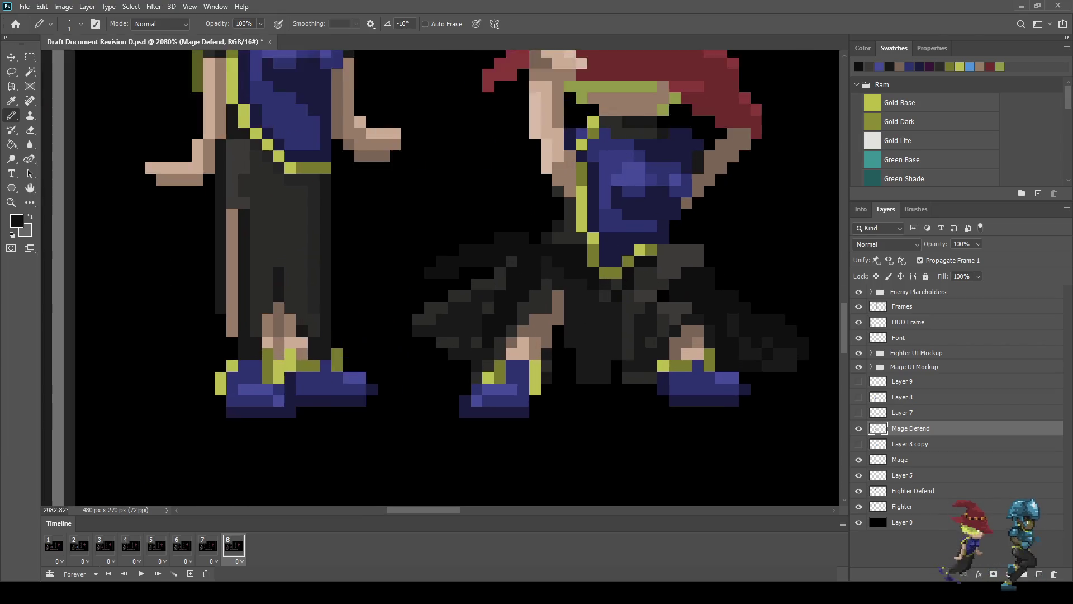
pyautogui.press('e')
pyautogui.click(694, 243)
pyautogui.click(694, 261)
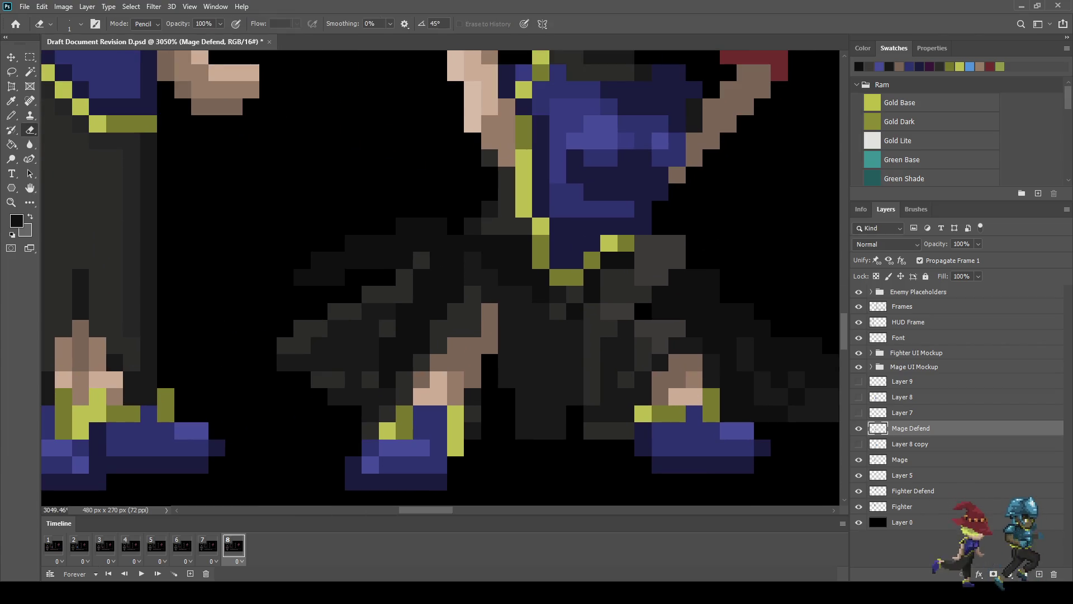
pyautogui.scroll(-5, 691, 251)
pyautogui.scroll(4, 691, 251)
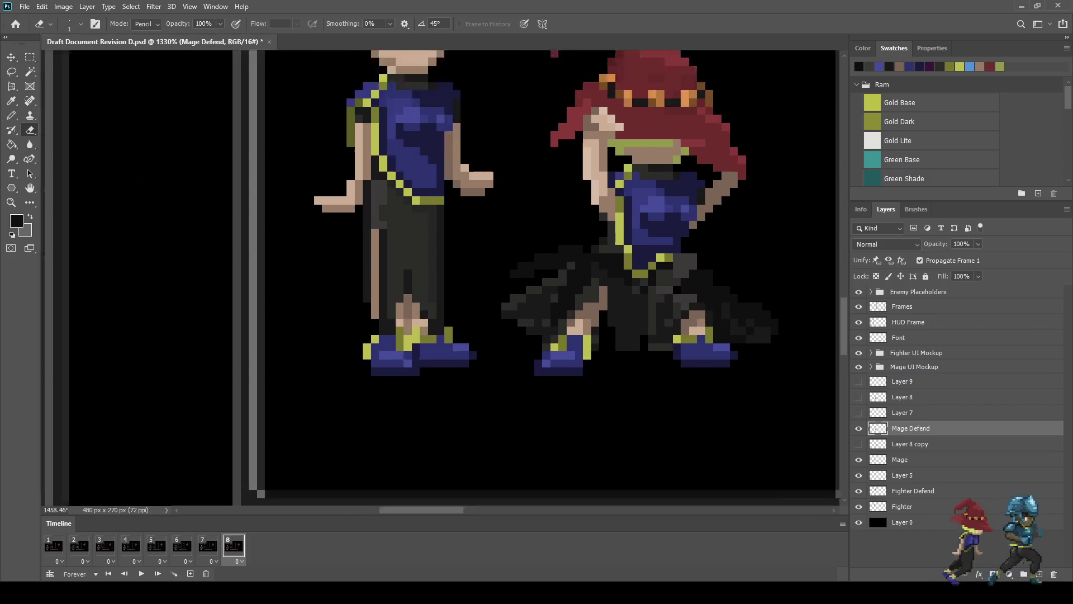
pyautogui.scroll(2, 690, 263)
pyautogui.press('i')
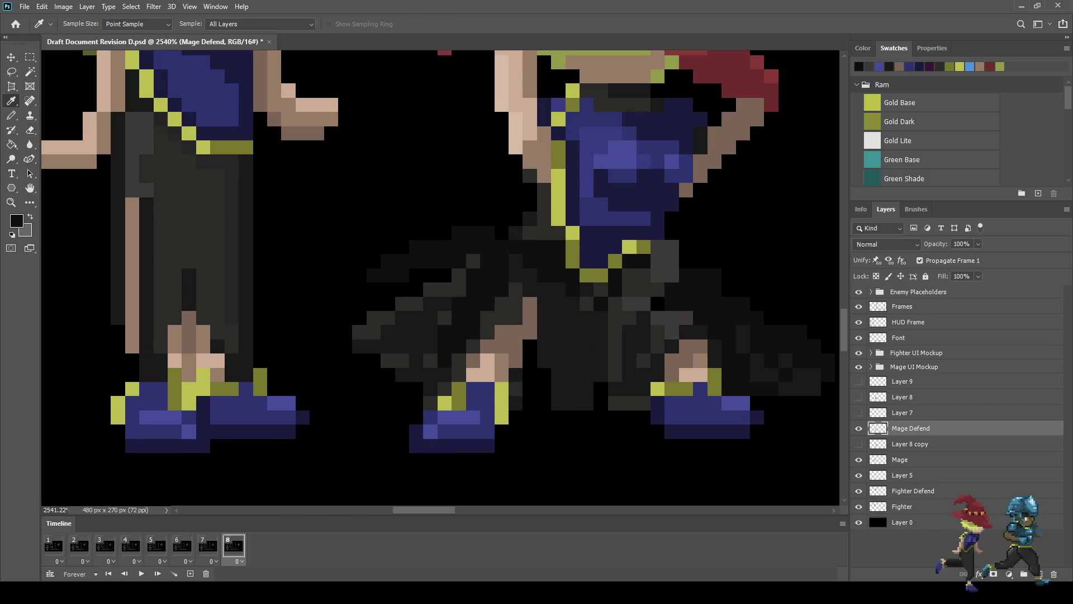
pyautogui.press('b')
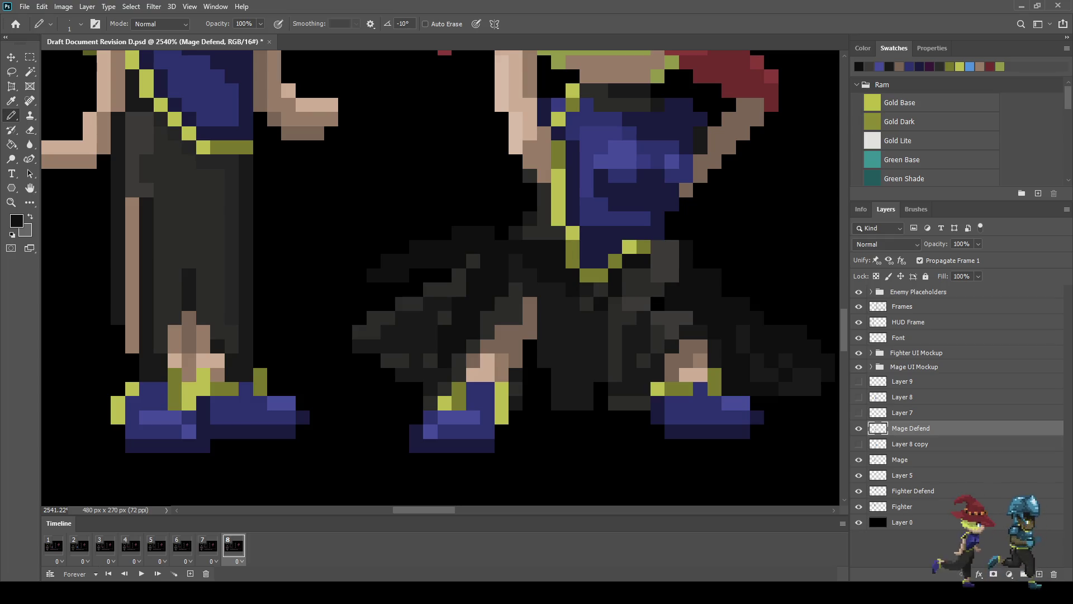
pyautogui.press('e')
pyautogui.moveTo(699, 275)
pyautogui.mouseDown()
pyautogui.moveTo(715, 319)
pyautogui.moveTo(758, 374)
pyautogui.mouseUp()
pyautogui.scroll(-5, 774, 395)
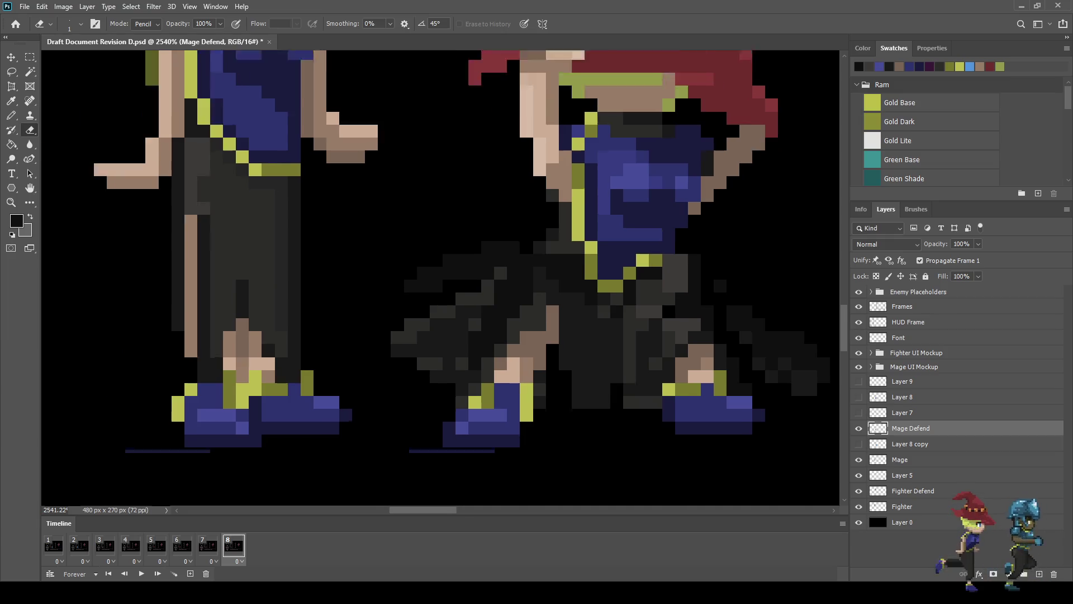
pyautogui.scroll(1, 721, 391)
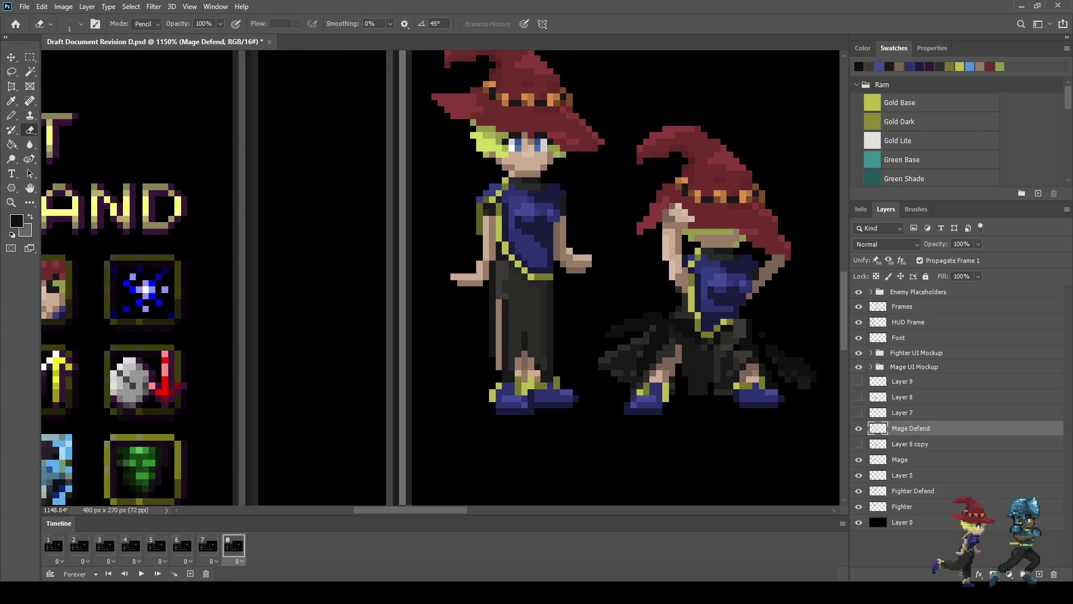
pyautogui.scroll(-5, 721, 407)
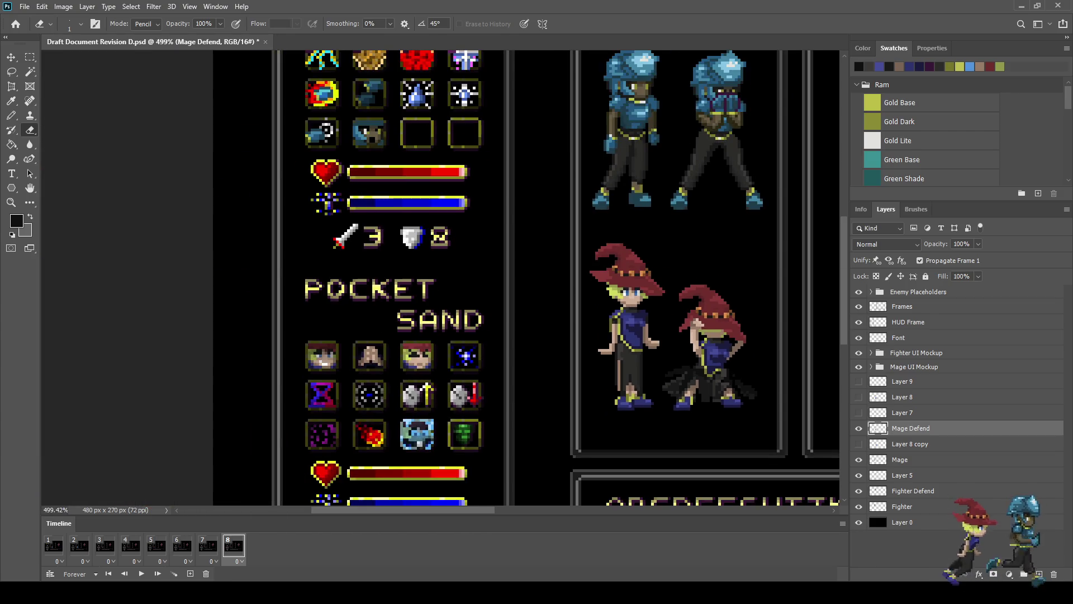
pyautogui.scroll(3, 717, 421)
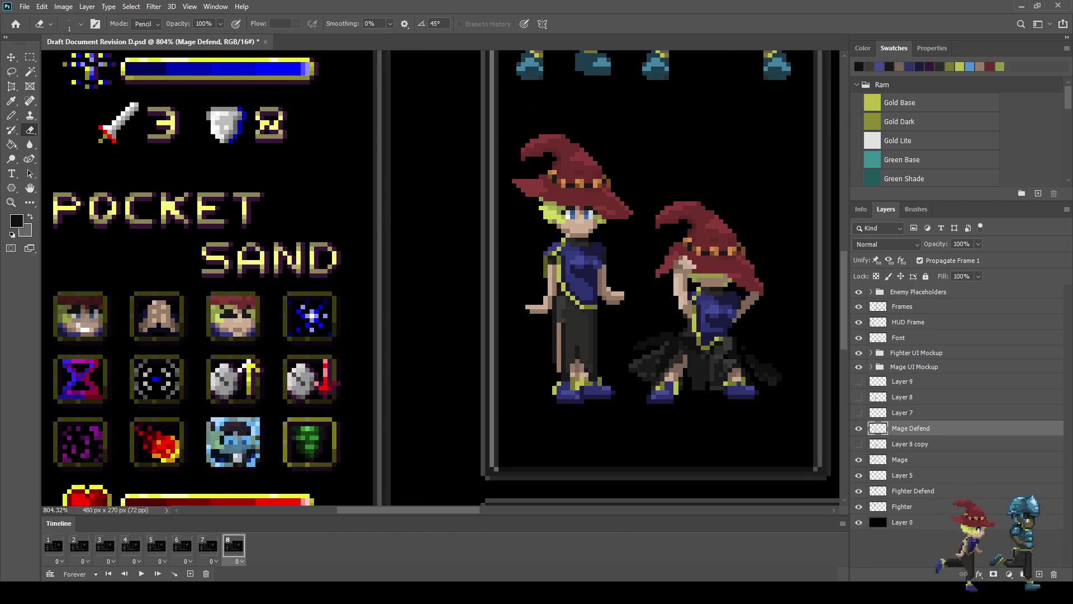
pyautogui.scroll(2, 710, 349)
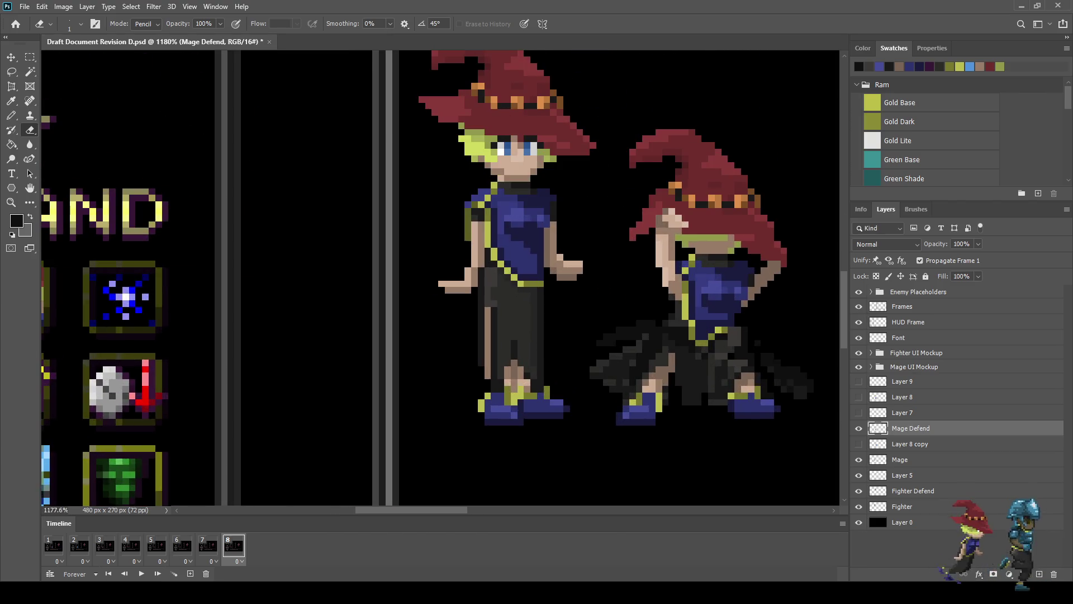
pyautogui.scroll(-2, 715, 310)
pyautogui.scroll(3, 715, 310)
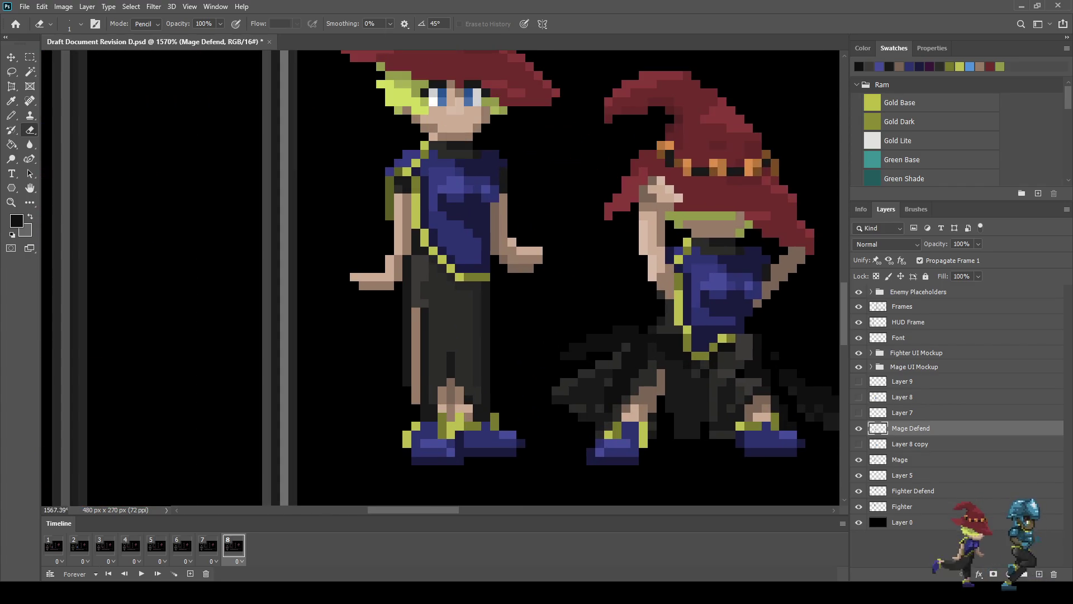
pyautogui.press('l')
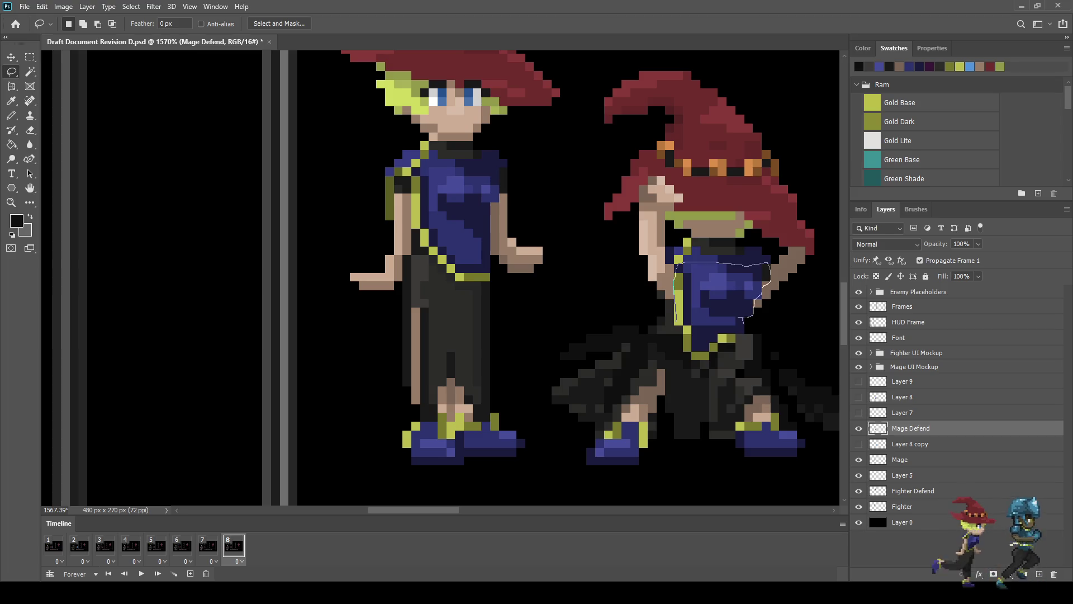
# Step: Lasso the defending mage's torso and shift it one pixel left
pyautogui.moveTo(675, 280); pyautogui.dragTo(675, 273)
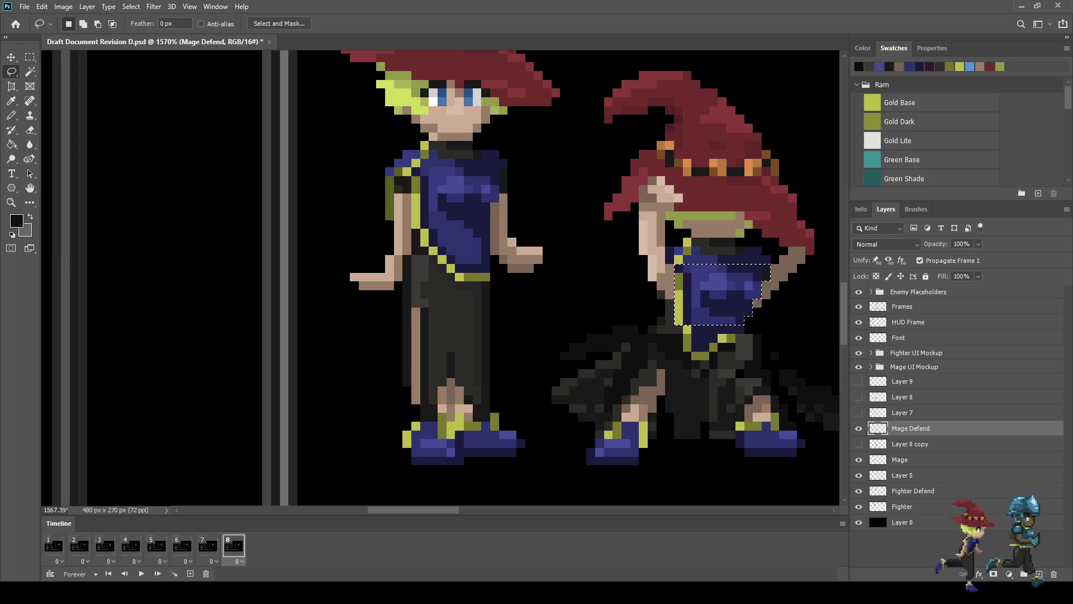
pyautogui.hotkey('ctrl', 't')
pyautogui.press('Left')
pyautogui.press('Return')
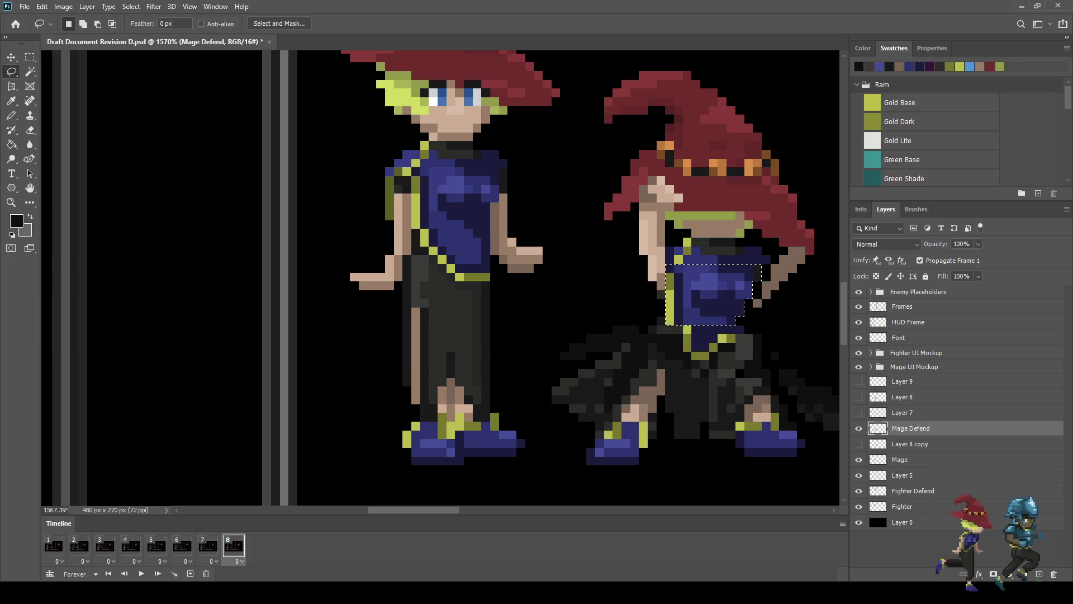
# Step: Sample the brown skin colour and paint a brown pixel beside the torso
pyautogui.scroll(5, 782, 306)
pyautogui.scroll(2, 742, 269)
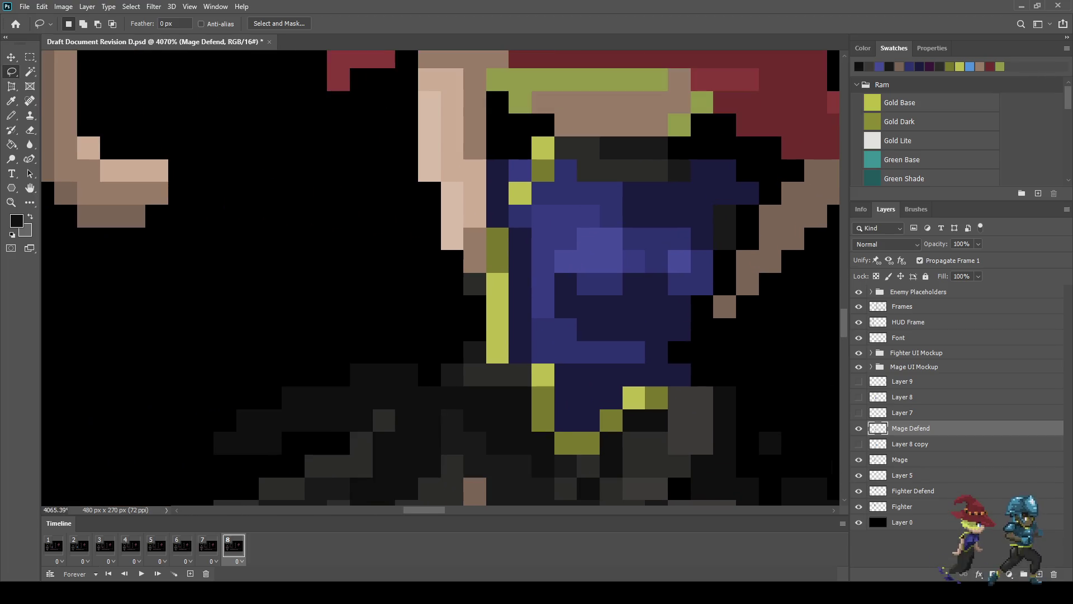
pyautogui.press('i')
pyautogui.click(724, 306)
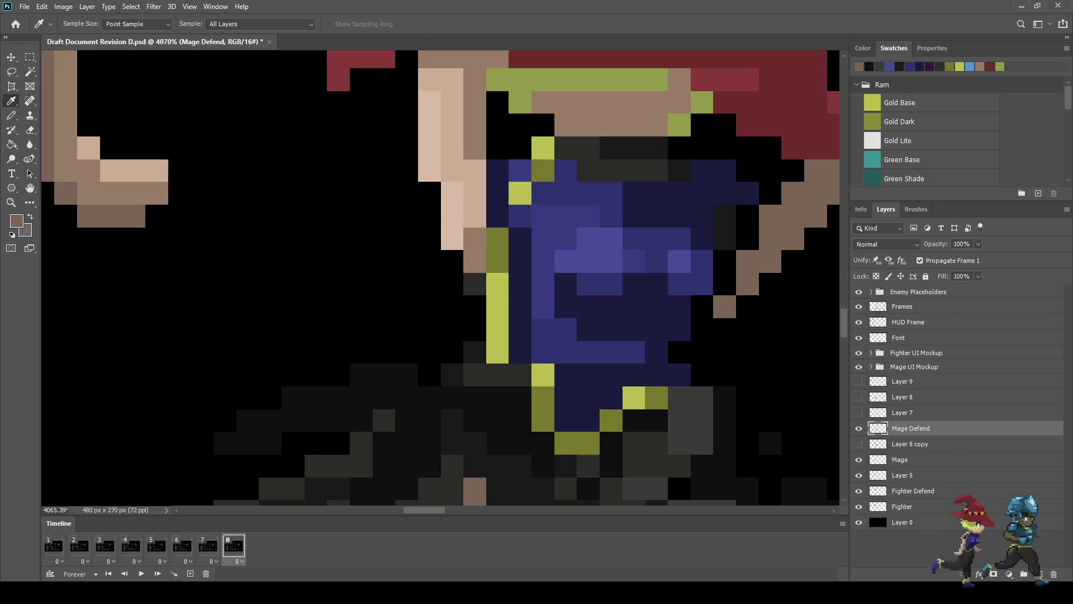
pyautogui.press('b')
pyautogui.click(724, 284)
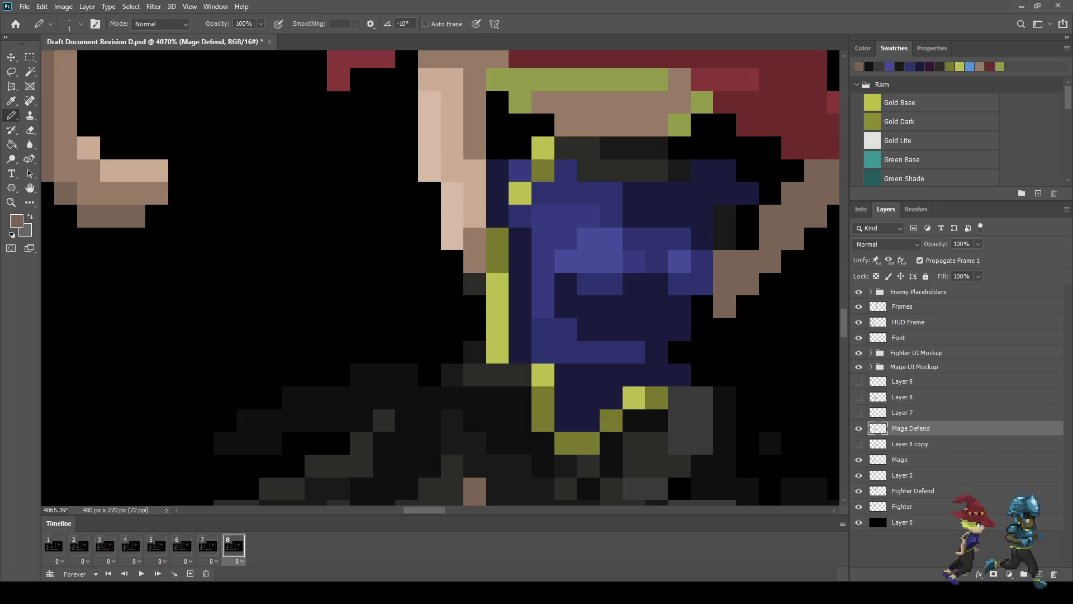
# Step: Erase the stray pixels beside the mage's torso
pyautogui.scroll(-3, 726, 280)
pyautogui.scroll(3, 726, 280)
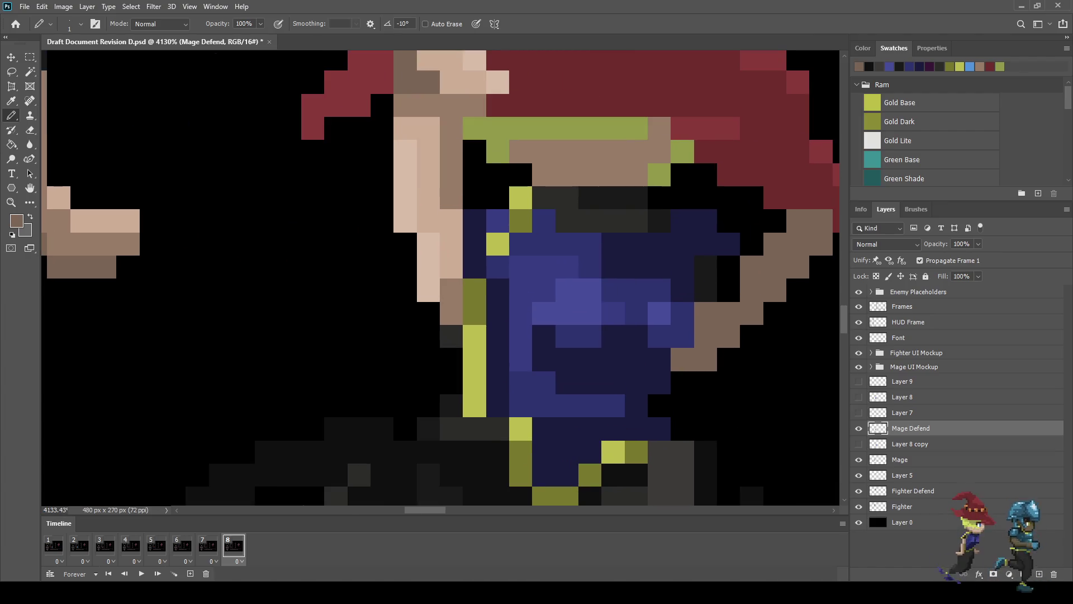
pyautogui.press('e')
pyautogui.moveTo(728, 244)
pyautogui.mouseDown()
pyautogui.moveTo(705, 244)
pyautogui.moveTo(706, 288)
pyautogui.mouseUp()
pyautogui.scroll(-1, 706, 286)
pyautogui.scroll(-5, 705, 286)
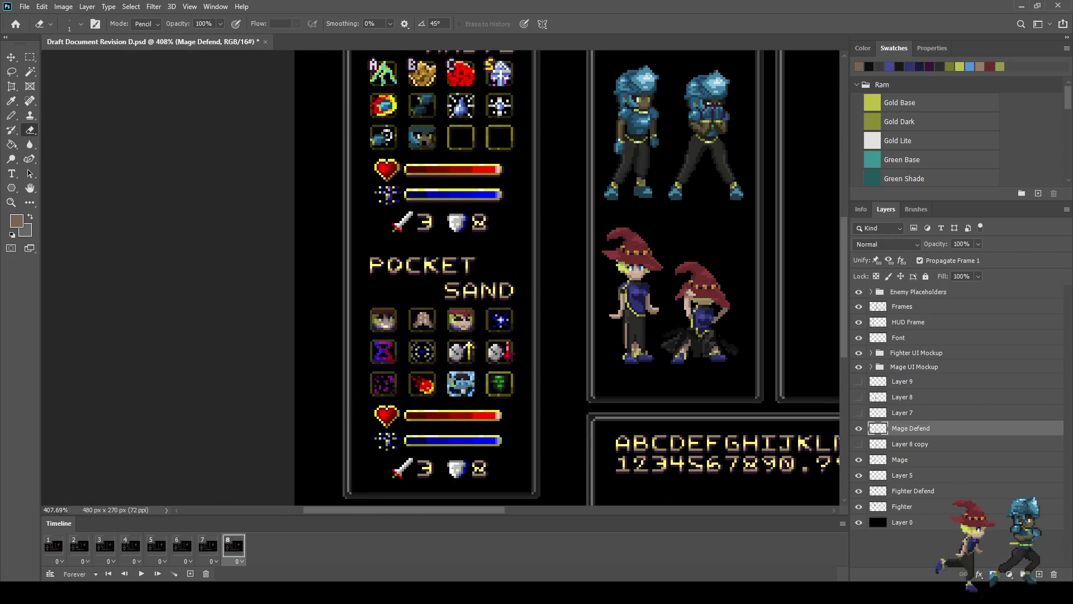
pyautogui.scroll(5, 707, 324)
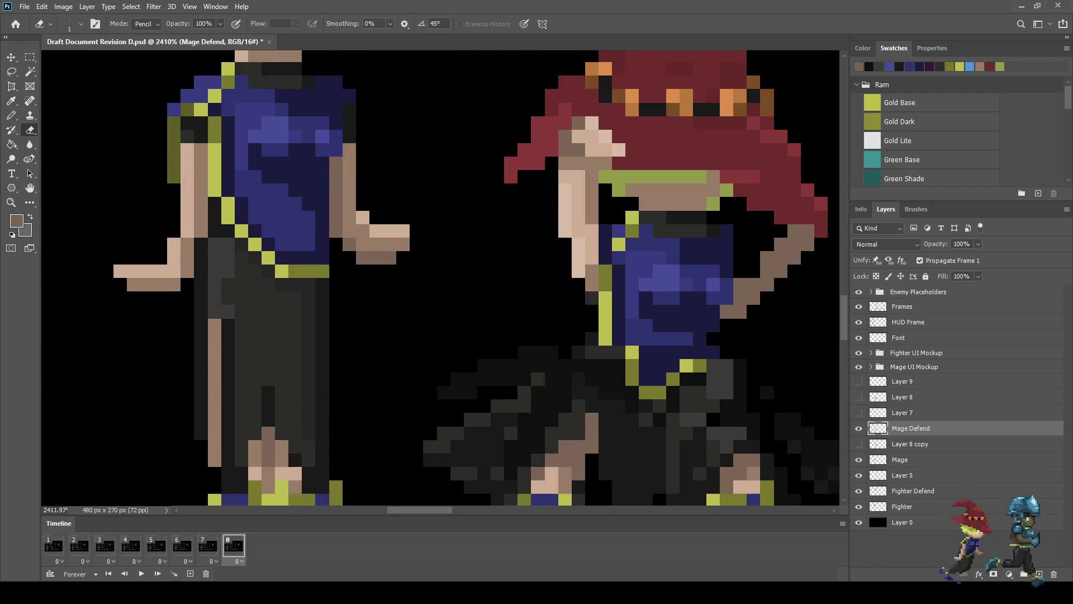
pyautogui.scroll(1, 689, 303)
# Step: Lasso two parts of the chest's blue shading and shift each one pixel left
pyautogui.press('l')
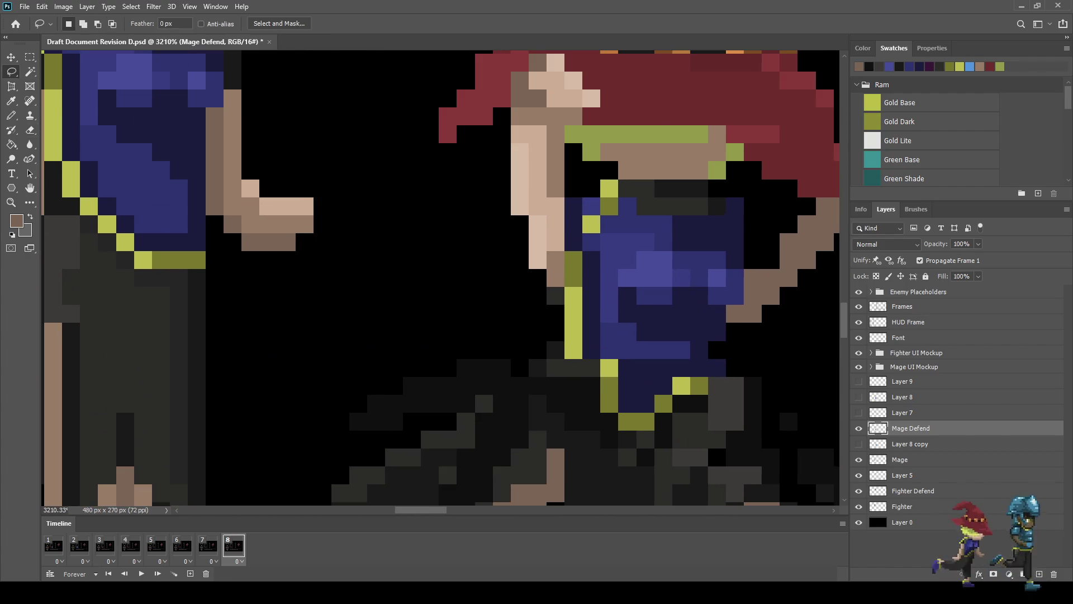
pyautogui.moveTo(657, 253)
pyautogui.mouseDown()
pyautogui.moveTo(698, 302)
pyautogui.moveTo(679, 344)
pyautogui.moveTo(635, 342)
pyautogui.moveTo(612, 309)
pyautogui.moveTo(619, 253)
pyautogui.mouseUp()
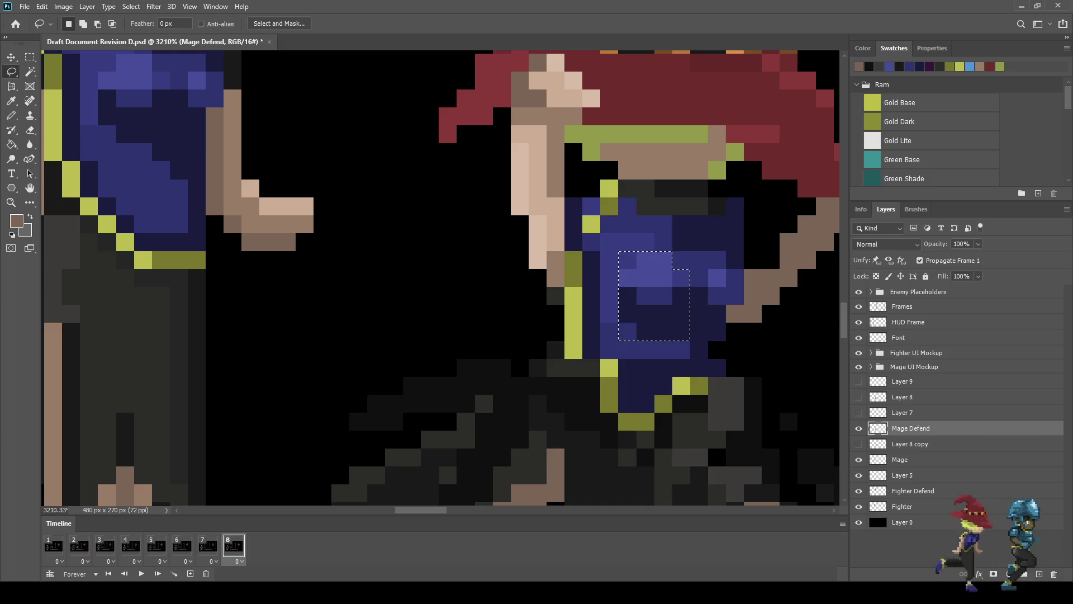
pyautogui.hotkey('ctrl', 'Left')
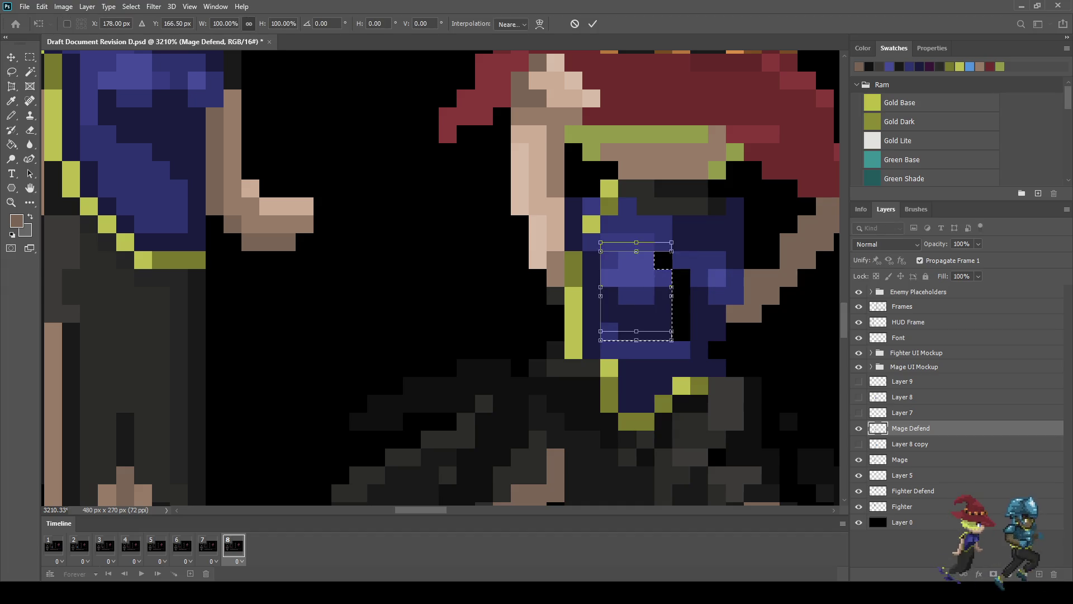
pyautogui.hotkey('ctrl', 'd')
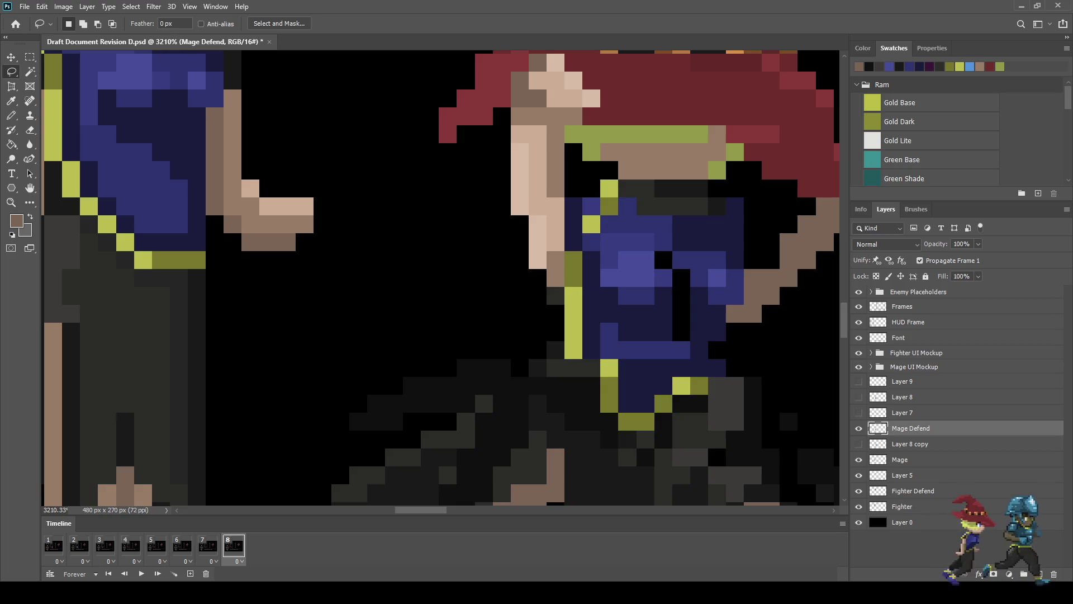
pyautogui.moveTo(683, 251); pyautogui.dragTo(717, 252)
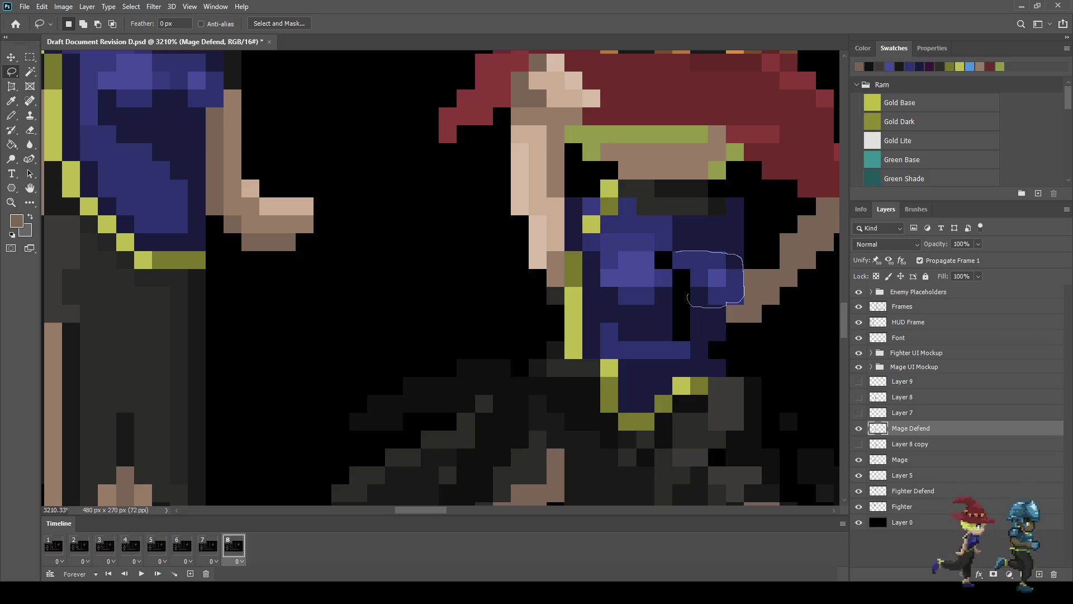
pyautogui.moveTo(676, 272); pyautogui.dragTo(674, 254)
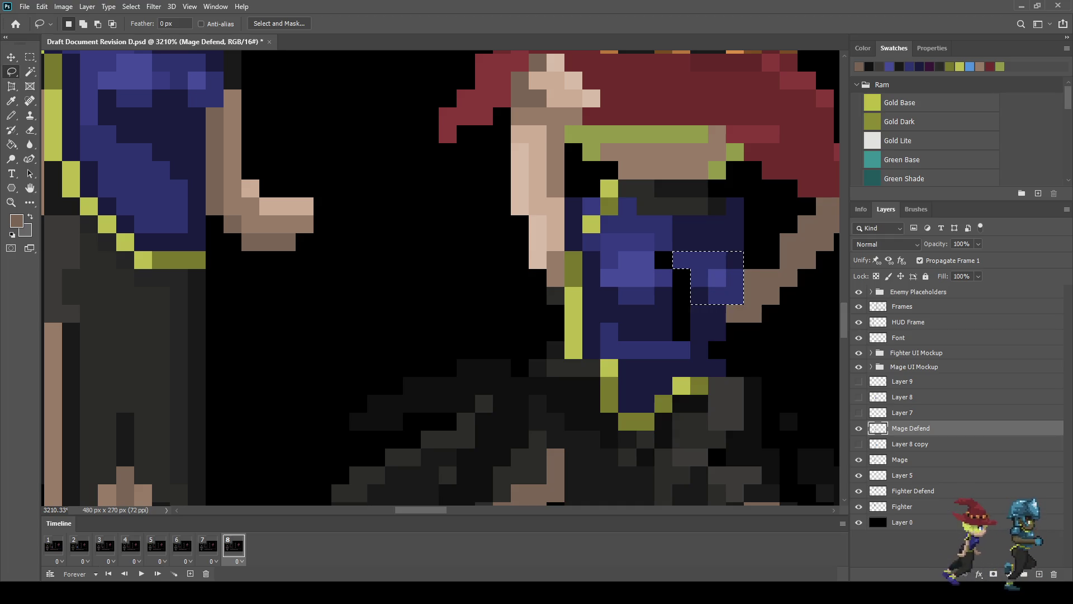
pyautogui.hotkey('ctrl', 't')
pyautogui.press('Left')
pyautogui.press('Return')
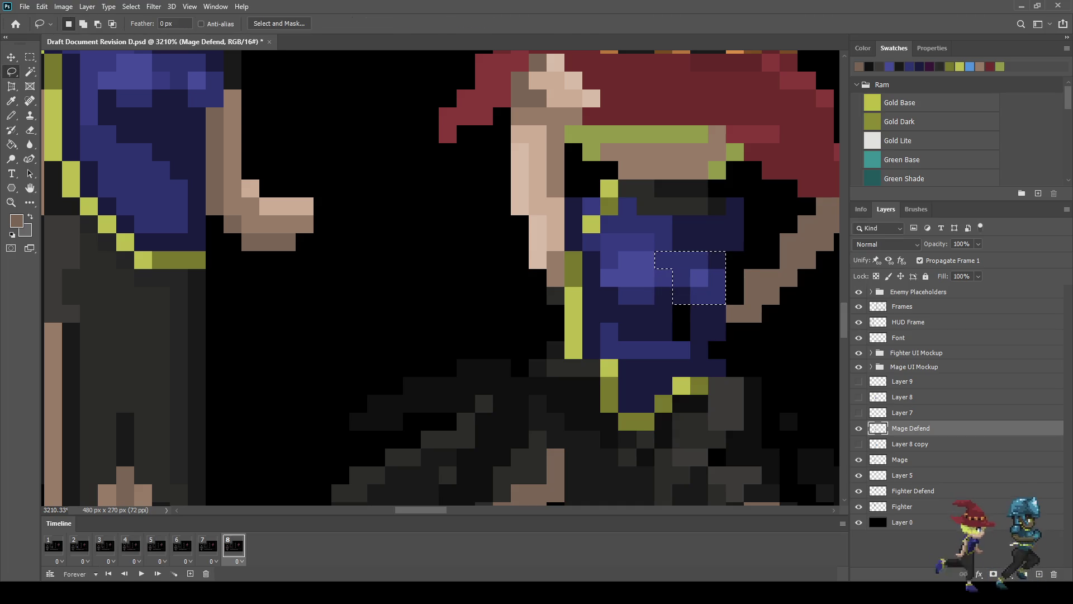
pyautogui.hotkey('ctrl', 'd')
# Step: Sample the dark navy from the chest and get the Pencil ready
pyautogui.scroll(1, 716, 252)
pyautogui.scroll(2, 719, 260)
pyautogui.press('i')
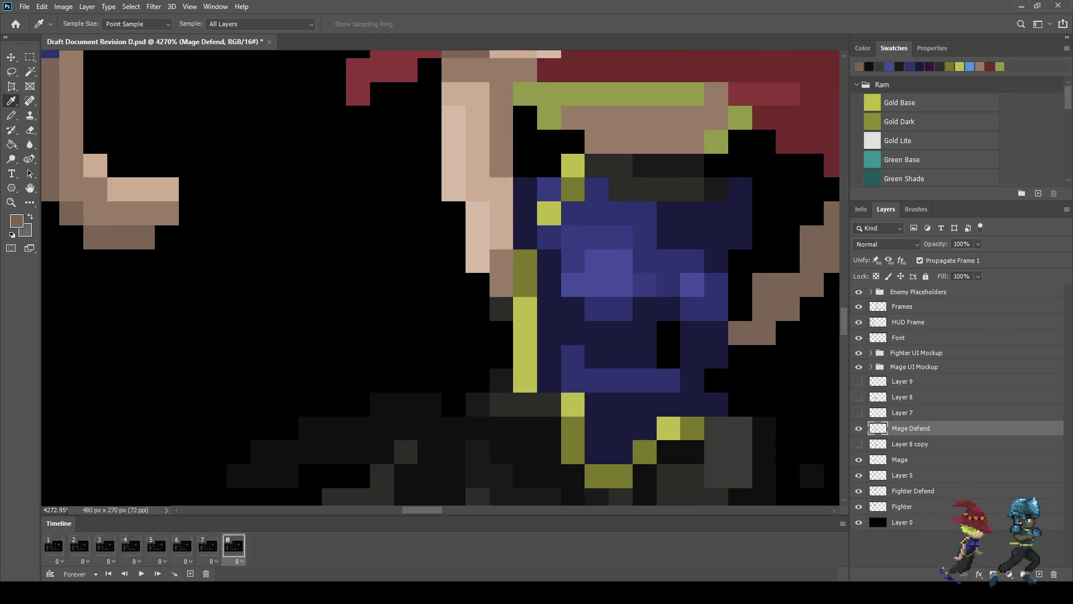
pyautogui.click(720, 260)
pyautogui.press('b')
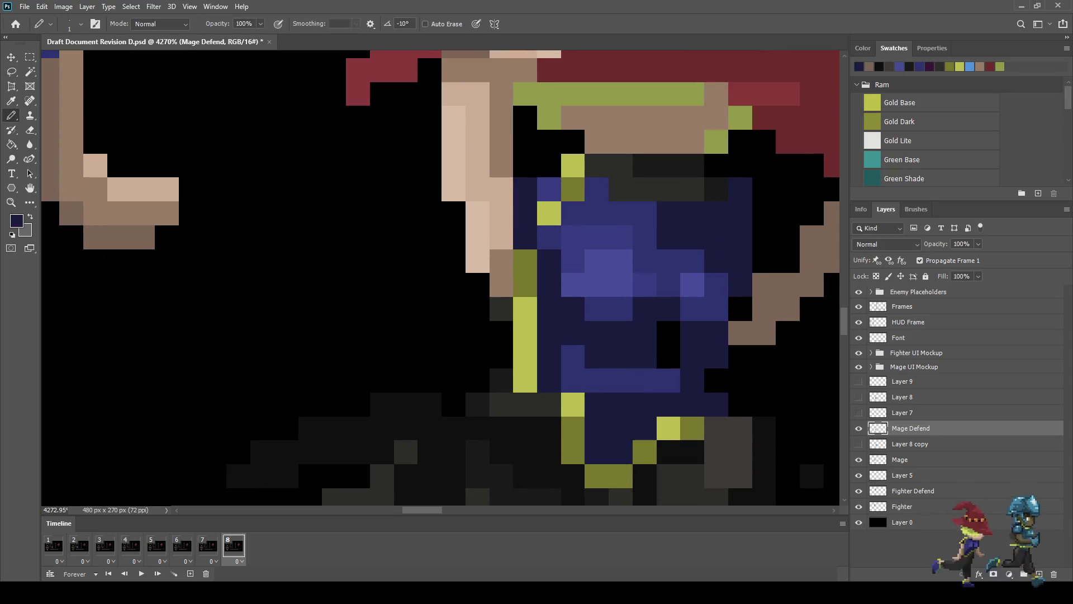
pyautogui.scroll(-4, 726, 338)
pyautogui.scroll(-12, 732, 357)
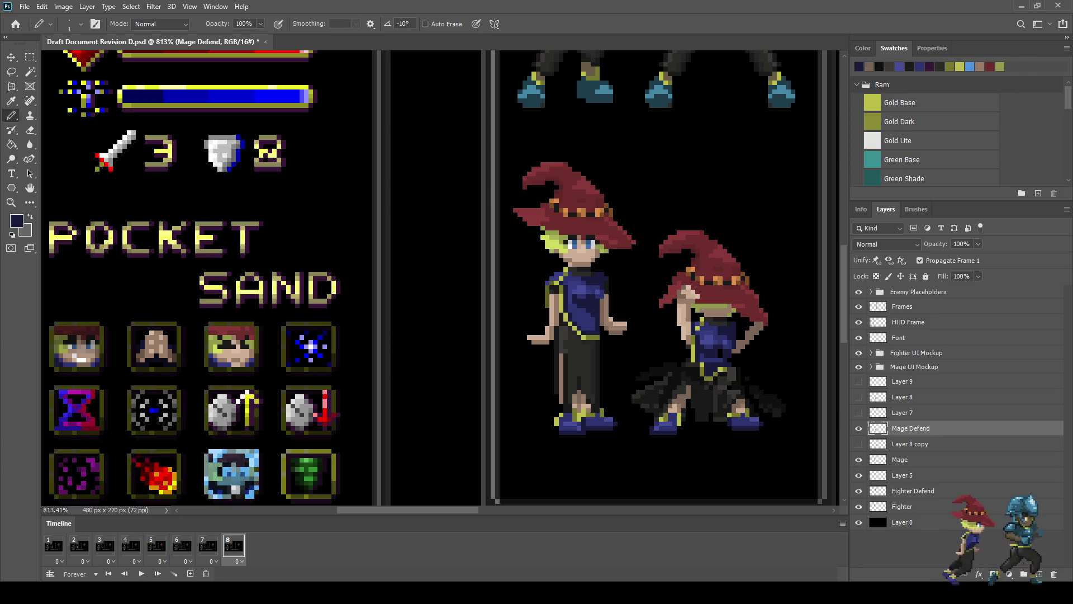
# Step: With the Pencil, darken the first navy pixels and blocks on the mage's chest
pyautogui.scroll(-3, 735, 354)
pyautogui.scroll(-1, 730, 368)
pyautogui.scroll(5, 729, 369)
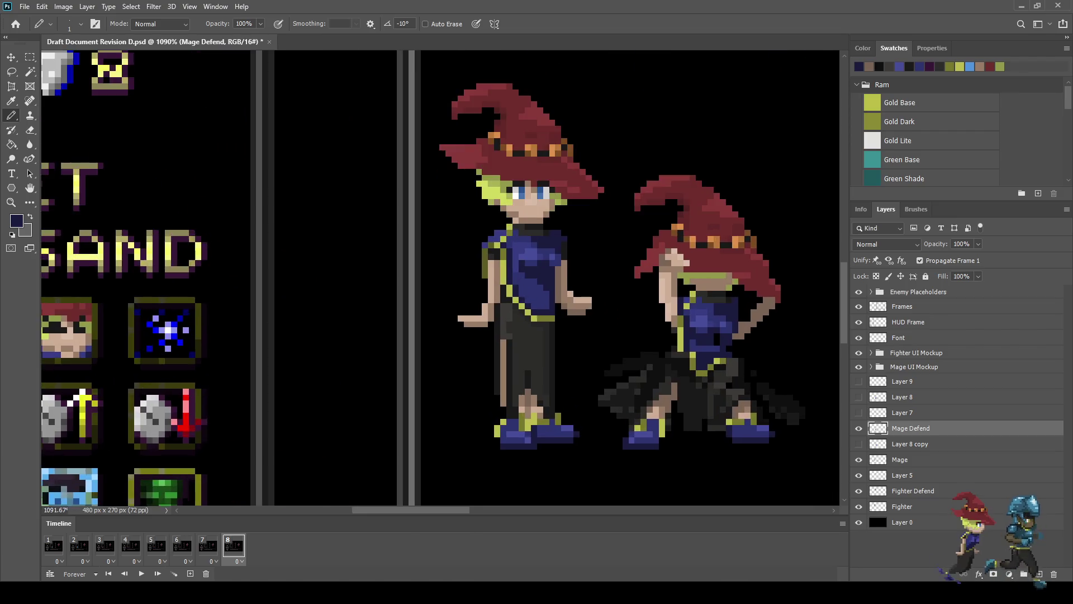
pyautogui.scroll(5, 702, 346)
pyautogui.press('i')
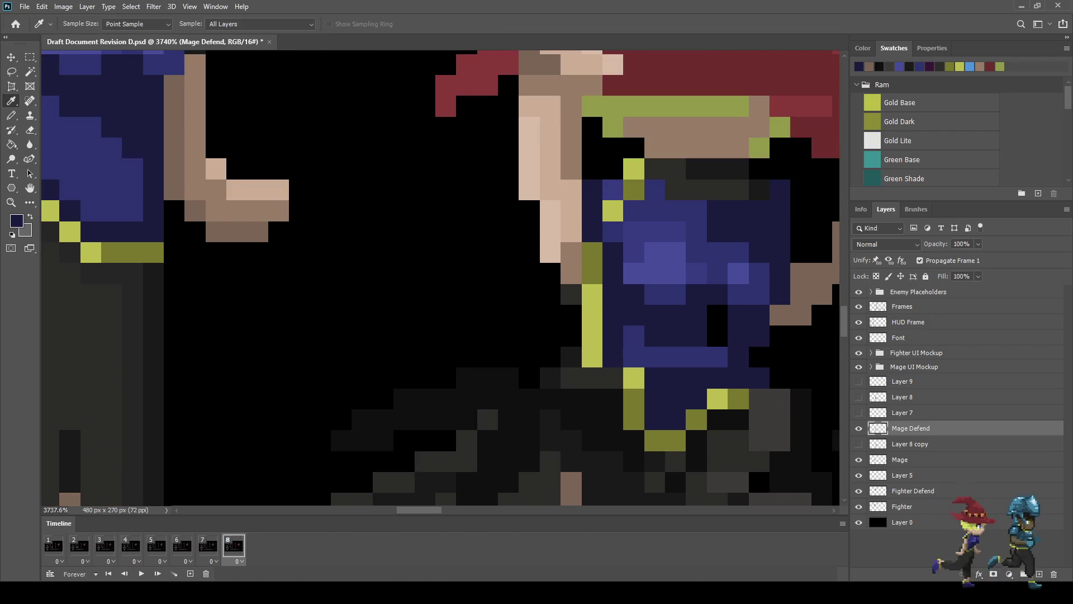
pyautogui.press('b')
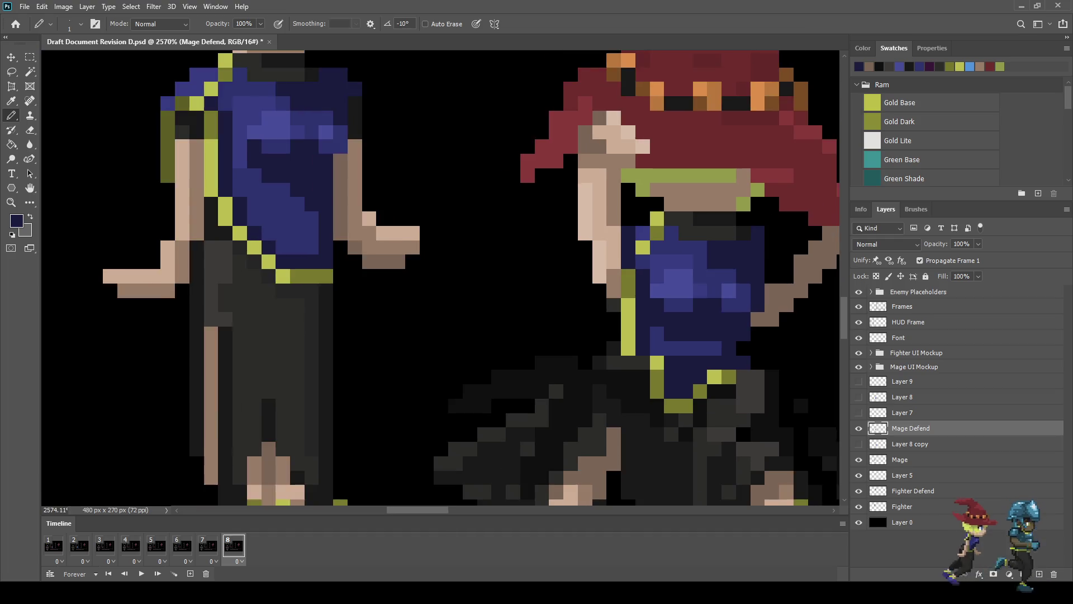
pyautogui.scroll(-3, 717, 336)
pyautogui.scroll(-3, 687, 352)
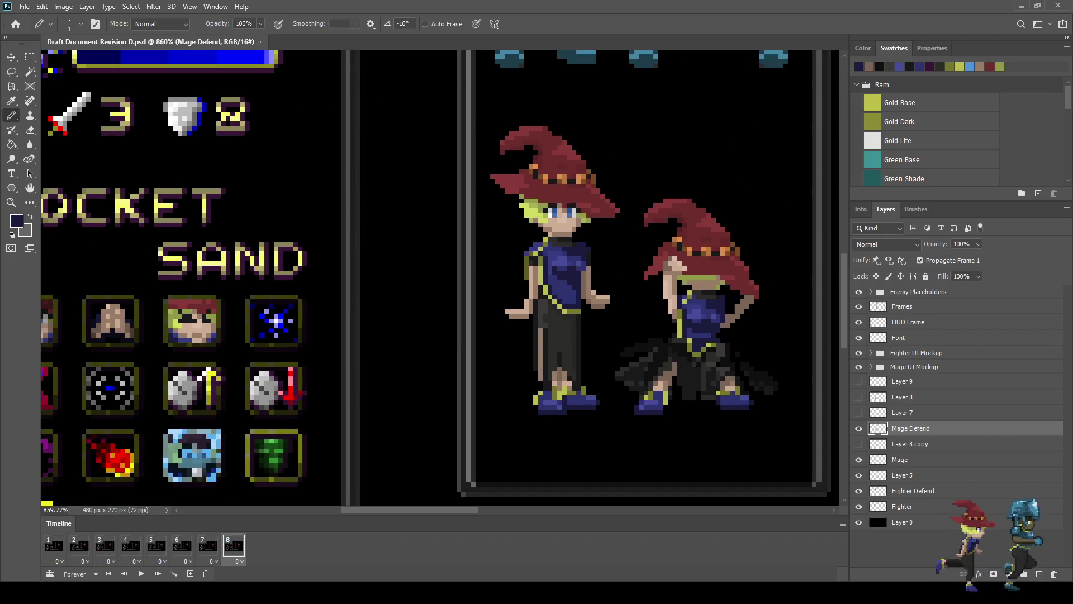
pyautogui.scroll(5, 695, 323)
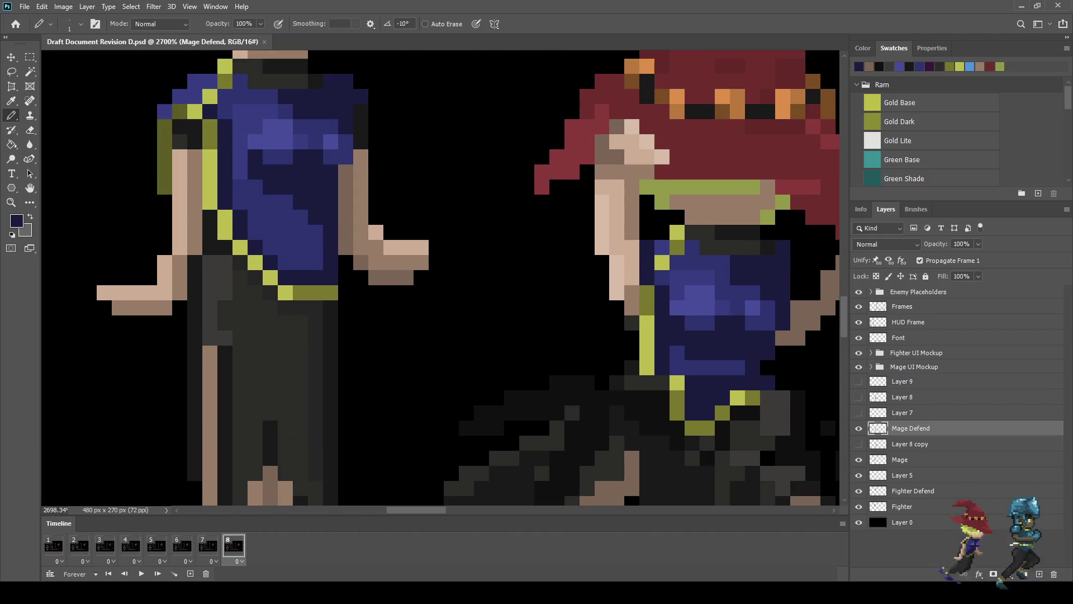
pyautogui.press('i')
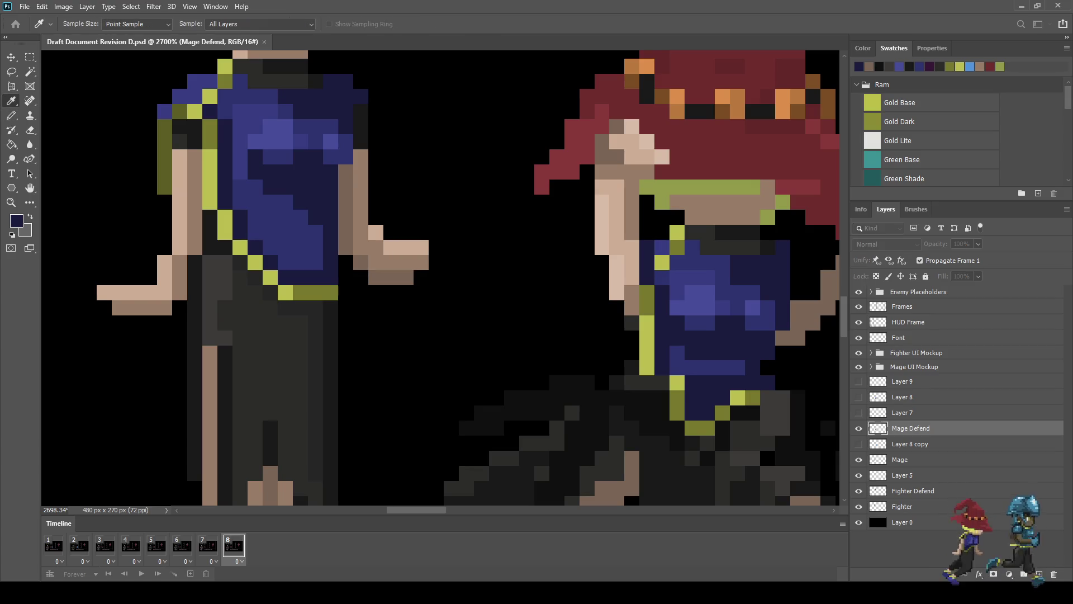
pyautogui.press('b')
pyautogui.scroll(-2, 780, 356)
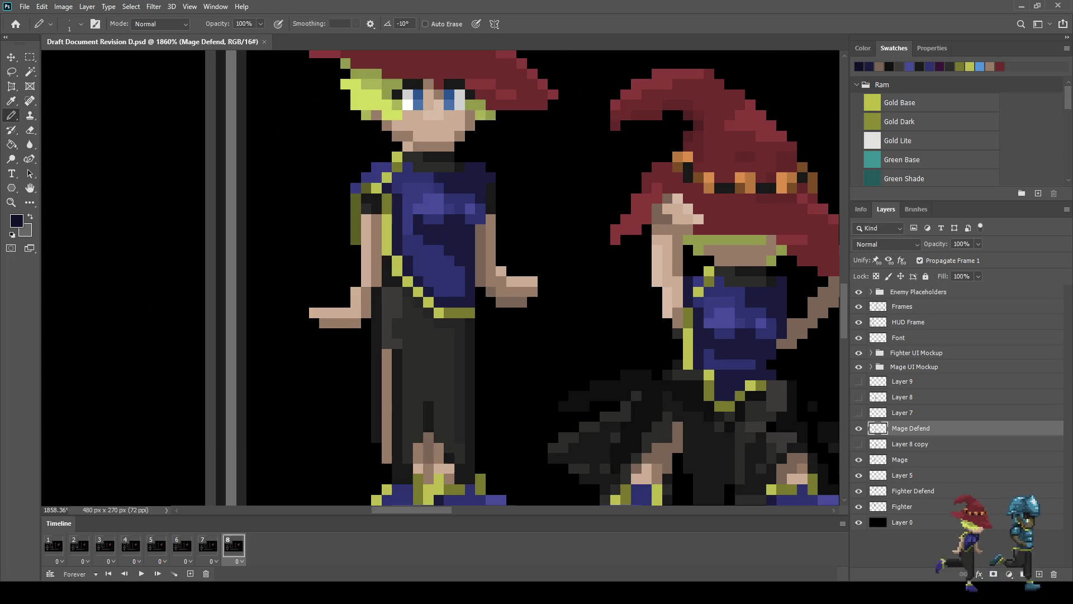
pyautogui.scroll(6, 755, 350)
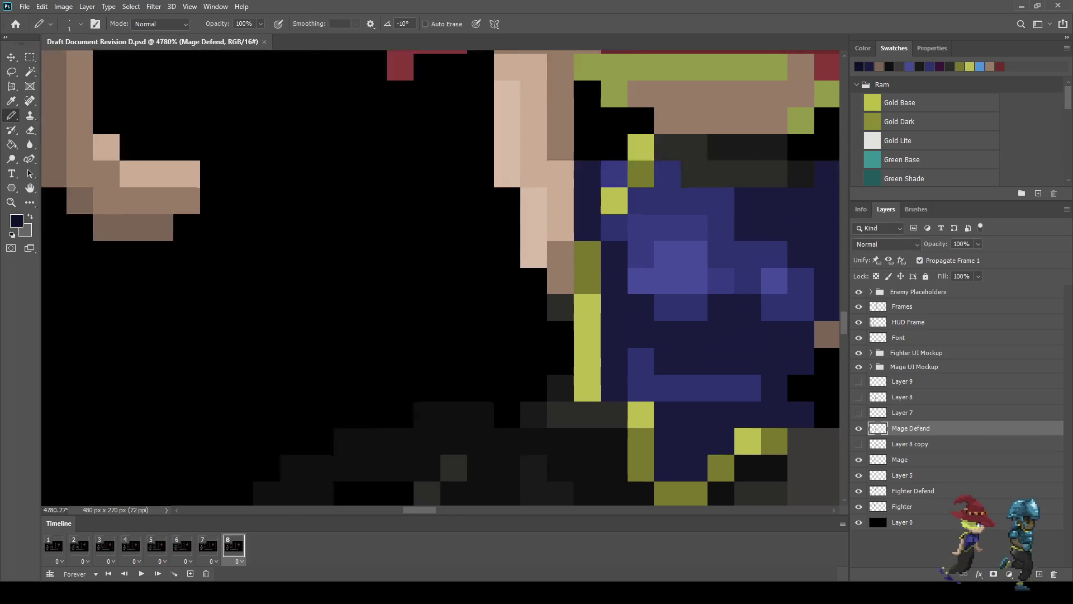
pyautogui.moveTo(479, 427); pyautogui.dragTo(367, 421)
pyautogui.click(718, 299)
pyautogui.click(688, 327)
pyautogui.click(659, 328)
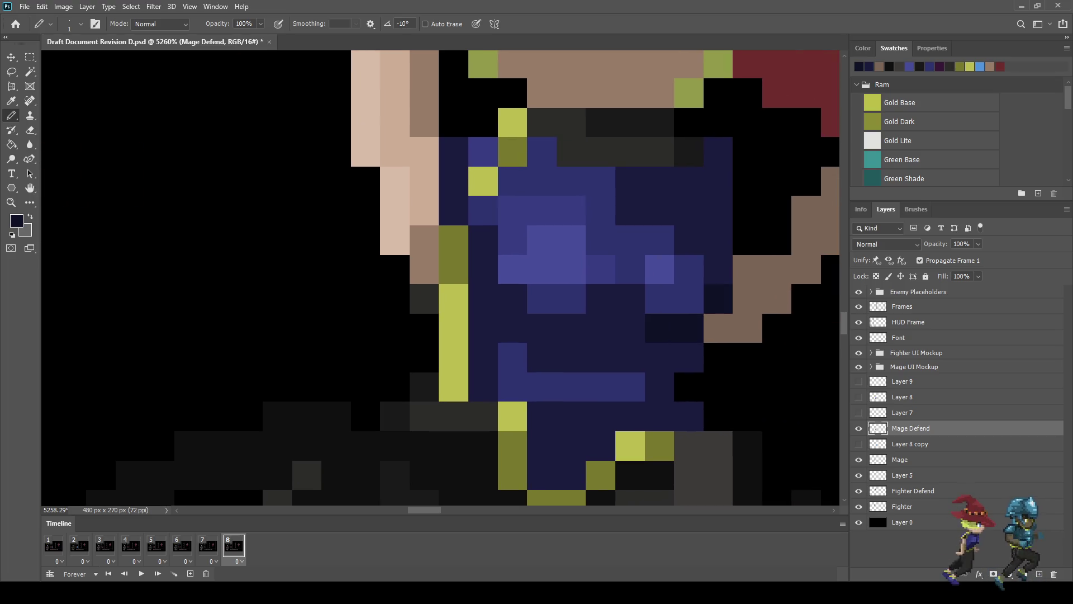
pyautogui.click(630, 298)
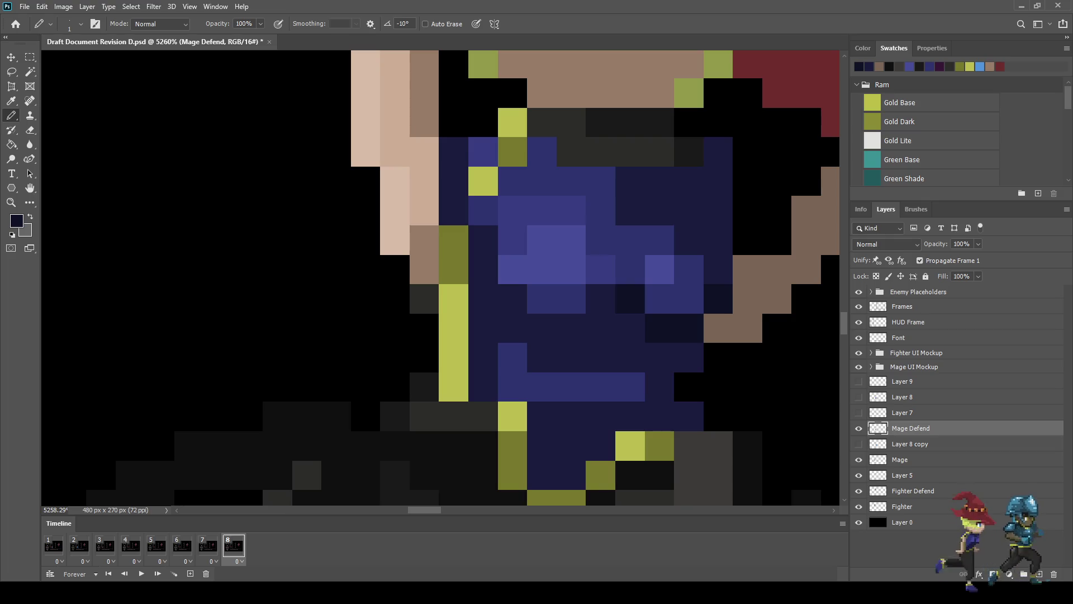
pyautogui.click(585, 328)
# Step: Darken more navy chest pixels and several below the chest on the lower torso
pyautogui.scroll(-5, 441, 280)
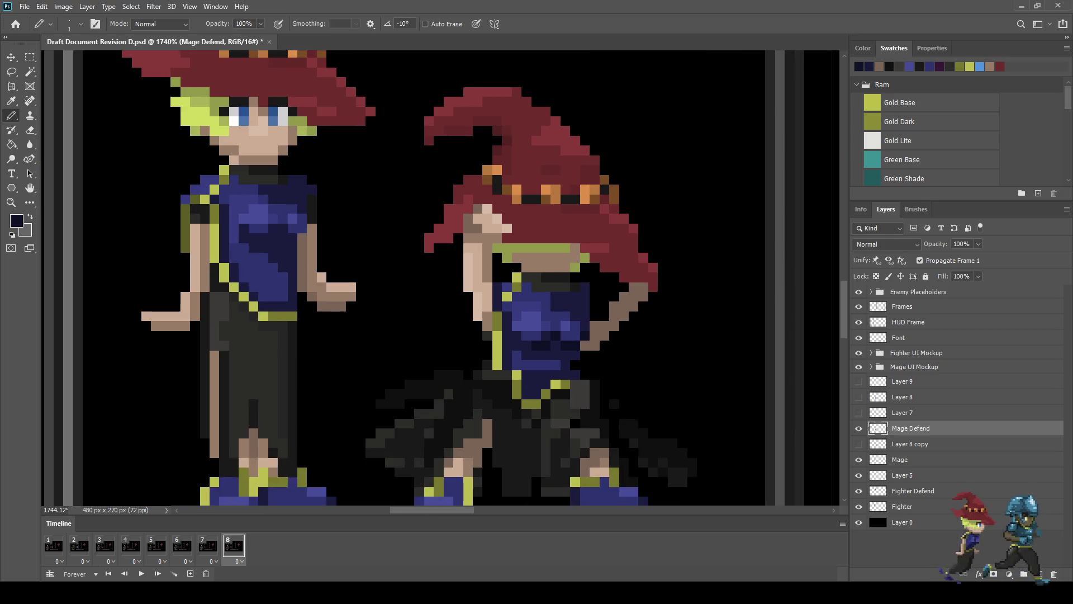
pyautogui.scroll(-1, 503, 347)
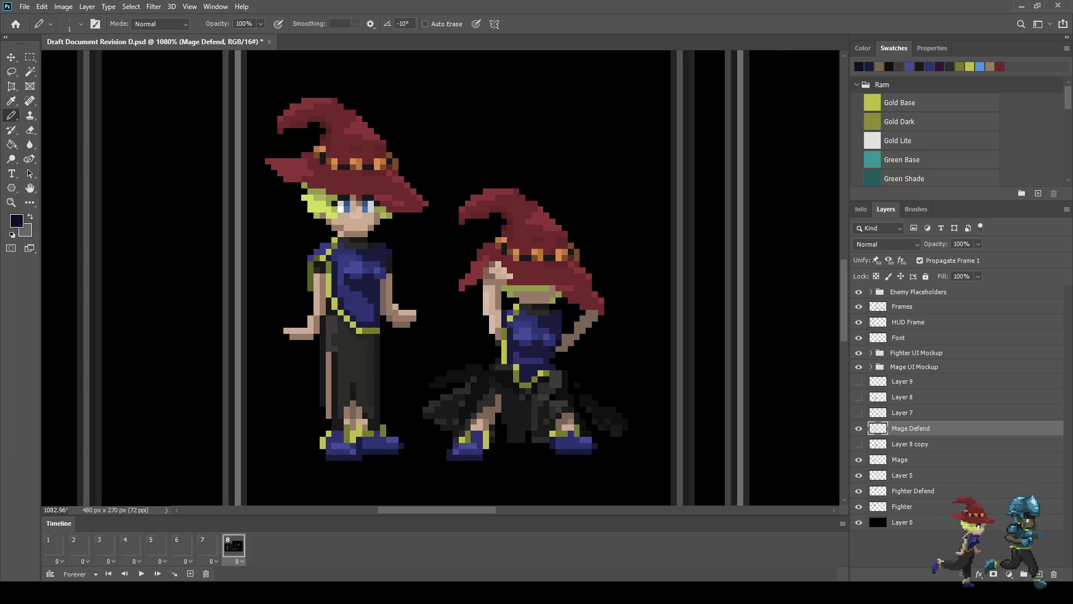
pyautogui.scroll(5, 519, 349)
pyautogui.click(635, 317)
pyautogui.click(635, 243)
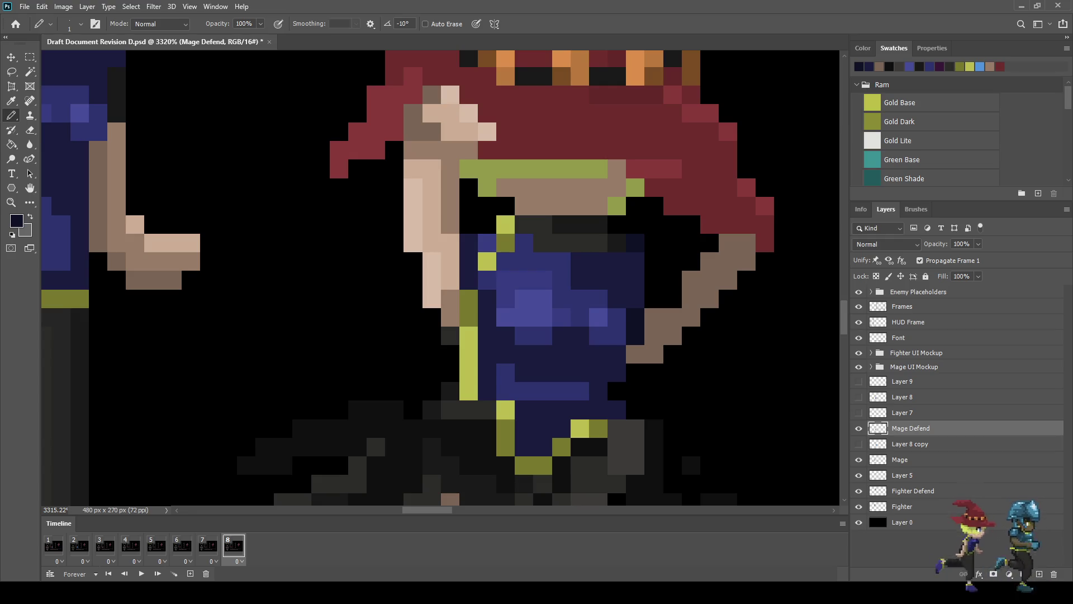
pyautogui.click(635, 280)
pyautogui.click(617, 262)
pyautogui.click(635, 262)
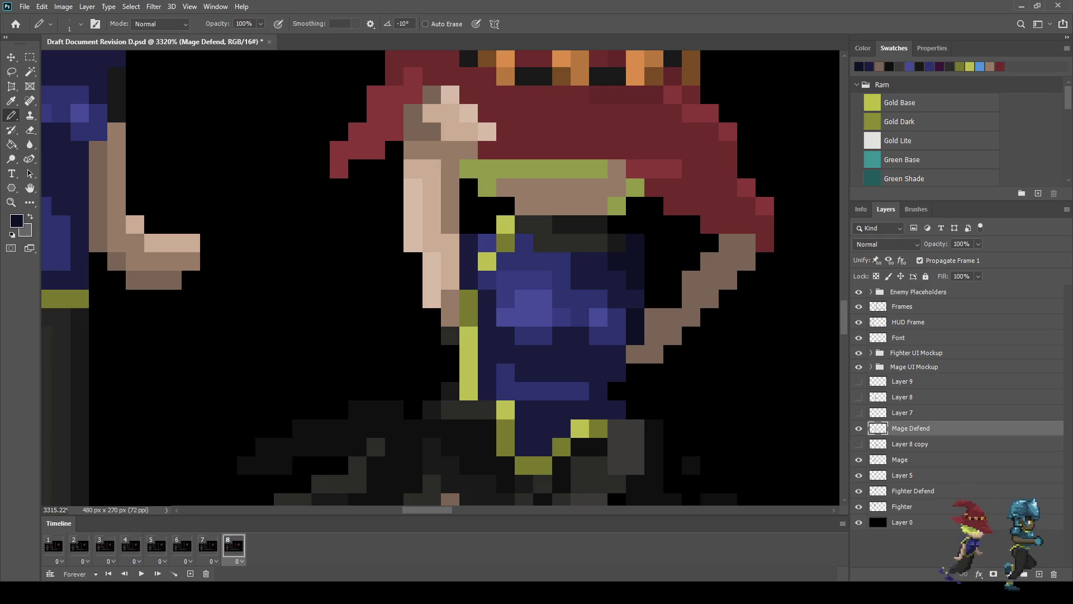
pyautogui.click(616, 354)
pyautogui.click(598, 354)
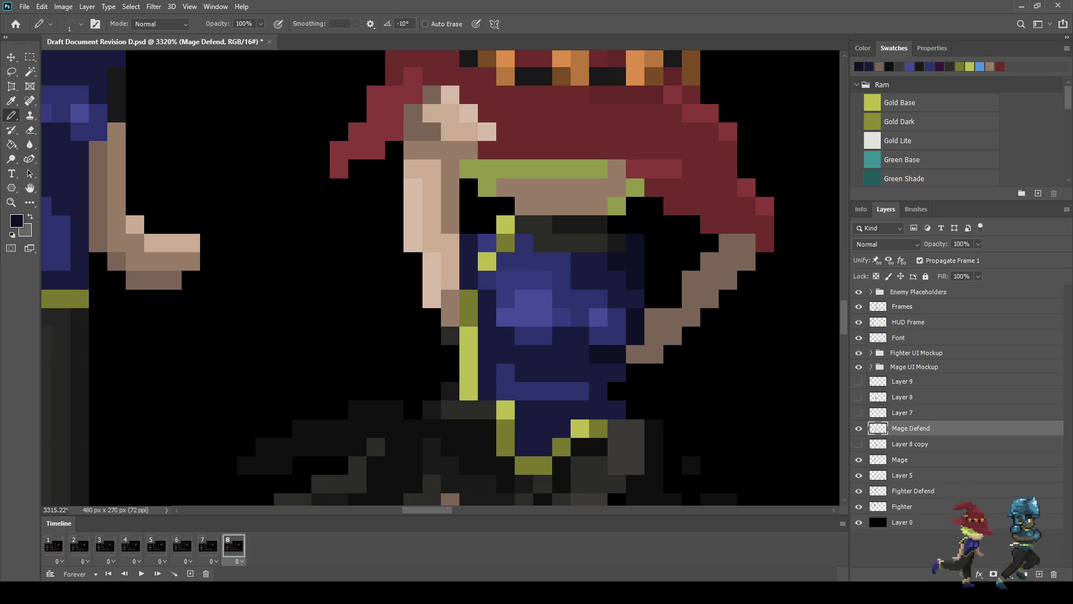
pyautogui.click(562, 335)
pyautogui.click(542, 354)
pyautogui.click(524, 355)
# Step: Paint the remaining blue pixels on the chest dark navy
pyautogui.scroll(-4, 485, 362)
pyautogui.scroll(-3, 491, 357)
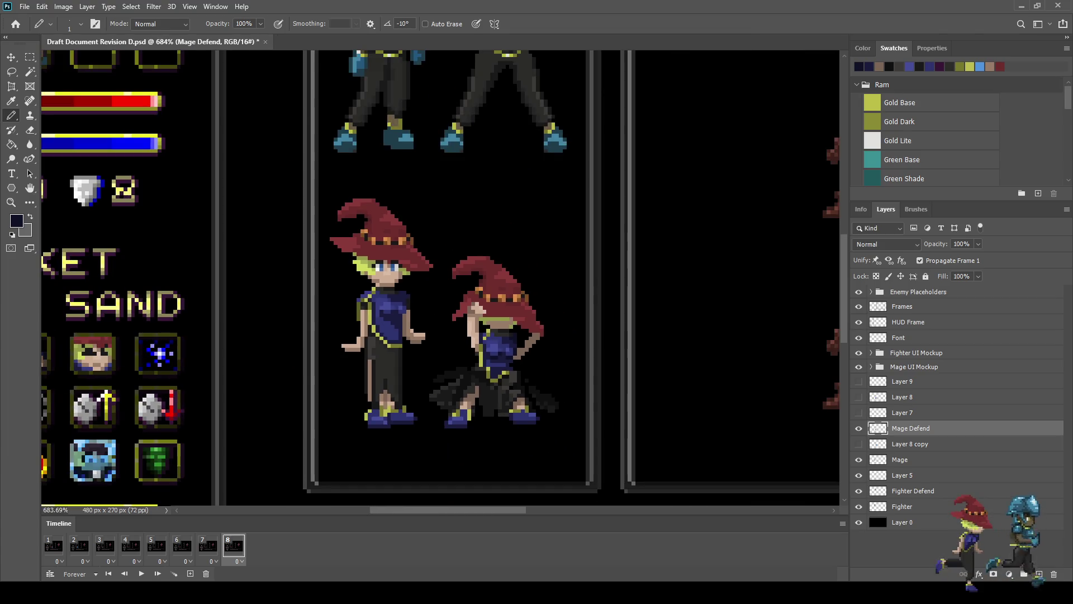
pyautogui.scroll(-2, 484, 346)
pyautogui.scroll(8, 483, 346)
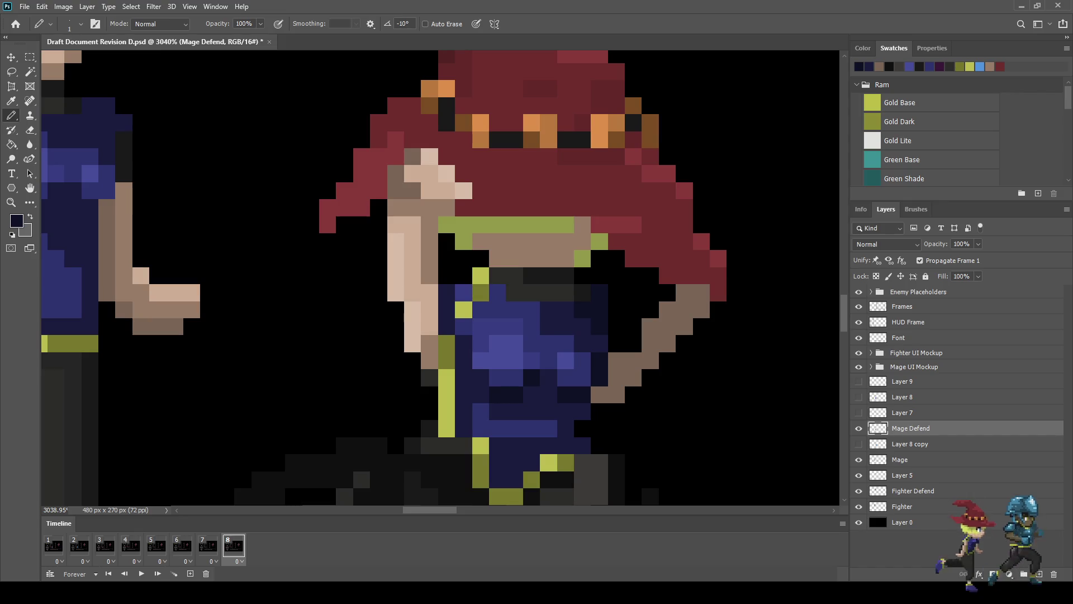
pyautogui.click(496, 292)
pyautogui.click(480, 309)
pyautogui.click(463, 327)
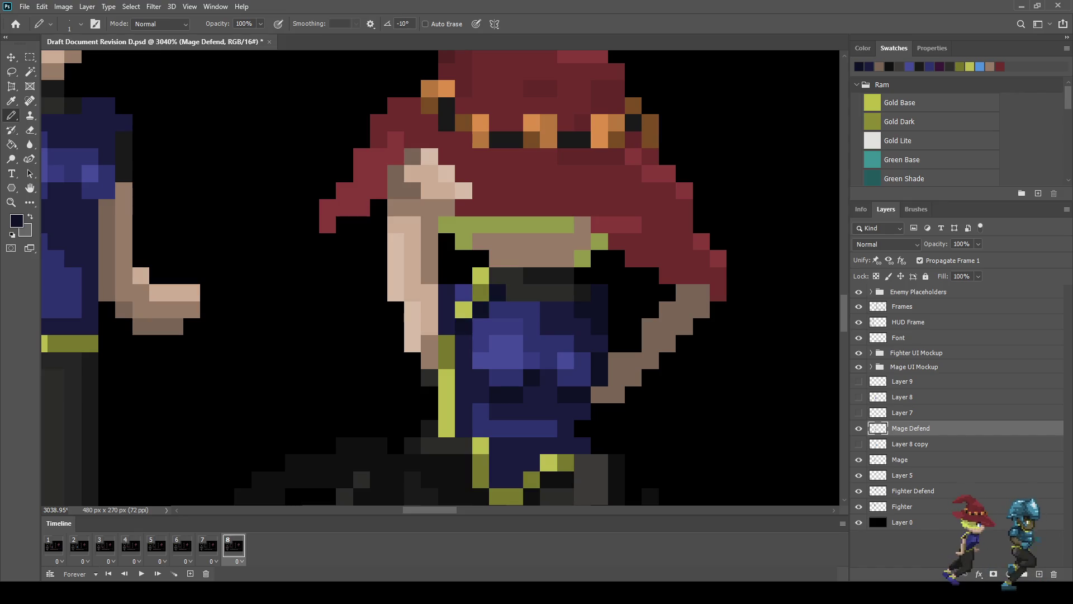
pyautogui.click(463, 344)
pyautogui.click(465, 361)
pyautogui.click(447, 325)
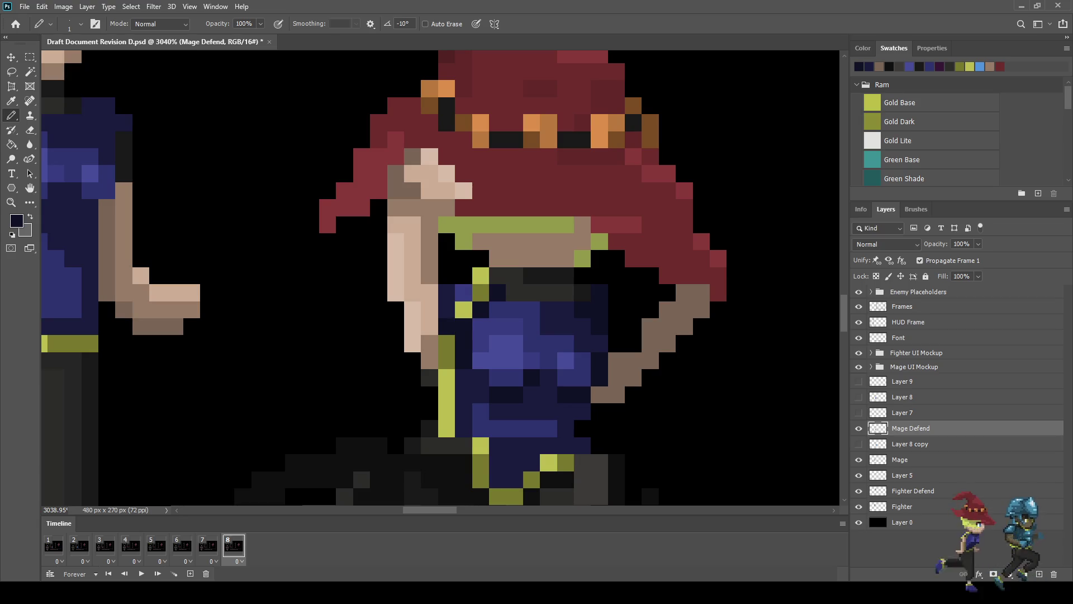
pyautogui.scroll(-1, 447, 343)
pyautogui.scroll(-5, 517, 399)
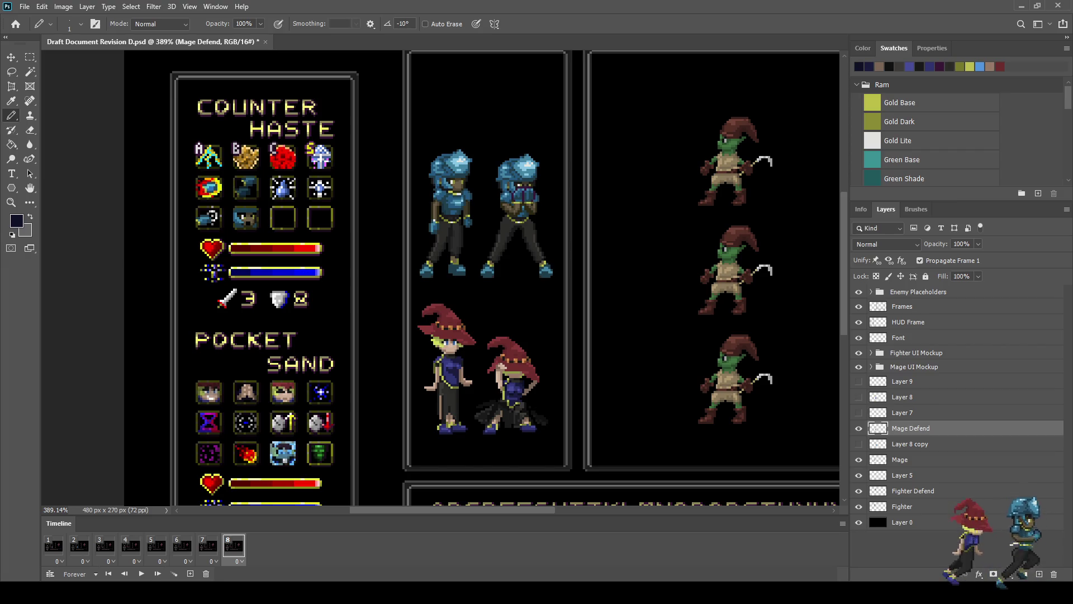
# Step: Save the document with Ctrl+S and zoom around the mage sprites to review them
pyautogui.hotkey('ctrl', 's')
pyautogui.keyDown('alt'); pyautogui.scroll(3, 531, 433); pyautogui.keyUp('alt')
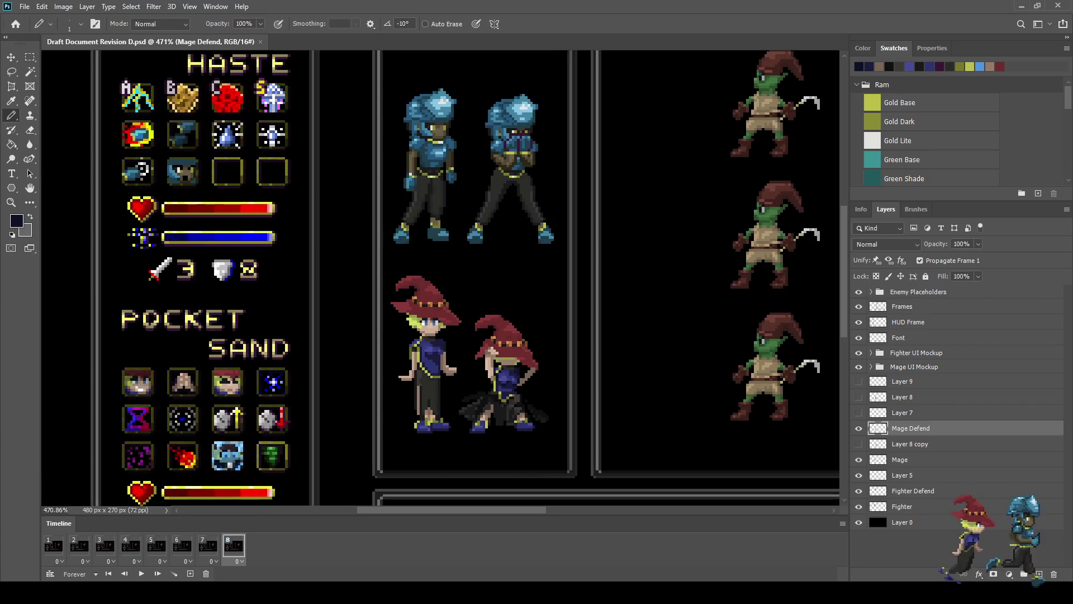
pyautogui.keyDown('alt'); pyautogui.scroll(-2, 500, 414); pyautogui.keyUp('alt')
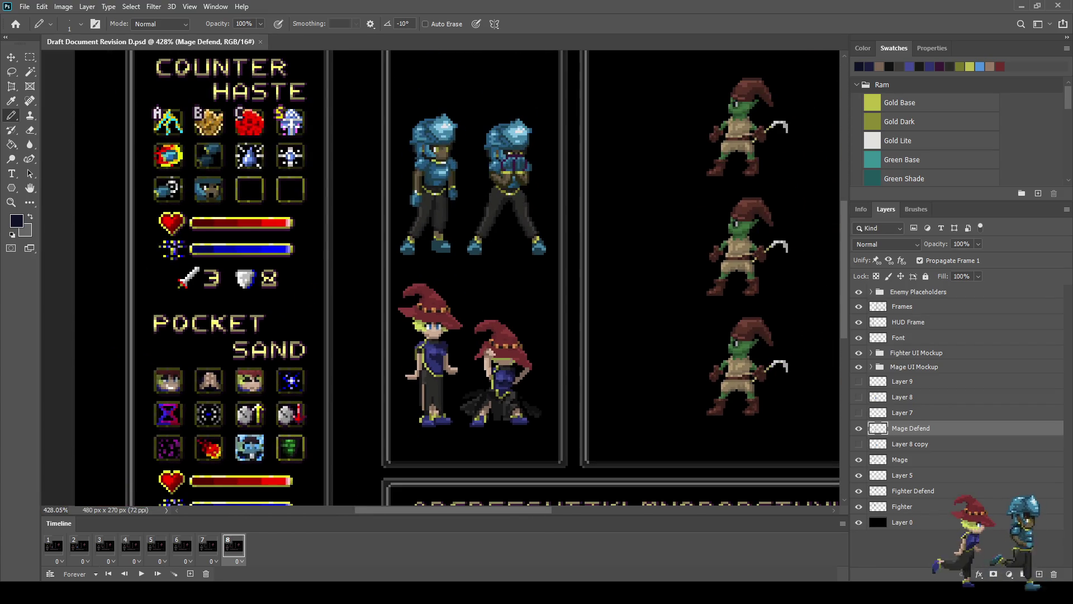
pyautogui.keyDown('alt'); pyautogui.scroll(1, 439, 376); pyautogui.keyUp('alt')
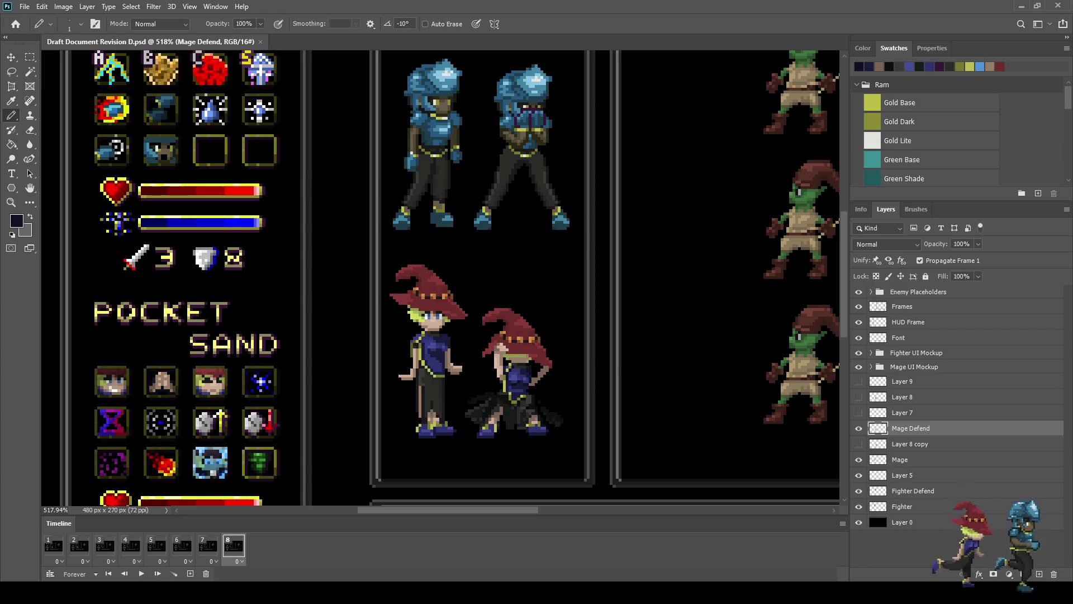
pyautogui.scroll(4, 464, 425)
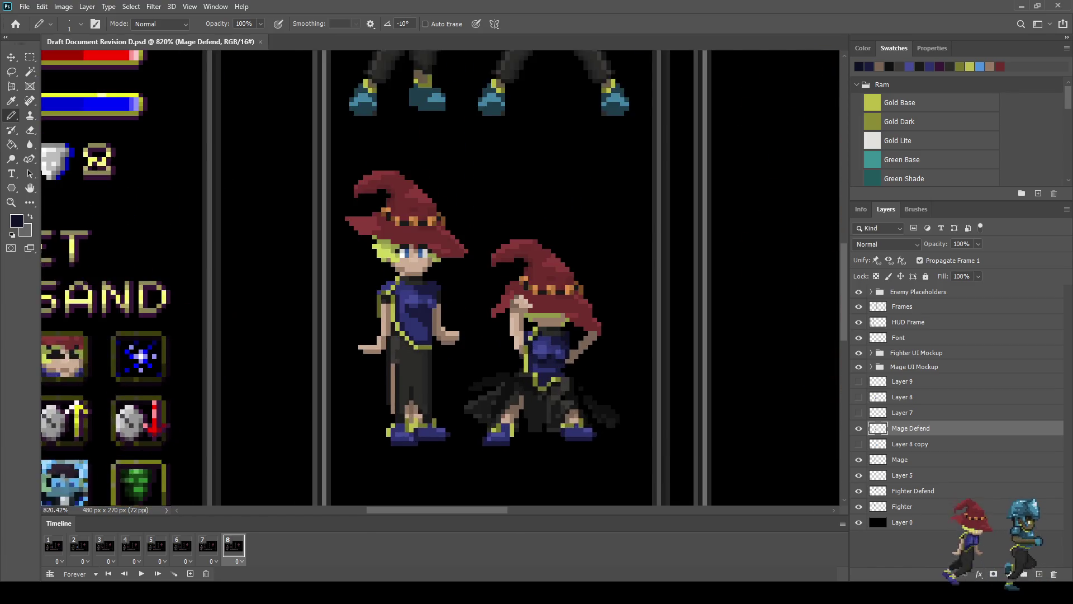
pyautogui.scroll(3, 481, 400)
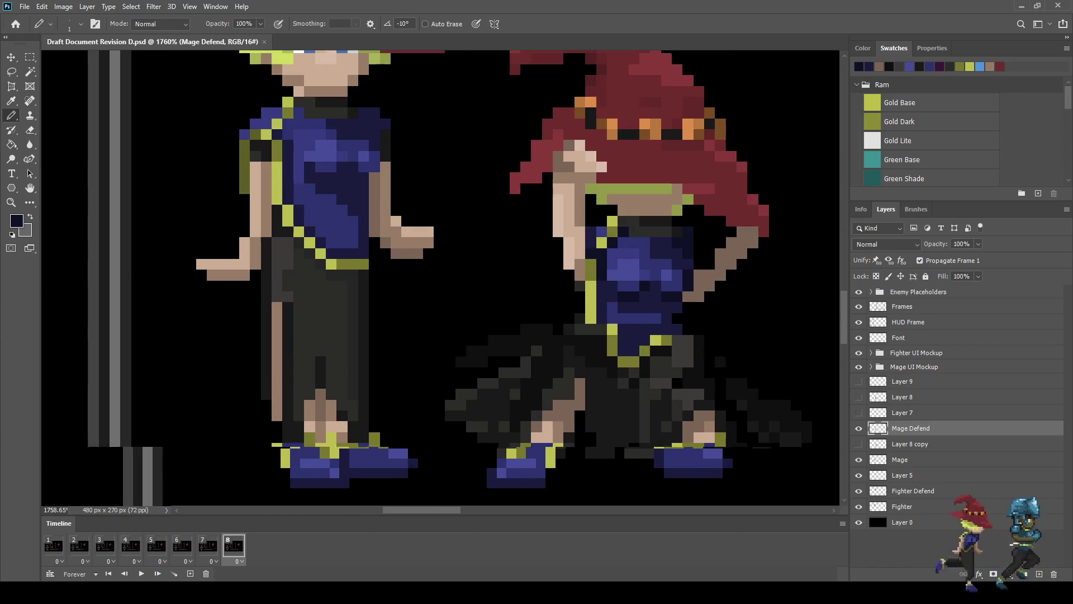
# Step: Lasso part of the mage's skirt and shift it one pixel down
pyautogui.press('l')
pyautogui.moveTo(438, 355)
pyautogui.mouseDown()
pyautogui.moveTo(498, 330)
pyautogui.moveTo(515, 339)
pyautogui.moveTo(480, 370)
pyautogui.mouseUp()
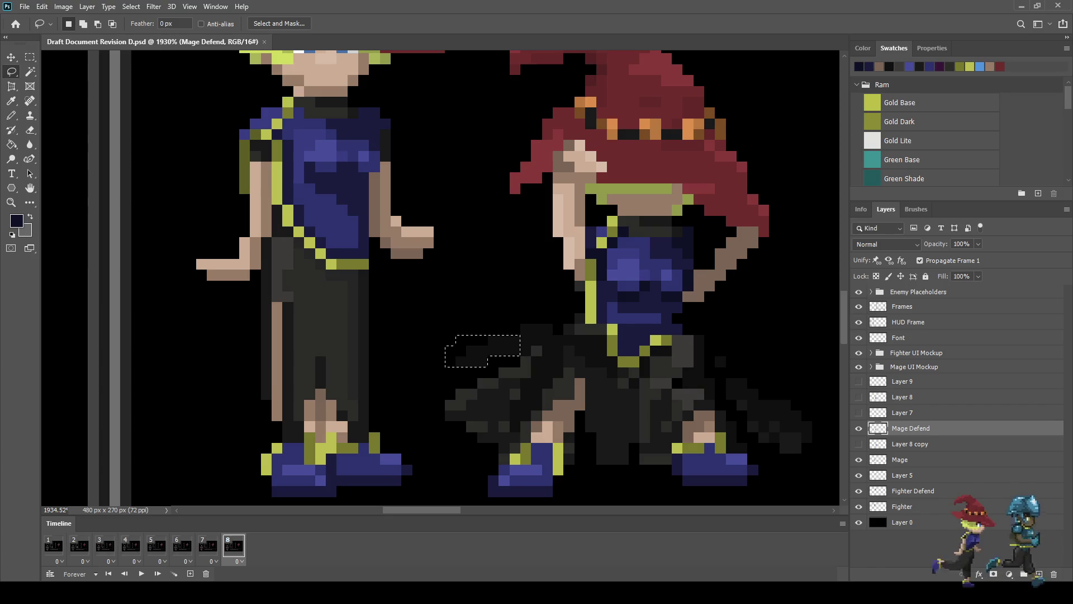
pyautogui.hotkey('ctrl', 't')
pyautogui.press('Down')
pyautogui.press('Return')
pyautogui.hotkey('ctrl', 'd')
# Step: Erase two stray skirt pixels, save the document, and zoom out to the whole canvas
pyautogui.moveTo(503, 279); pyautogui.dragTo(492, 287)
pyautogui.scroll(3, 499, 324)
pyautogui.press('e')
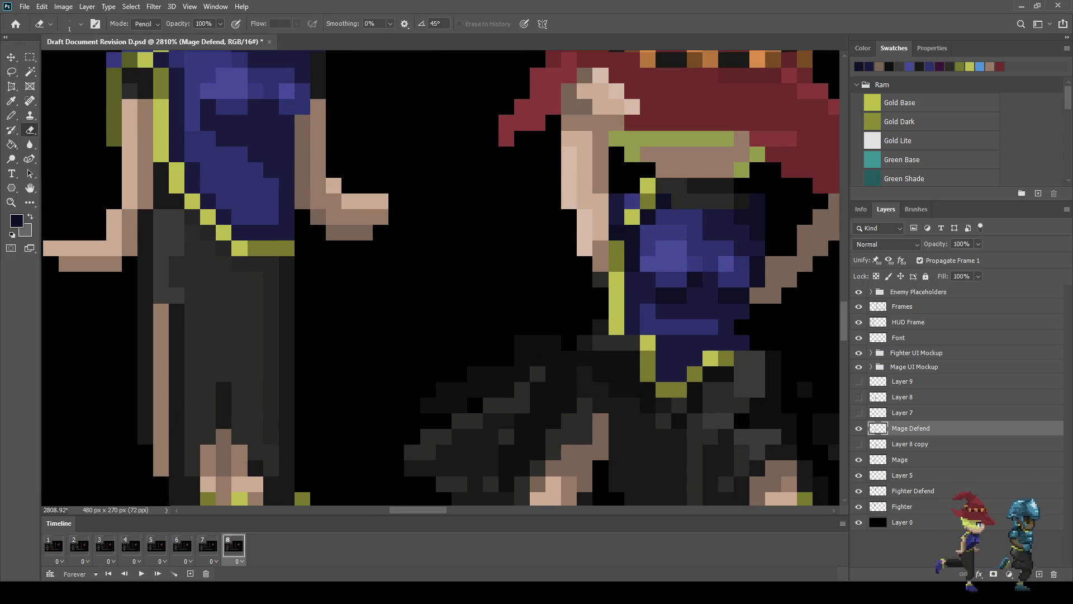
pyautogui.click(537, 342)
pyautogui.click(553, 343)
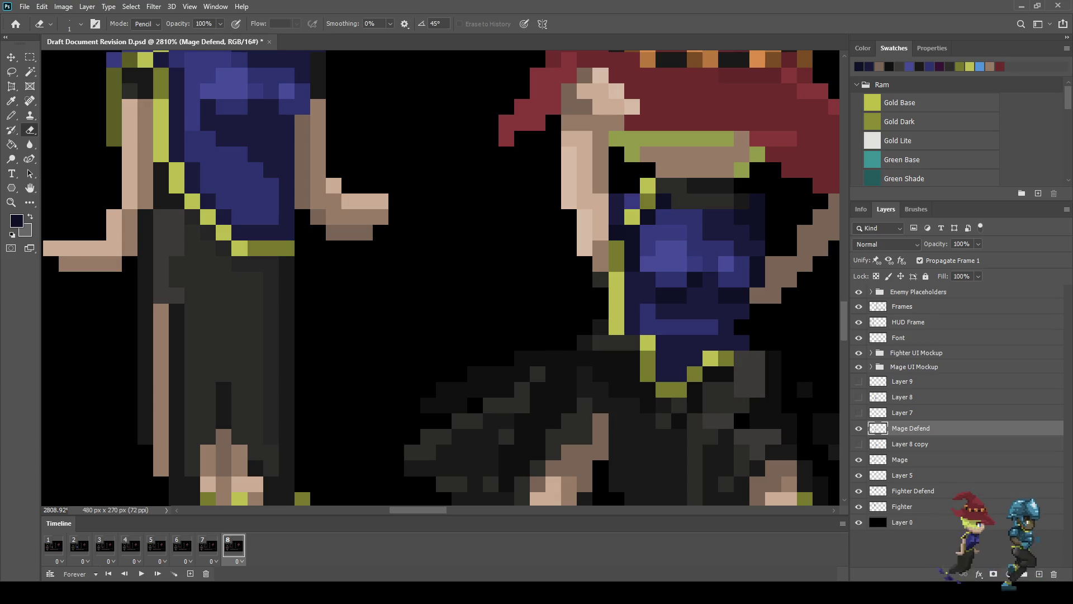
pyautogui.scroll(-6, 536, 343)
pyautogui.scroll(-5, 581, 324)
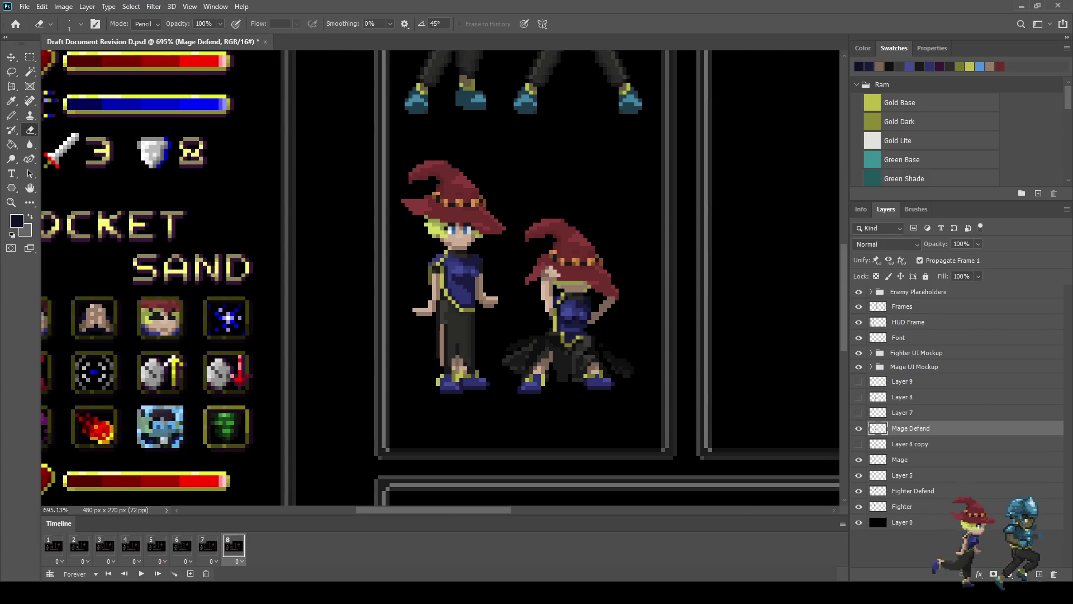
pyautogui.hotkey('ctrl', 's')
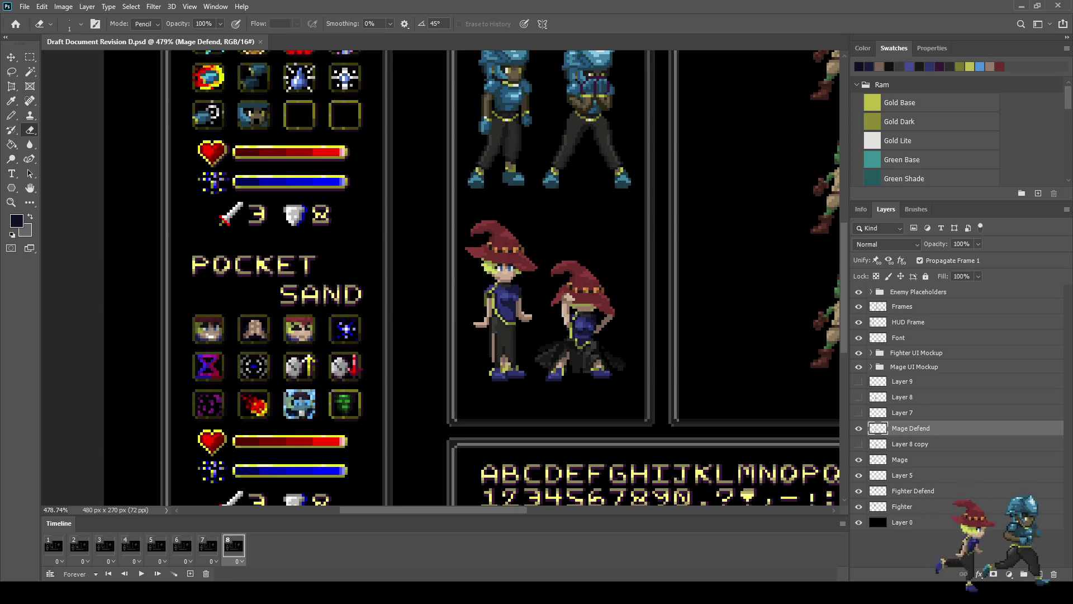
pyautogui.hotkey('ctrl', '1')
# Step: Preview the mockup in full-screen mode with the artwork fitted to the screen
pyautogui.press('f')
pyautogui.press('f')
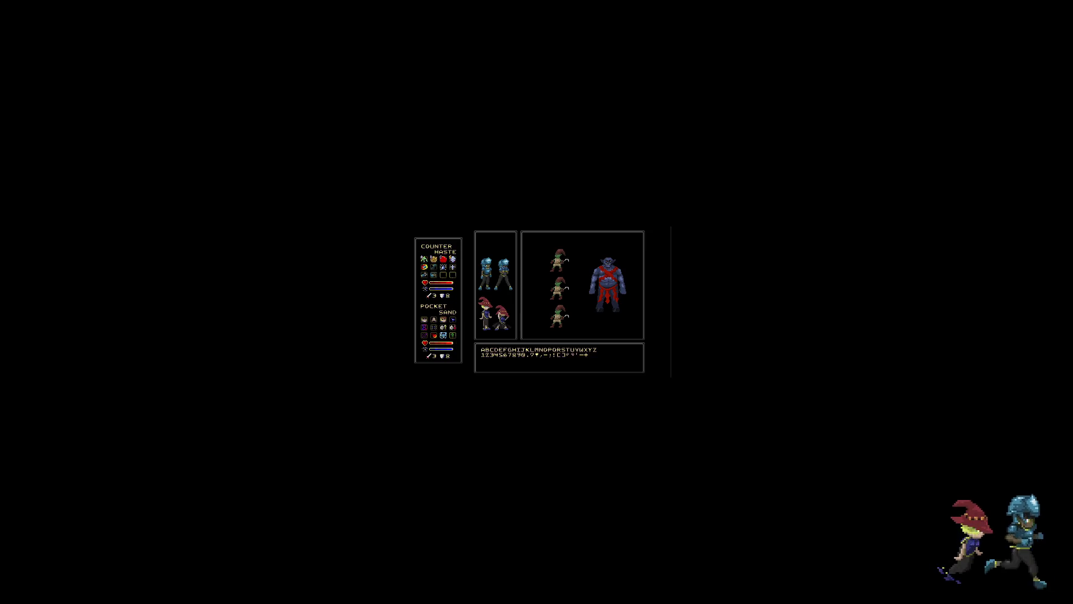
pyautogui.hotkey('ctrl', '0')
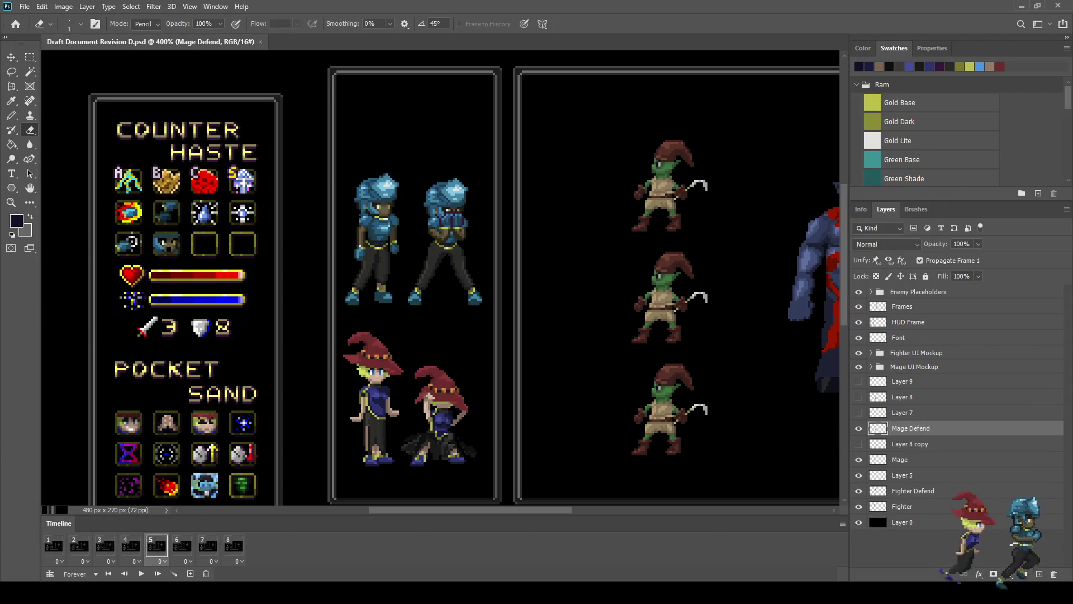
# Step: Zoom in on the mage sprites and switch to the Lasso tool
pyautogui.scroll(4, 395, 469)
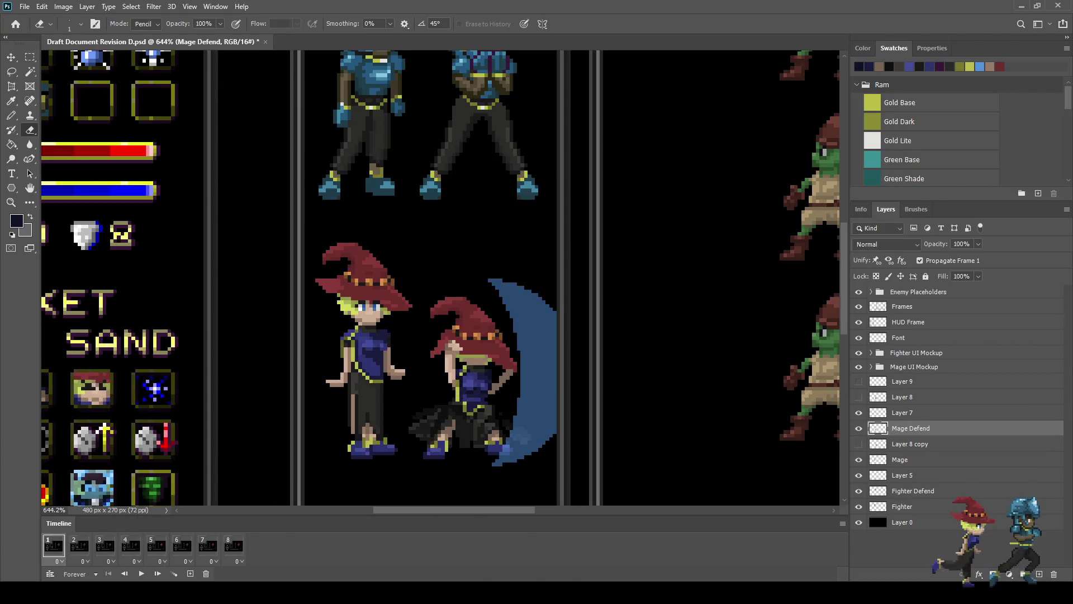
pyautogui.scroll(2, 427, 412)
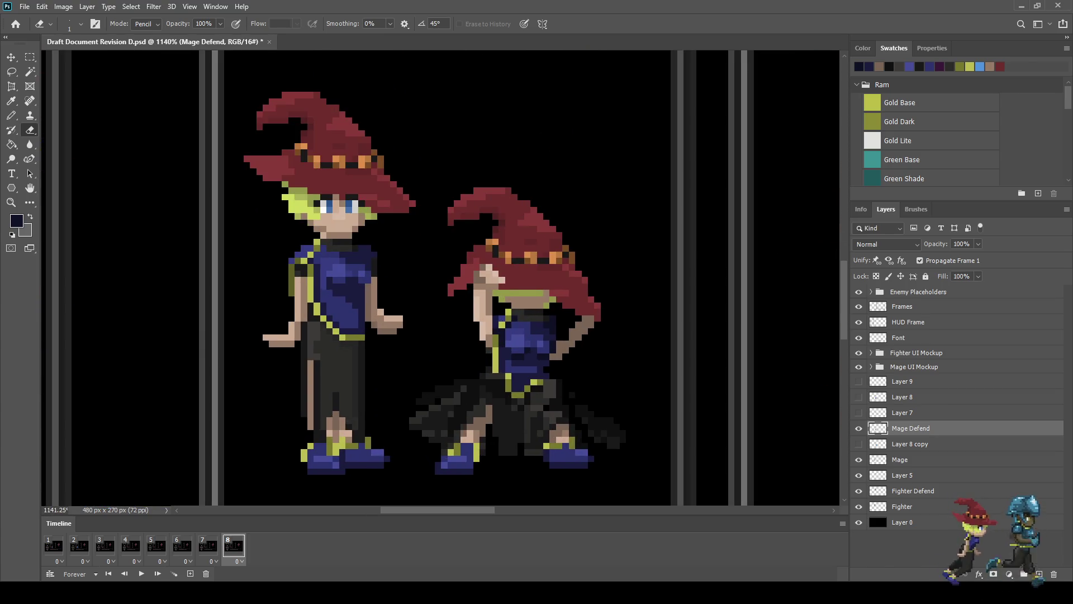
pyautogui.press('l')
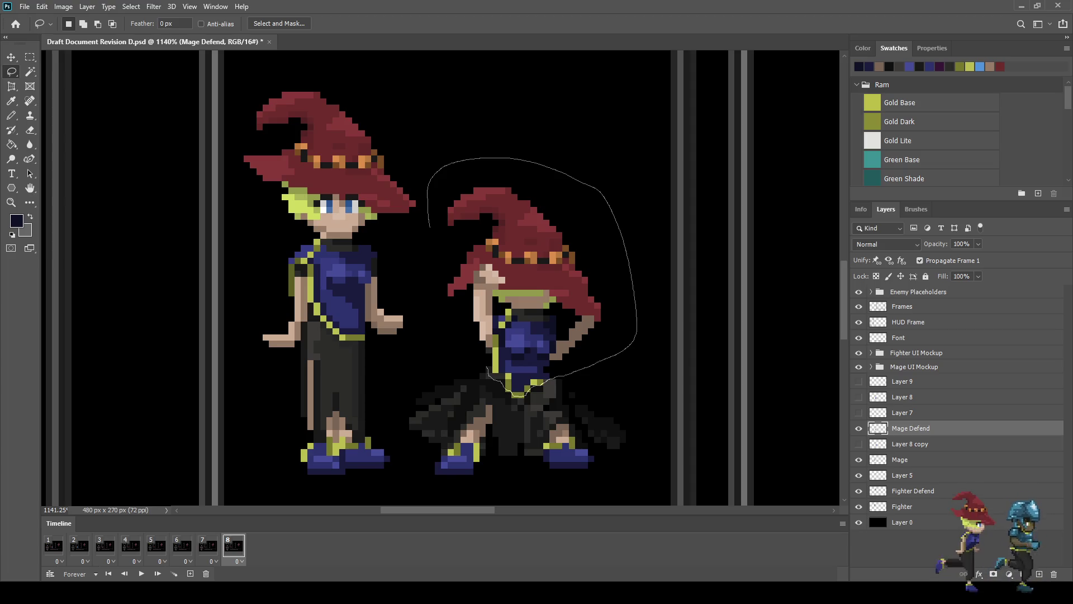
# Step: Move the mage's lassoed hat and upper body one pixel left and down, then view the mockup
pyautogui.moveTo(514, 394); pyautogui.dragTo(503, 386)
pyautogui.scroll(2, 525, 396)
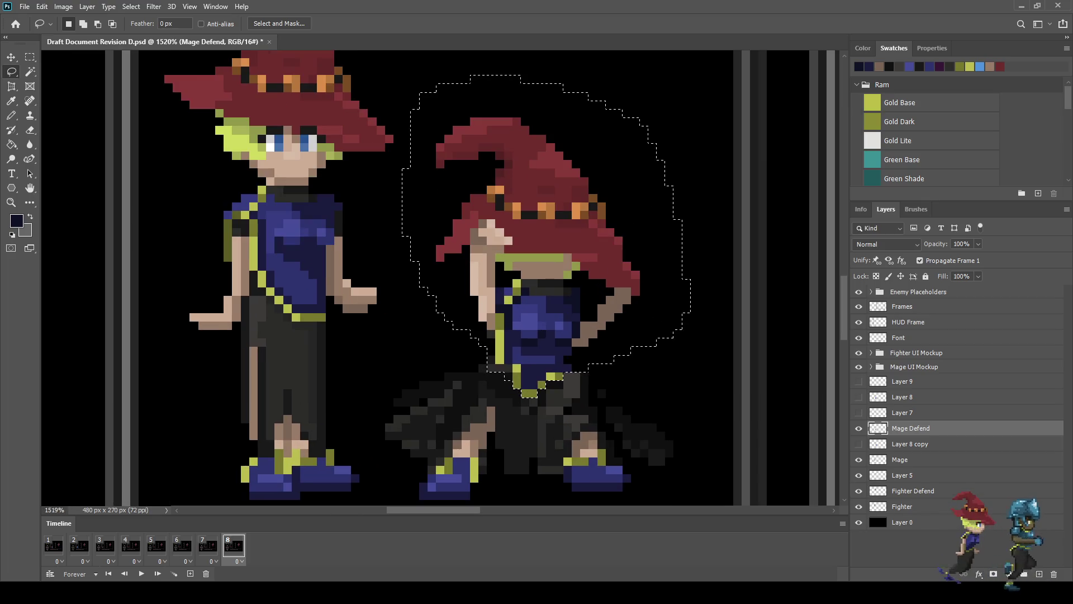
pyautogui.hotkey('ctrl', 't')
pyautogui.press('Left')
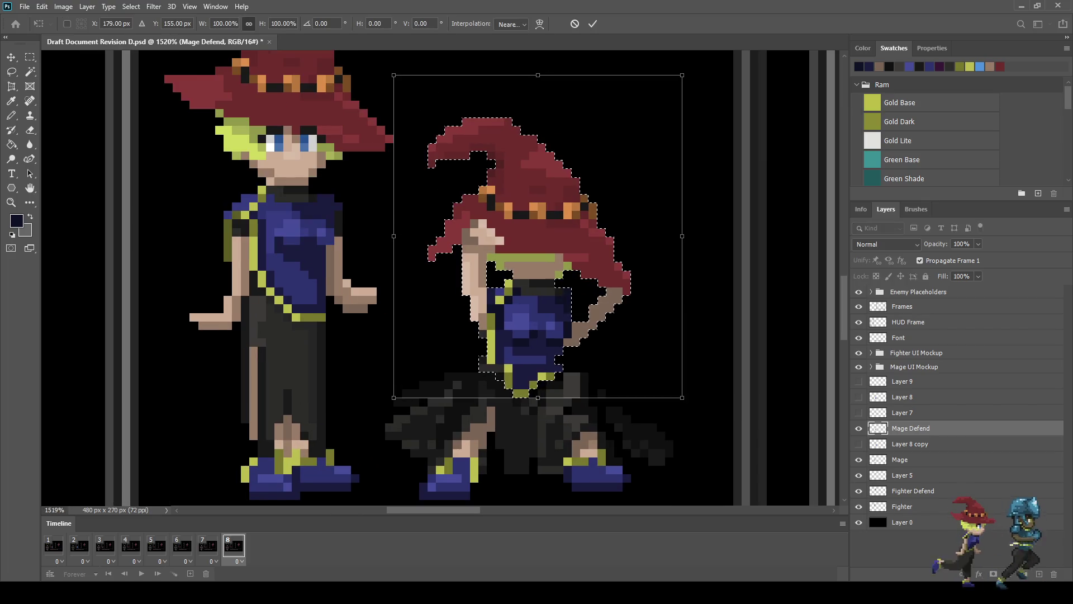
pyautogui.press('Down')
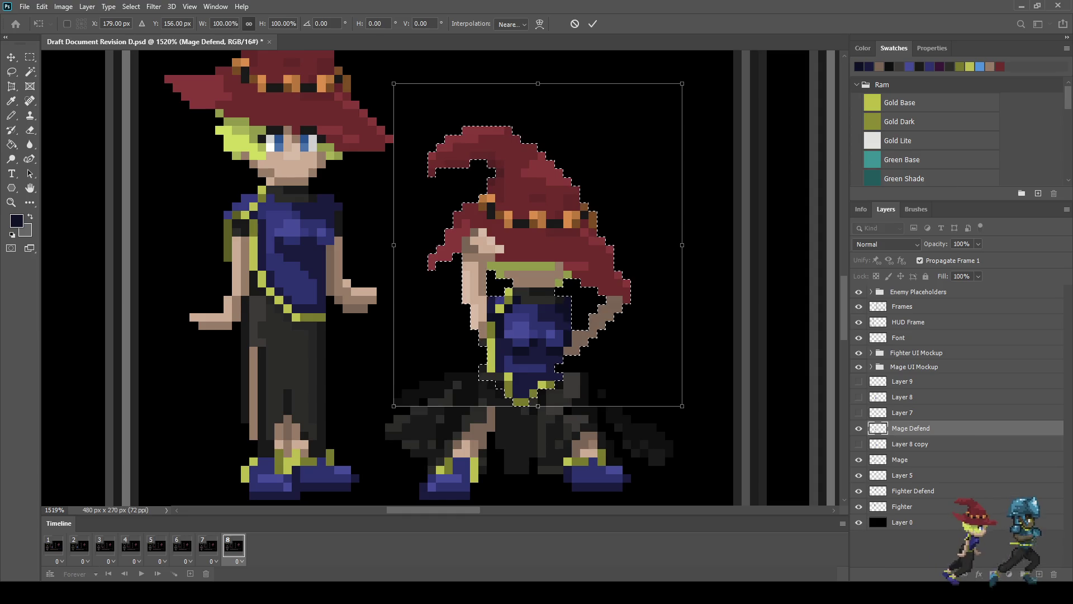
pyautogui.press('Return')
pyautogui.hotkey('ctrl', 'd')
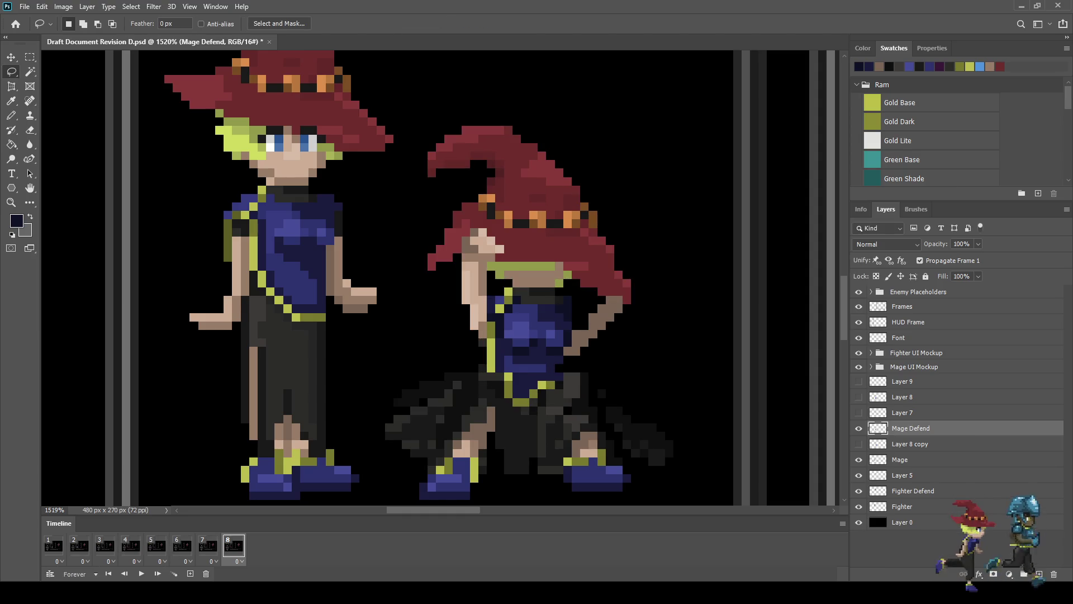
pyautogui.hotkey('ctrl', '1')
pyautogui.hotkey('ctrl', '+')
pyautogui.hotkey('ctrl', '+')
pyautogui.hotkey('ctrl', '+')
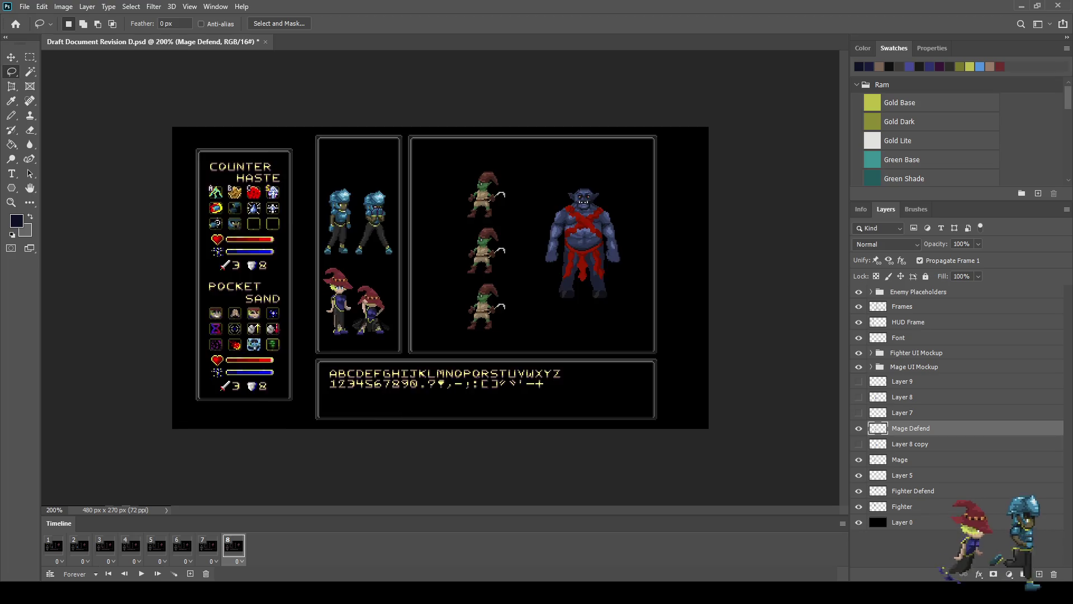
pyautogui.scroll(10, 293, 367)
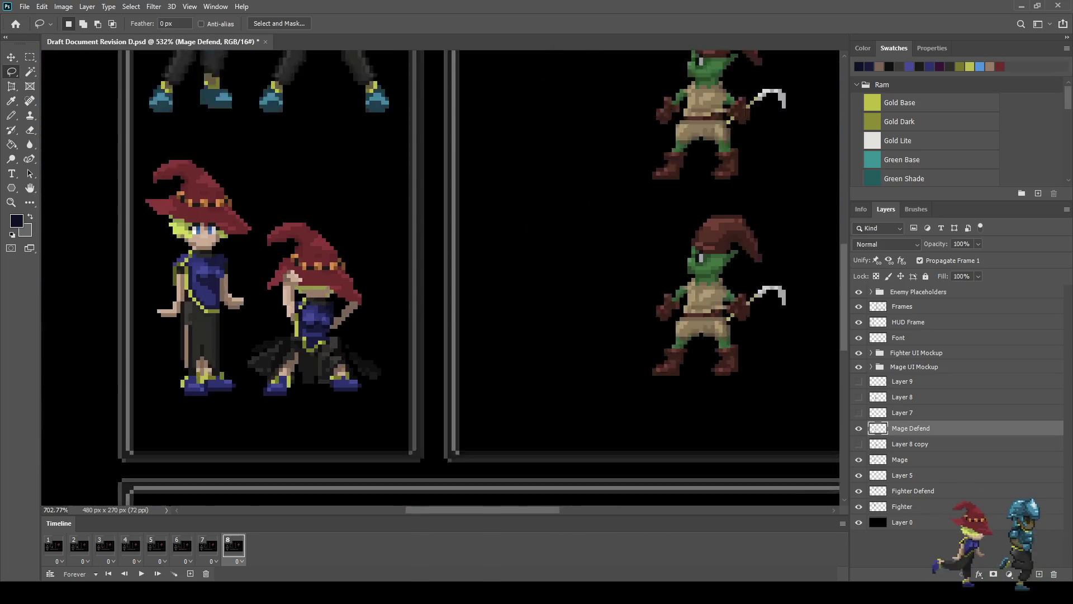
pyautogui.scroll(3, 329, 335)
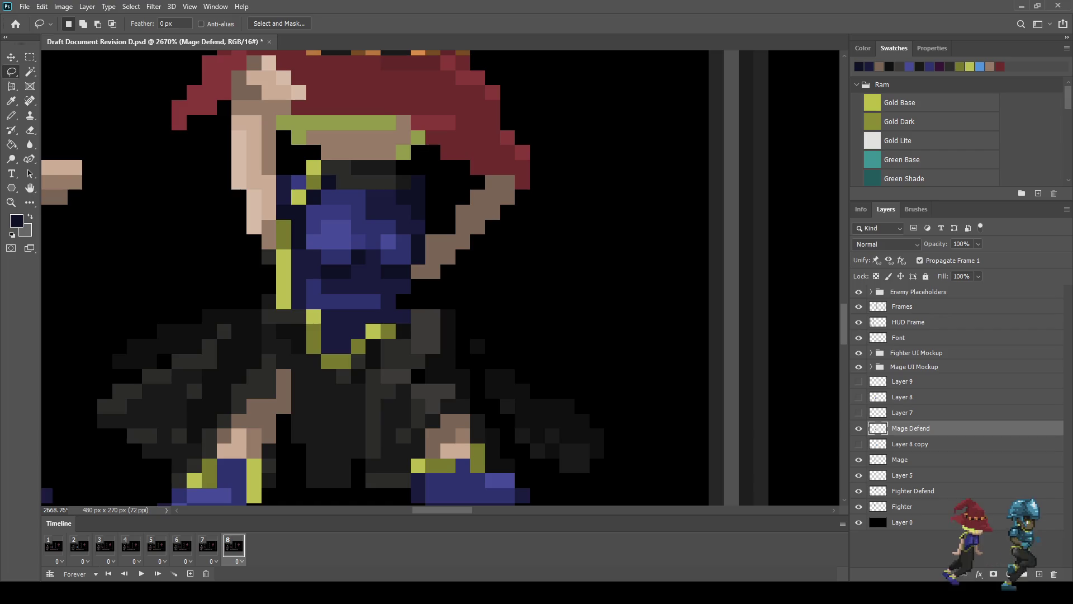
pyautogui.press('e')
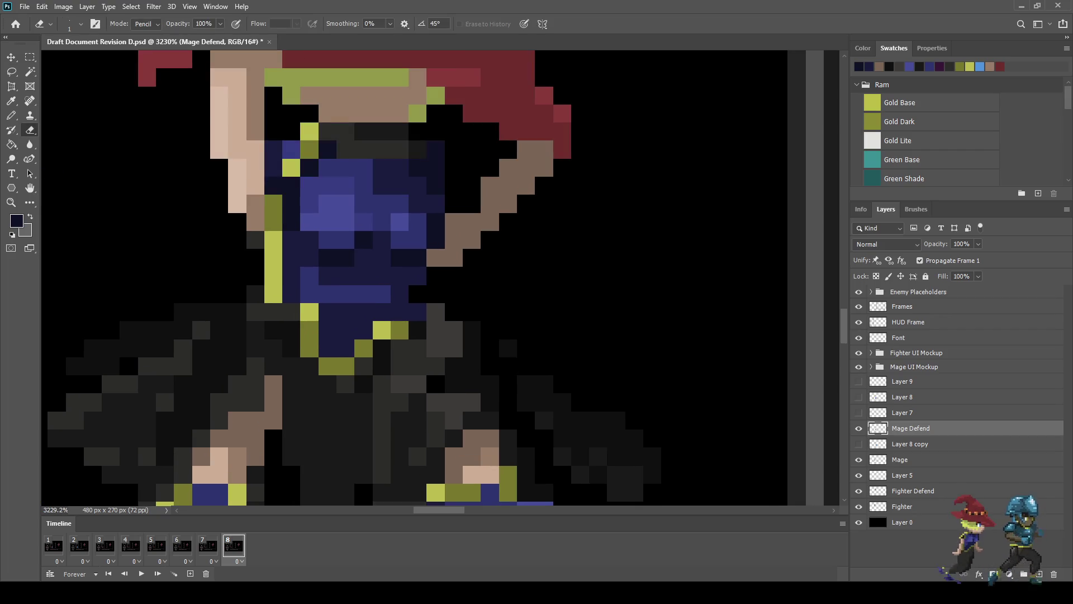
pyautogui.scroll(-5, 495, 352)
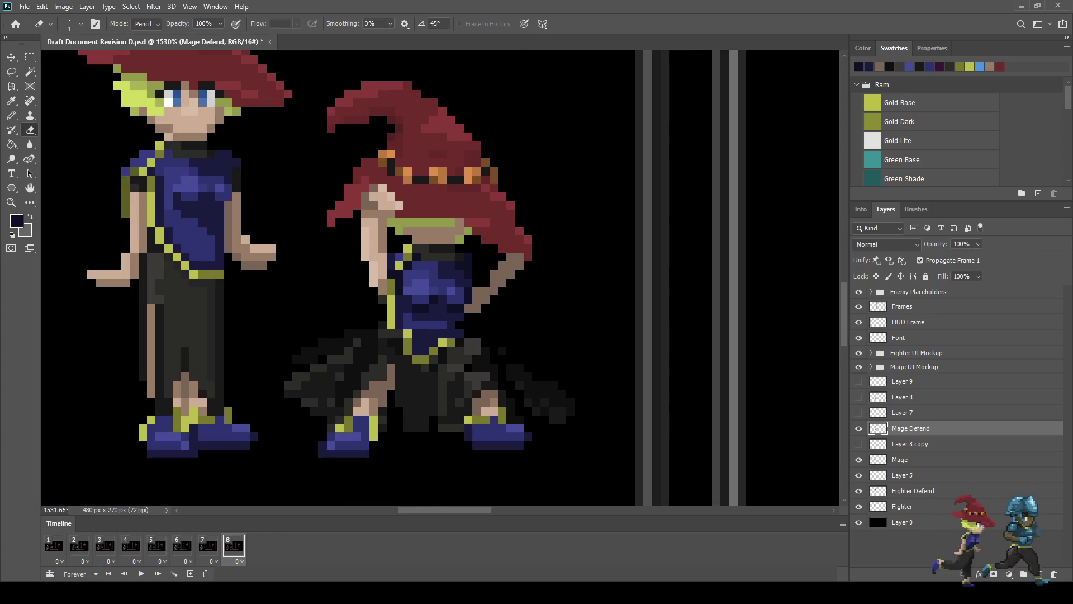
pyautogui.scroll(-5, 524, 386)
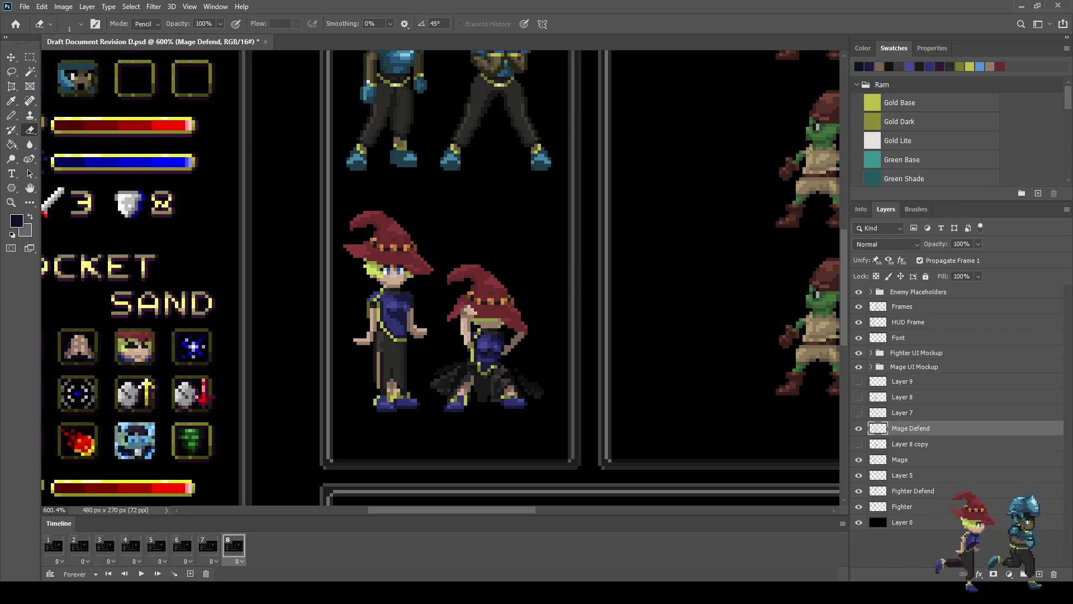
pyautogui.scroll(4, 486, 413)
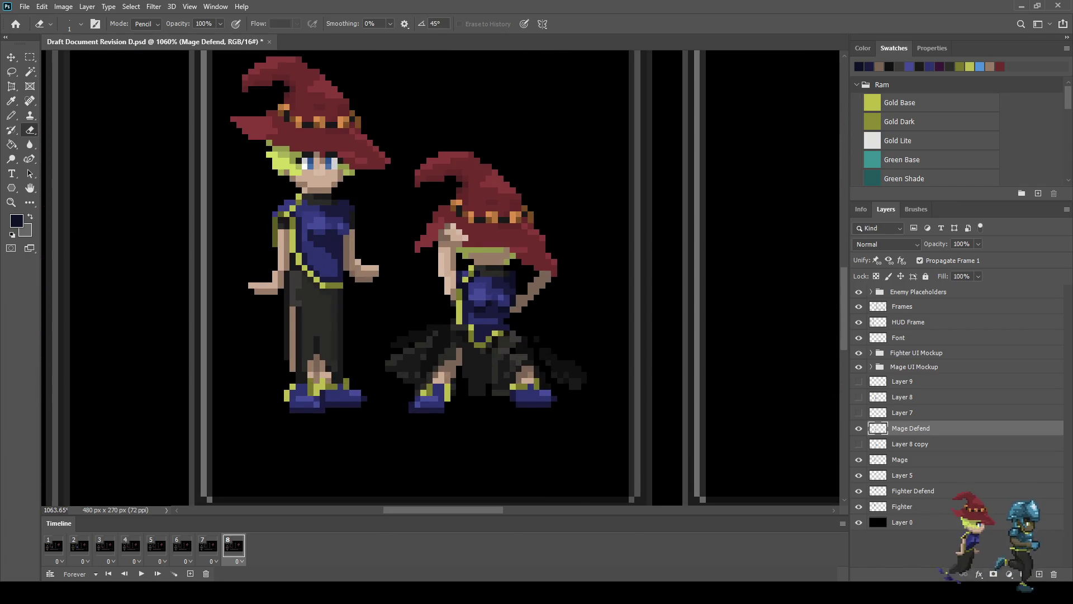
pyautogui.scroll(8, 483, 330)
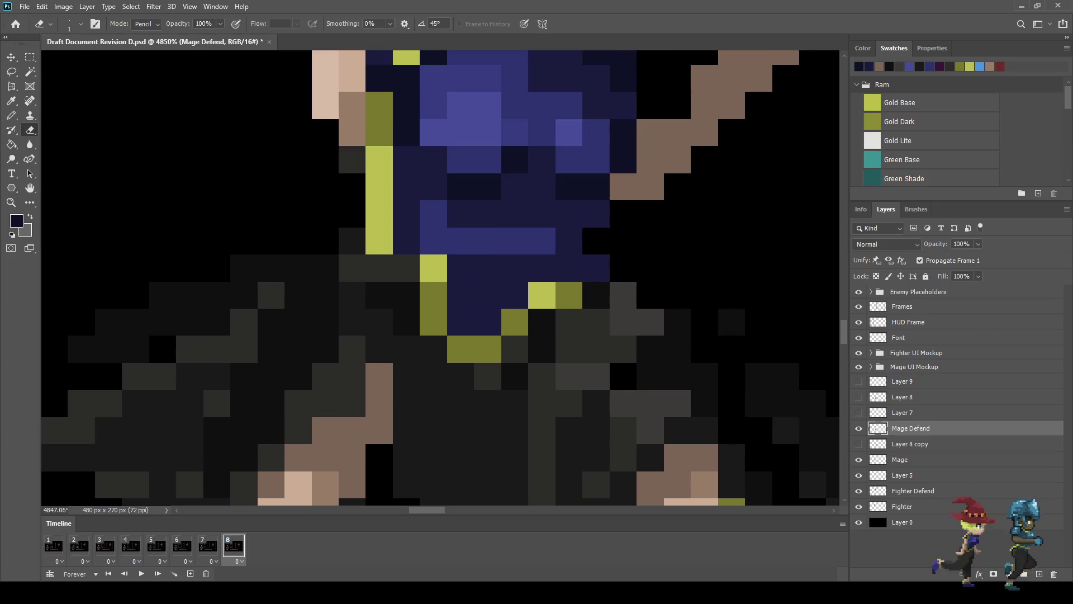
# Step: Paint a gold-dark pixel row along the skirt top, then repaint a lower row dark
pyautogui.press('i')
pyautogui.press('b')
pyautogui.moveTo(459, 321); pyautogui.dragTo(486, 321)
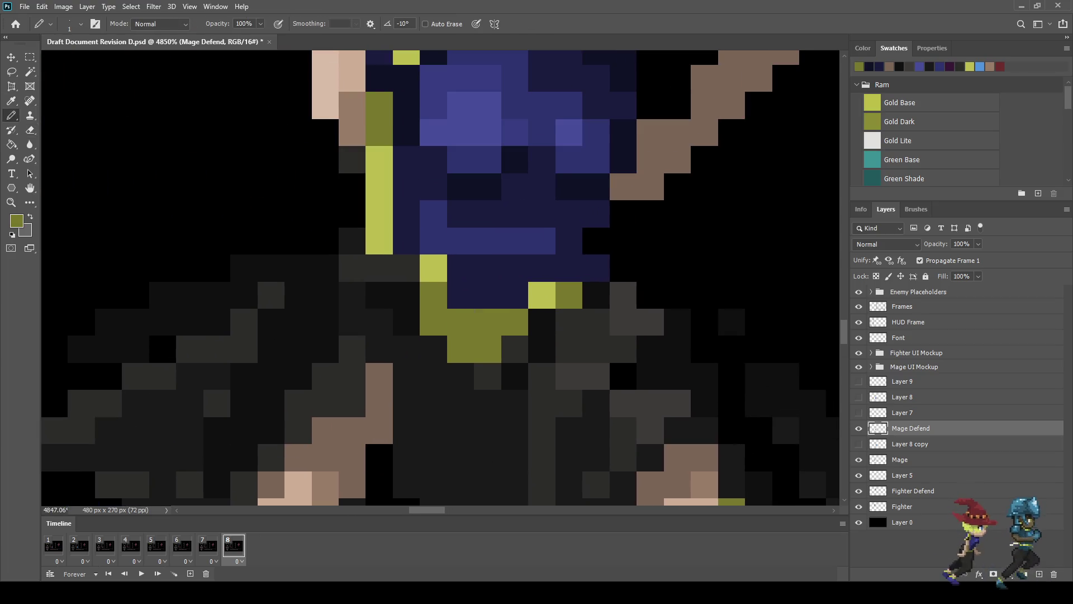
pyautogui.press('i')
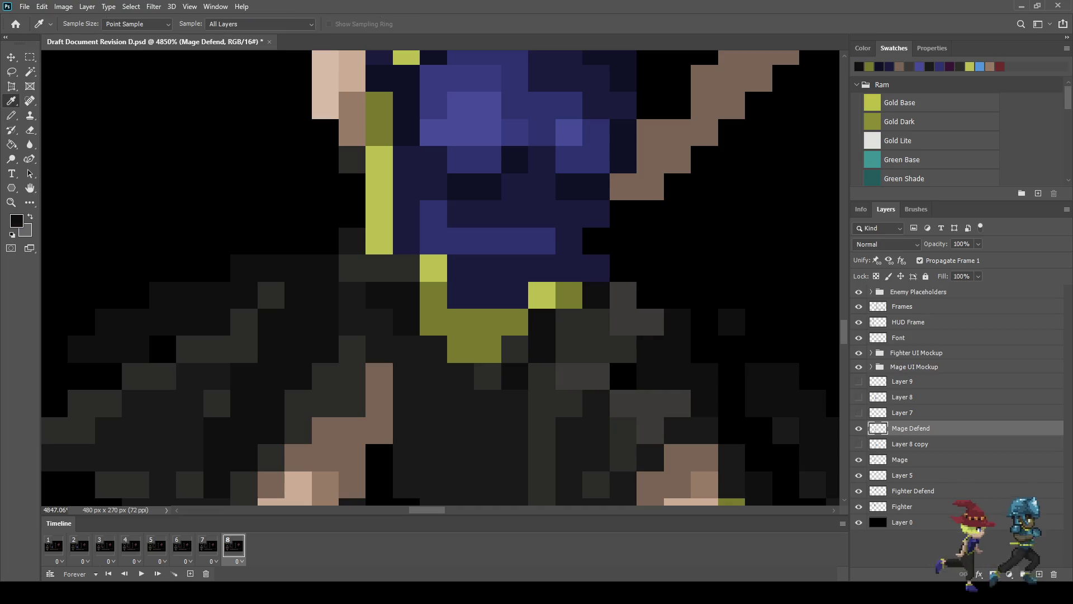
pyautogui.press('b')
pyautogui.moveTo(460, 349); pyautogui.dragTo(514, 349)
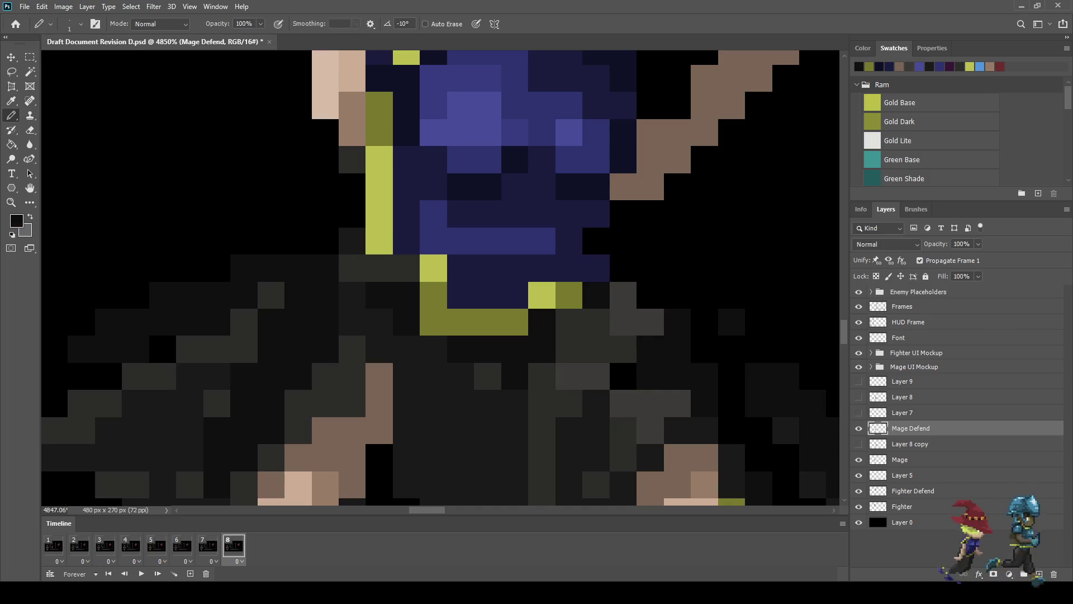
# Step: Pick the olive Gold Dark colour for the bodice trim
pyautogui.scroll(-10, 286, 340)
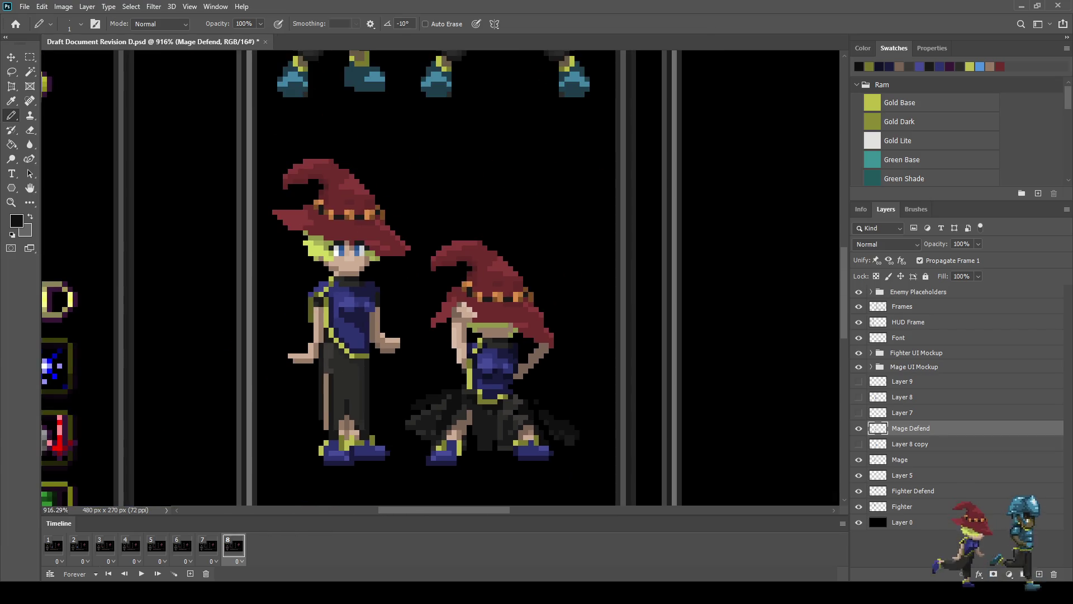
pyautogui.scroll(5, 486, 424)
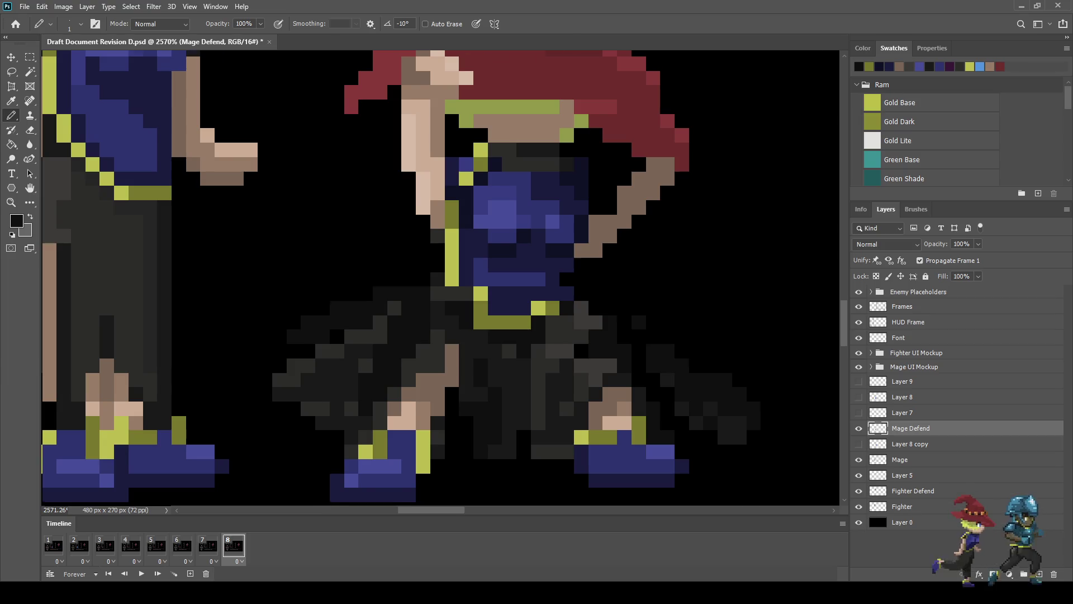
pyautogui.scroll(-6, 424, 280)
pyautogui.scroll(2, 425, 280)
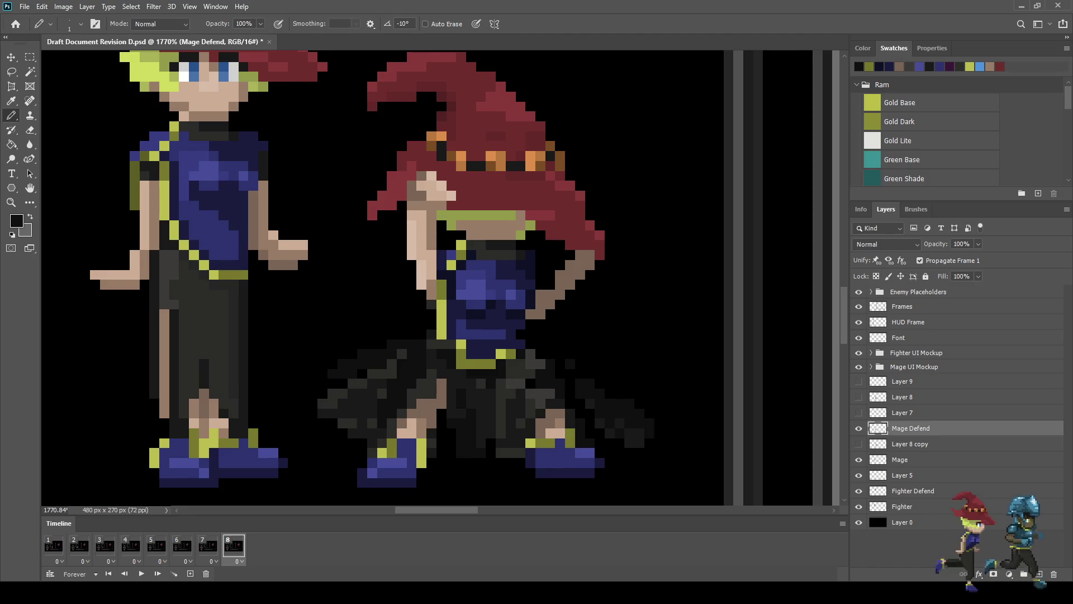
pyautogui.scroll(-5, 515, 457)
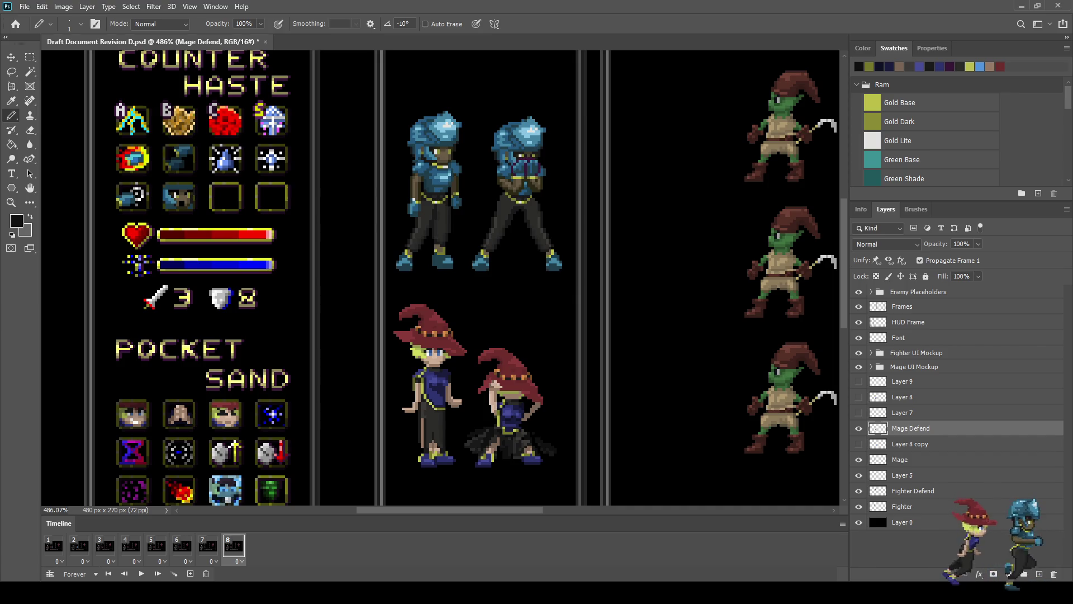
pyautogui.scroll(5, 499, 474)
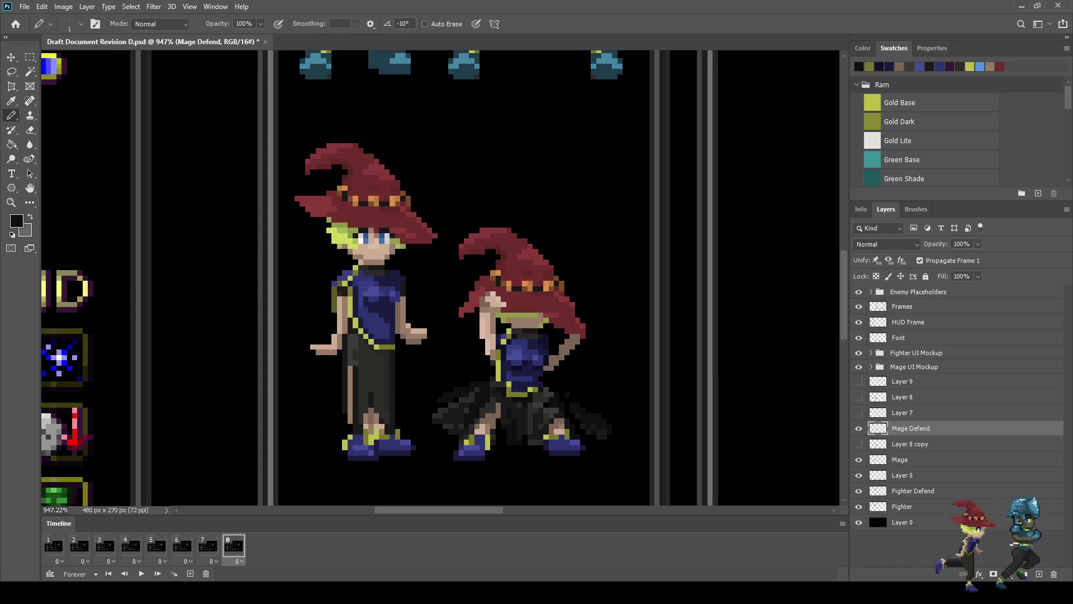
pyautogui.scroll(8, 510, 390)
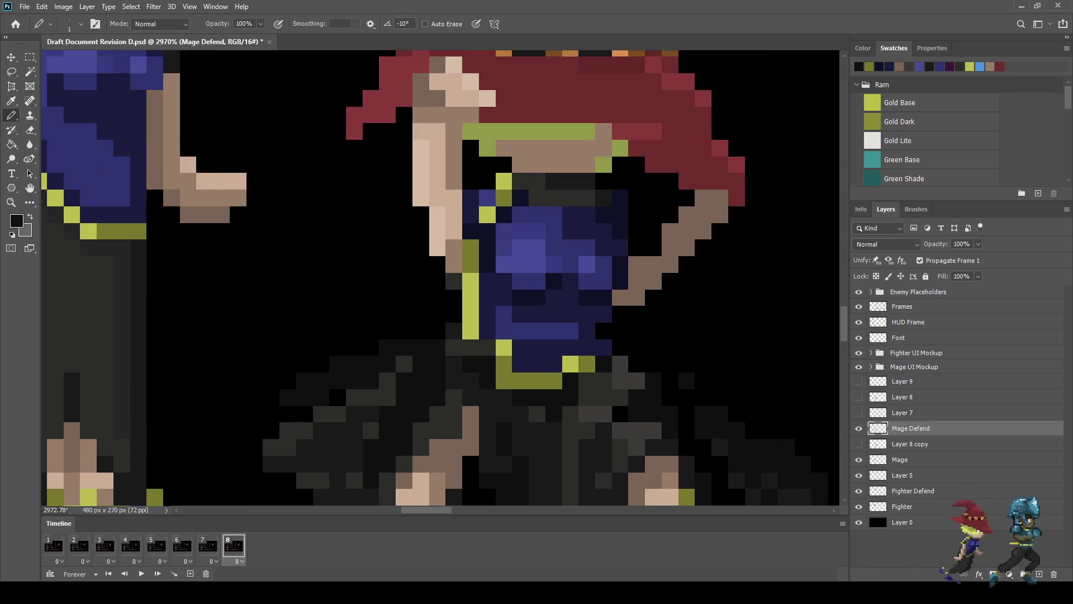
pyautogui.scroll(1, 529, 372)
pyautogui.keyDown('alt'); pyautogui.click(528, 378); pyautogui.keyUp('alt')
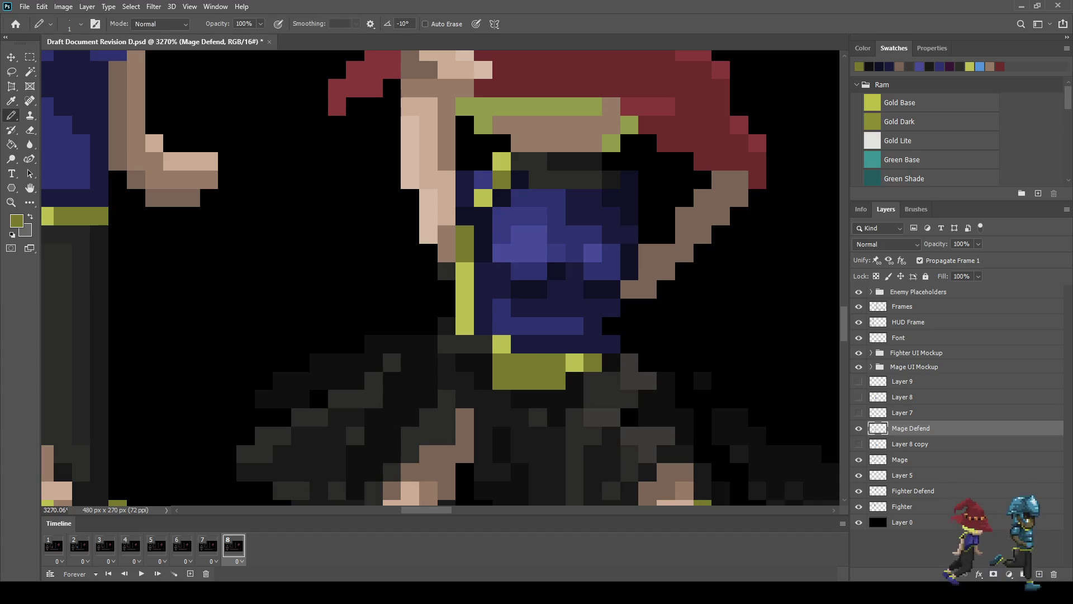
pyautogui.press('alt')
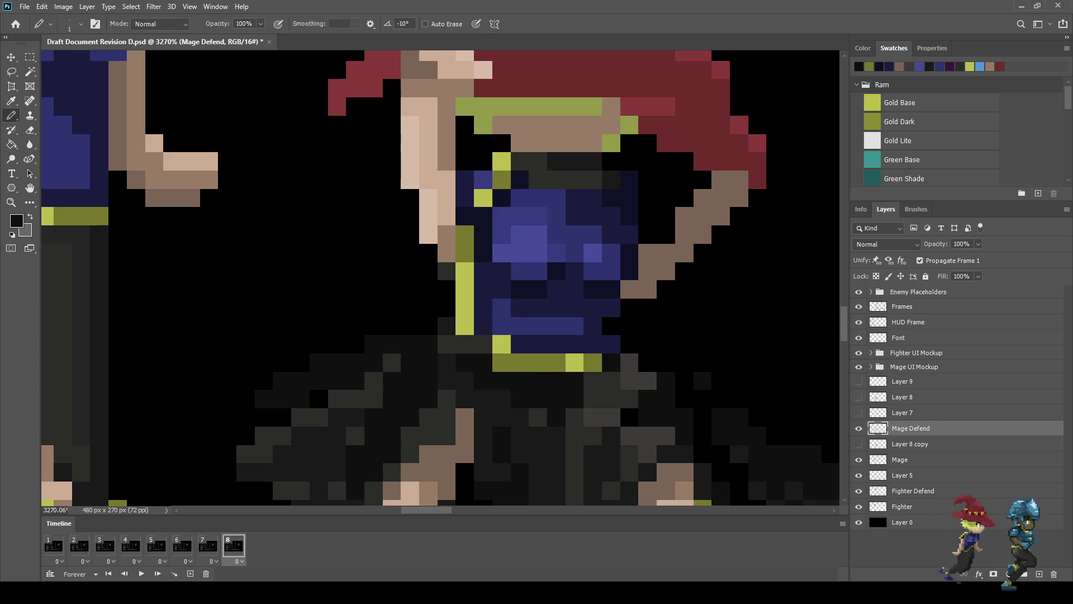
pyautogui.scroll(-3, 567, 398)
pyautogui.scroll(-2, 524, 376)
pyautogui.scroll(6, 523, 376)
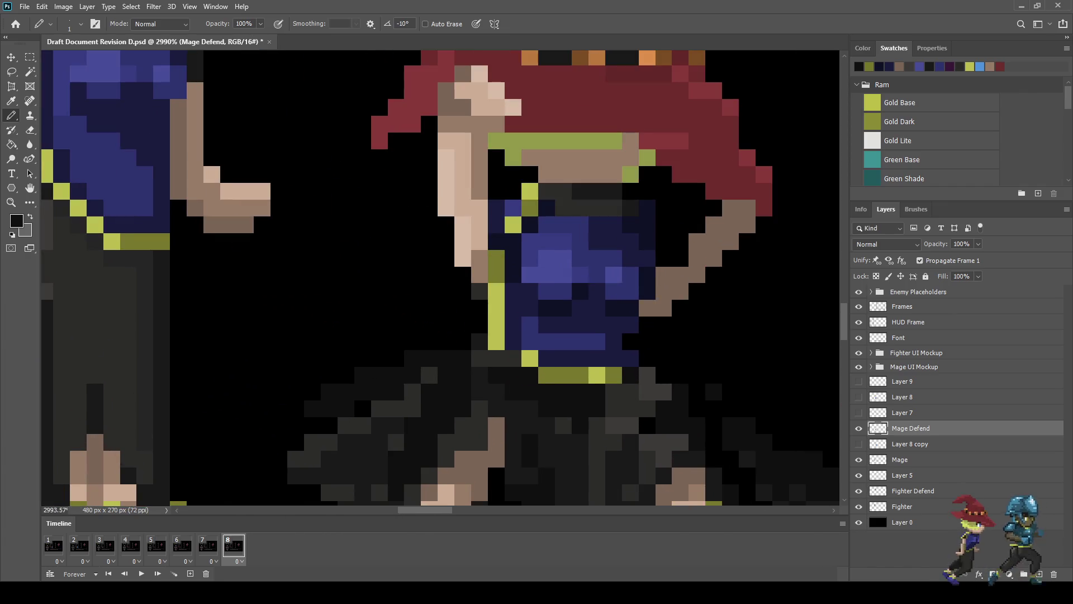
pyautogui.scroll(2, 524, 384)
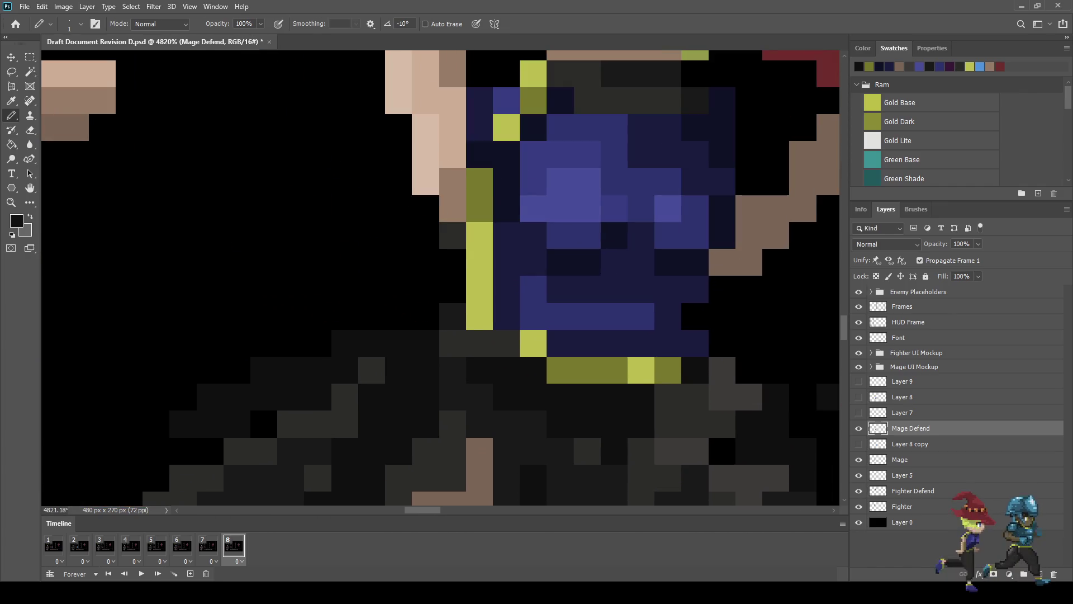
# Step: Sample the gold trim colour and paint one dark trim pixel gold
pyautogui.keyDown('alt'); pyautogui.click(533, 342); pyautogui.keyUp('alt')
pyautogui.click(506, 342)
pyautogui.scroll(-5, 506, 343)
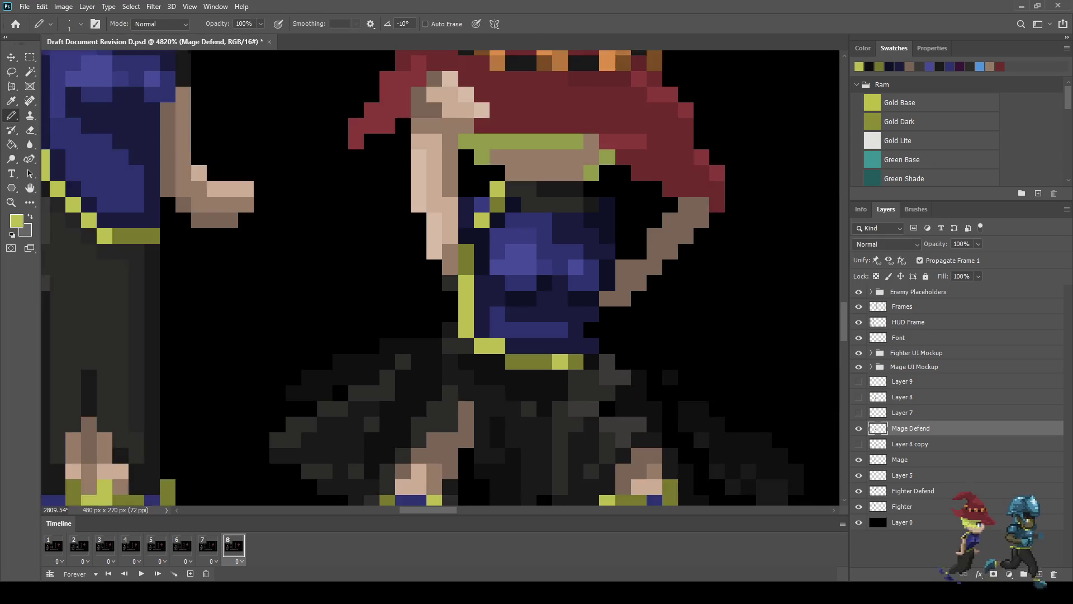
pyautogui.scroll(-2, 383, 360)
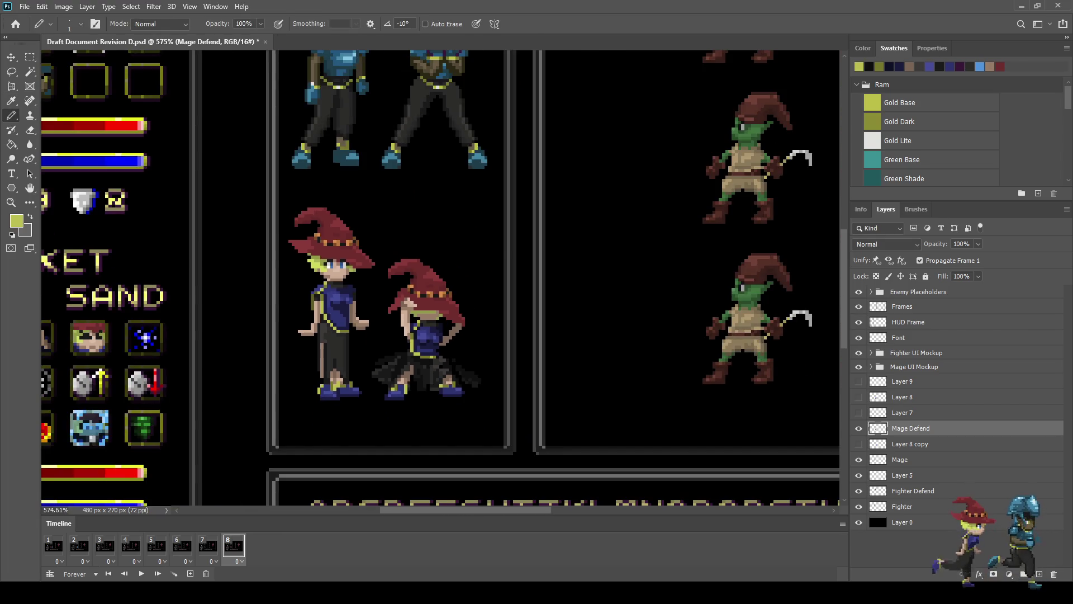
pyautogui.scroll(-2, 422, 360)
pyautogui.scroll(6, 422, 361)
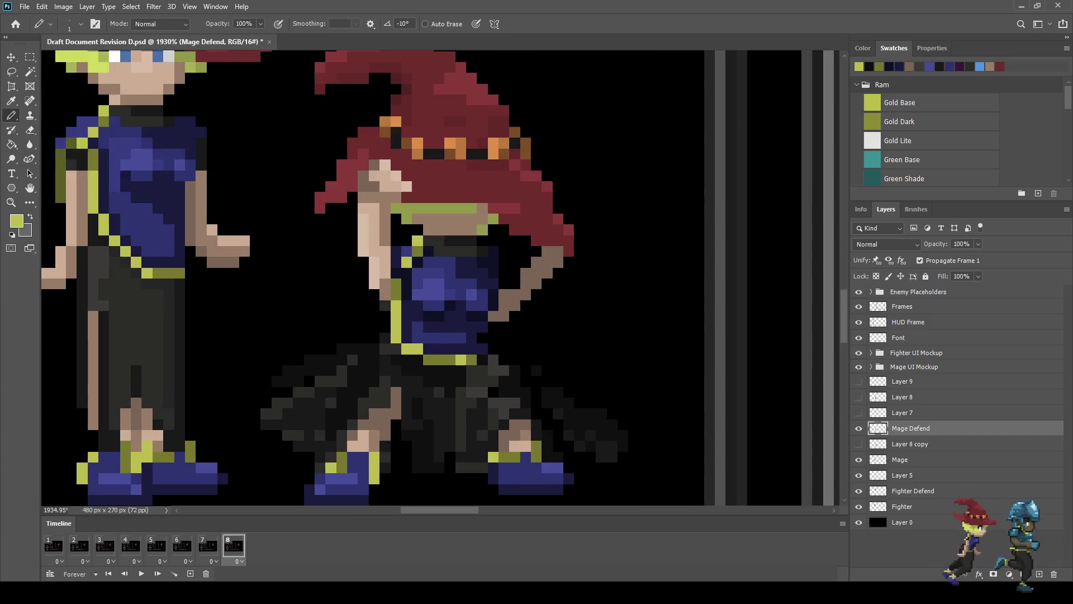
pyautogui.scroll(3, 416, 360)
# Step: Darken several gold belt and stripe pixels with black sampled from the canvas
pyautogui.press('i')
pyautogui.click(417, 360)
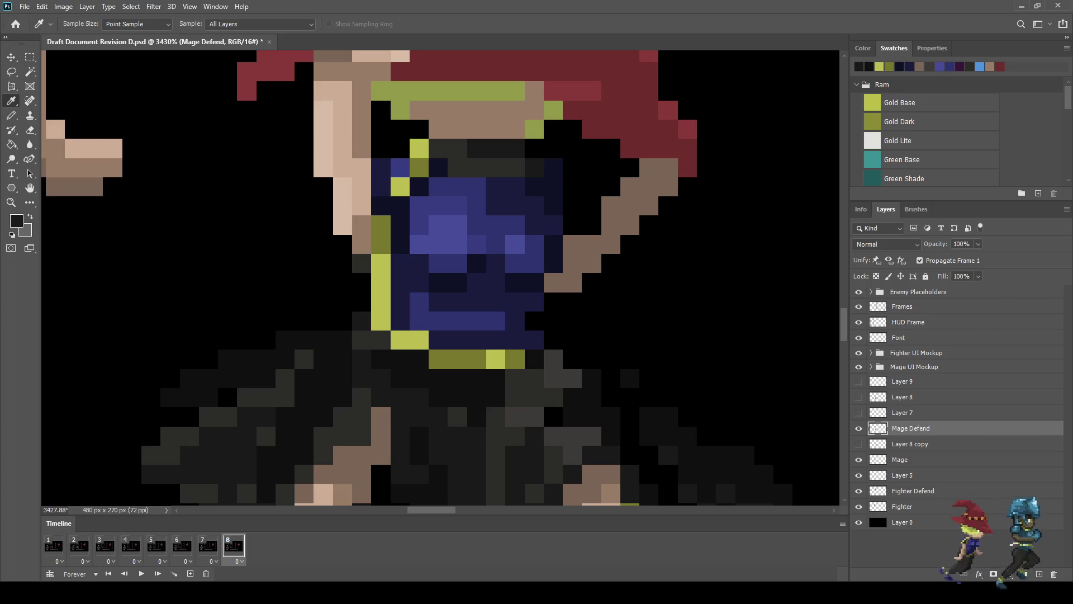
pyautogui.press('b')
pyautogui.moveTo(401, 340); pyautogui.dragTo(419, 340)
pyautogui.click(437, 359)
pyautogui.keyDown('alt'); pyautogui.scroll(-8, 464, 414); pyautogui.keyUp('alt')
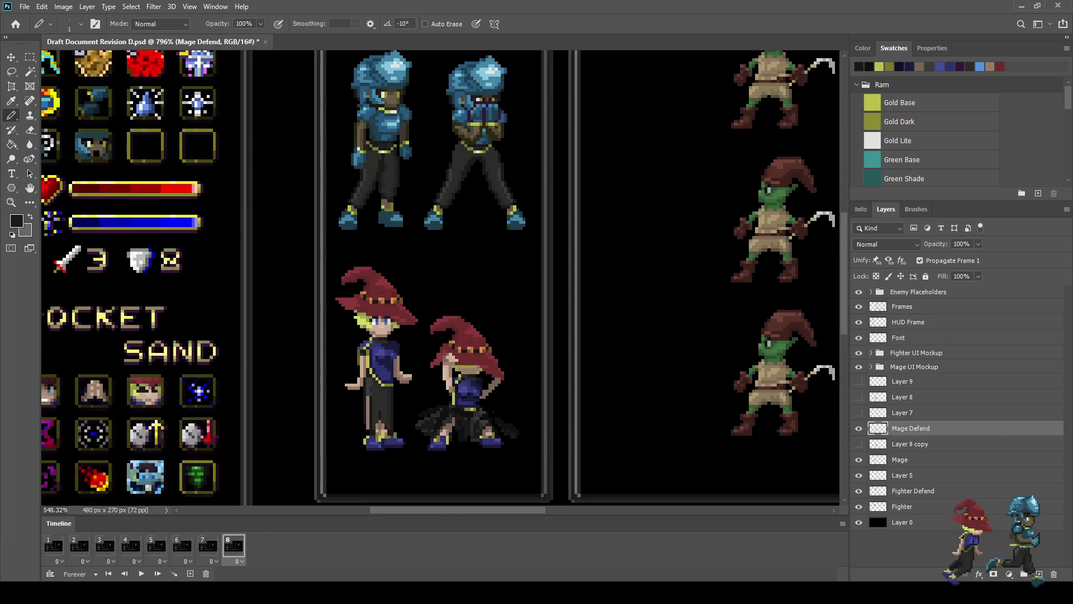
pyautogui.keyDown('alt'); pyautogui.scroll(-2, 479, 428); pyautogui.keyUp('alt')
pyautogui.keyDown('alt'); pyautogui.scroll(9, 456, 413); pyautogui.keyUp('alt')
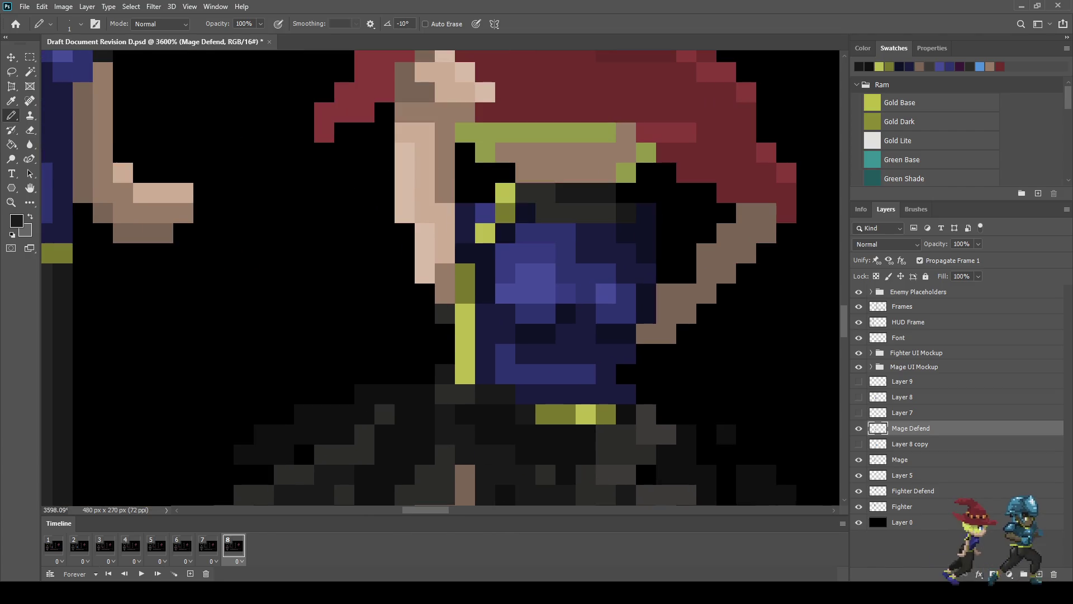
pyautogui.click(465, 374)
pyautogui.click(465, 354)
pyautogui.scroll(-4, 465, 393)
pyautogui.keyDown('alt'); pyautogui.scroll(-3, 480, 427); pyautogui.keyUp('alt')
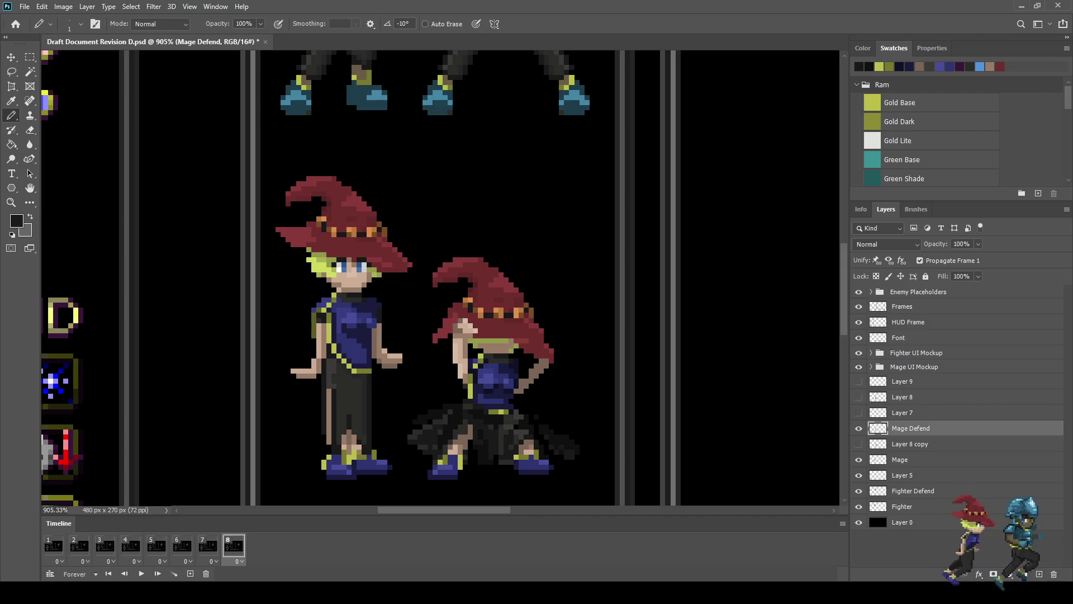
pyautogui.keyDown('alt'); pyautogui.scroll(8, 487, 412); pyautogui.keyUp('alt')
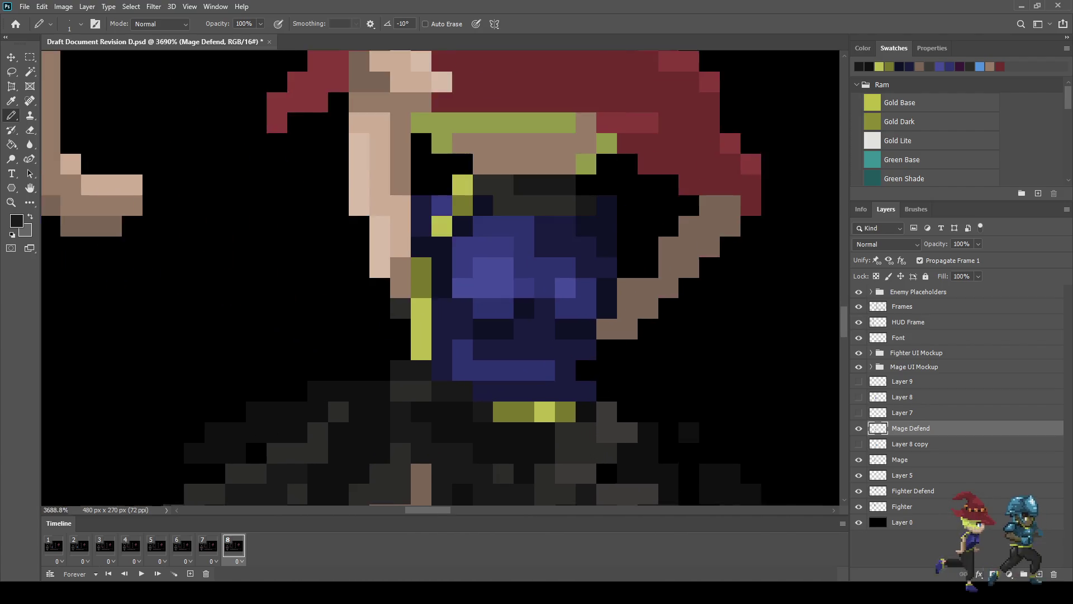
# Step: Repaint two gold stripe pixels in the olive Gold Dark colour
pyautogui.keyDown('alt'); pyautogui.click(511, 411); pyautogui.keyUp('alt')
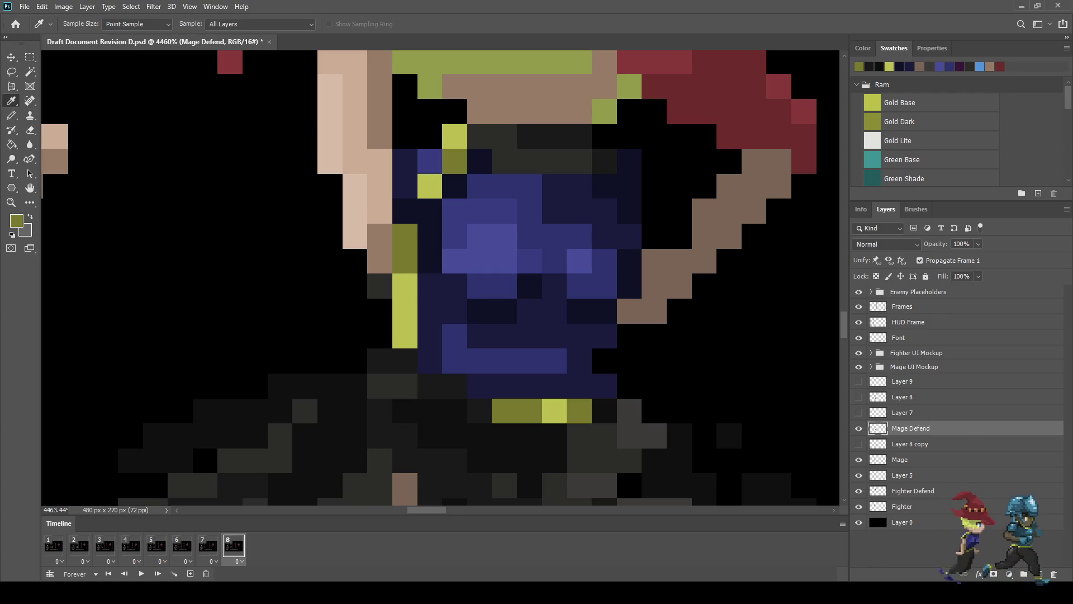
pyautogui.click(405, 336)
pyautogui.click(405, 310)
pyautogui.keyDown('alt'); pyautogui.scroll(-2, 408, 324); pyautogui.keyUp('alt')
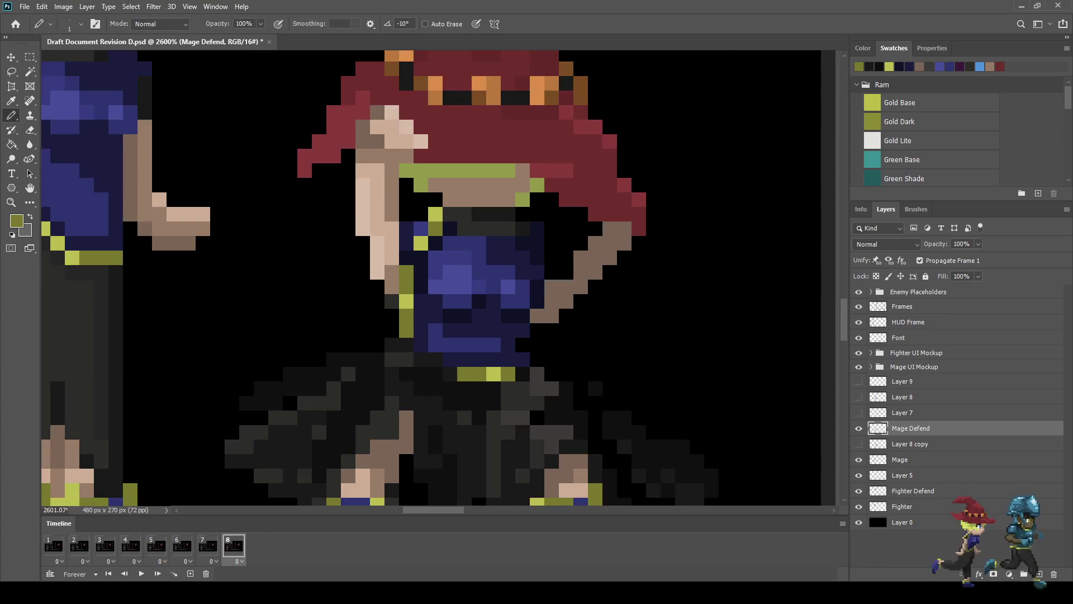
pyautogui.scroll(-5, 408, 325)
pyautogui.scroll(-2, 429, 352)
pyautogui.scroll(6, 429, 352)
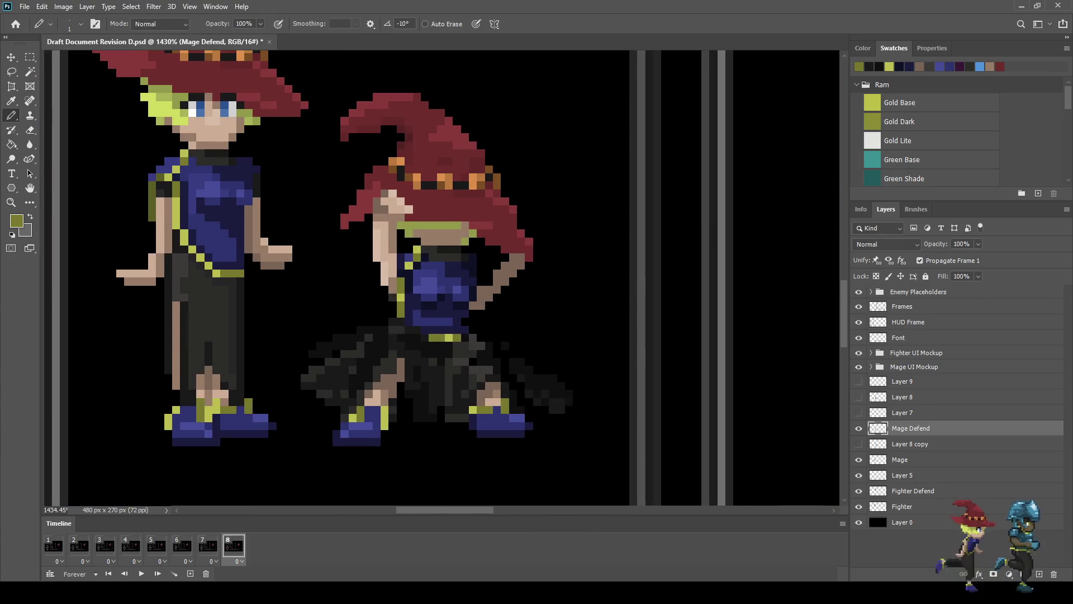
pyautogui.scroll(3, 441, 338)
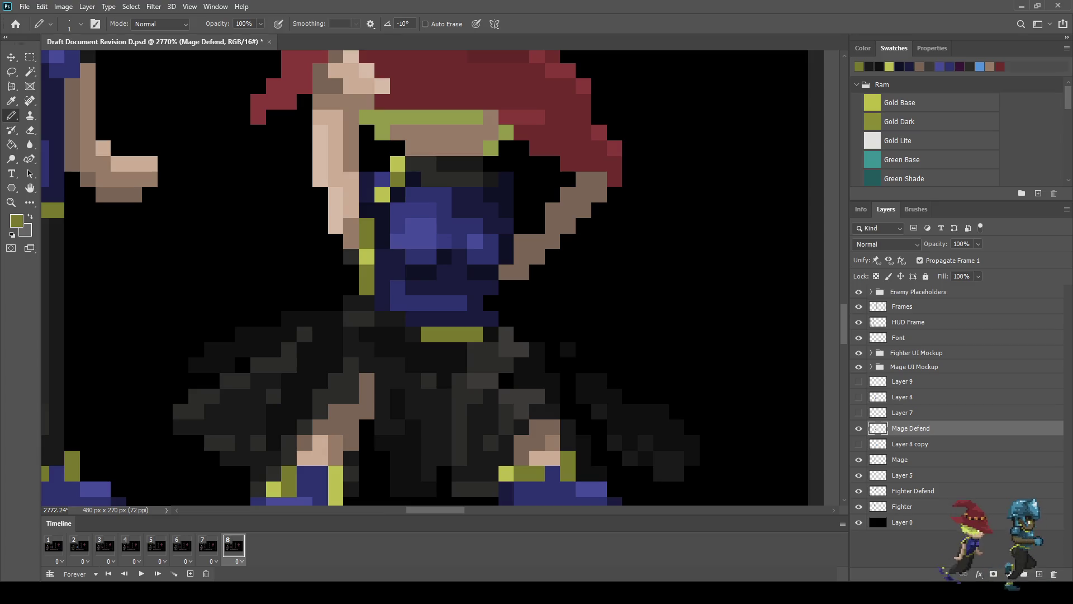
# Step: Repaint two belt pixels and two left gold strip pixels in darker gold
pyautogui.press('i')
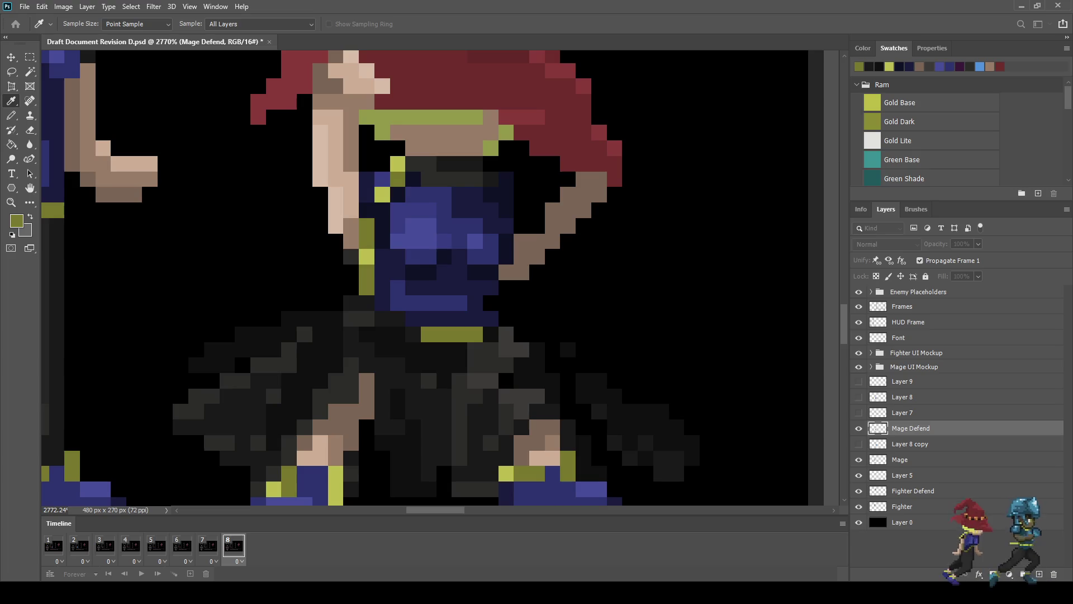
pyautogui.press('b')
pyautogui.click(475, 335)
pyautogui.click(459, 334)
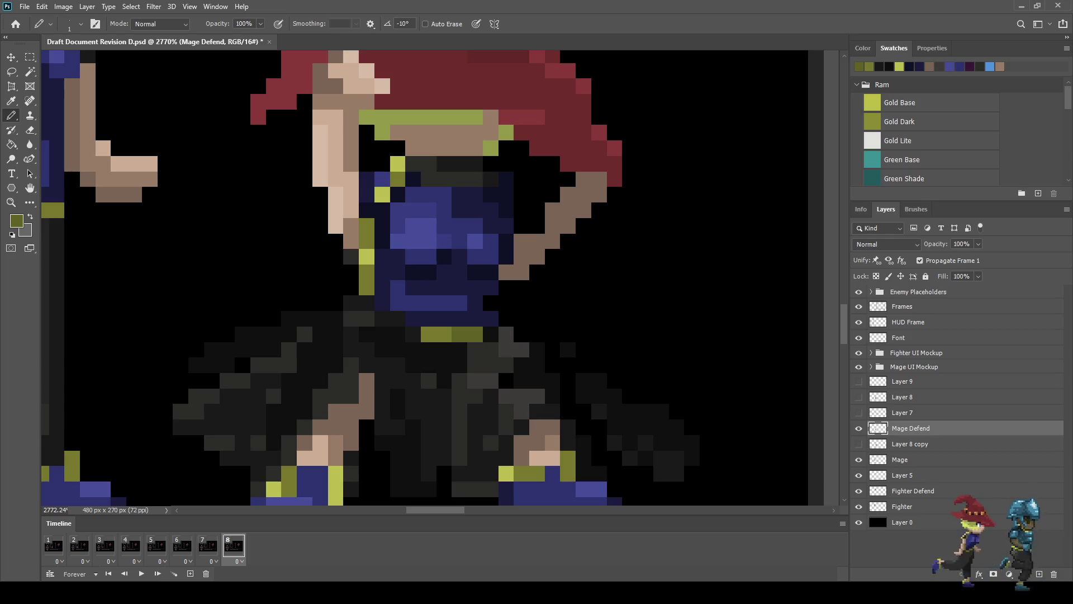
pyautogui.click(366, 287)
pyautogui.click(366, 225)
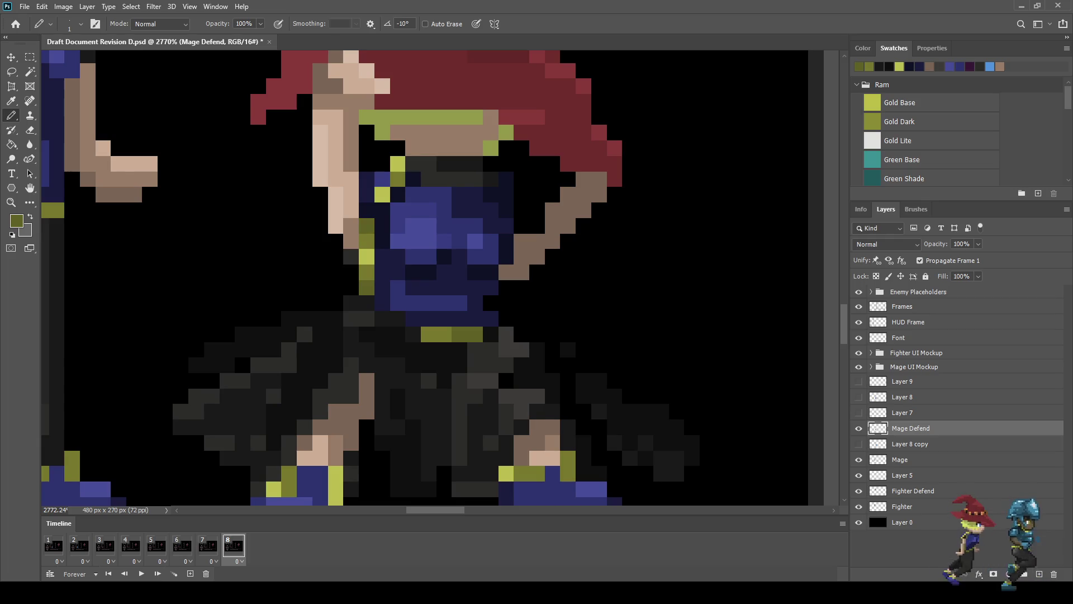
pyautogui.scroll(-5, 436, 252)
# Step: Save the document and view it at actual size
pyautogui.hotkey('ctrl', 's')
pyautogui.scroll(-3, 436, 212)
pyautogui.scroll(2, 435, 212)
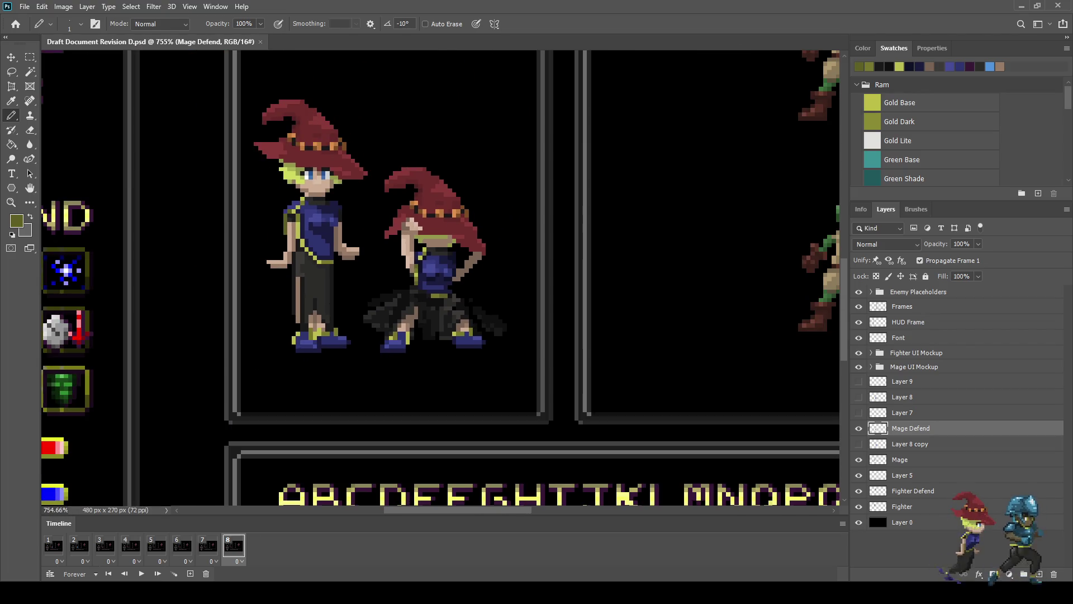
pyautogui.hotkey('ctrl', '1')
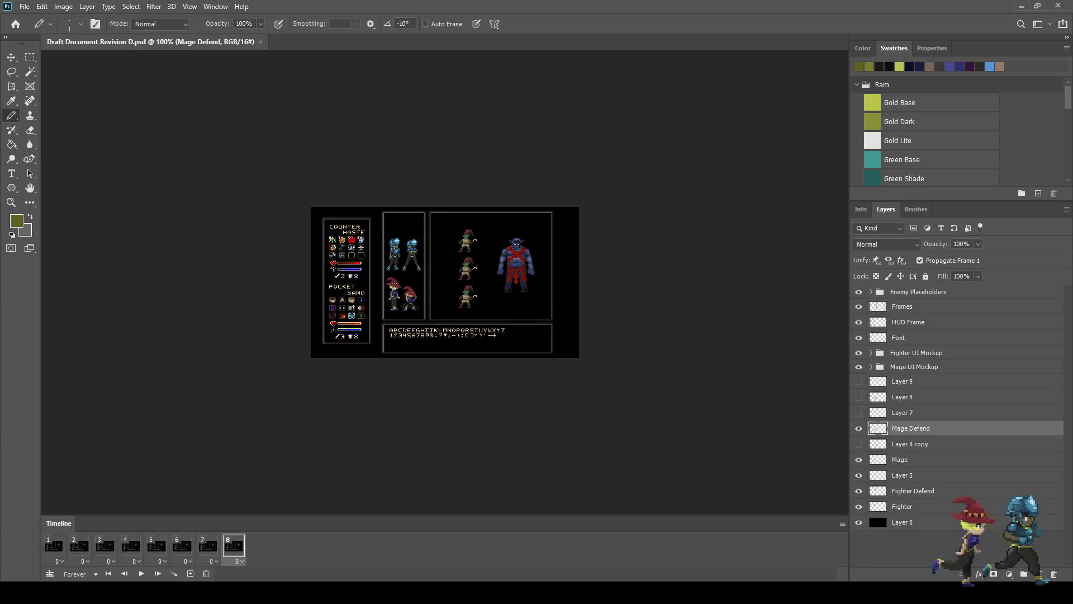
# Step: Hide the interface and fit the battle mockup to the full screen
pyautogui.press('f')
pyautogui.press('f')
pyautogui.hotkey('ctrl', '0')
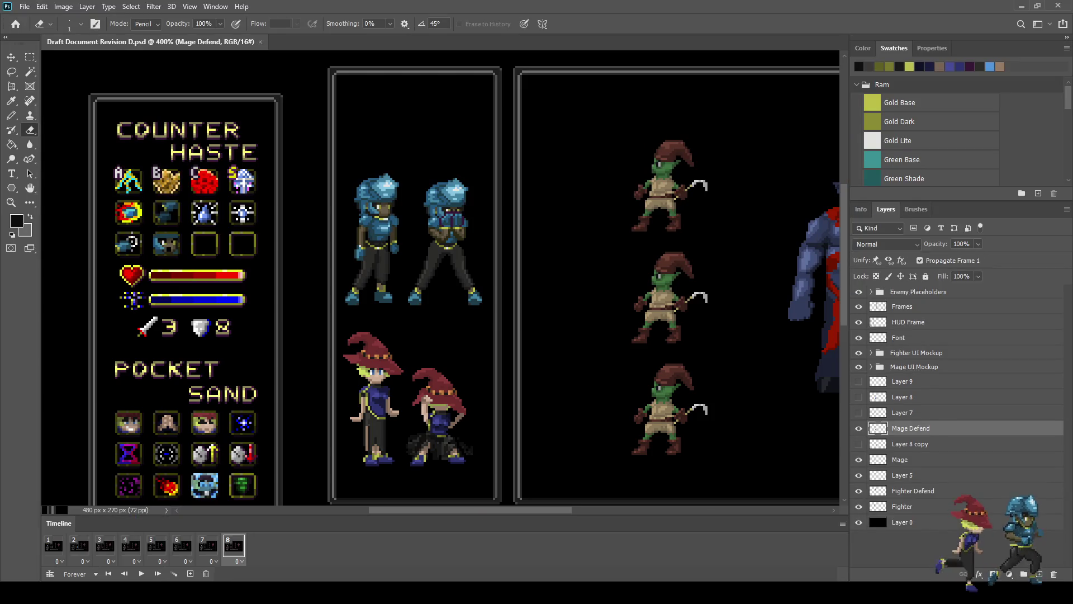
# Step: Stop playback, view frames 1 and 2, and expand the Mage and Fighter UI Mockup groups
pyautogui.press('space')
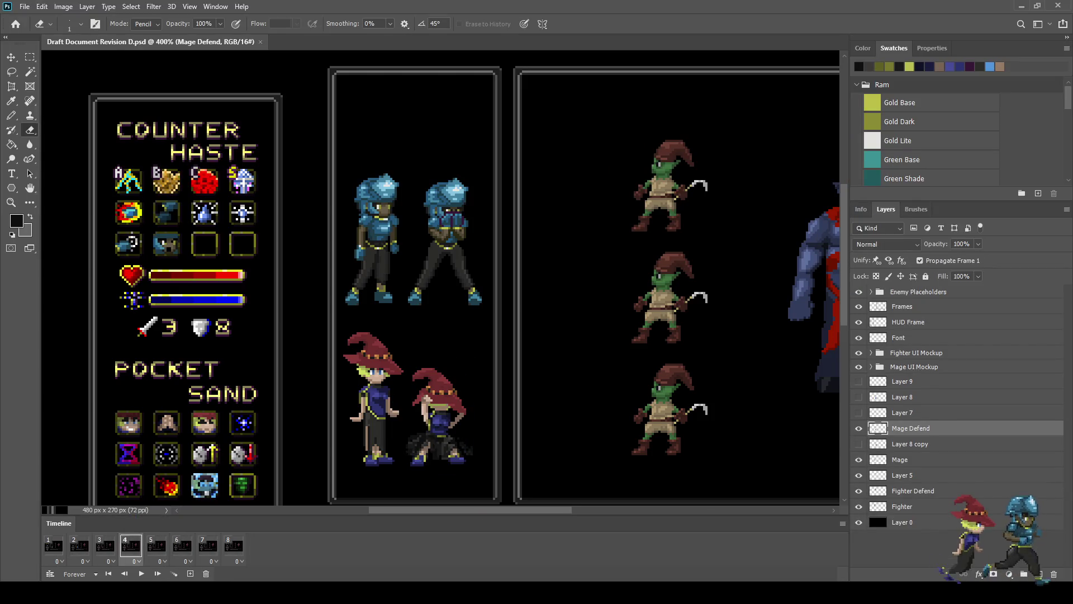
pyautogui.click(53, 545)
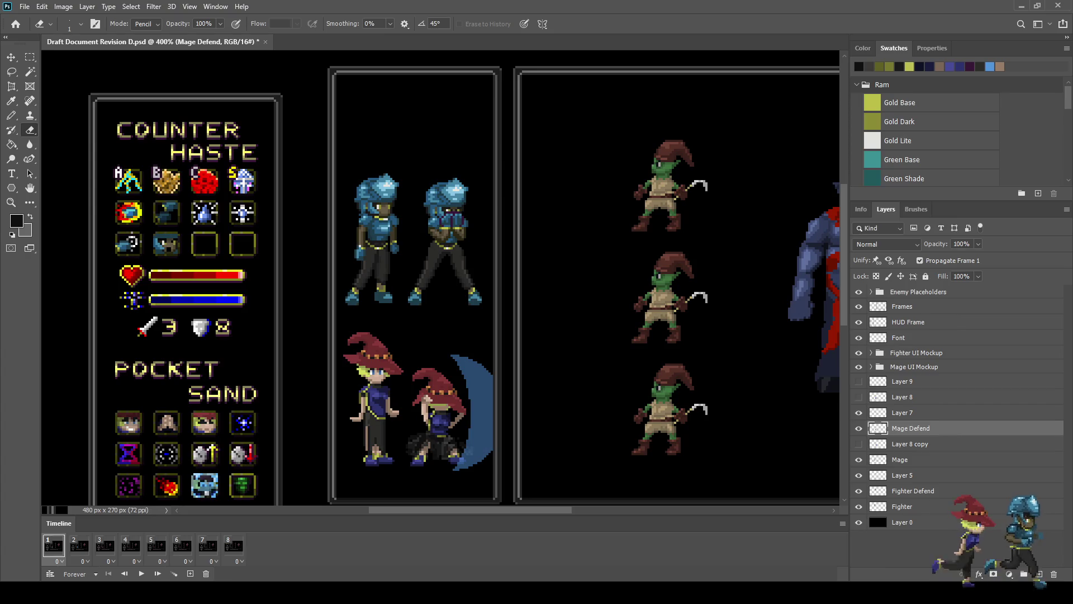
pyautogui.click(79, 545)
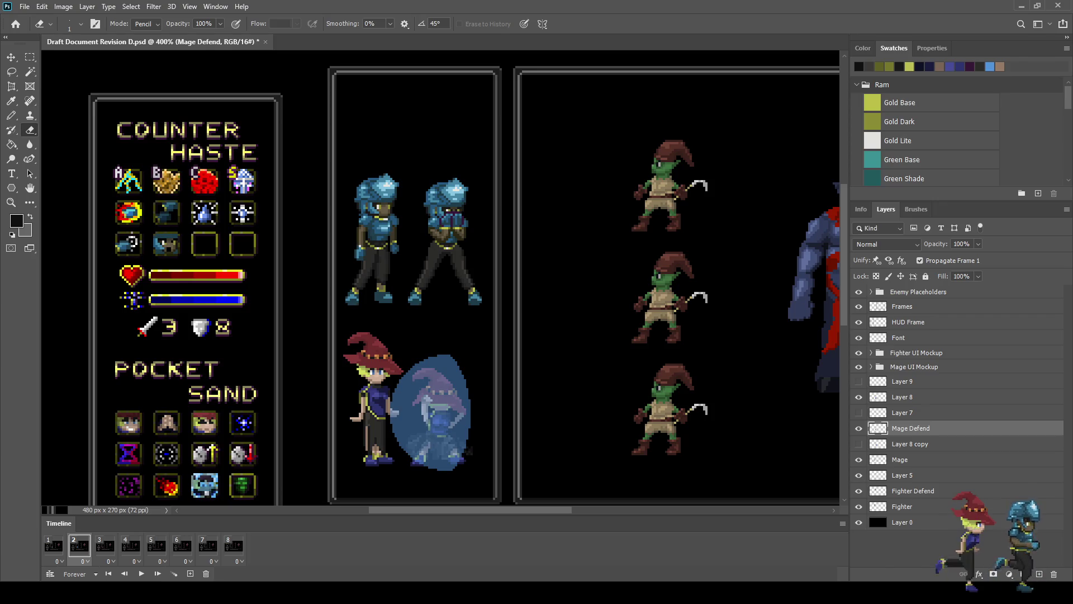
pyautogui.click(870, 366)
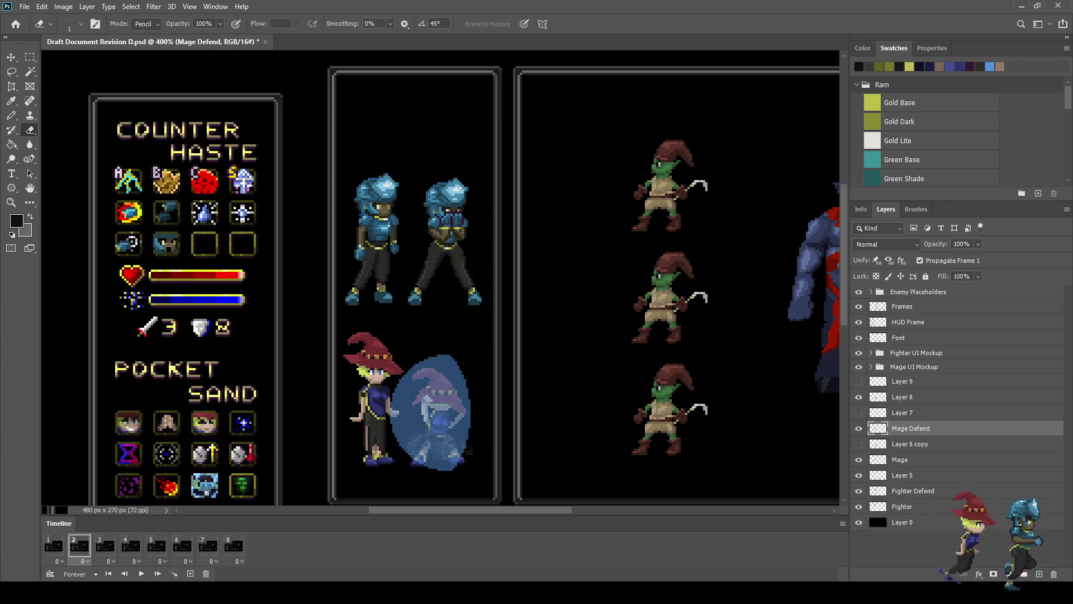
pyautogui.click(871, 352)
# Step: Step through animation frames 1 to 7 and hide Layer 4 in frame 7
pyautogui.click(54, 545)
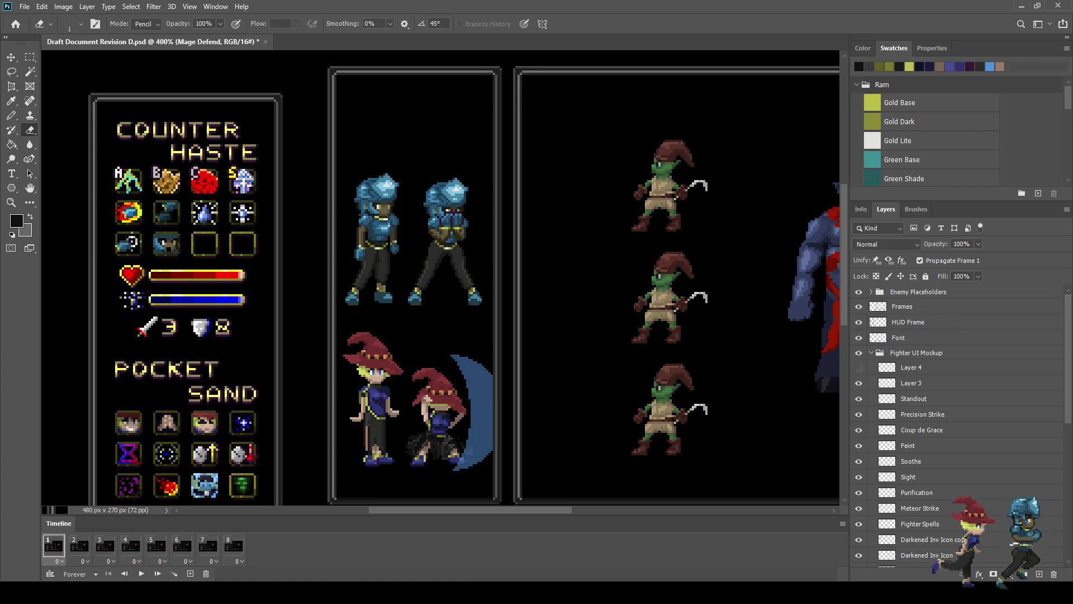
pyautogui.click(79, 545)
pyautogui.click(105, 545)
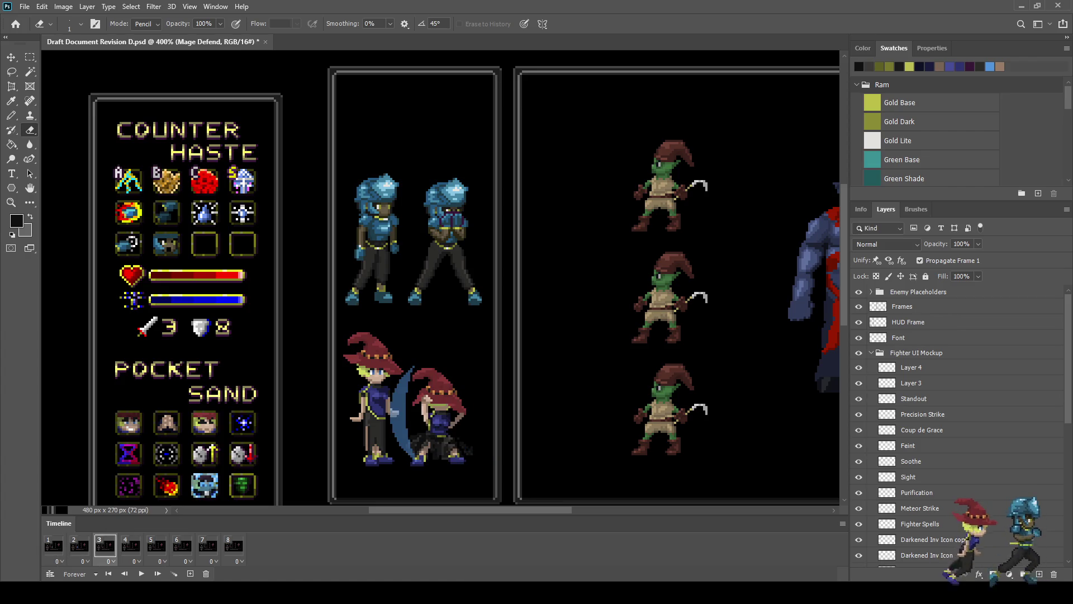
pyautogui.click(131, 545)
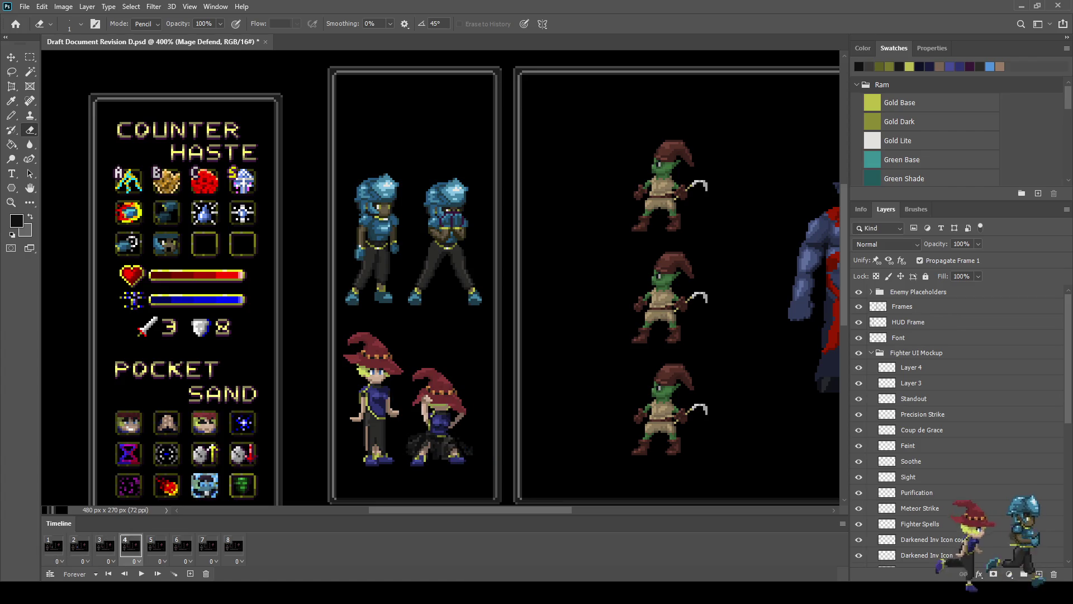
pyautogui.click(156, 544)
pyautogui.click(182, 544)
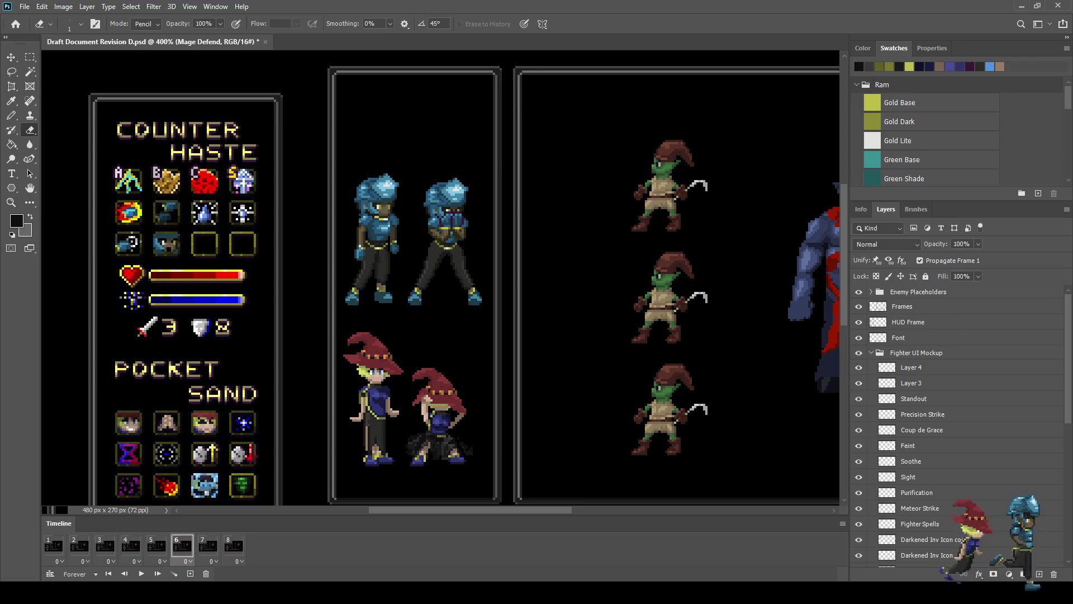
pyautogui.click(208, 545)
# Step: Play and stop the animation, save, and preview the mockup full-screen
pyautogui.press('space')
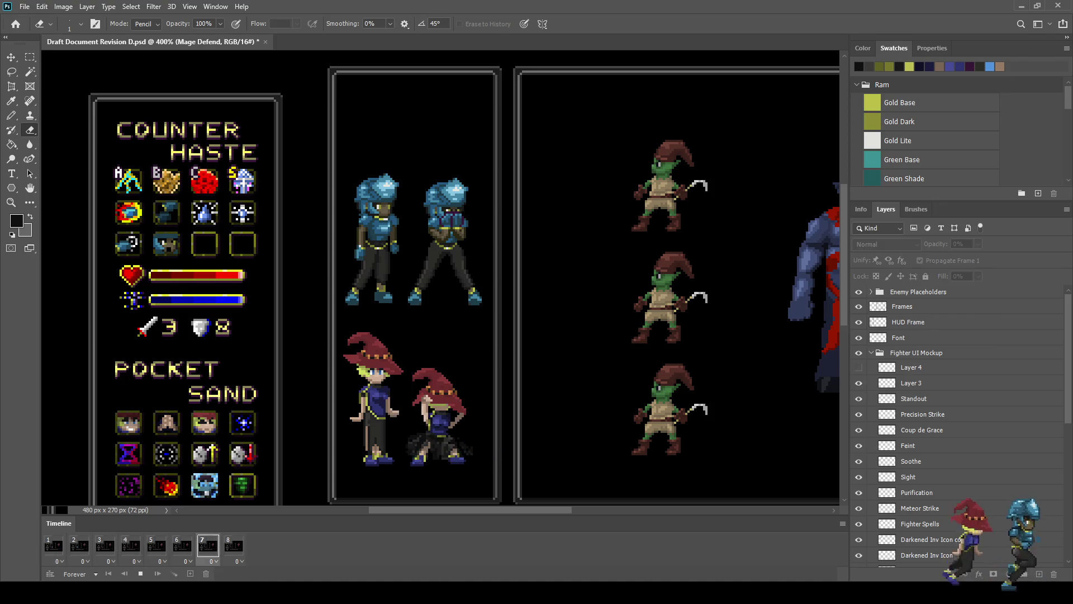
pyautogui.press('space')
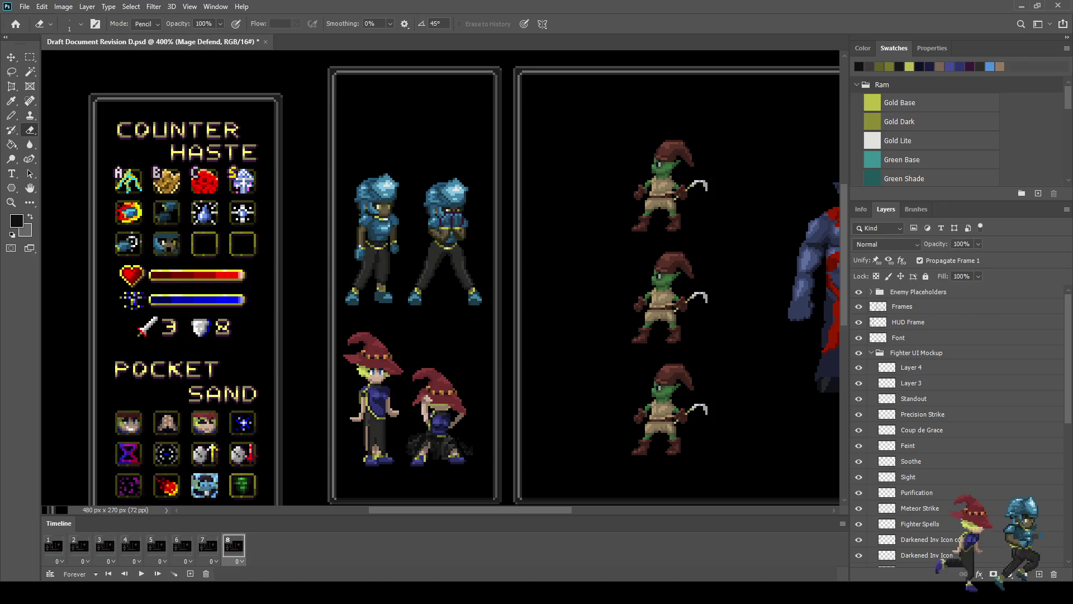
pyautogui.hotkey('ctrl', 's')
pyautogui.hotkey('ctrl', '1')
pyautogui.press('f')
pyautogui.press('f')
pyautogui.hotkey('ctrl', '0')
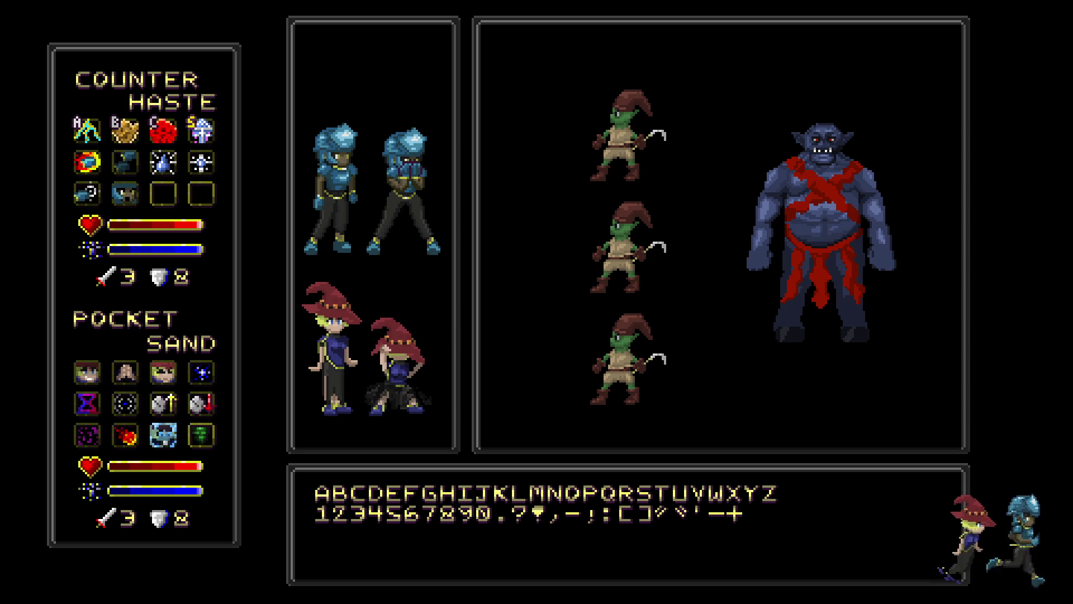
# Step: Leave full-screen mode and return to the normal editing workspace
pyautogui.press('Escape')
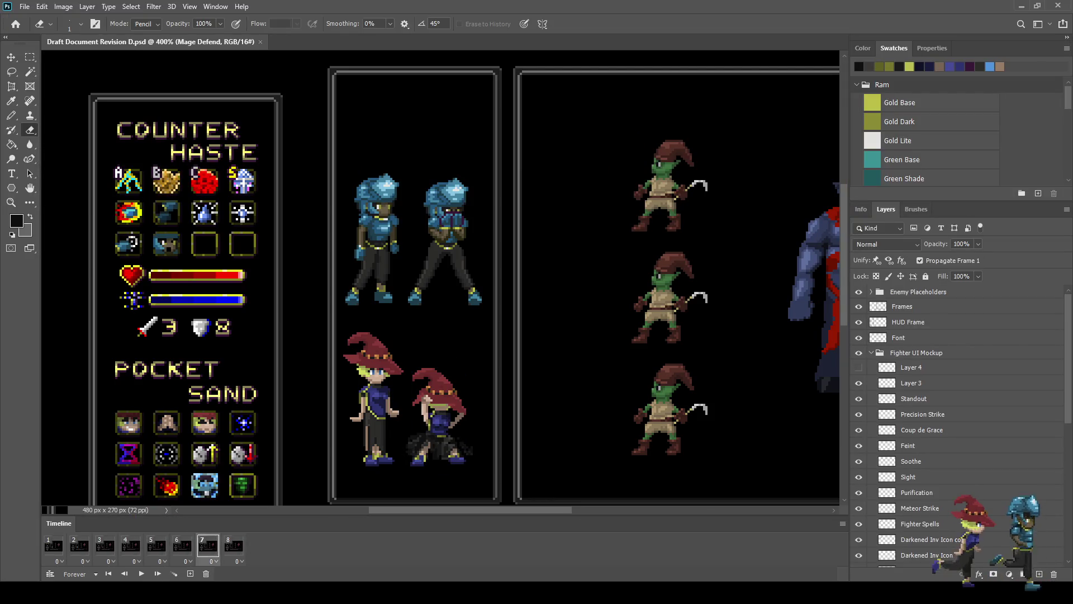
# Step: Save, then paint the lower blue torso pixels with dark navy sampled from the sprite
pyautogui.scroll(5, 419, 449)
pyautogui.hotkey('ctrl', 's')
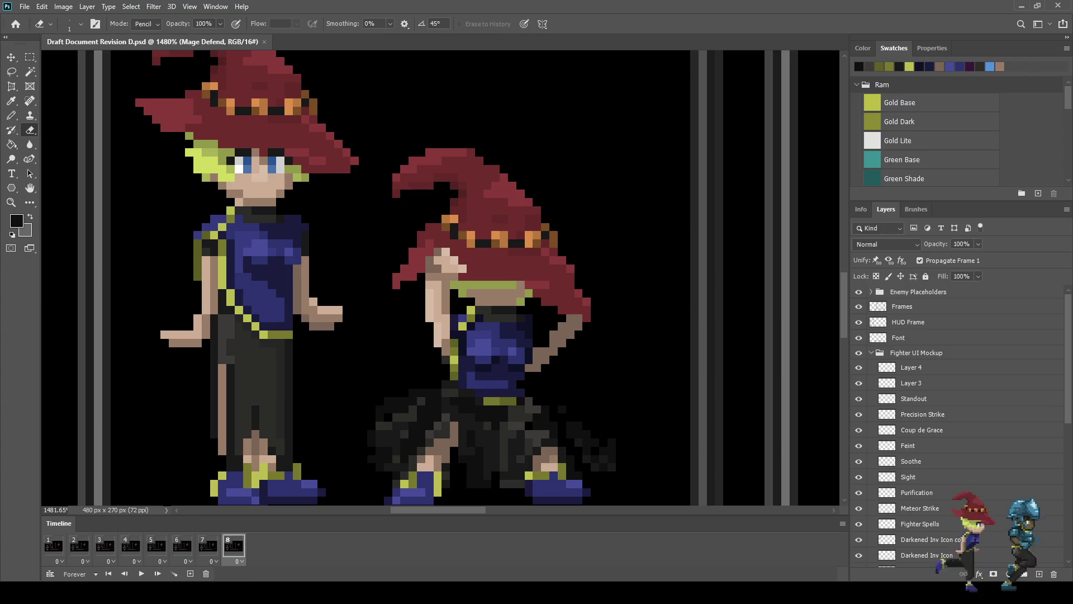
pyautogui.scroll(-15, 959, 425)
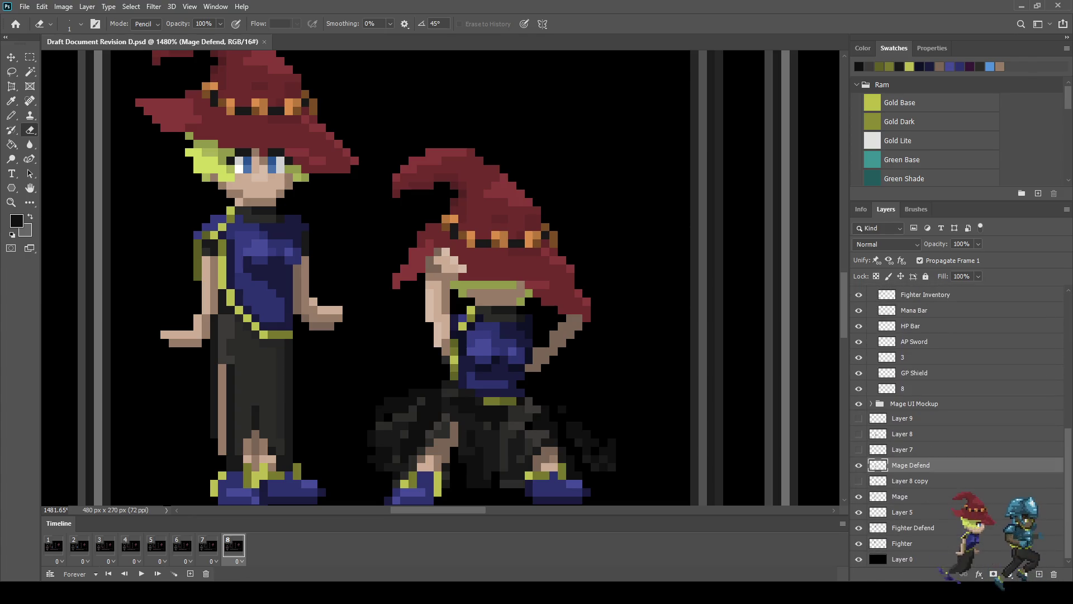
pyautogui.scroll(4, 511, 389)
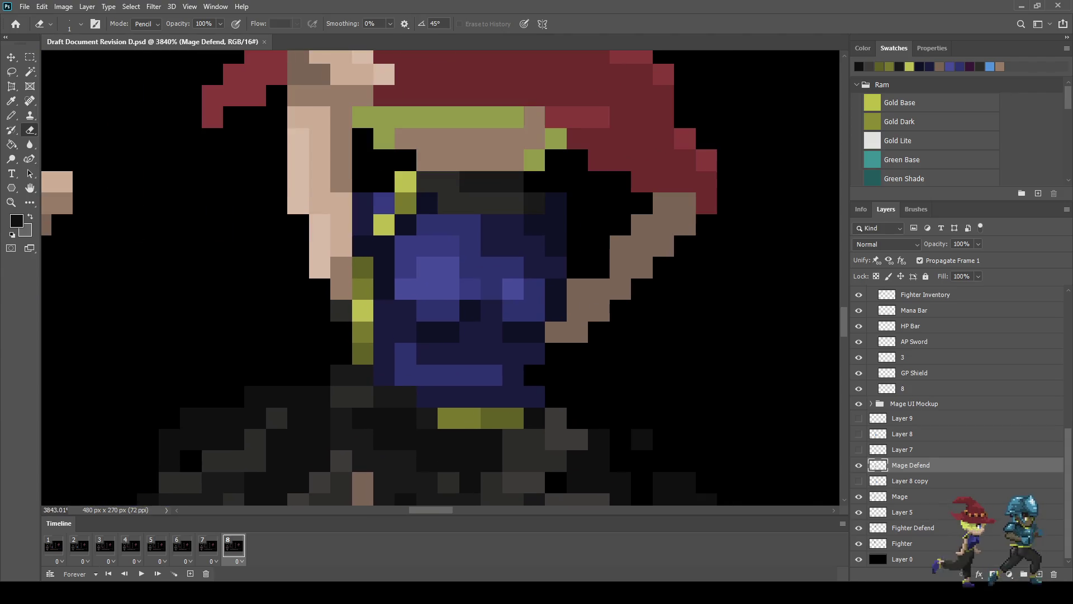
pyautogui.press('i')
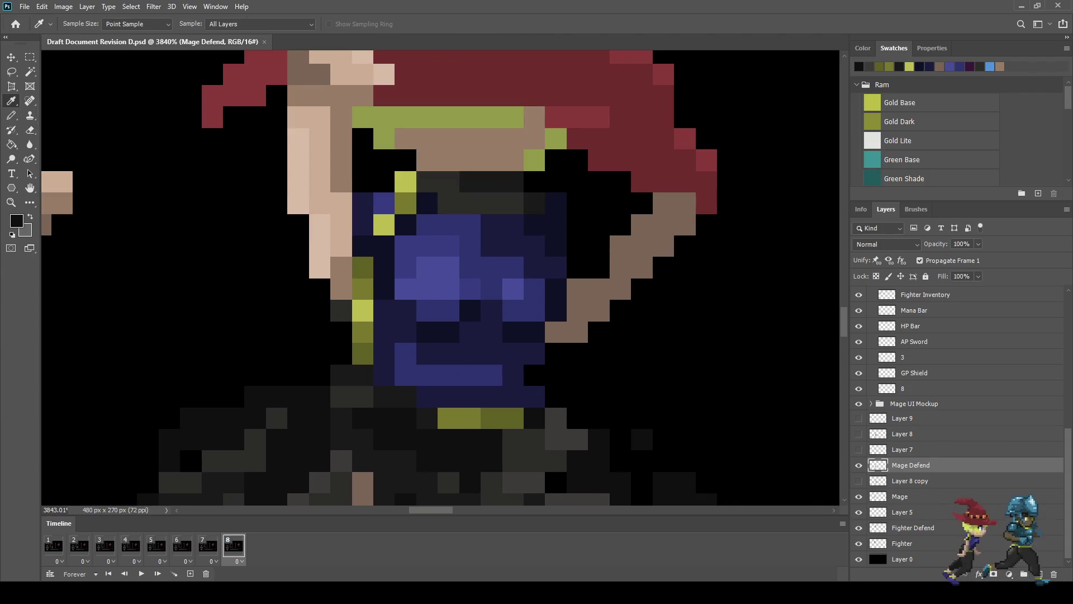
pyautogui.click(480, 352)
pyautogui.press('b')
pyautogui.moveTo(491, 375)
pyautogui.mouseDown()
pyautogui.moveTo(439, 375)
pyautogui.moveTo(405, 352)
pyautogui.mouseUp()
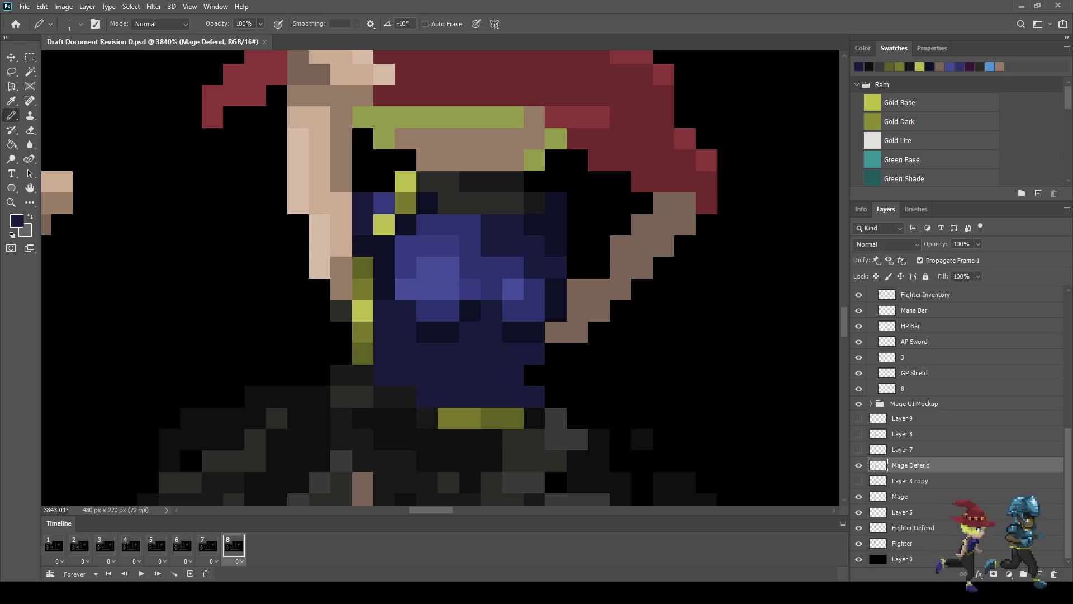
# Step: Darken eight more navy pixels across the mage's top and lower torso
pyautogui.press('i')
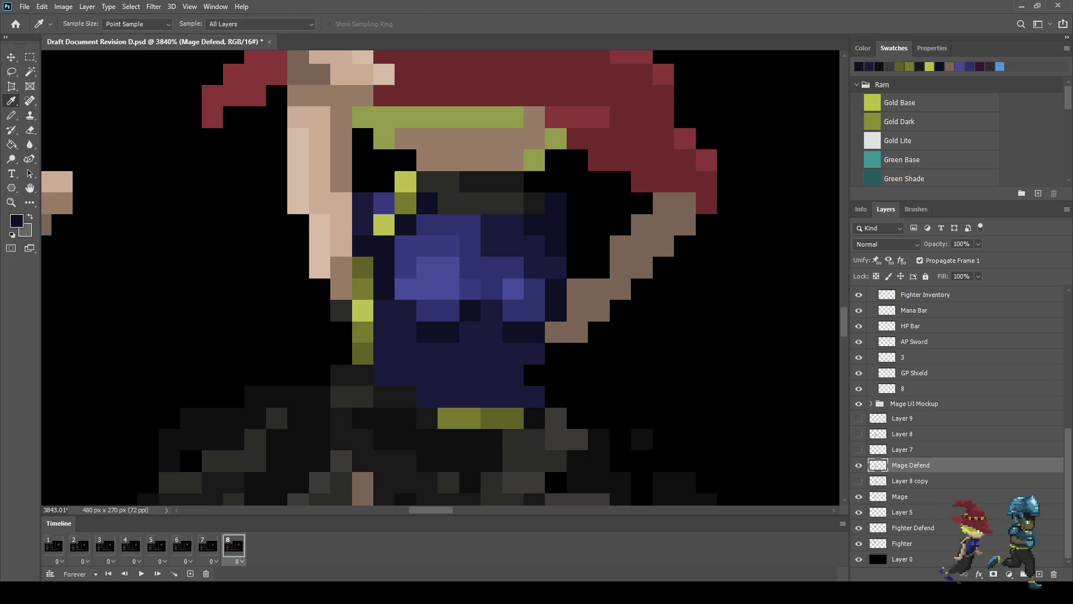
pyautogui.press('b')
pyautogui.click(534, 397)
pyautogui.click(513, 376)
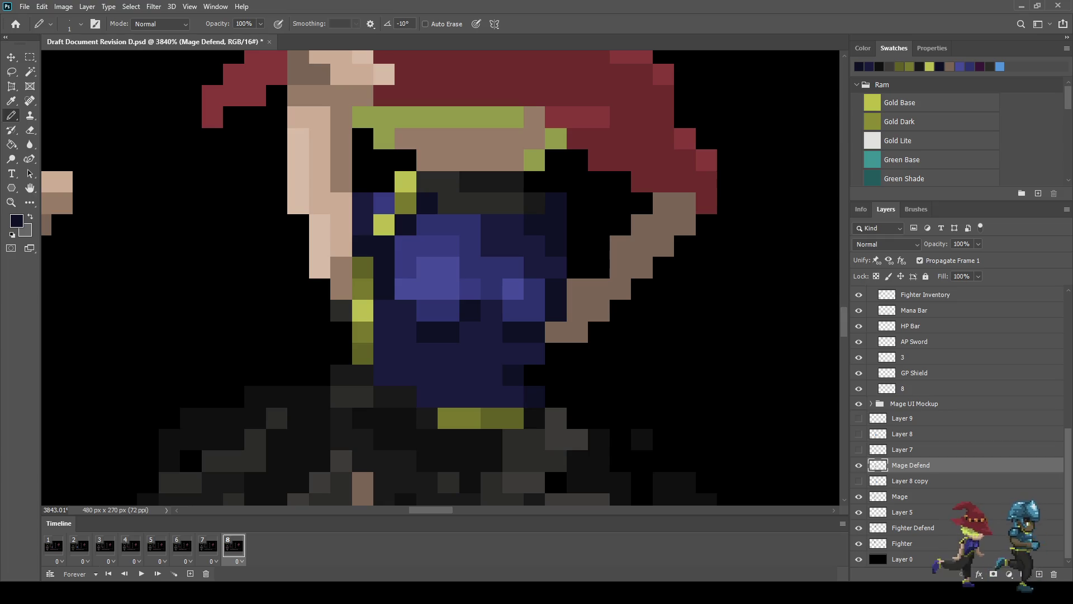
pyautogui.click(534, 353)
pyautogui.click(513, 396)
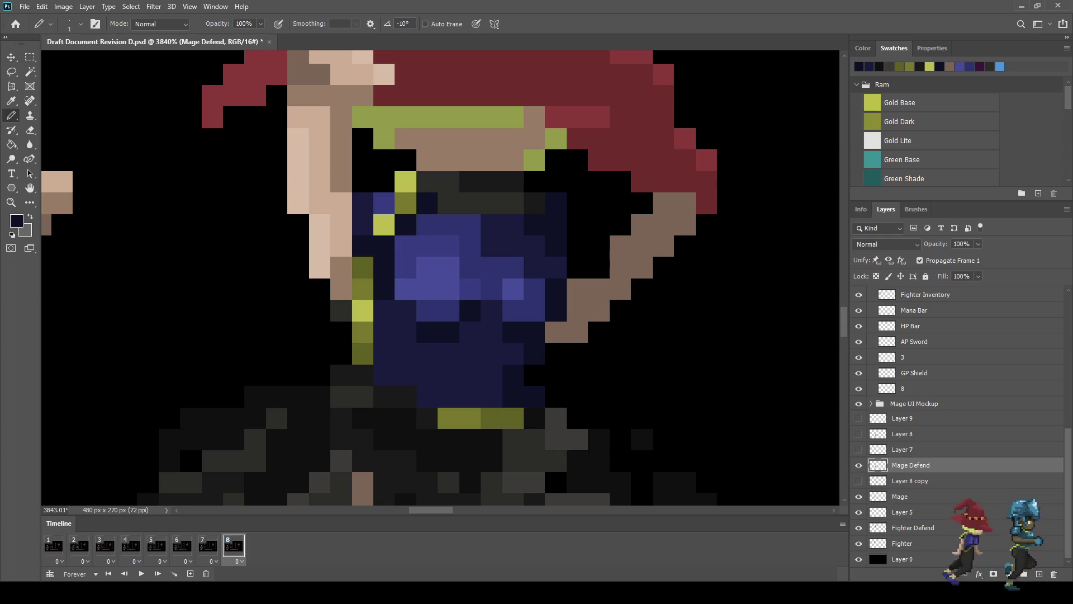
pyautogui.click(384, 310)
pyautogui.click(405, 311)
pyautogui.click(384, 332)
pyautogui.click(384, 354)
pyautogui.scroll(-5, 418, 408)
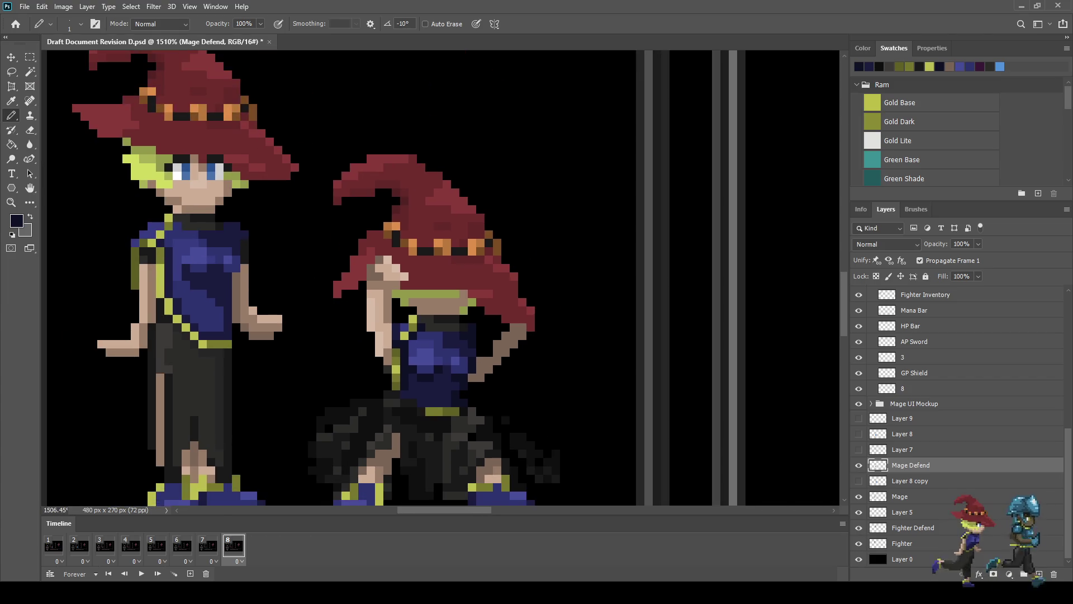
pyautogui.scroll(5, 420, 394)
# Step: Darken the remaining top, belt-side and lower-torso pixels to dark navy
pyautogui.click(495, 325)
pyautogui.click(471, 349)
pyautogui.click(446, 372)
pyautogui.click(422, 372)
pyautogui.click(399, 348)
pyautogui.click(519, 372)
pyautogui.click(494, 349)
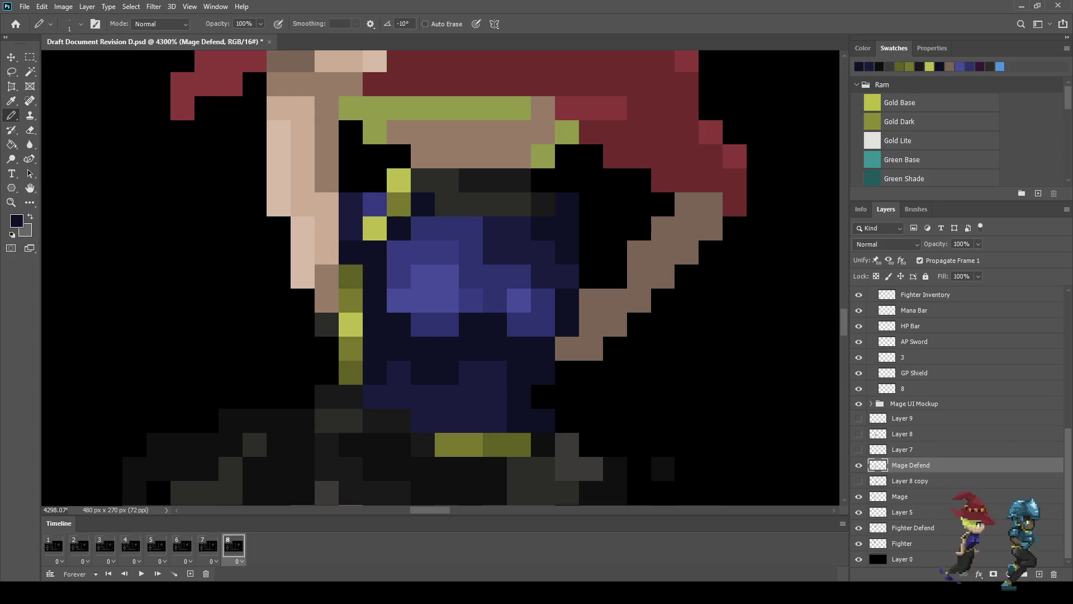
pyautogui.scroll(-3, 447, 421)
pyautogui.scroll(-2, 459, 447)
pyautogui.scroll(6, 458, 447)
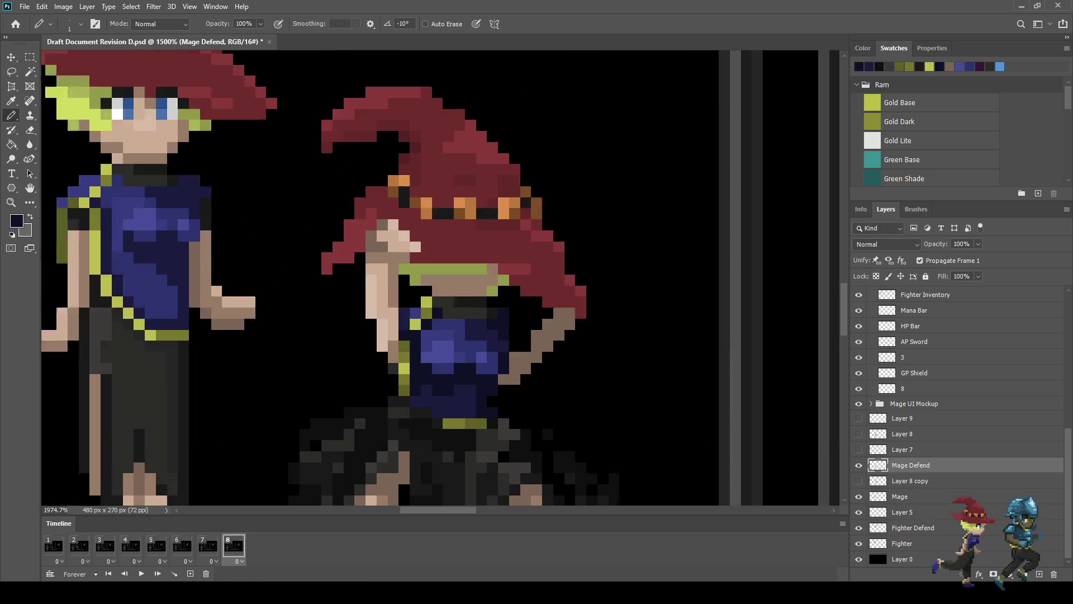
pyautogui.click(433, 409)
pyautogui.click(401, 389)
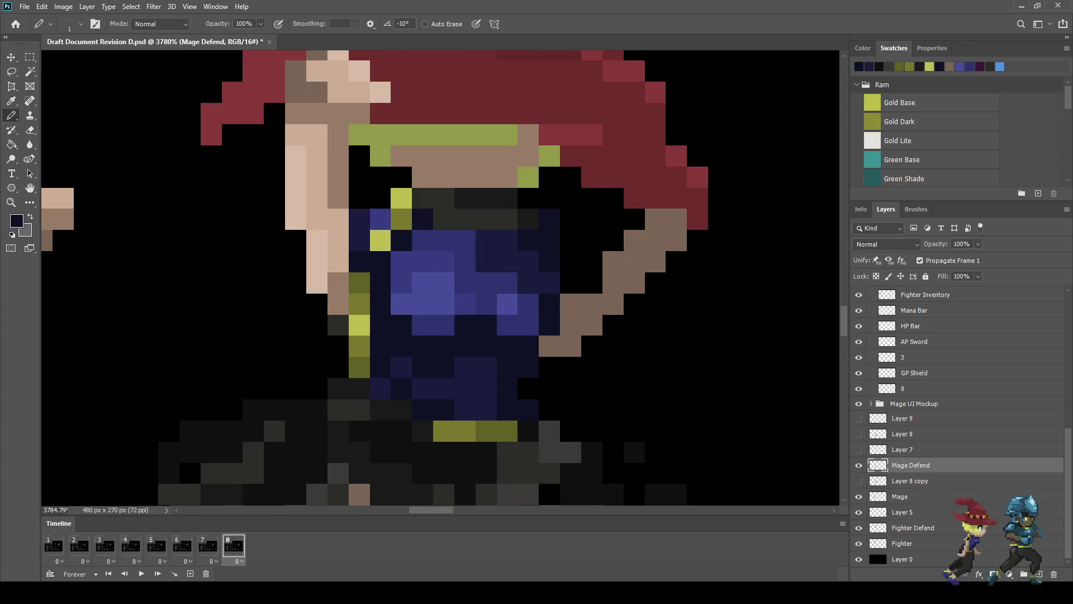
# Step: Review the shaded sprite and start the animation preview
pyautogui.scroll(-1, 399, 392)
pyautogui.scroll(-5, 526, 441)
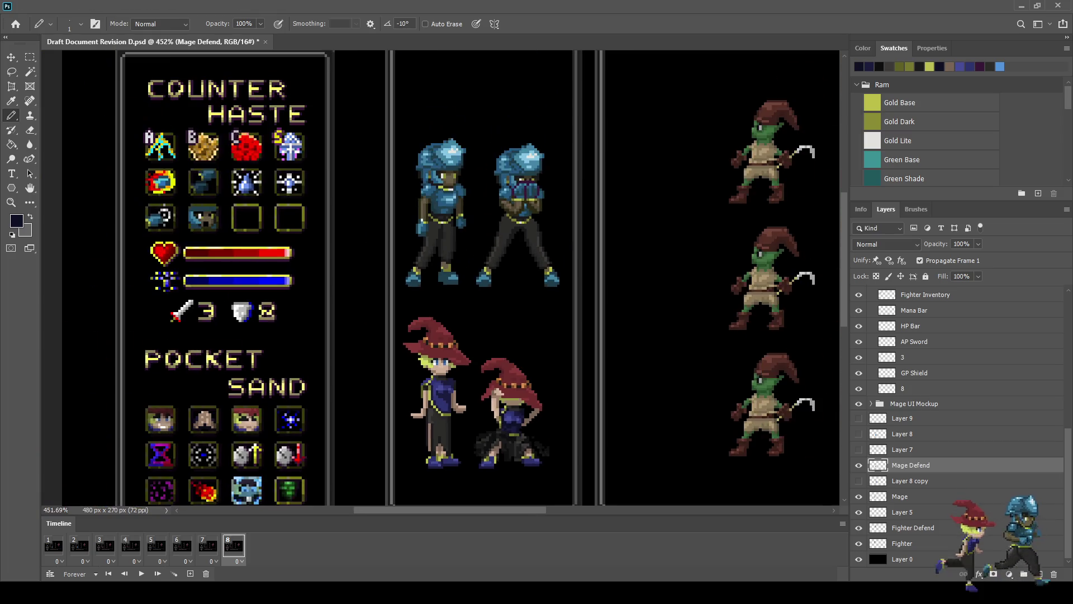
pyautogui.scroll(-2, 458, 470)
pyautogui.scroll(3, 458, 470)
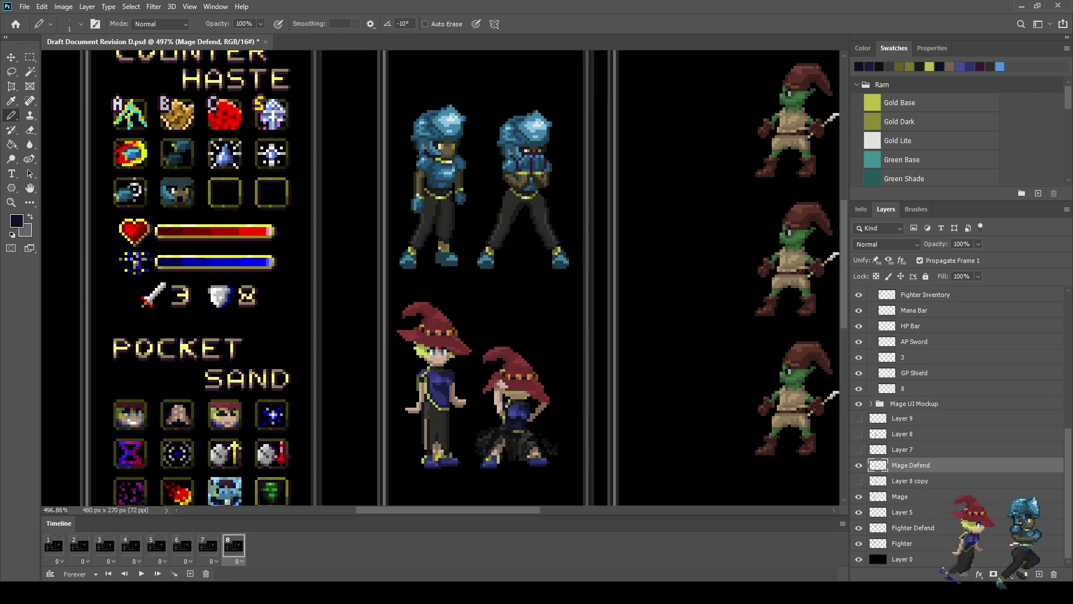
pyautogui.scroll(3, 503, 436)
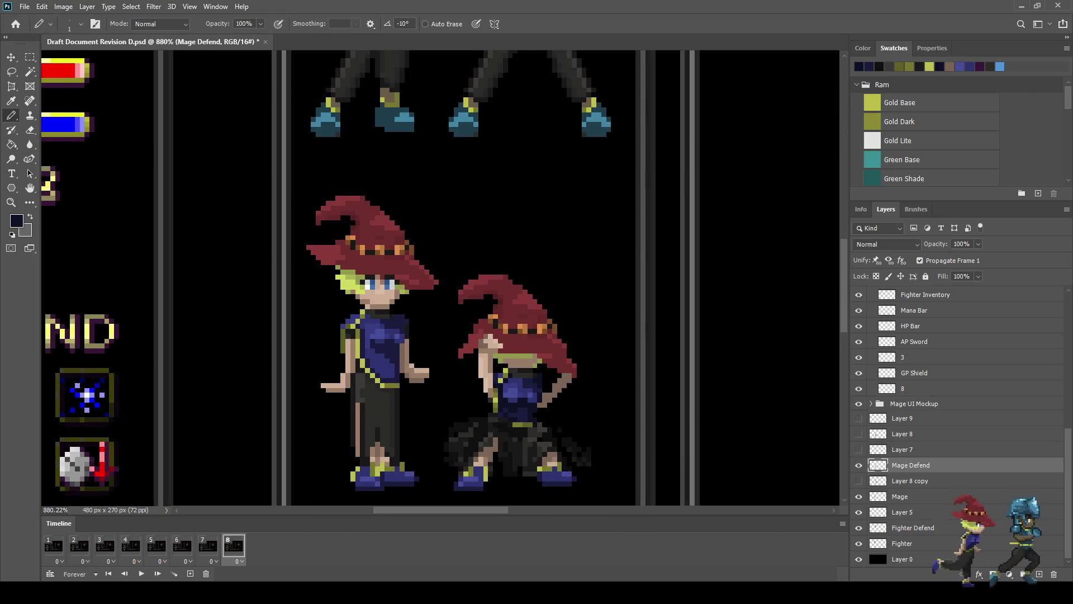
pyautogui.scroll(1, 553, 419)
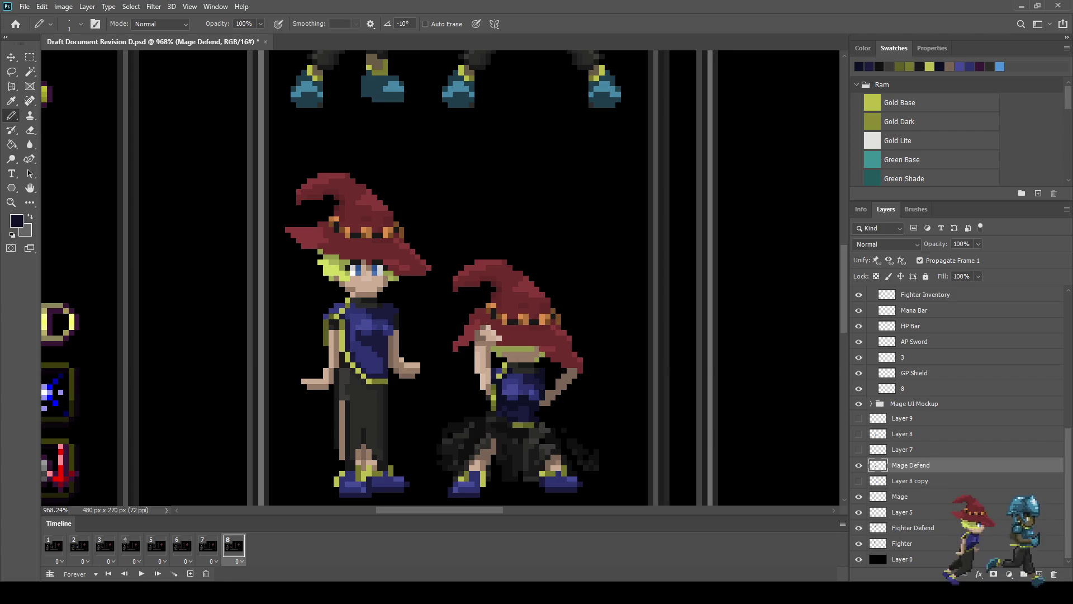
pyautogui.scroll(-3, 517, 412)
pyautogui.scroll(-2, 491, 391)
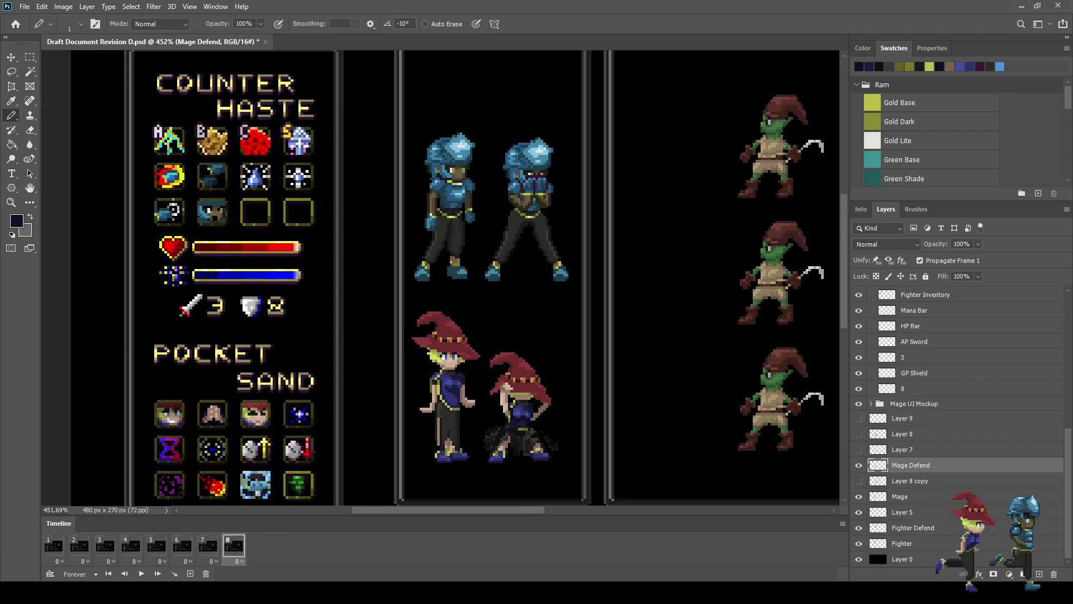
pyautogui.scroll(1, 492, 391)
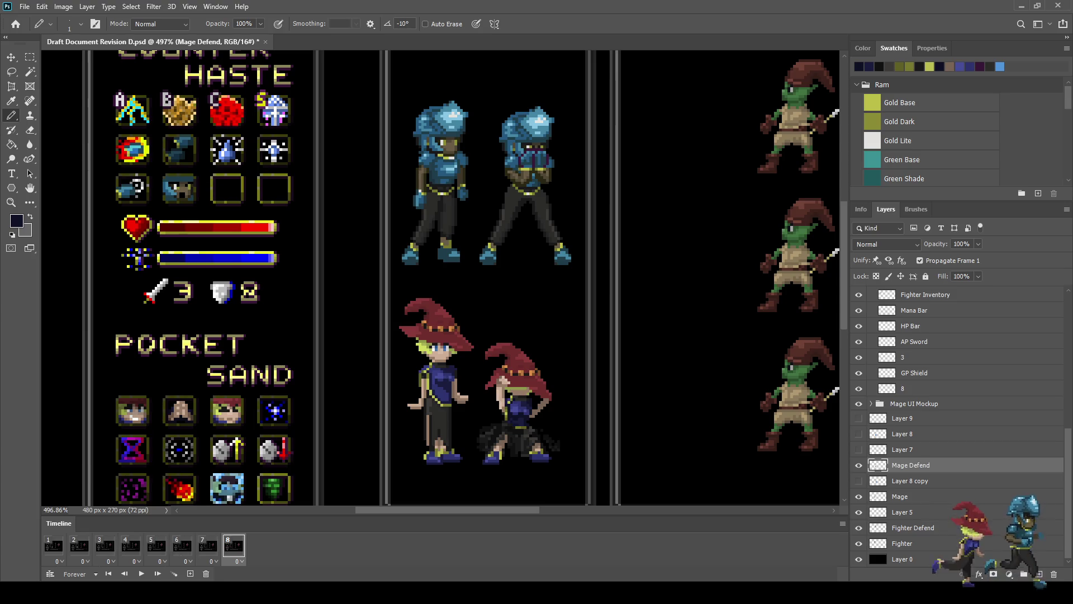
pyautogui.press('space')
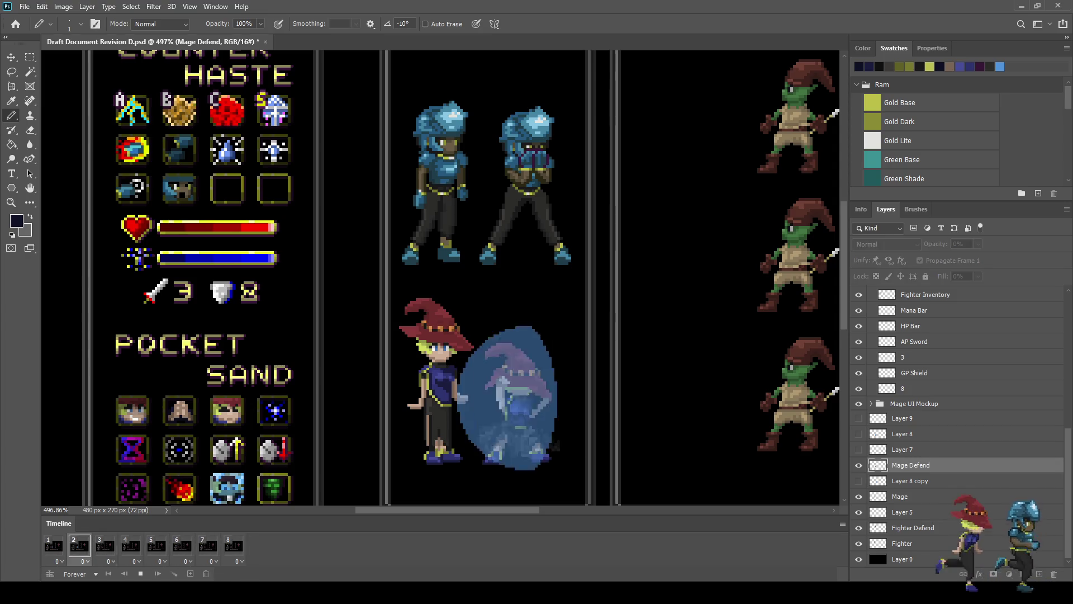
# Step: Scroll the view while the shield-bubble animation plays
pyautogui.scroll(-2, 589, 449)
pyautogui.scroll(-1, 447, 307)
pyautogui.scroll(3, 447, 307)
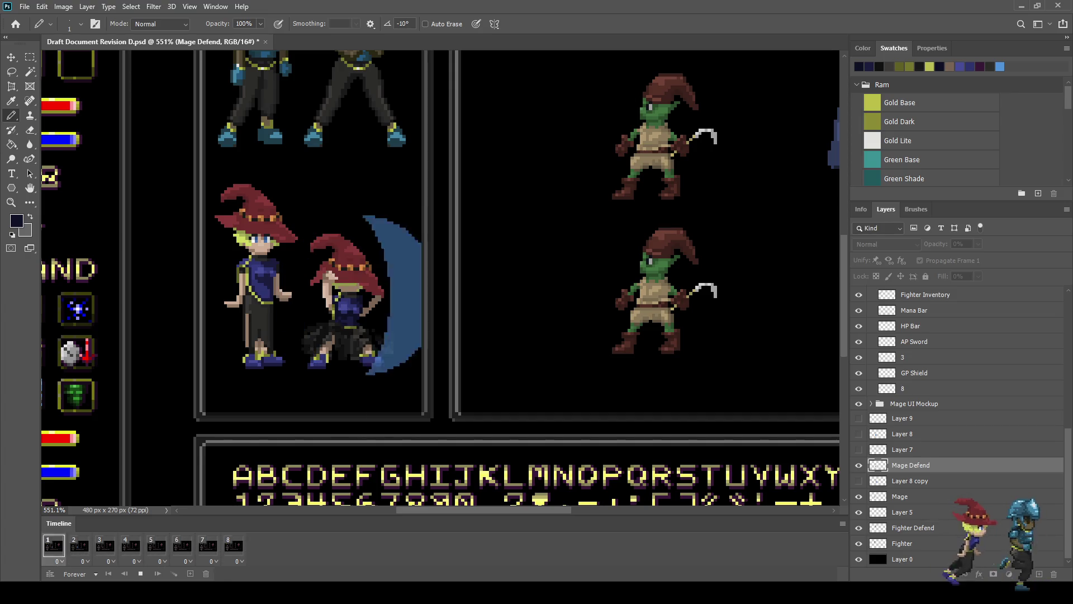
pyautogui.press('space')
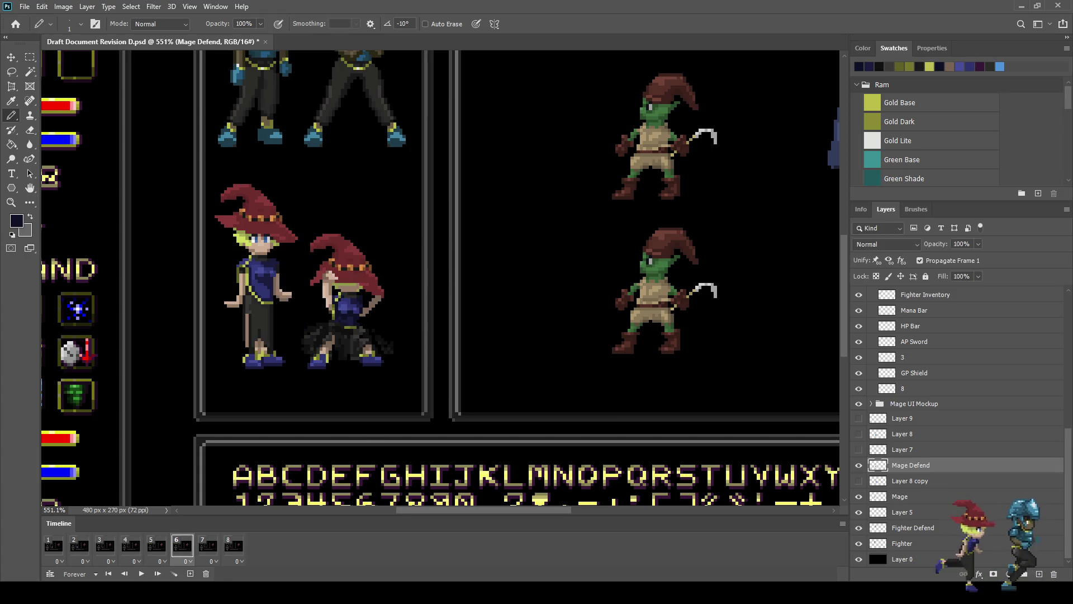
pyautogui.click(54, 546)
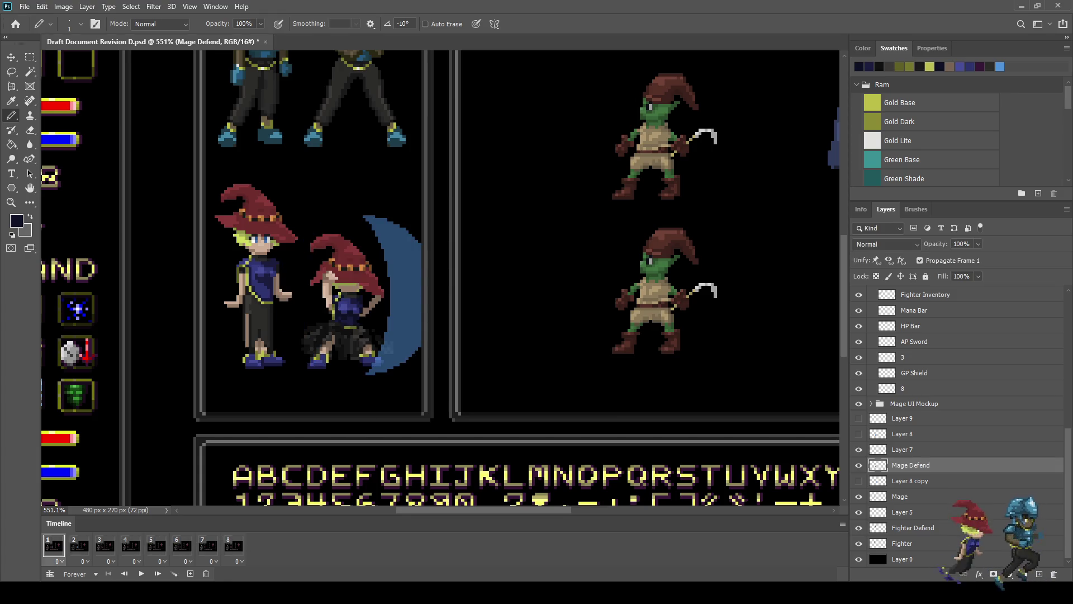
pyautogui.click(79, 546)
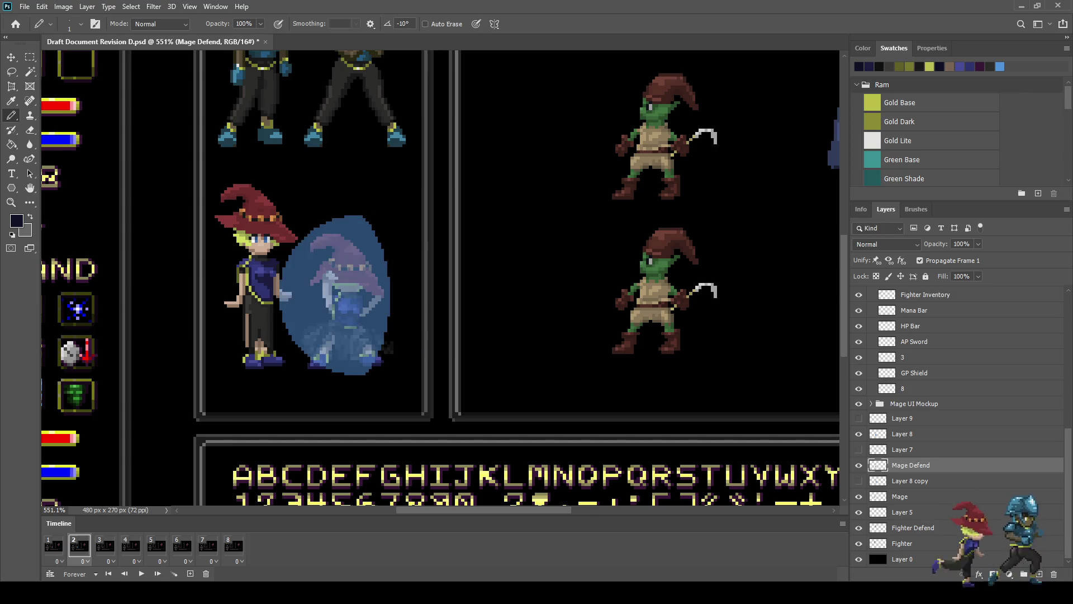
pyautogui.click(105, 546)
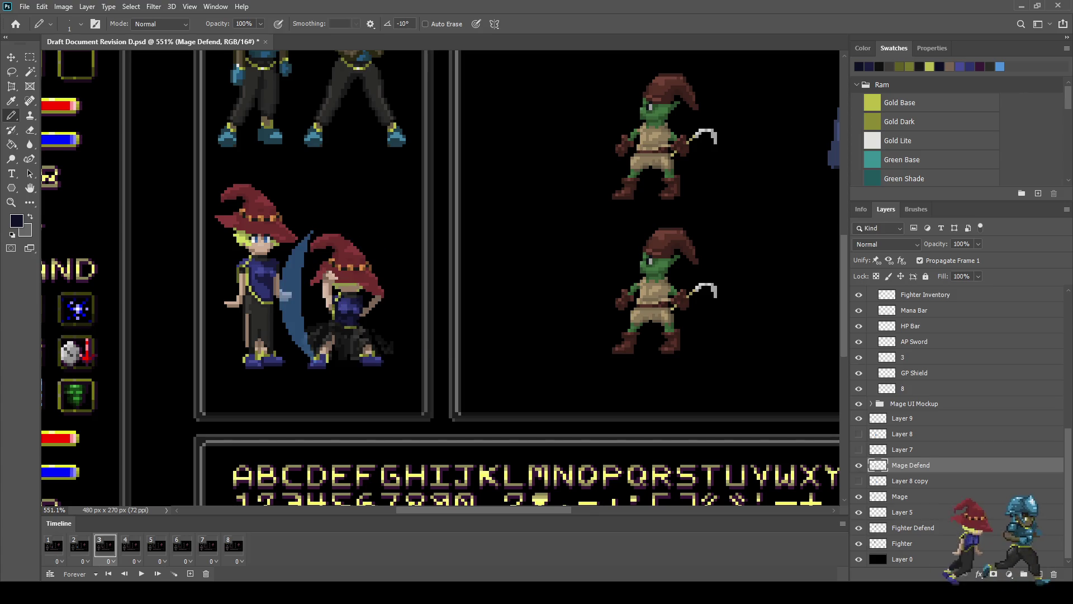
pyautogui.click(902, 418)
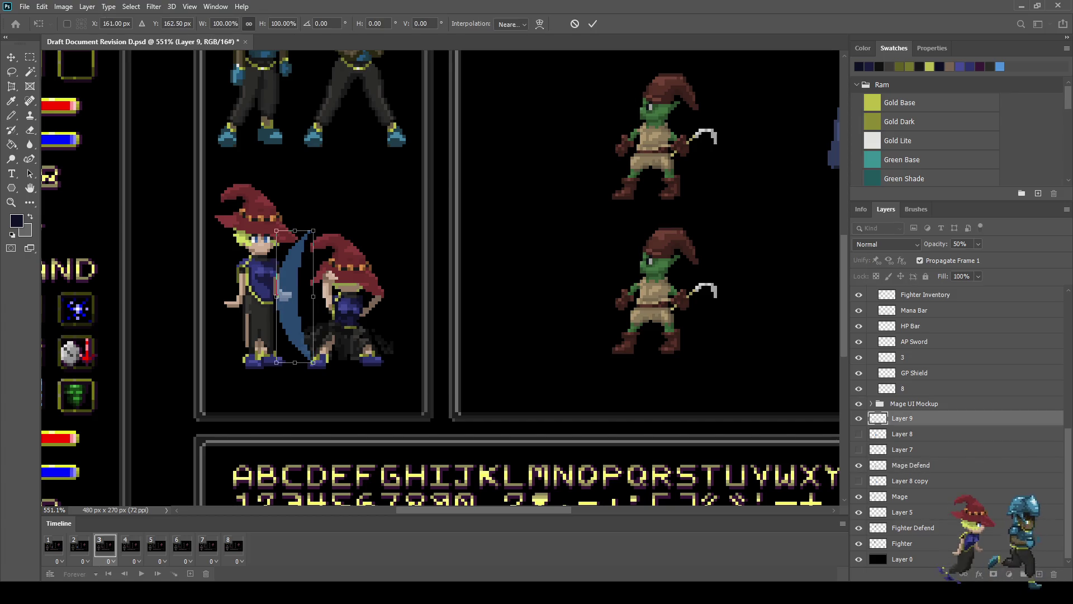
pyautogui.press('space')
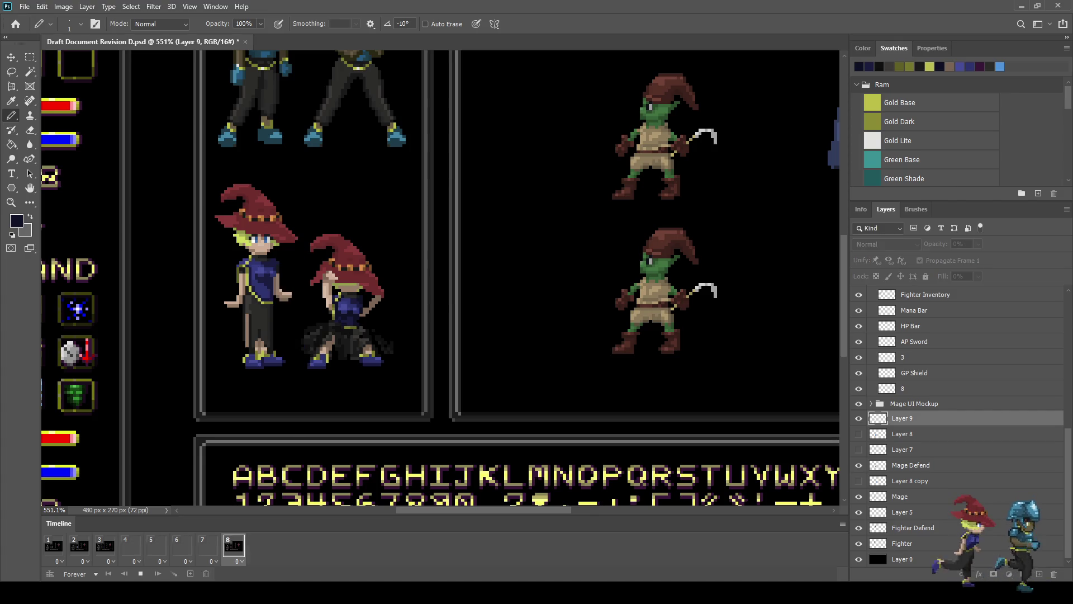
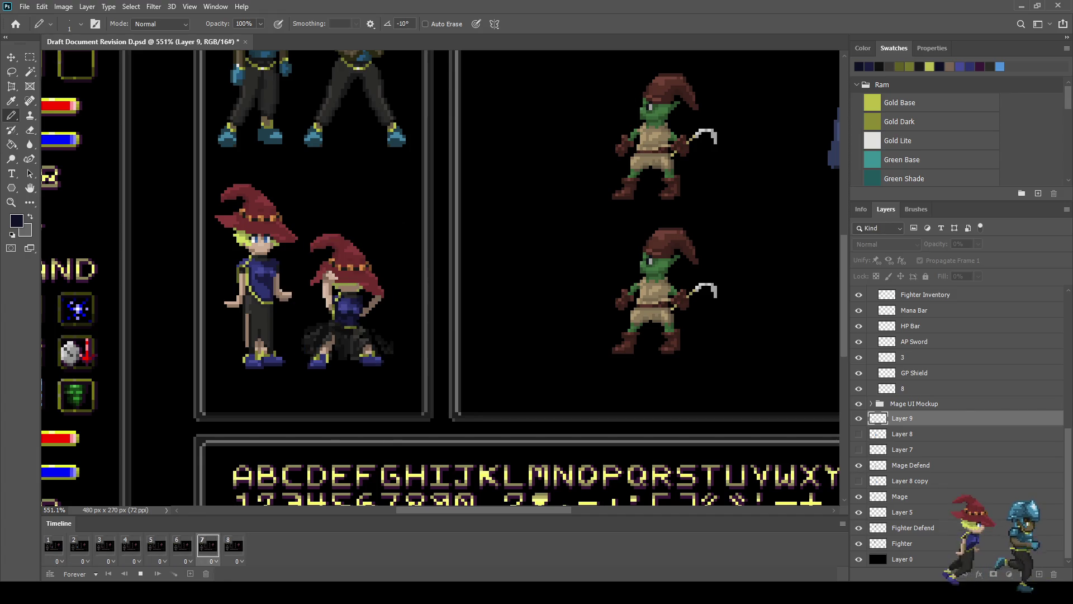
# Step: Stop the playback, make Mage Defend the active layer and zoom in on it
pyautogui.press('space')
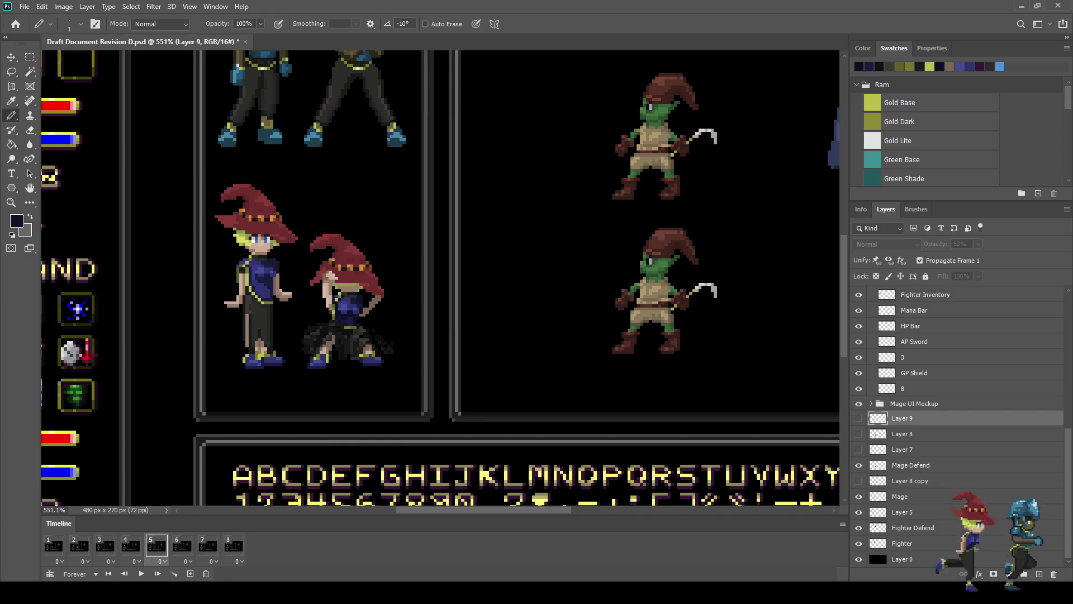
pyautogui.click(911, 465)
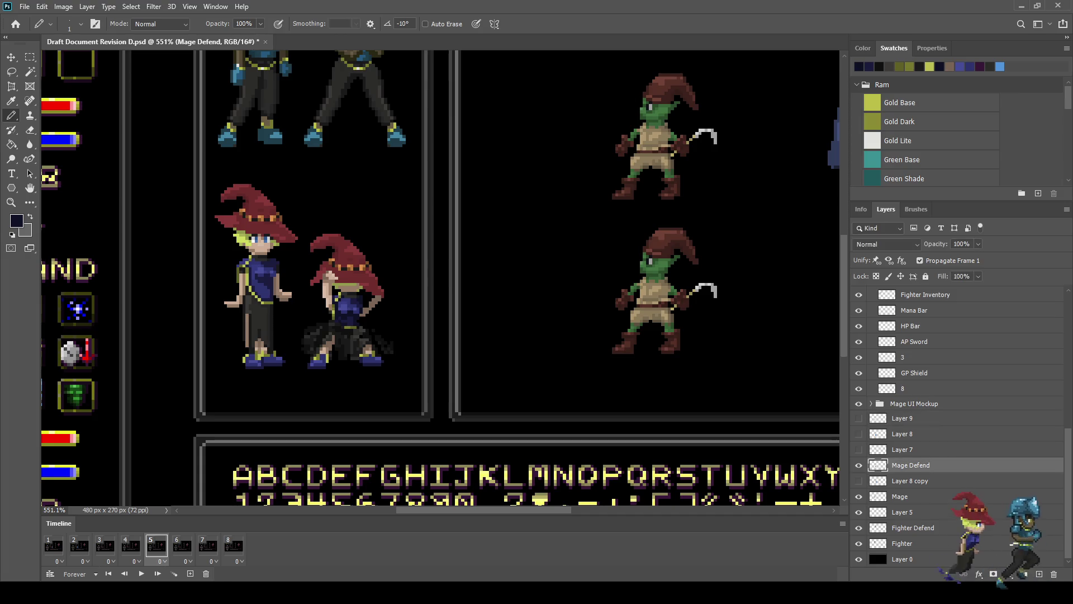
pyautogui.scroll(5, 286, 293)
pyautogui.scroll(1, 339, 219)
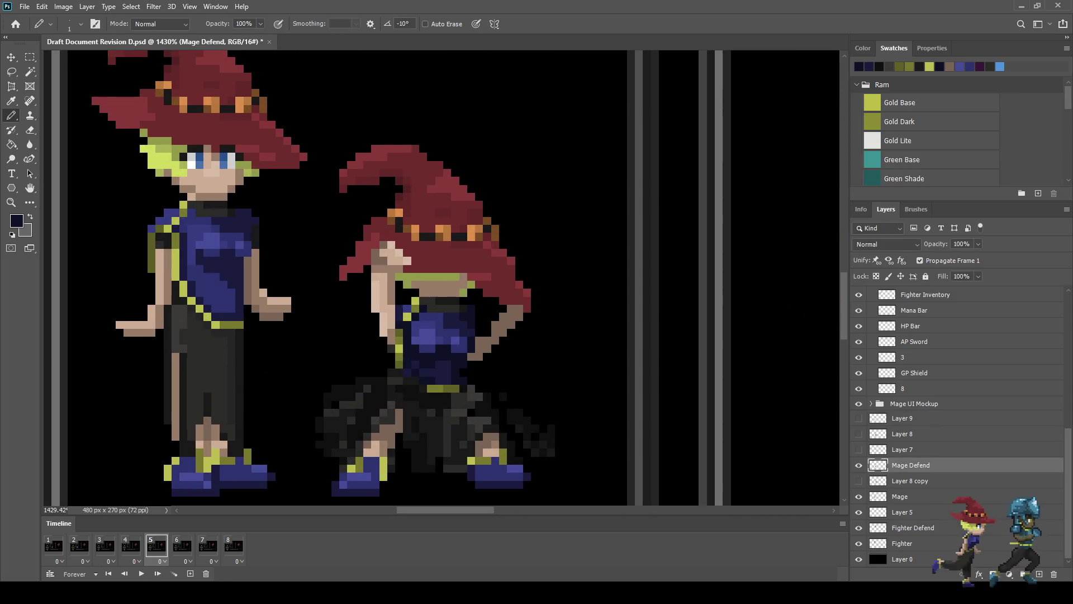
# Step: Lasso the mage's hat and upper body, then back out of the transform and deselect
pyautogui.press('l')
pyautogui.moveTo(335, 136)
pyautogui.mouseDown()
pyautogui.moveTo(407, 128)
pyautogui.moveTo(541, 214)
pyautogui.moveTo(563, 331)
pyautogui.moveTo(510, 363)
pyautogui.mouseUp()
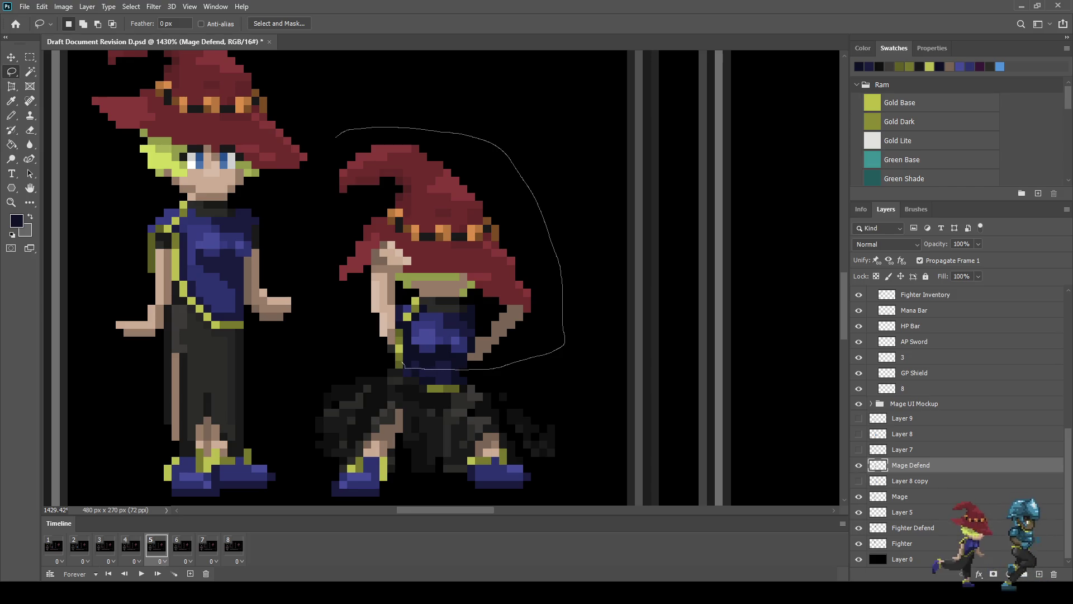
pyautogui.moveTo(386, 359)
pyautogui.mouseDown()
pyautogui.moveTo(334, 305)
pyautogui.moveTo(319, 146)
pyautogui.moveTo(335, 137)
pyautogui.mouseUp()
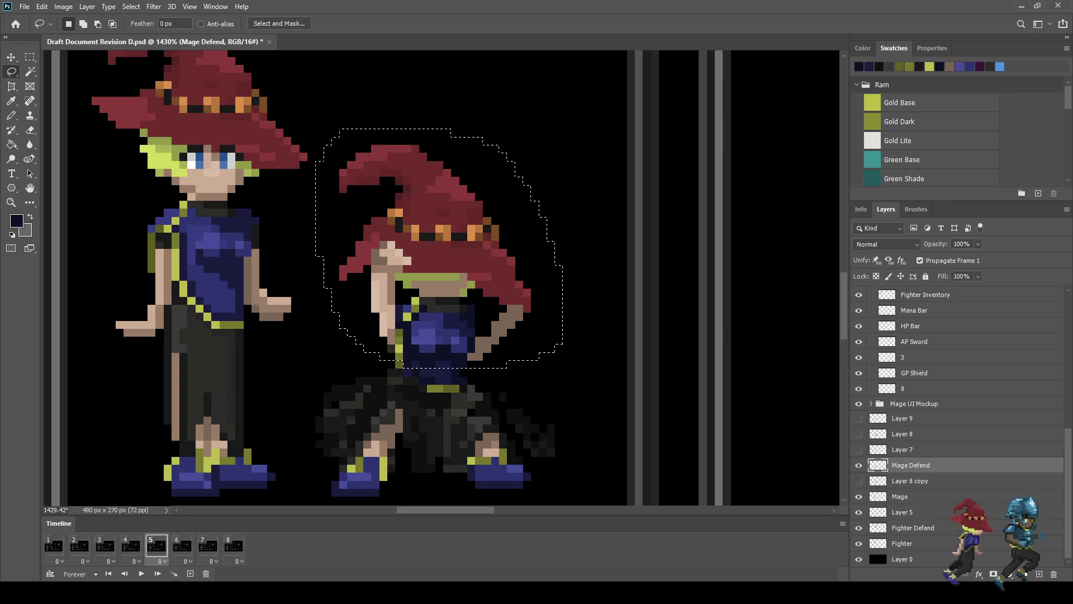
pyautogui.hotkey('ctrl', 't')
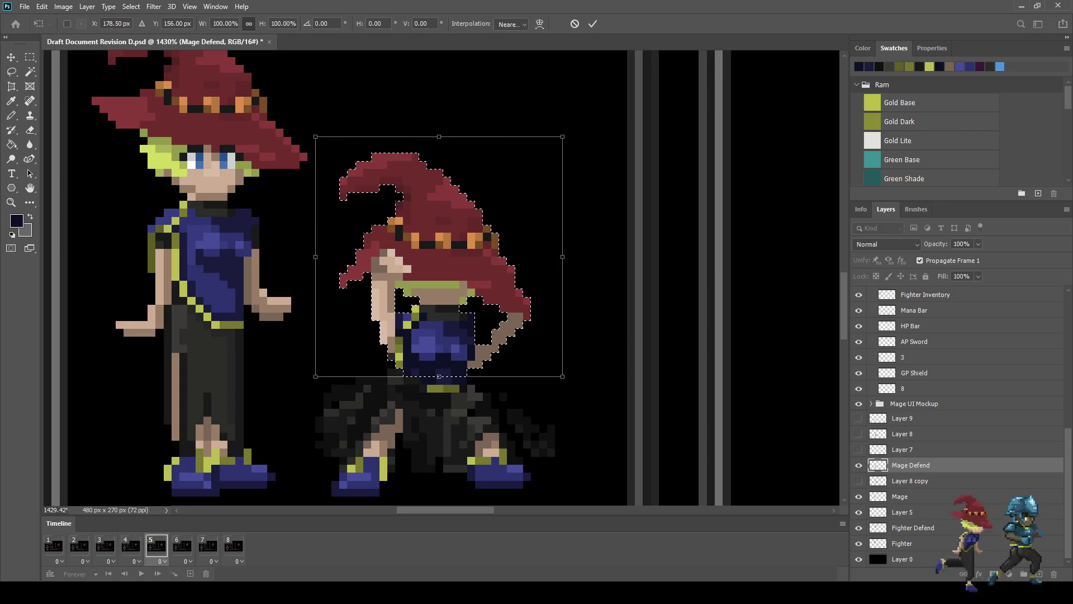
pyautogui.press('Return')
pyautogui.hotkey('ctrl', 'd')
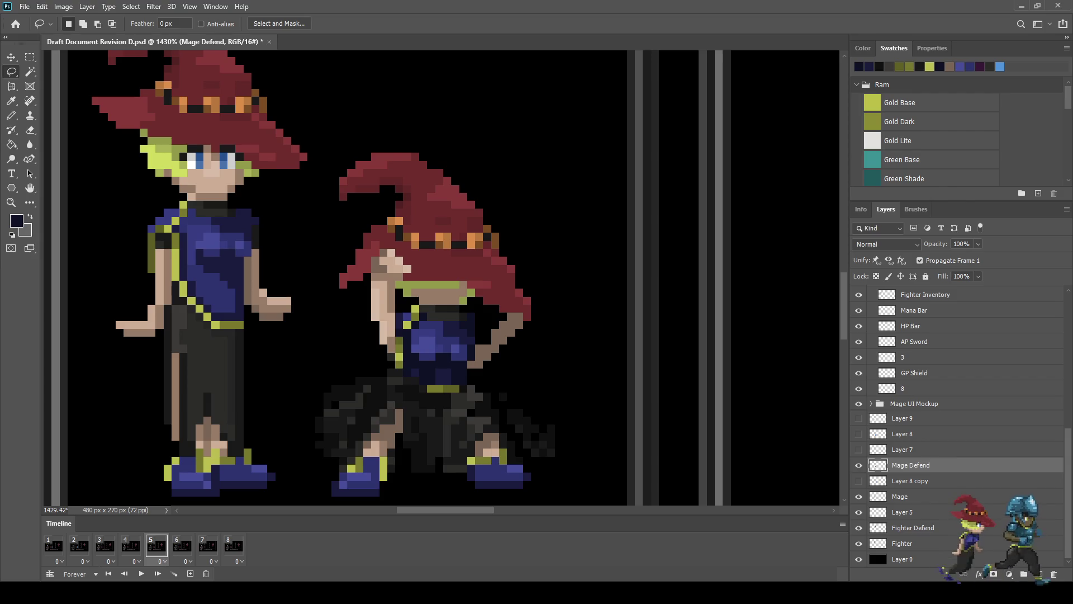
# Step: Preview the animation and halt it on frame 5
pyautogui.scroll(-6, 551, 228)
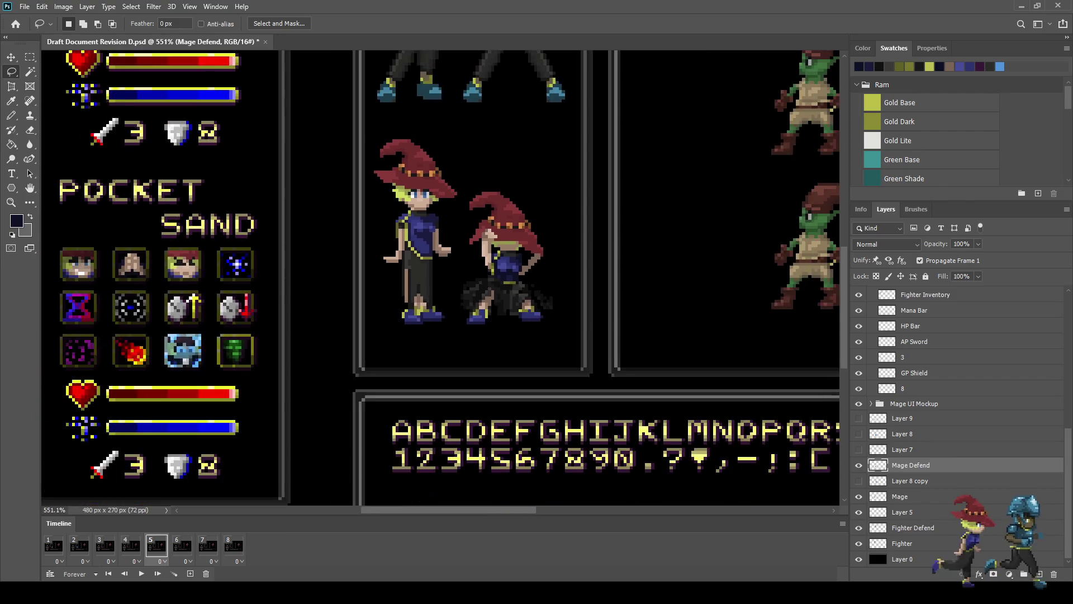
pyautogui.press('space')
pyautogui.scroll(-2, 589, 224)
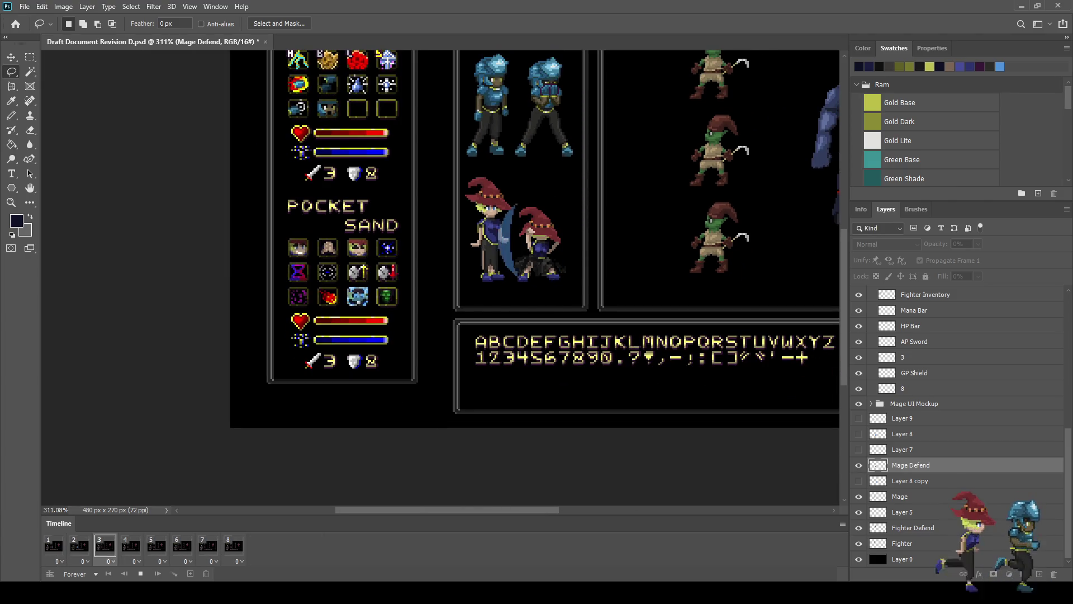
pyautogui.scroll(1, 581, 206)
pyautogui.scroll(3, 552, 206)
pyautogui.press('space')
pyautogui.scroll(2, 495, 241)
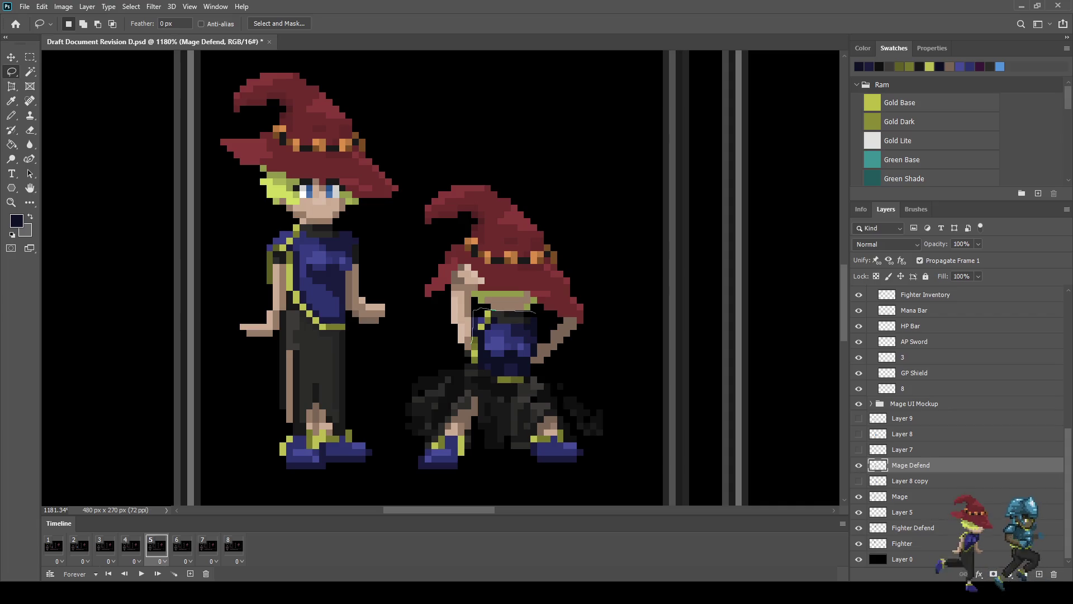
# Step: Move the lassoed hat and raised arm one pixel to the right and deselect
pyautogui.moveTo(559, 330)
pyautogui.mouseDown()
pyautogui.moveTo(603, 291)
pyautogui.moveTo(447, 148)
pyautogui.moveTo(417, 209)
pyautogui.moveTo(416, 321)
pyautogui.mouseUp()
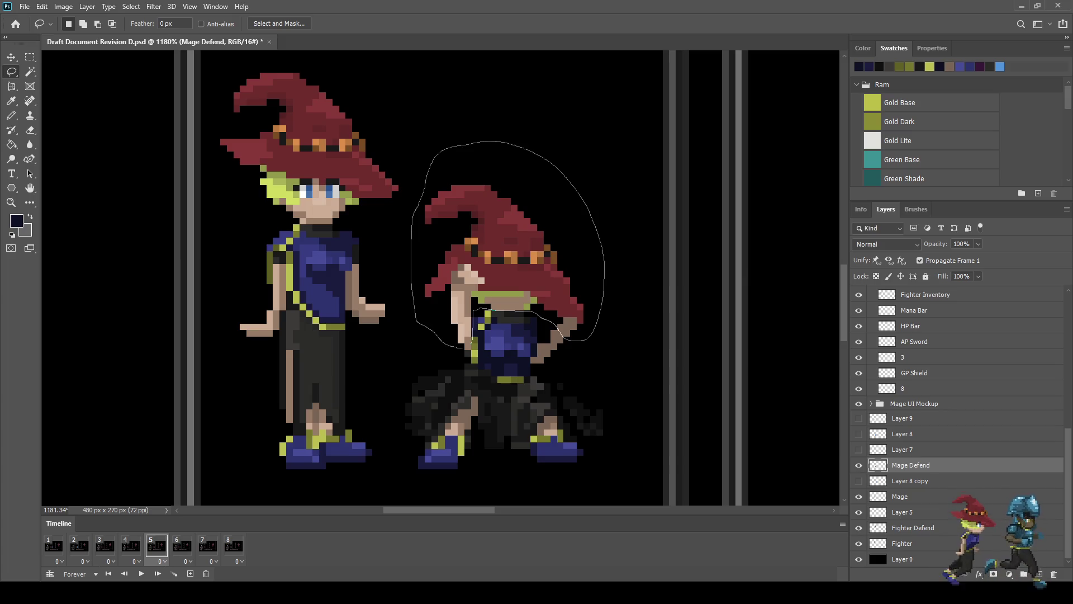
pyautogui.moveTo(466, 347); pyautogui.dragTo(469, 351)
pyautogui.scroll(2, 467, 357)
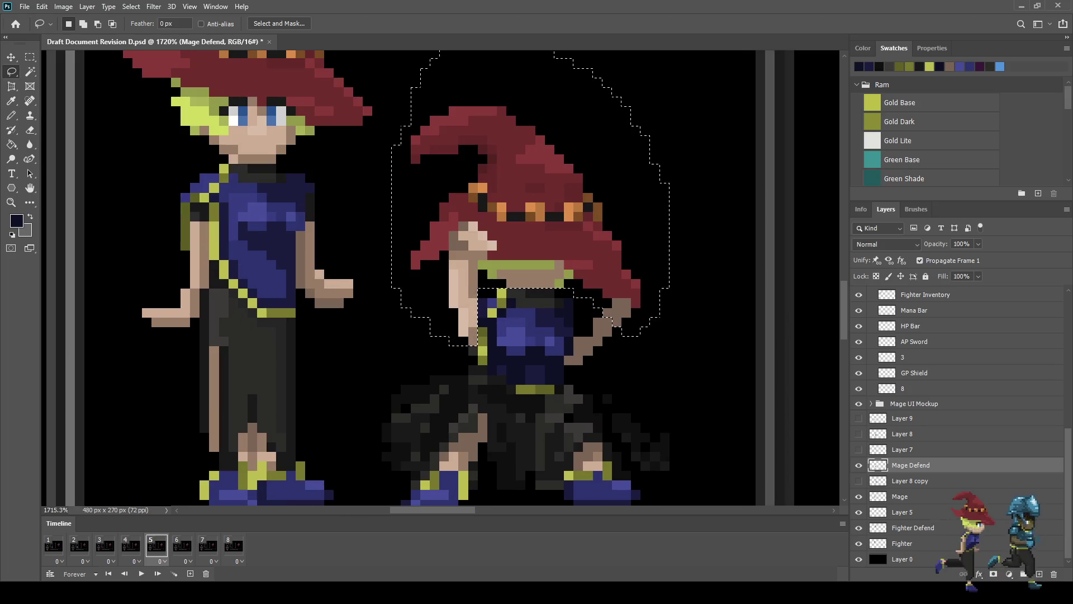
pyautogui.hotkey('ctrl', 't')
pyautogui.press('Right')
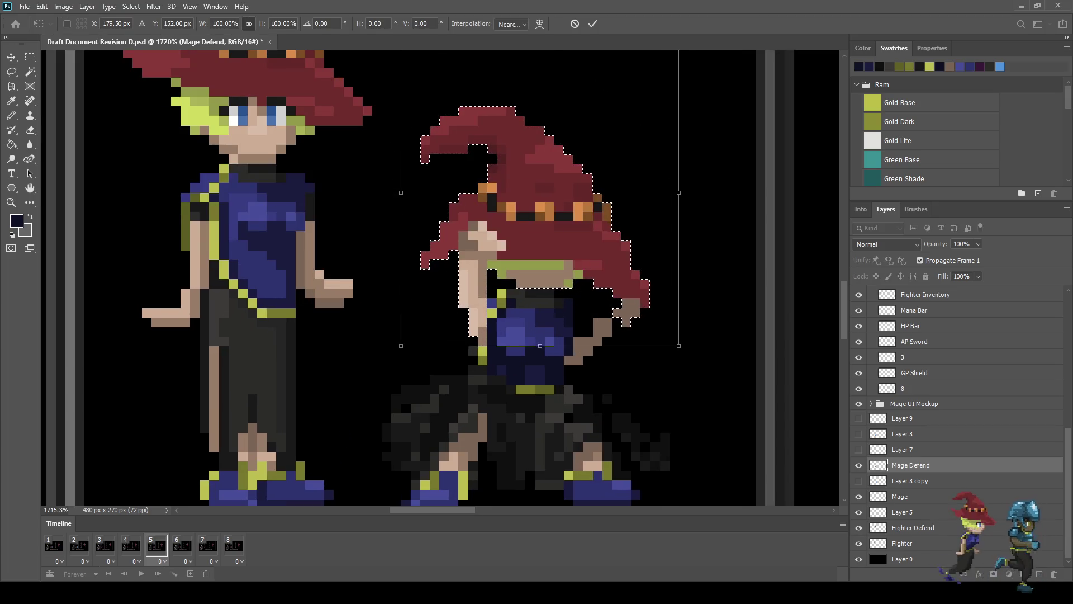
pyautogui.press('Return')
pyautogui.hotkey('ctrl', 'd')
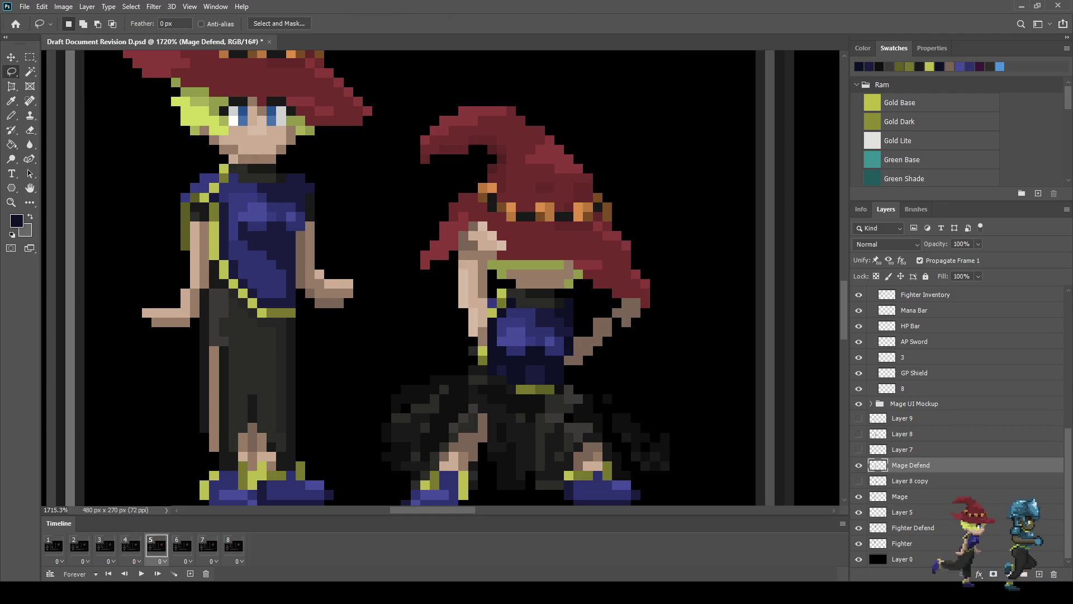
pyautogui.scroll(-5, 569, 293)
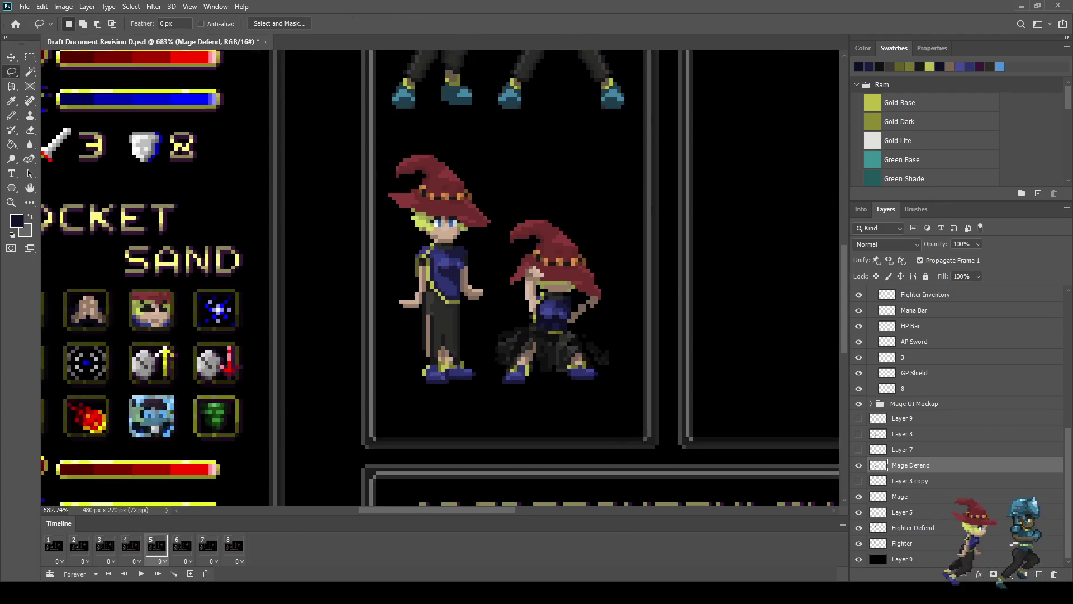
pyautogui.scroll(5, 587, 302)
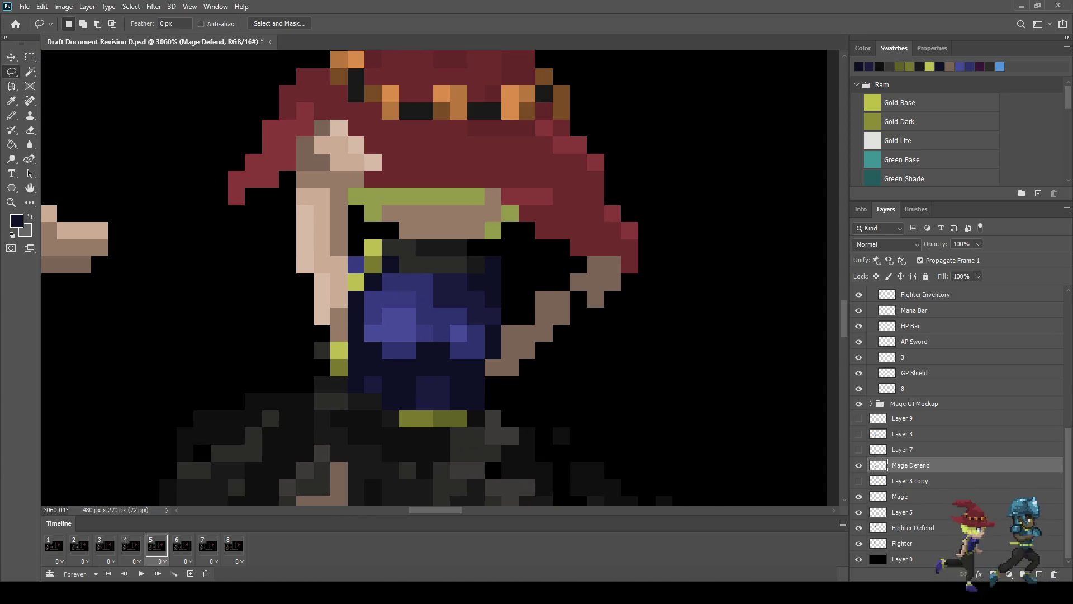
# Step: Sample the arm's brown and pencil in three gap pixels beside the arm
pyautogui.press('b')
pyautogui.keyDown('alt'); pyautogui.click(562, 299); pyautogui.keyUp('alt')
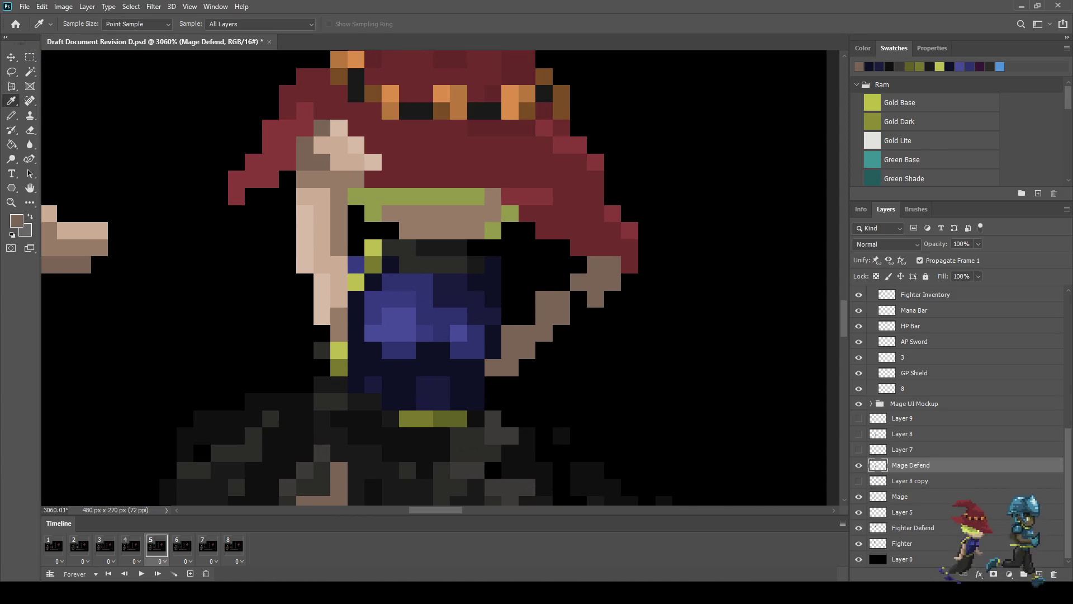
pyautogui.click(578, 299)
pyautogui.click(561, 282)
pyautogui.click(579, 264)
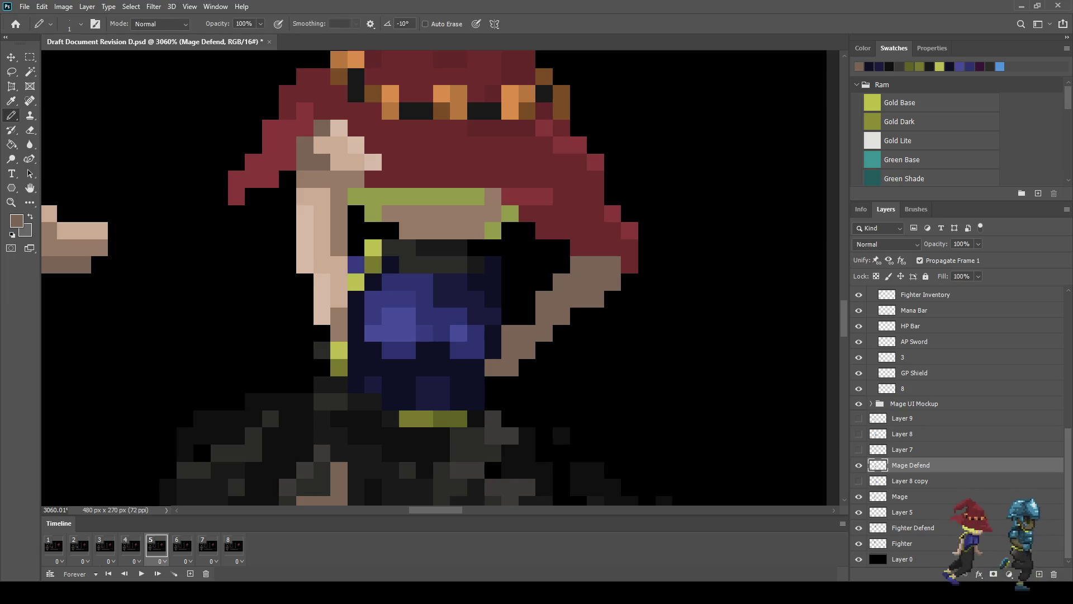
# Step: Erase six brown pixels along the arm's edge, then undo the erasure
pyautogui.press('e')
pyautogui.click(510, 368)
pyautogui.click(527, 349)
pyautogui.click(544, 332)
pyautogui.click(560, 315)
pyautogui.click(596, 299)
pyautogui.click(613, 283)
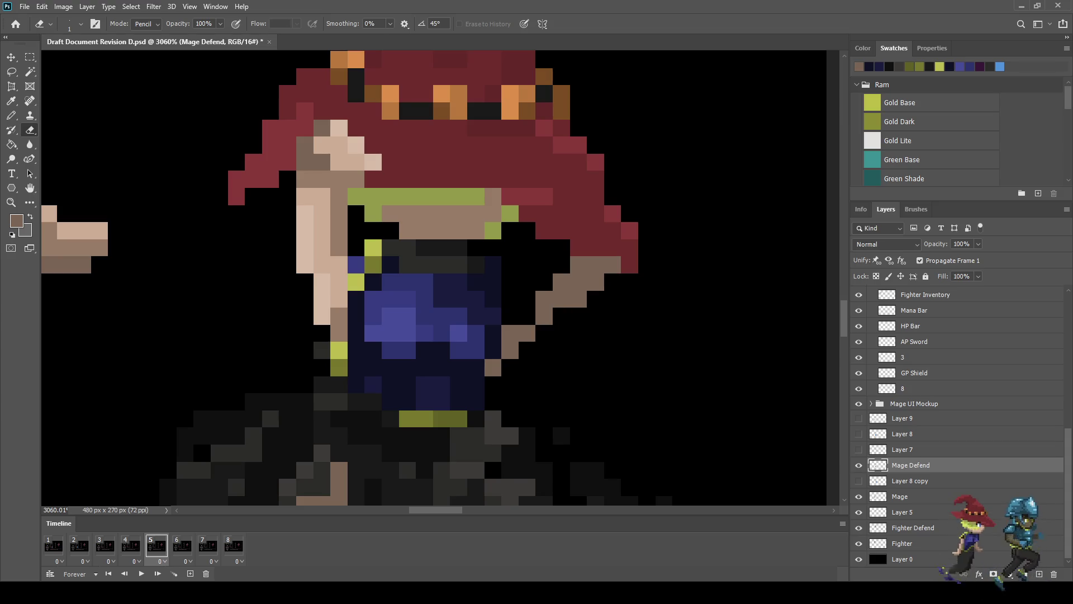
pyautogui.scroll(-1, 611, 328)
pyautogui.scroll(-1, 564, 323)
pyautogui.hotkey('ctrl', 'z')
pyautogui.hotkey('ctrl', 'z')
pyautogui.hotkey('ctrl', 'z')
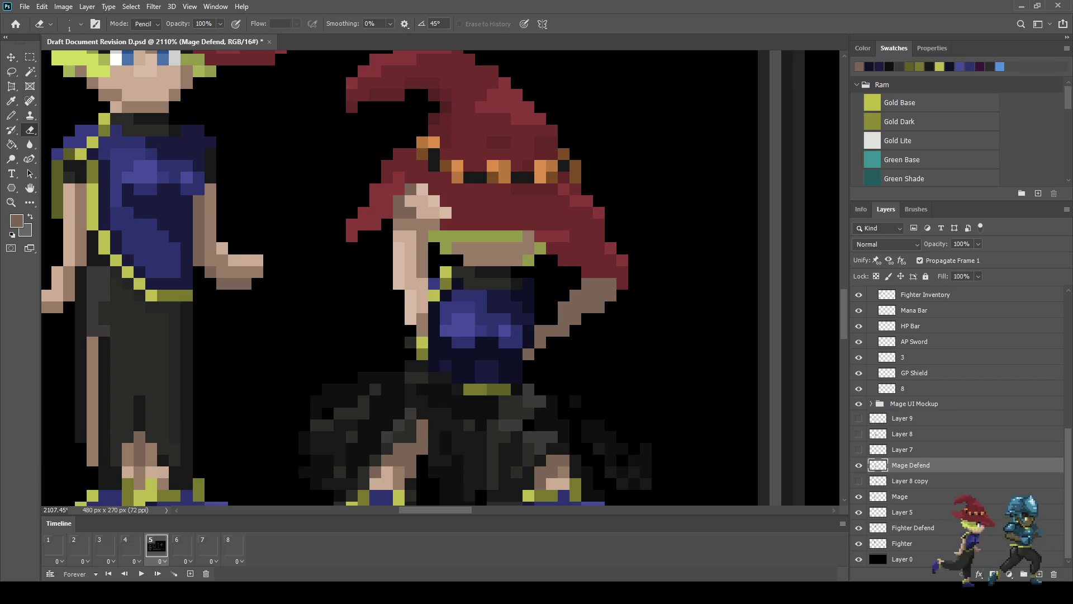
pyautogui.scroll(-2, 558, 313)
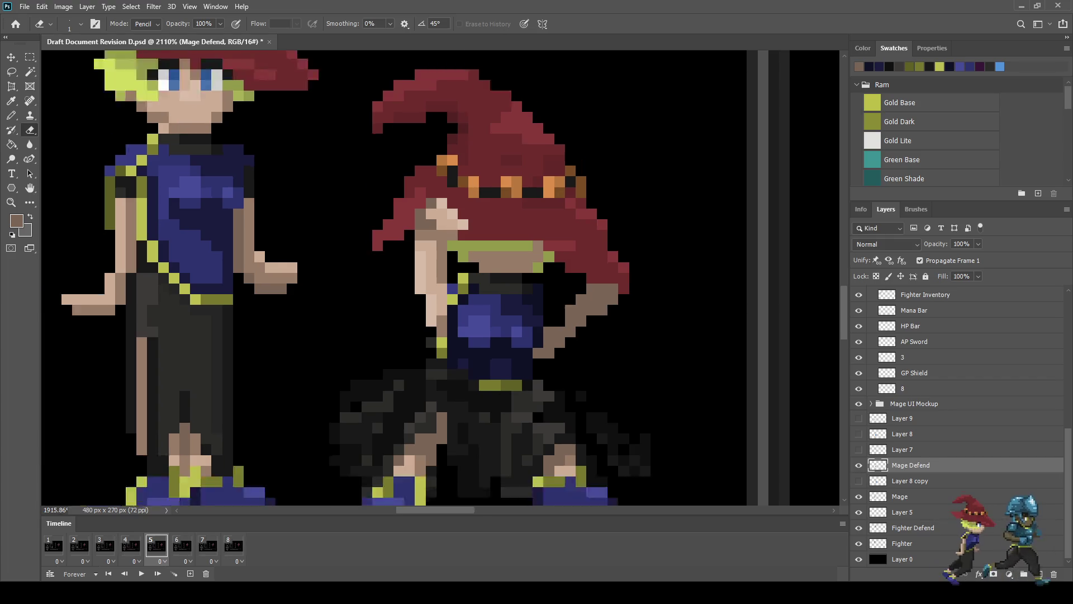
pyautogui.scroll(6, 447, 279)
# Step: Resample the arm brown and paint one more pixel beside the arm
pyautogui.press('i')
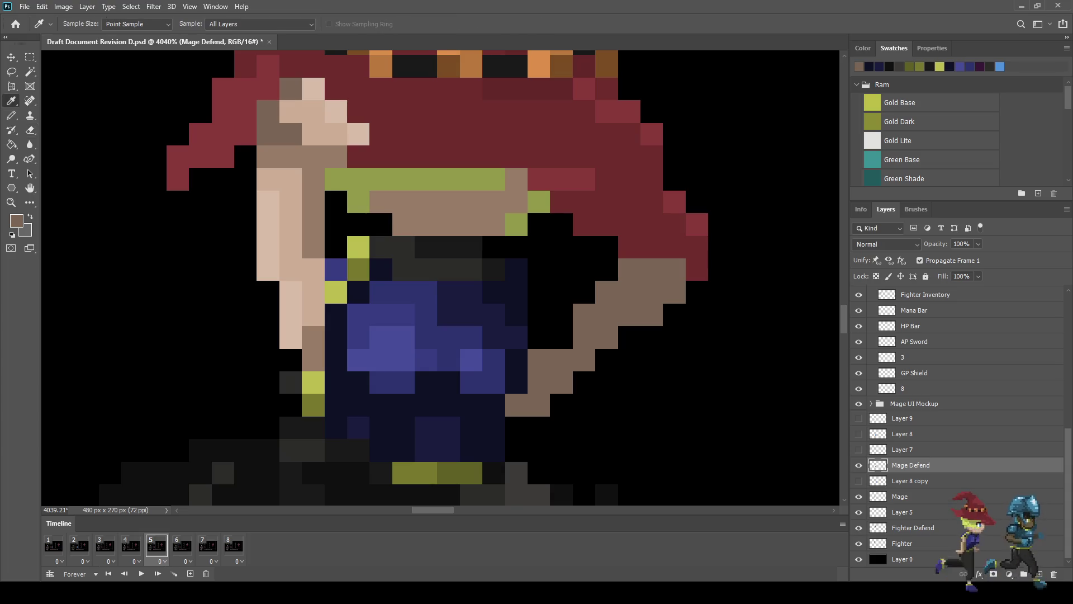
pyautogui.press('b')
pyautogui.click(561, 337)
pyautogui.click(538, 337)
pyautogui.scroll(-5, 539, 337)
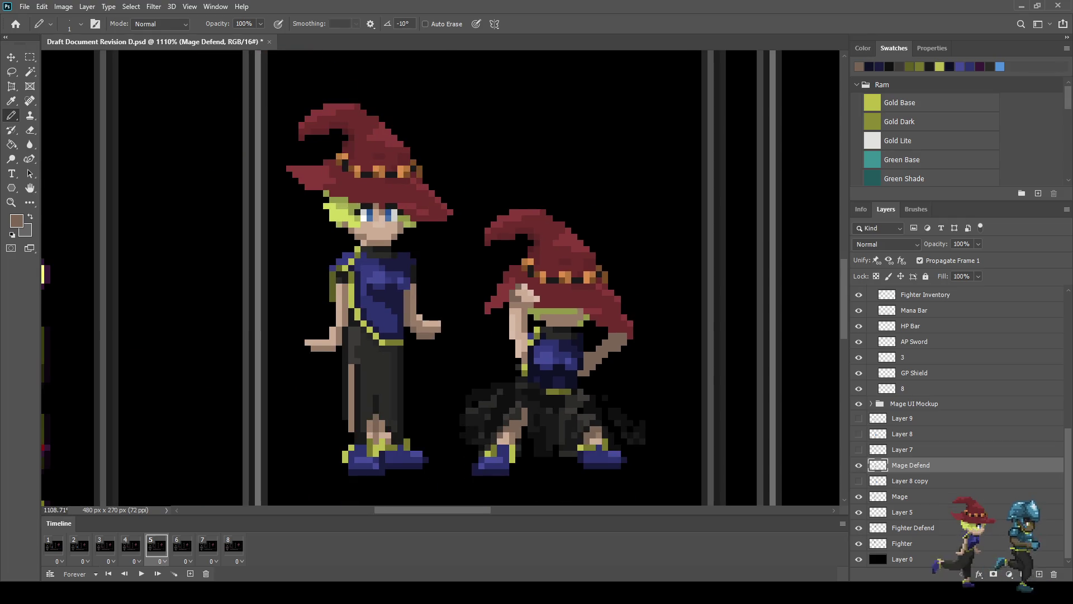
pyautogui.scroll(-1, 614, 353)
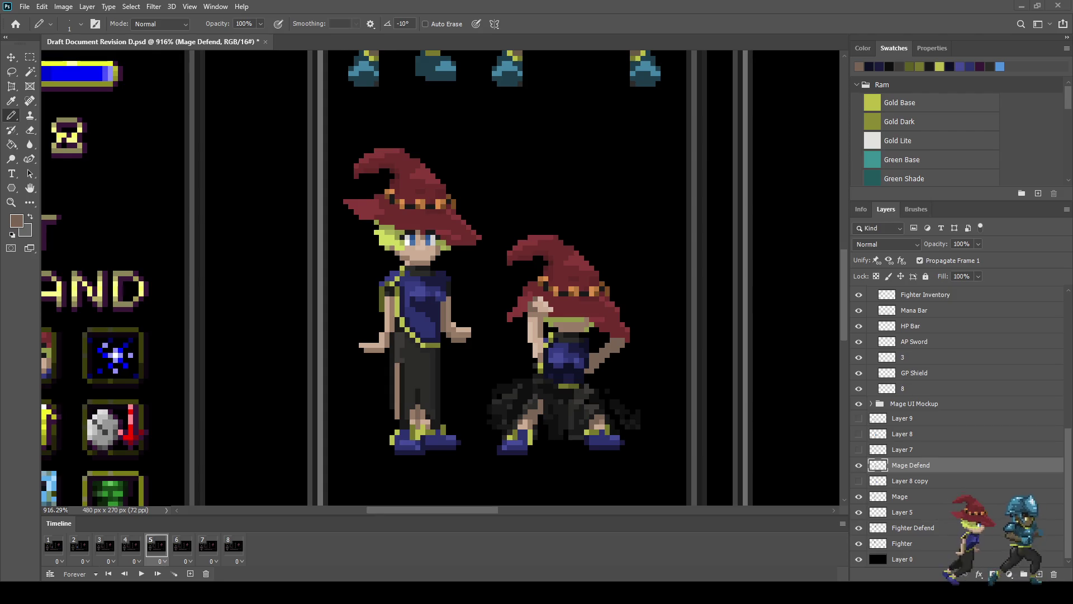
pyautogui.scroll(-4, 693, 218)
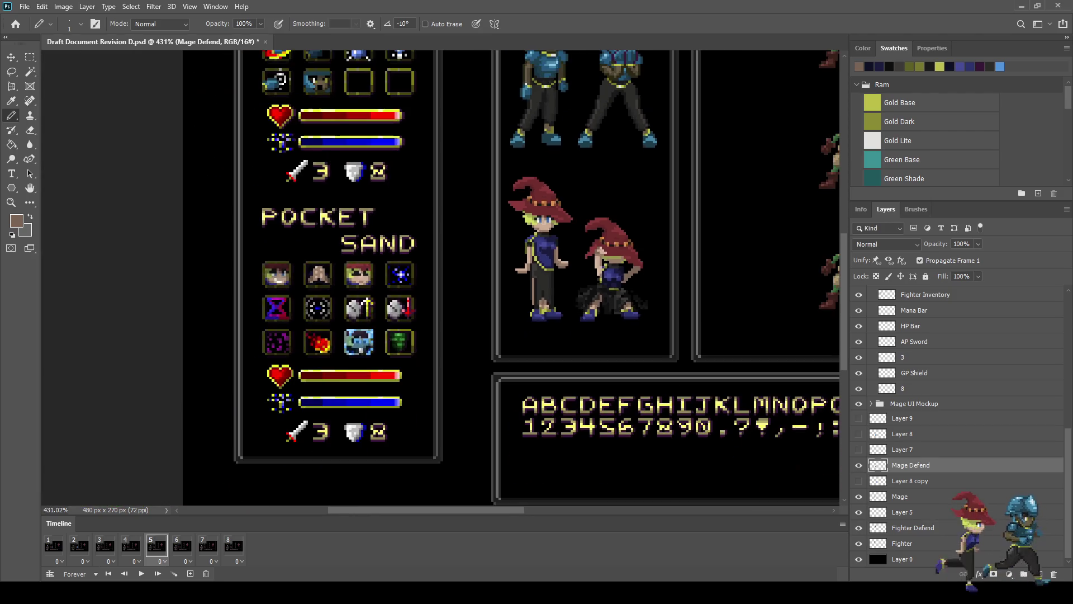
pyautogui.scroll(1, 693, 218)
pyautogui.scroll(-4, 441, 276)
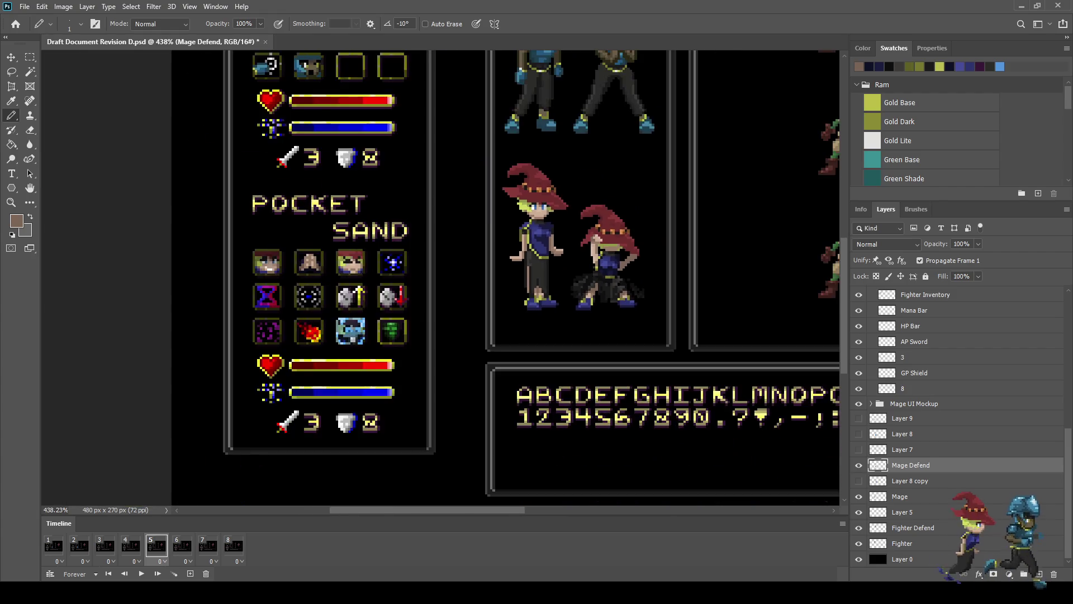
pyautogui.scroll(3, 372, 324)
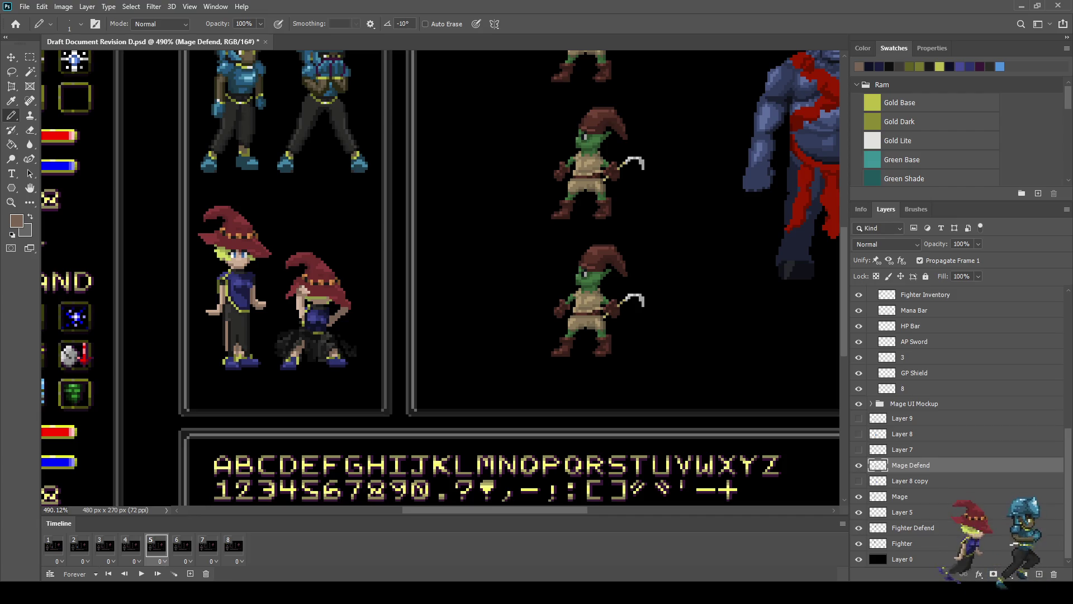
pyautogui.scroll(8, 289, 306)
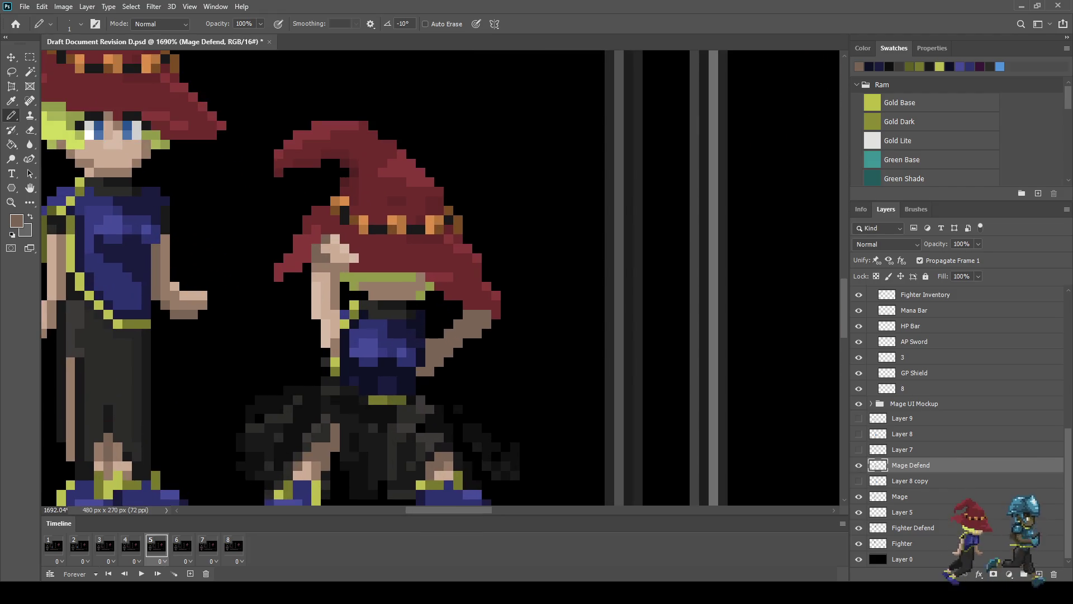
pyautogui.press('l')
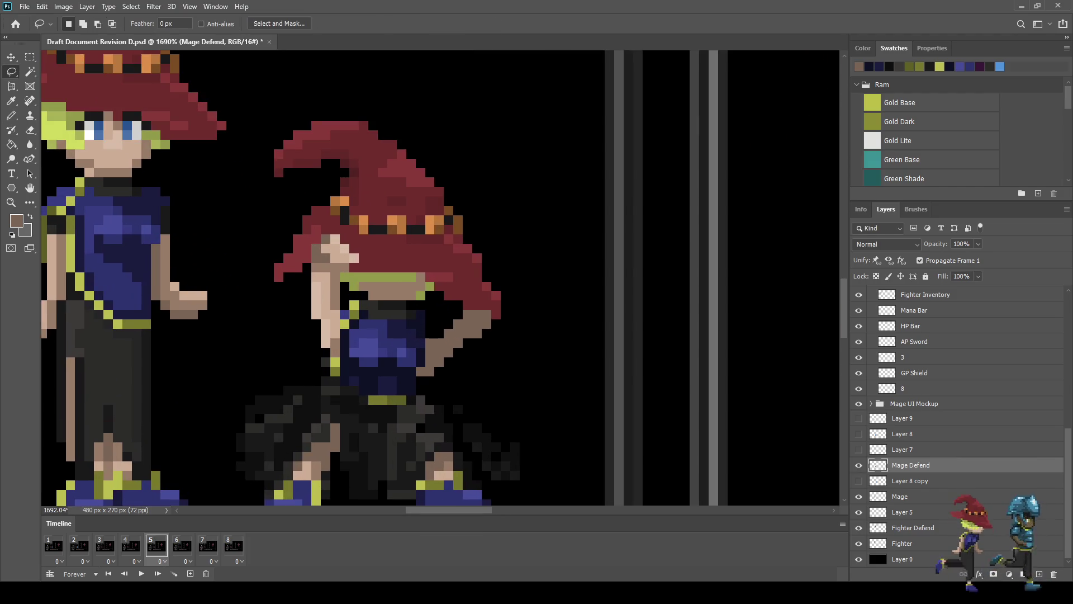
# Step: Select the defending mage's hat, back out of the transform, deselect, and zoom out to the full mockup
pyautogui.moveTo(243, 179)
pyautogui.mouseDown()
pyautogui.moveTo(267, 127)
pyautogui.moveTo(462, 135)
pyautogui.moveTo(542, 263)
pyautogui.moveTo(539, 330)
pyautogui.moveTo(505, 335)
pyautogui.mouseUp()
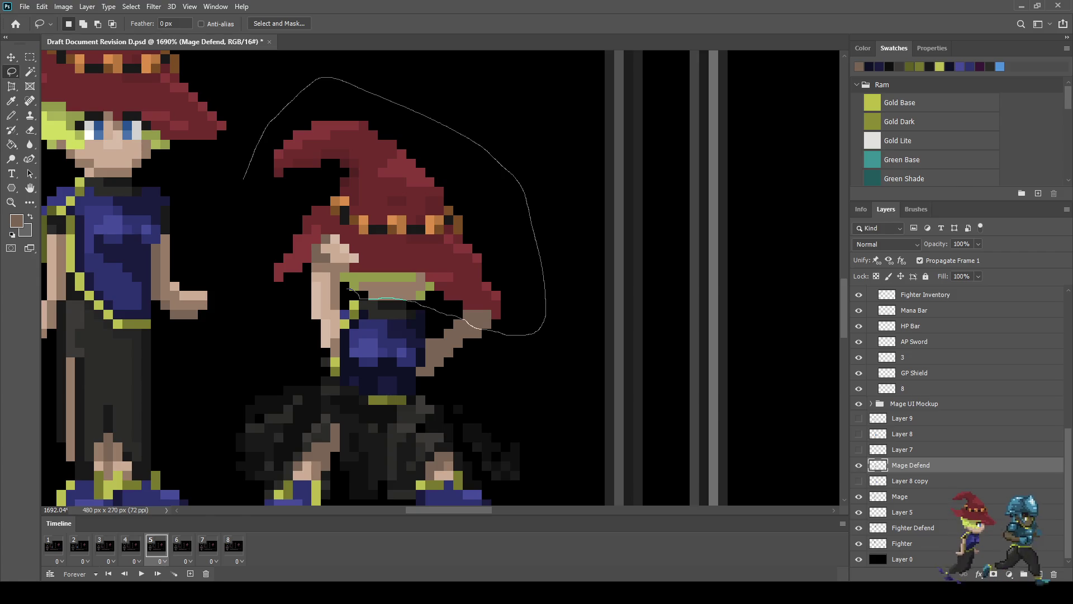
pyautogui.moveTo(339, 289)
pyautogui.mouseDown()
pyautogui.moveTo(305, 295)
pyautogui.moveTo(233, 220)
pyautogui.moveTo(239, 171)
pyautogui.mouseUp()
pyautogui.hotkey('ctrl', 't')
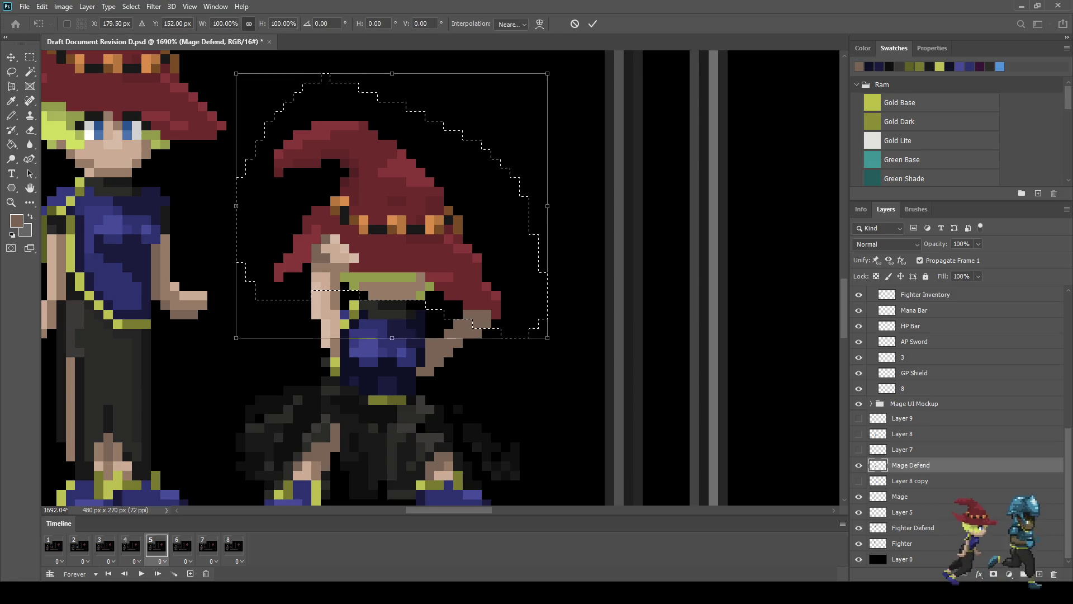
pyautogui.press('Return')
pyautogui.hotkey('ctrl', 'd')
pyautogui.scroll(-8, 436, 300)
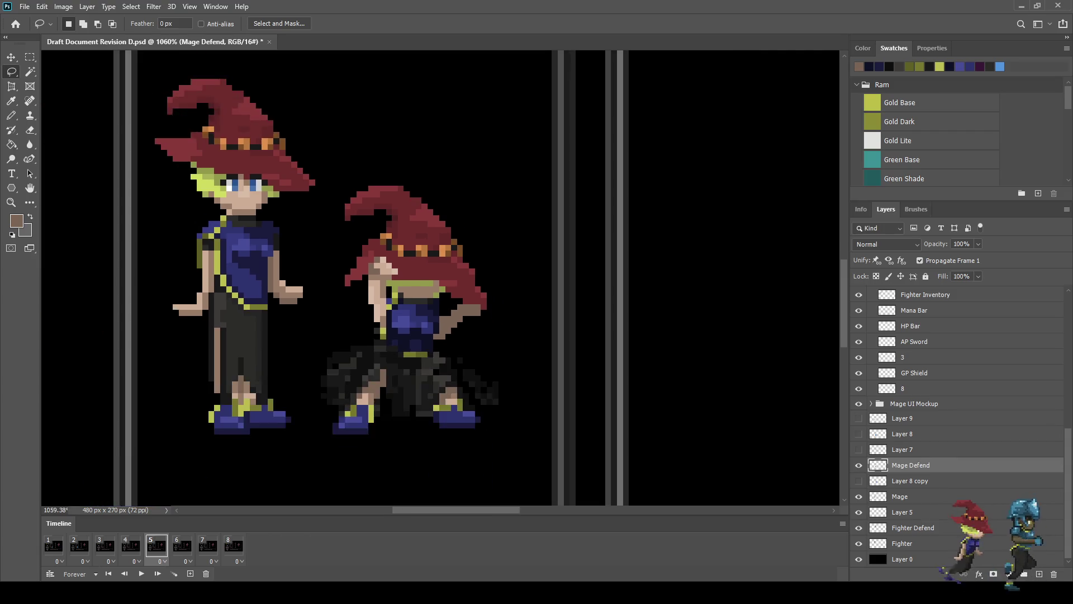
pyautogui.scroll(-2, 436, 300)
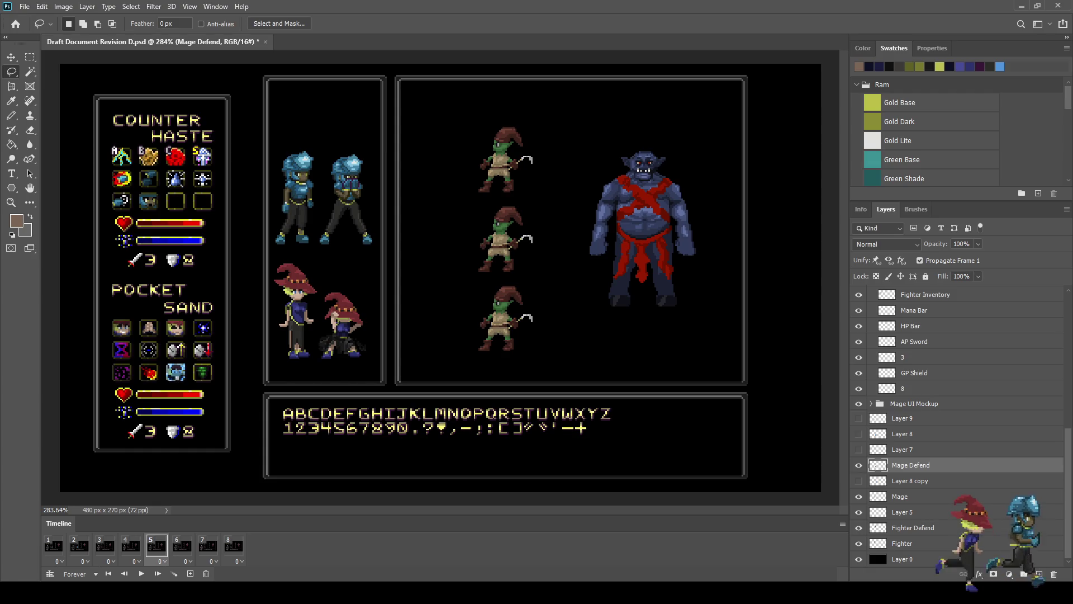
# Step: Sample the yellow-green hair colour and paint it over the brown collar pixels below the hat brim
pyautogui.scroll(6, 315, 314)
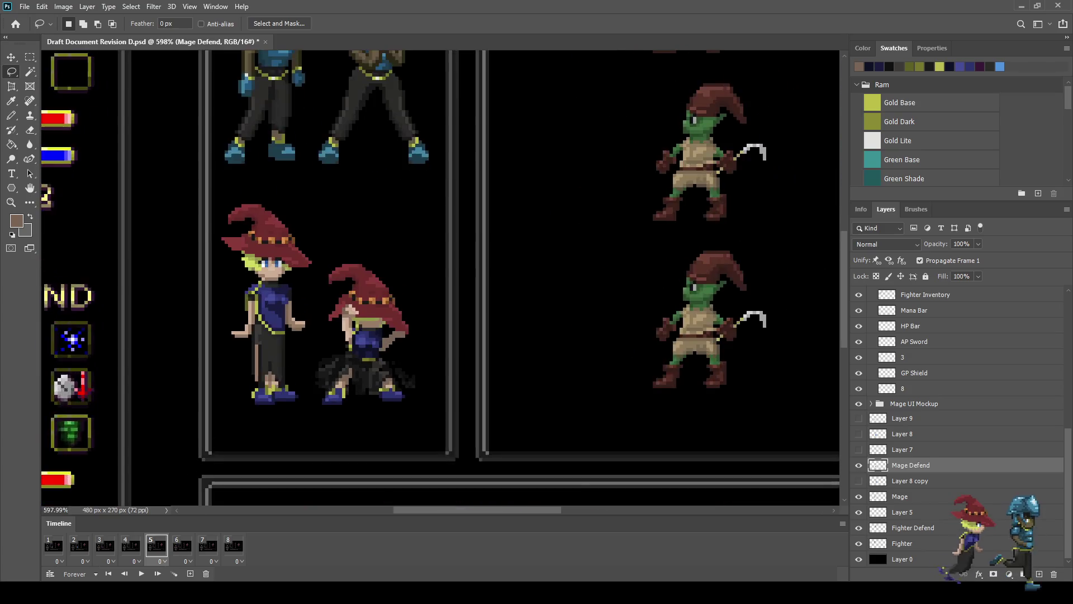
pyautogui.scroll(2, 273, 268)
pyautogui.press('i')
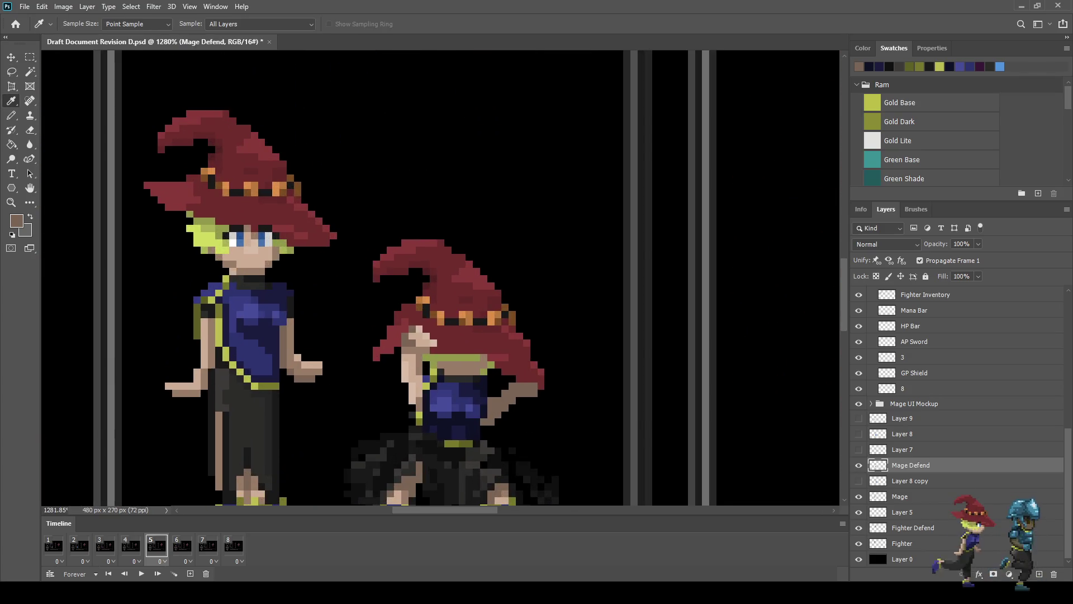
pyautogui.click(204, 234)
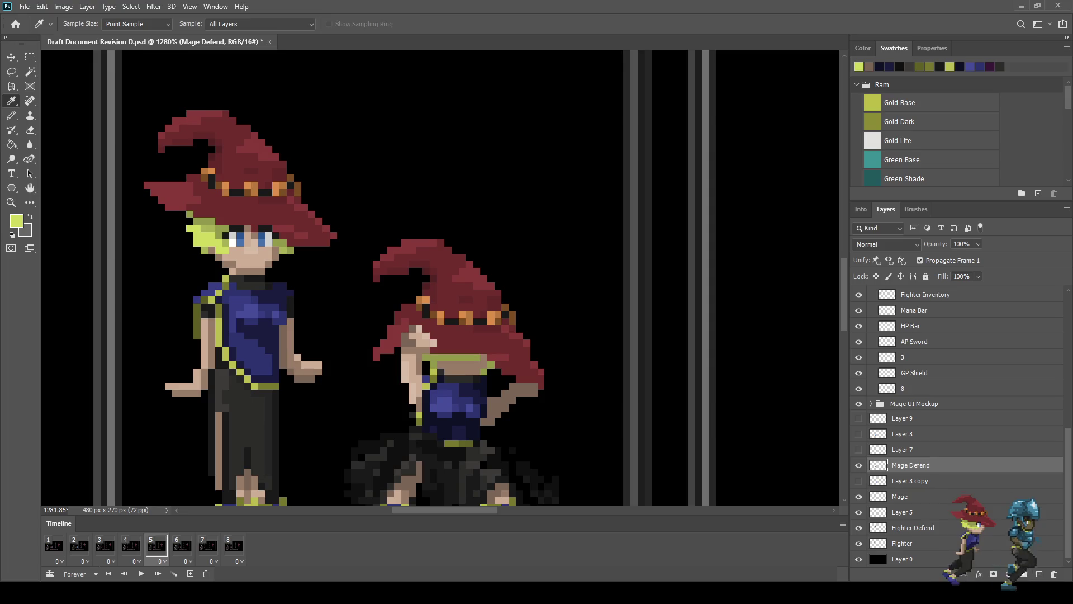
pyautogui.press('b')
pyautogui.scroll(3, 453, 376)
pyautogui.moveTo(471, 354)
pyautogui.mouseDown()
pyautogui.moveTo(471, 368)
pyautogui.moveTo(430, 354)
pyautogui.moveTo(499, 369)
pyautogui.mouseUp()
pyautogui.click(457, 368)
pyautogui.click(485, 354)
pyautogui.click(485, 383)
pyautogui.click(443, 368)
pyautogui.scroll(-10, 481, 368)
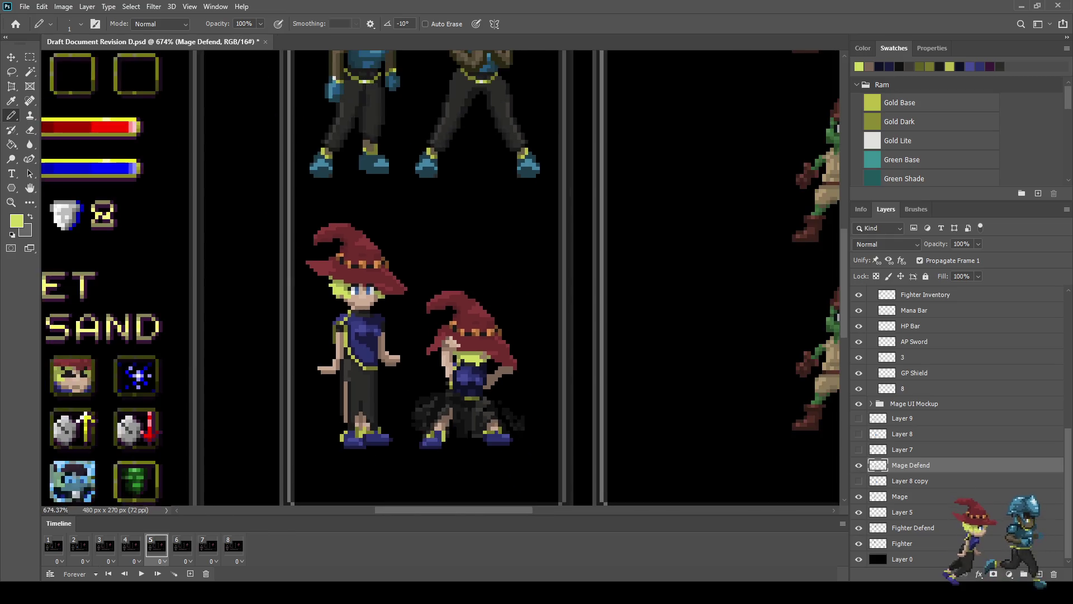
pyautogui.scroll(8, 486, 369)
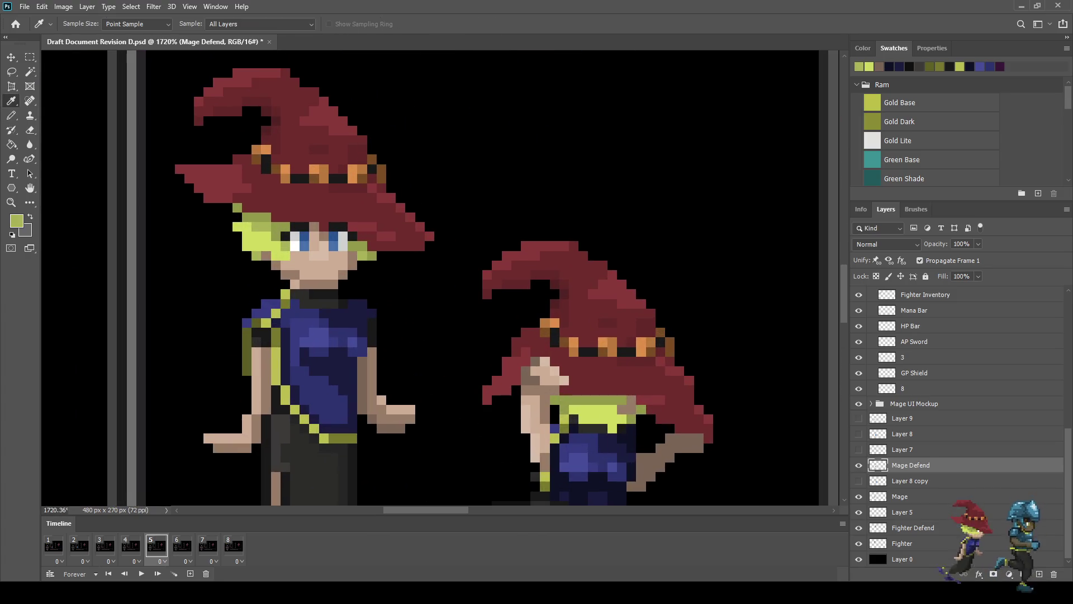
pyautogui.scroll(3, 603, 415)
pyautogui.scroll(2, 631, 403)
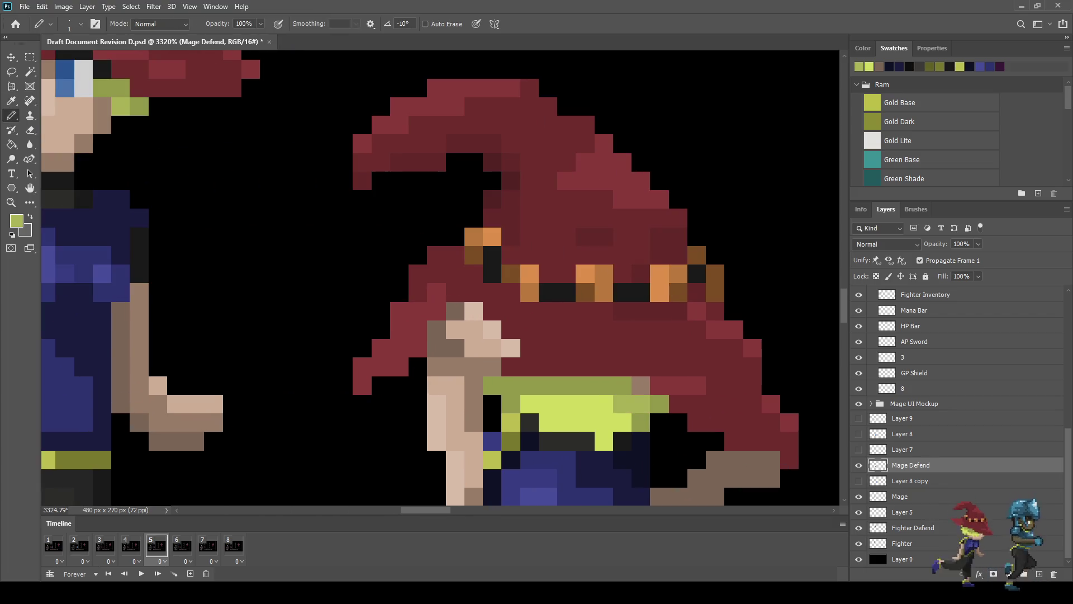
pyautogui.scroll(-3, 632, 402)
pyautogui.scroll(-5, 649, 431)
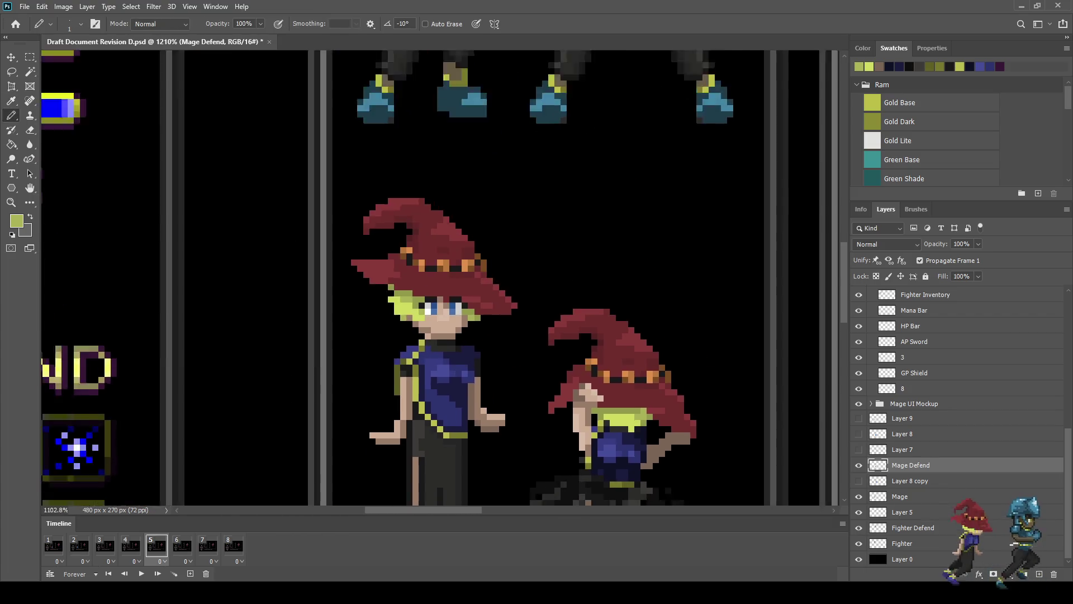
pyautogui.scroll(4, 620, 438)
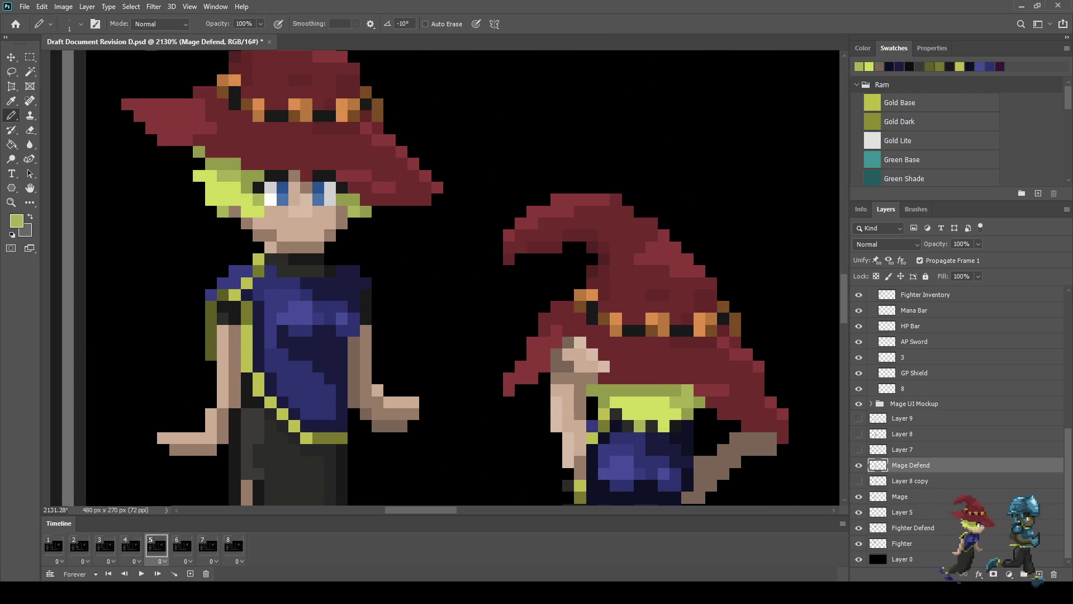
pyautogui.scroll(-5, 698, 422)
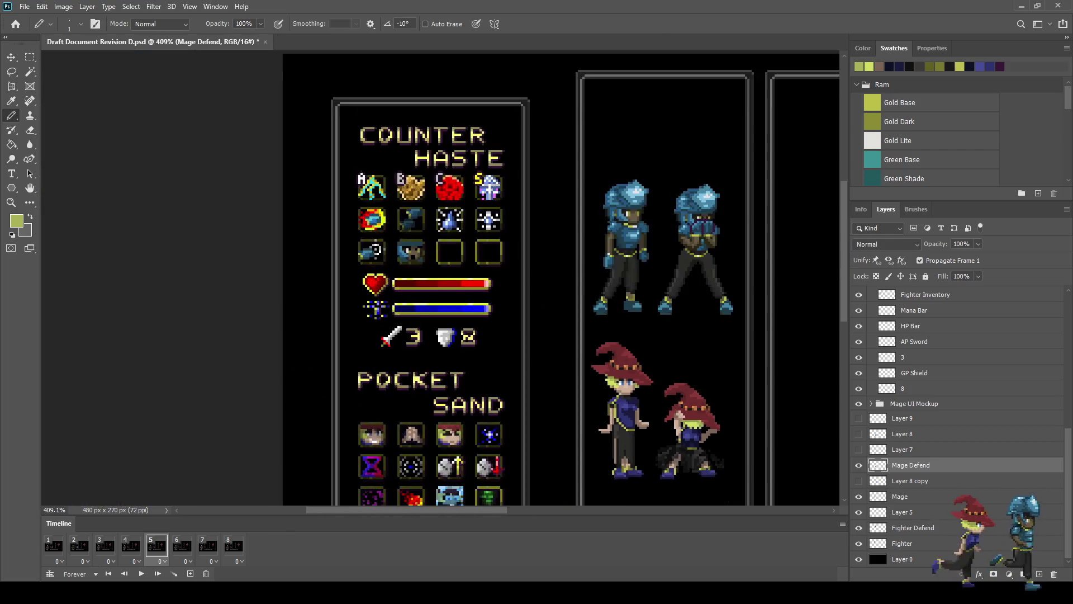
pyautogui.scroll(-2, 483, 283)
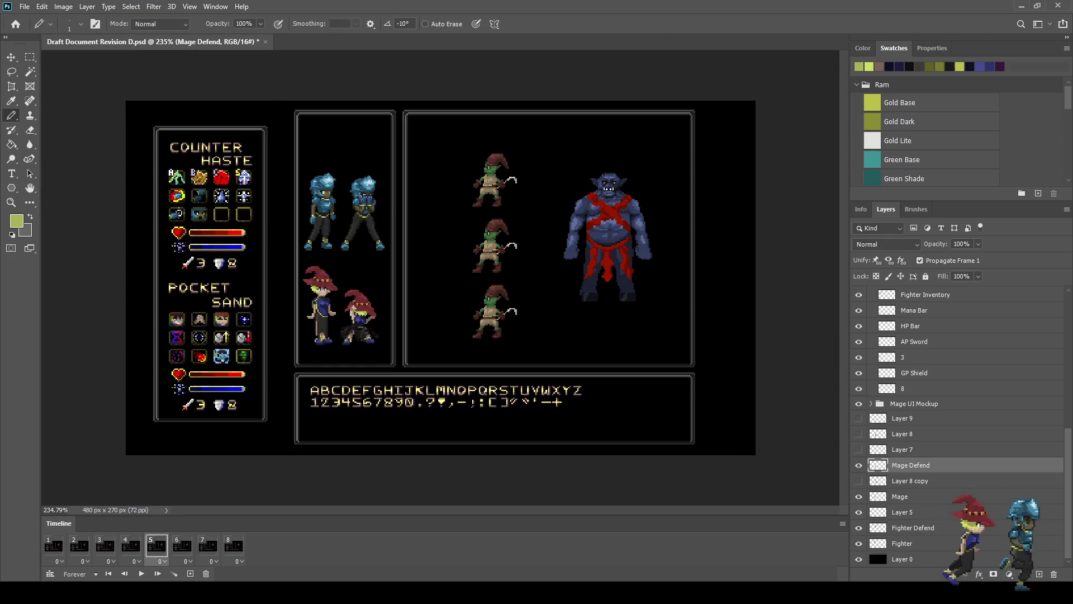
pyautogui.scroll(1, 425, 290)
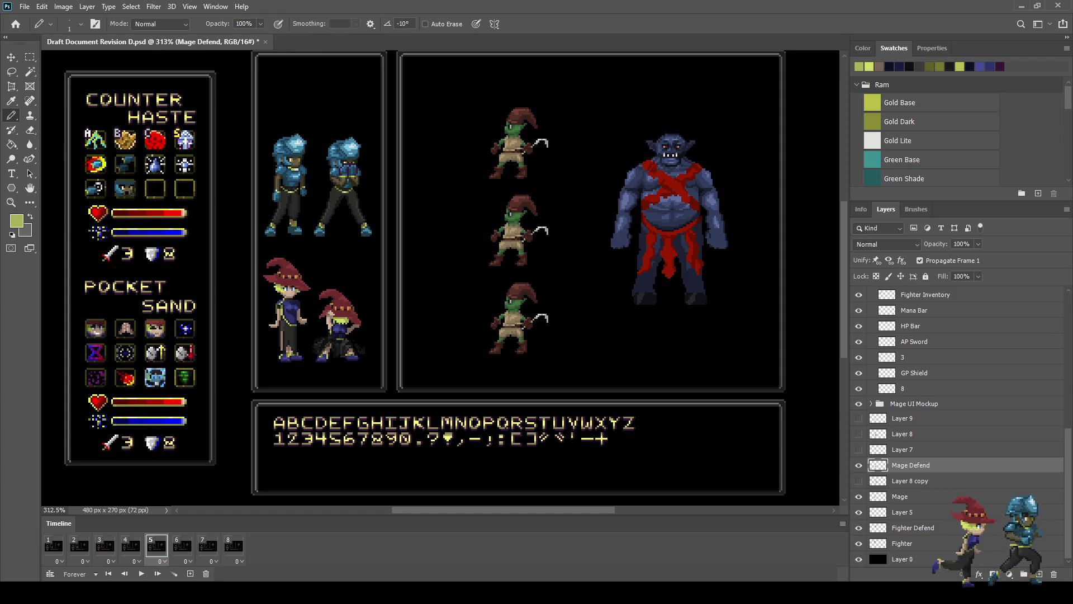
pyautogui.scroll(5, 324, 311)
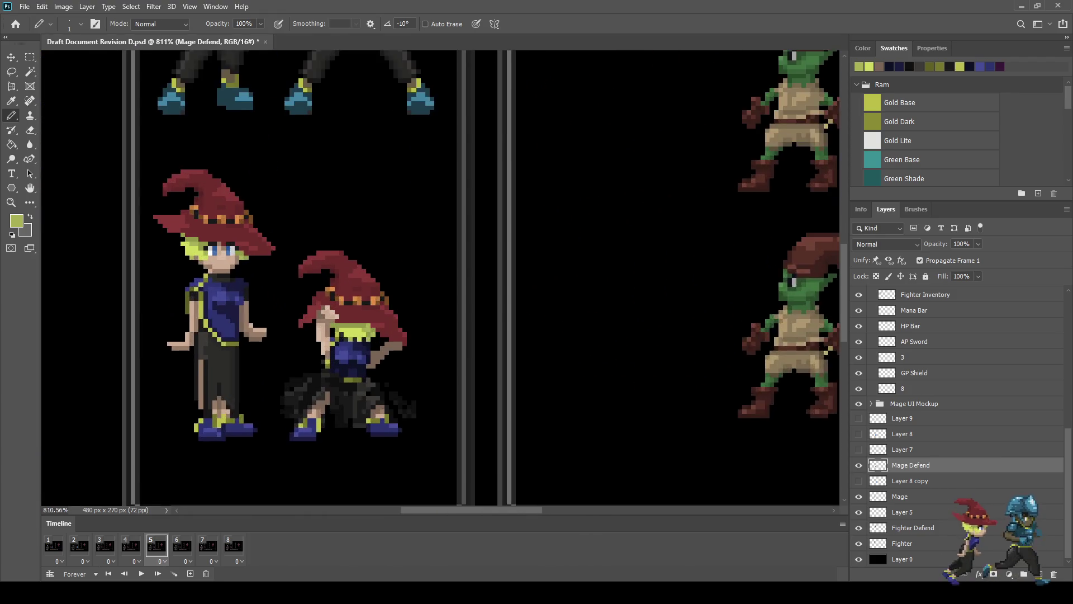
pyautogui.press('l')
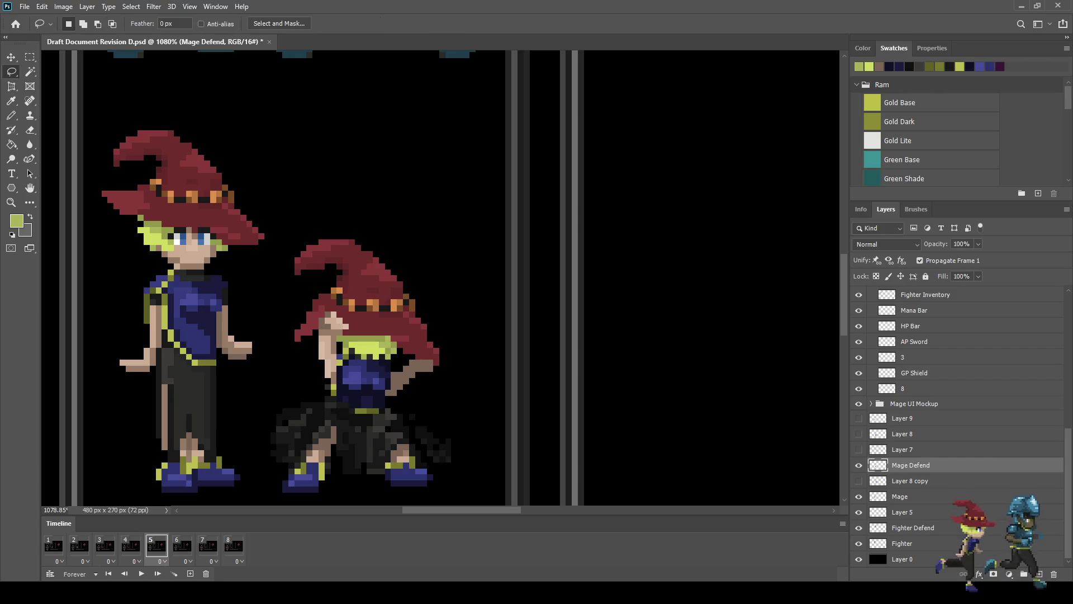
# Step: Lasso the defending mage's hat and transform it so its top sits about a pixel lower
pyautogui.scroll(3, 343, 341)
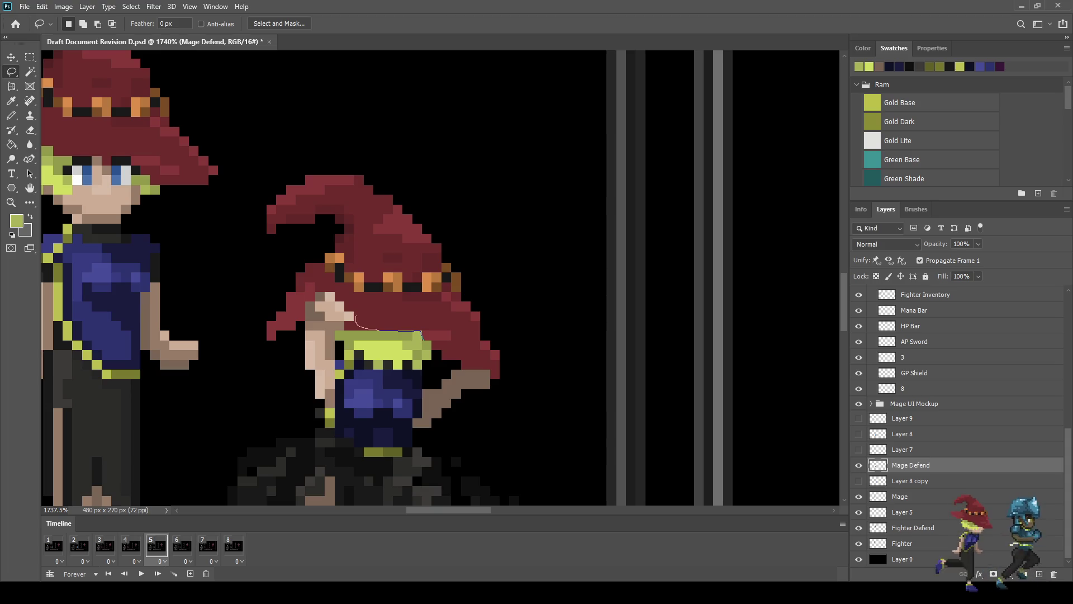
pyautogui.moveTo(463, 332)
pyautogui.mouseDown()
pyautogui.moveTo(491, 322)
pyautogui.moveTo(421, 161)
pyautogui.moveTo(261, 168)
pyautogui.moveTo(245, 237)
pyautogui.moveTo(300, 267)
pyautogui.mouseUp()
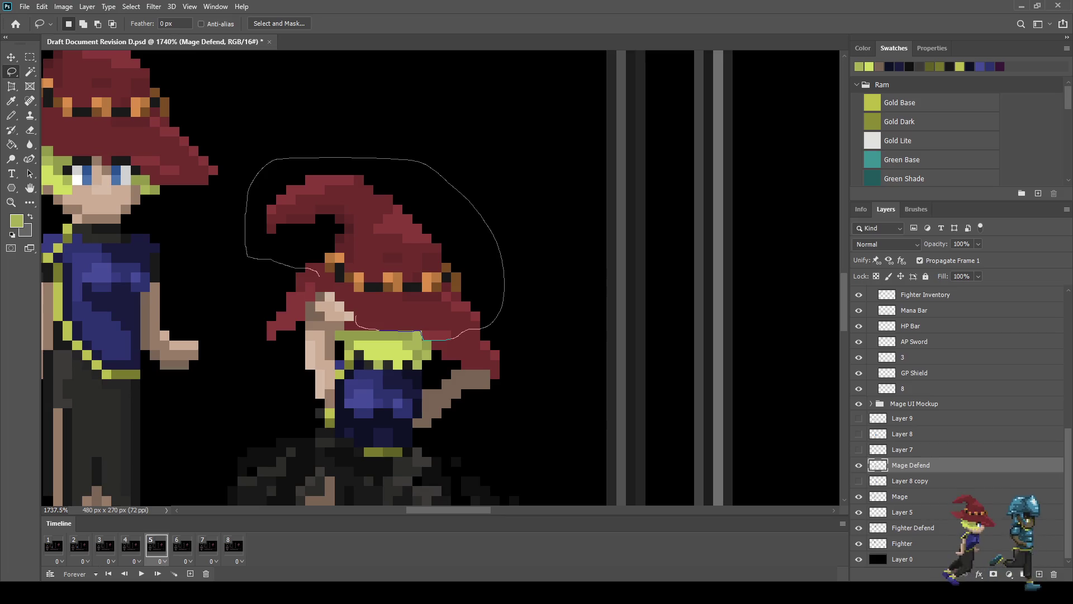
pyautogui.moveTo(457, 337); pyautogui.dragTo(462, 334)
pyautogui.hotkey('ctrl', 't')
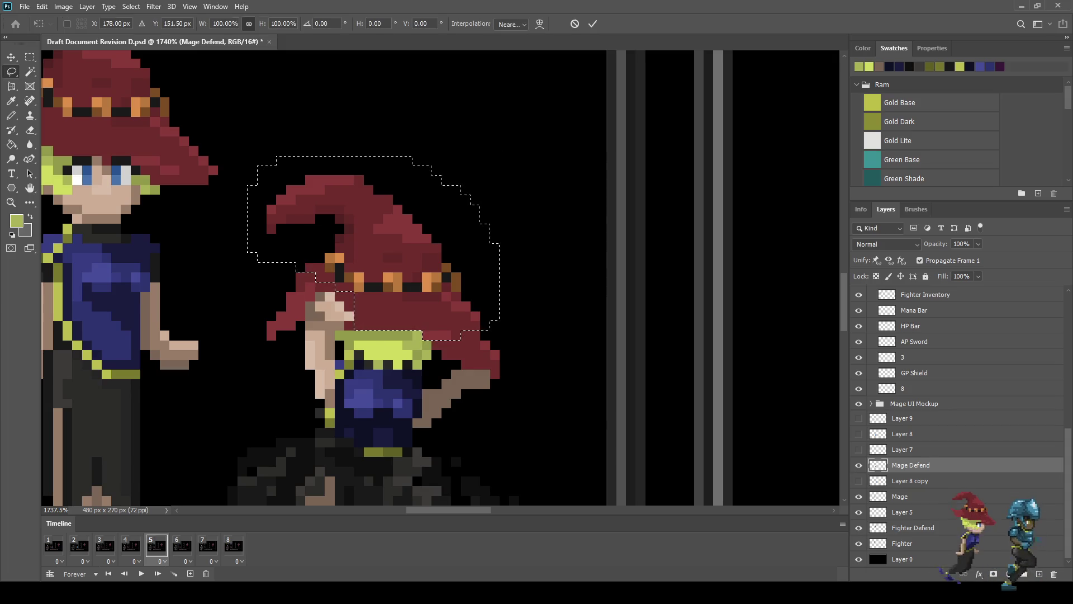
pyautogui.press('Return')
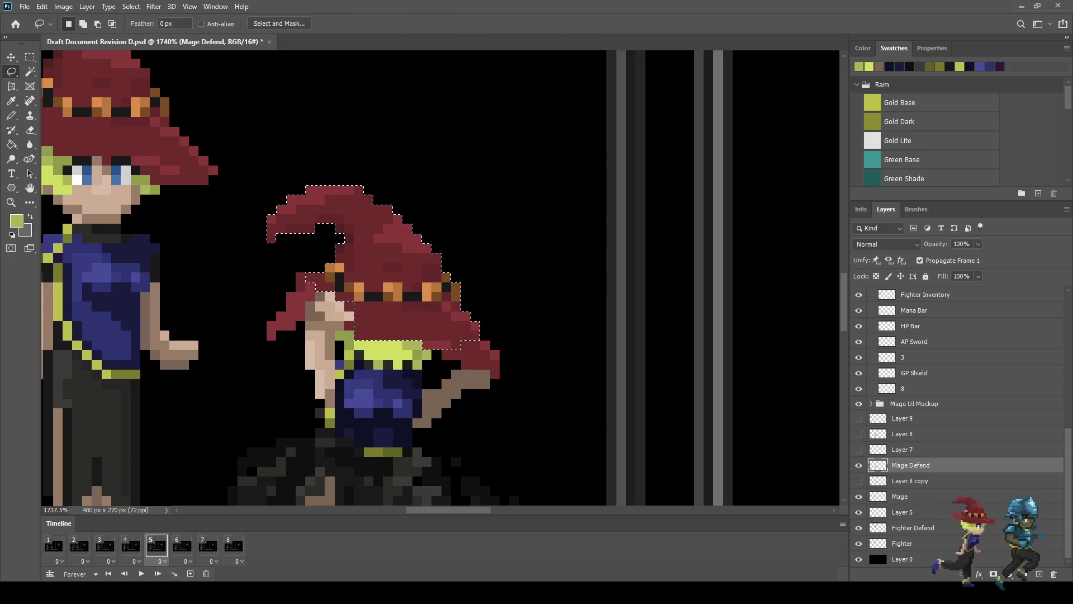
pyautogui.hotkey('ctrl', 'd')
pyautogui.scroll(2, 248, 464)
pyautogui.scroll(-5, 248, 464)
pyautogui.scroll(-2, 503, 288)
pyautogui.scroll(6, 427, 285)
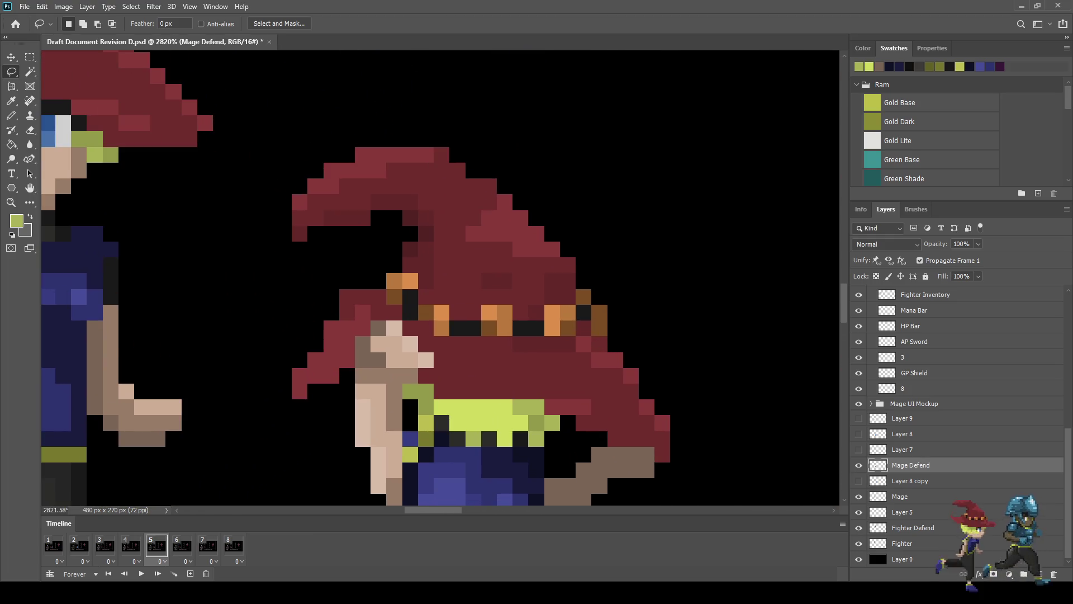
# Step: Select the orange-and-black hat band minus its left end and nudge it down one pixel
pyautogui.moveTo(431, 301)
pyautogui.mouseDown()
pyautogui.moveTo(489, 303)
pyautogui.moveTo(575, 282)
pyautogui.moveTo(609, 296)
pyautogui.mouseUp()
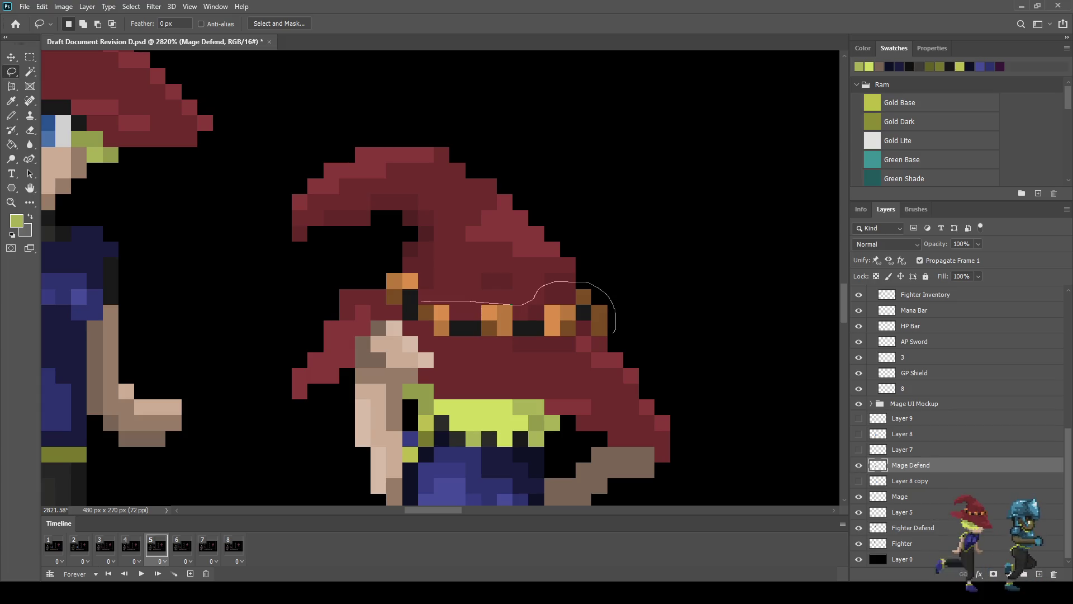
pyautogui.moveTo(592, 342)
pyautogui.mouseDown()
pyautogui.moveTo(565, 352)
pyautogui.moveTo(448, 337)
pyautogui.mouseUp()
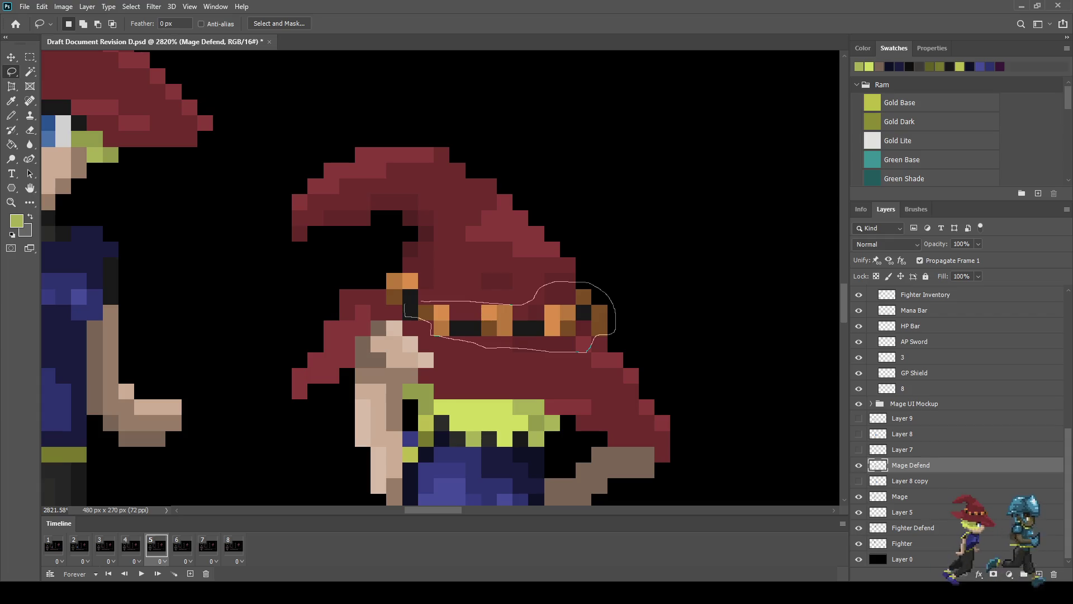
pyautogui.moveTo(589, 350); pyautogui.dragTo(589, 351)
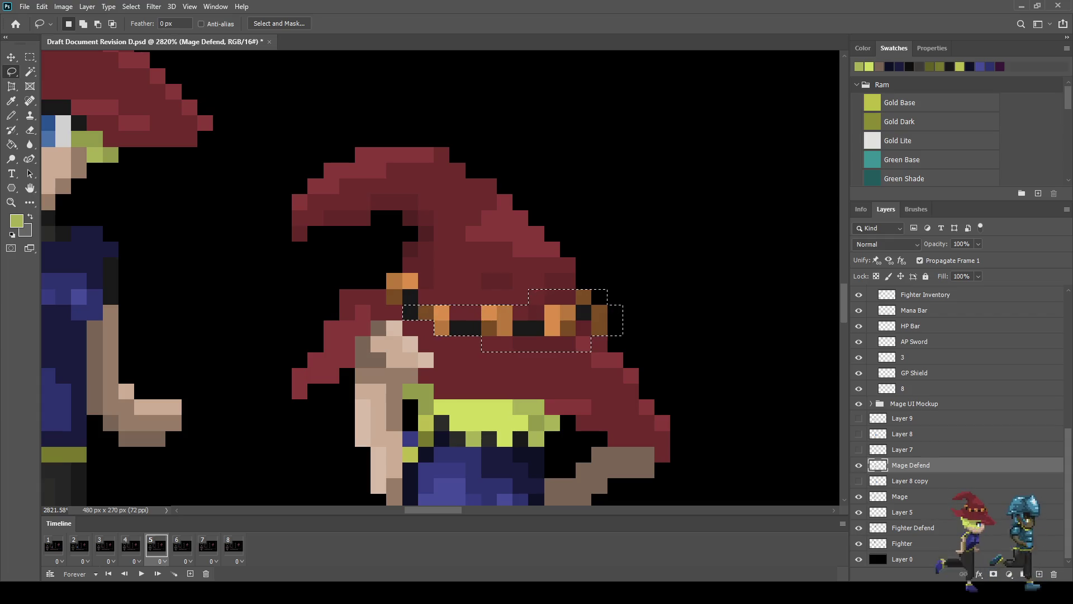
pyautogui.moveTo(415, 301)
pyautogui.mouseDown()
pyautogui.moveTo(415, 323)
pyautogui.moveTo(400, 313)
pyautogui.mouseUp()
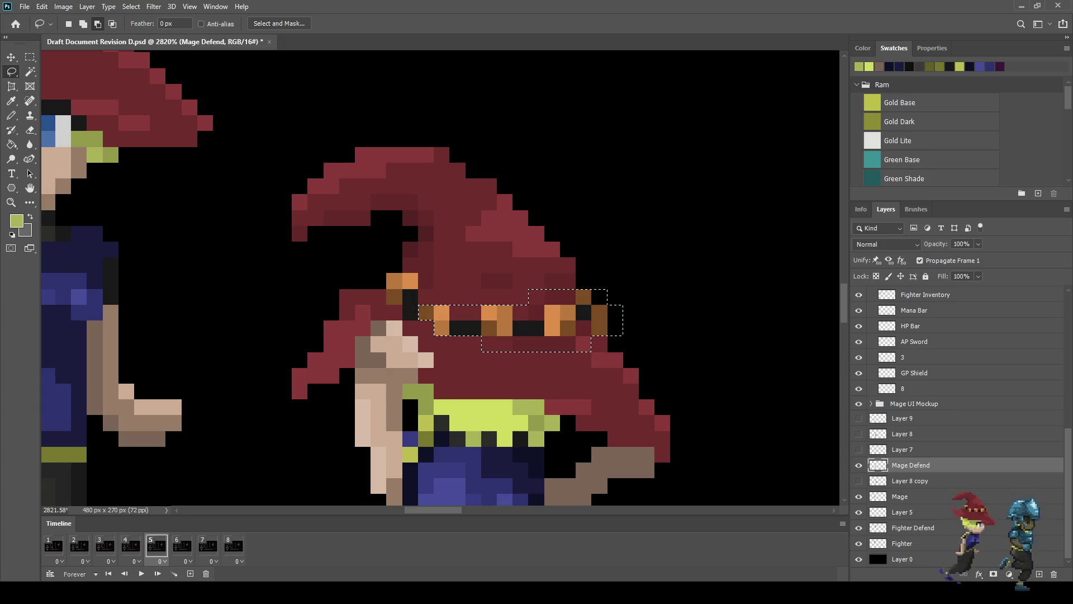
pyautogui.hotkey('ctrl', 'Down')
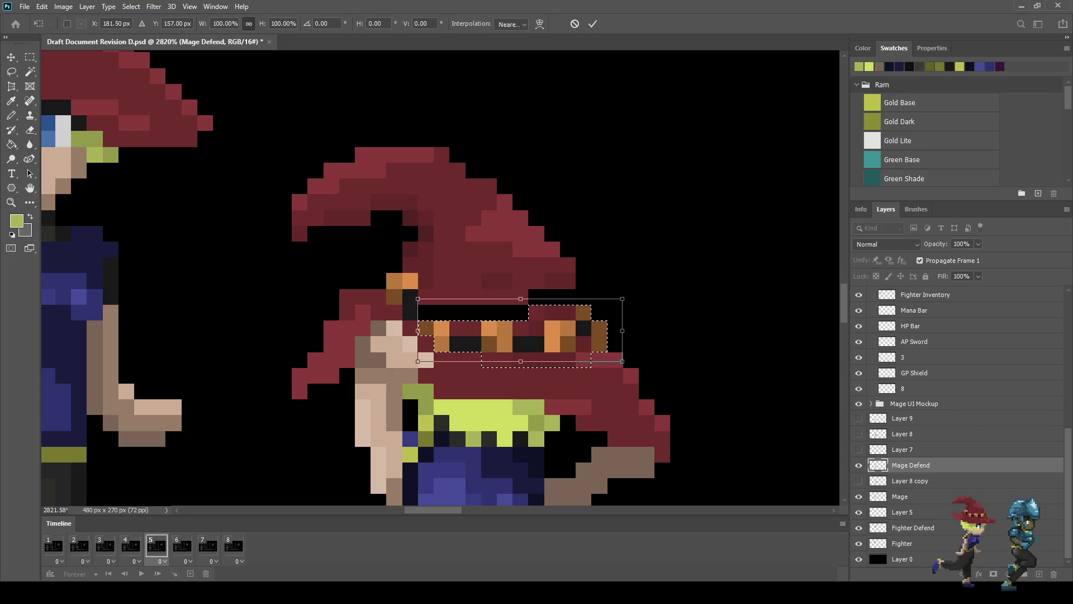
pyautogui.hotkey('ctrl', 'd')
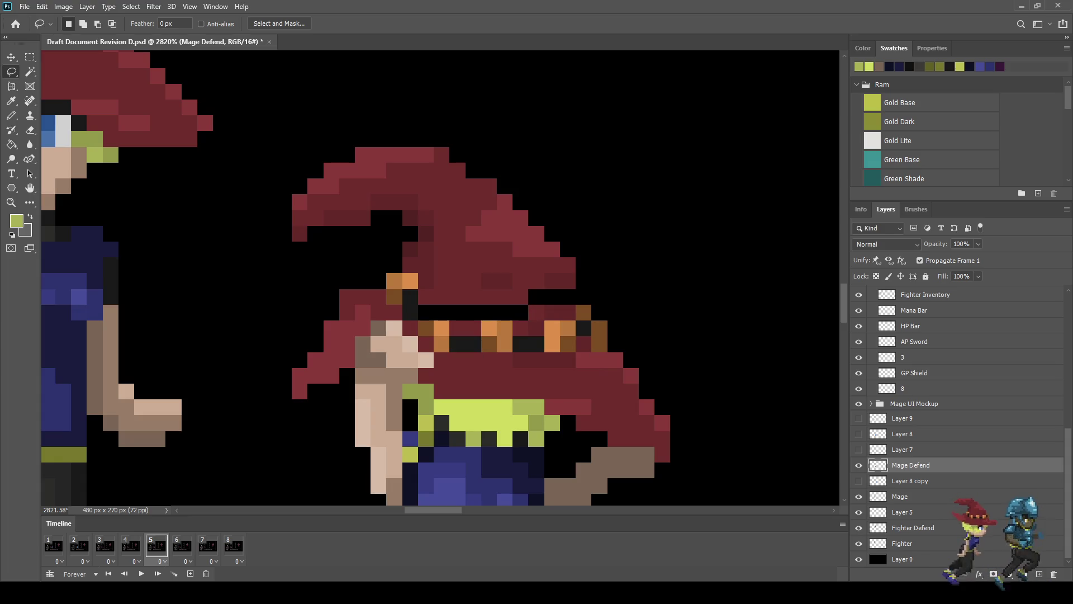
pyautogui.scroll(-6, 518, 270)
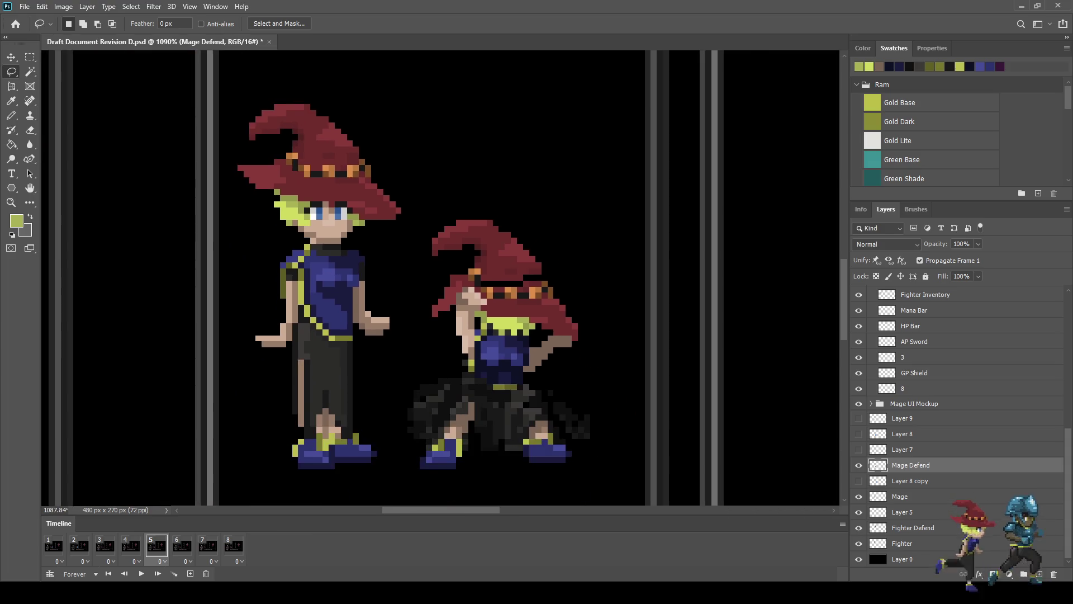
# Step: Move the hat's left tip one pixel right toward the crown
pyautogui.scroll(5, 524, 287)
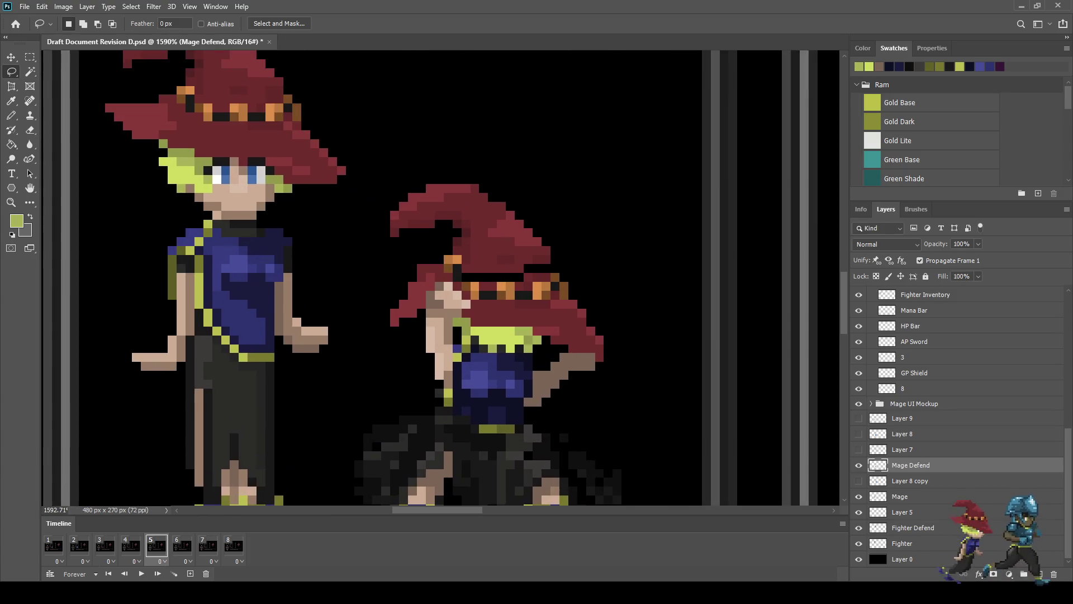
pyautogui.scroll(2, 538, 269)
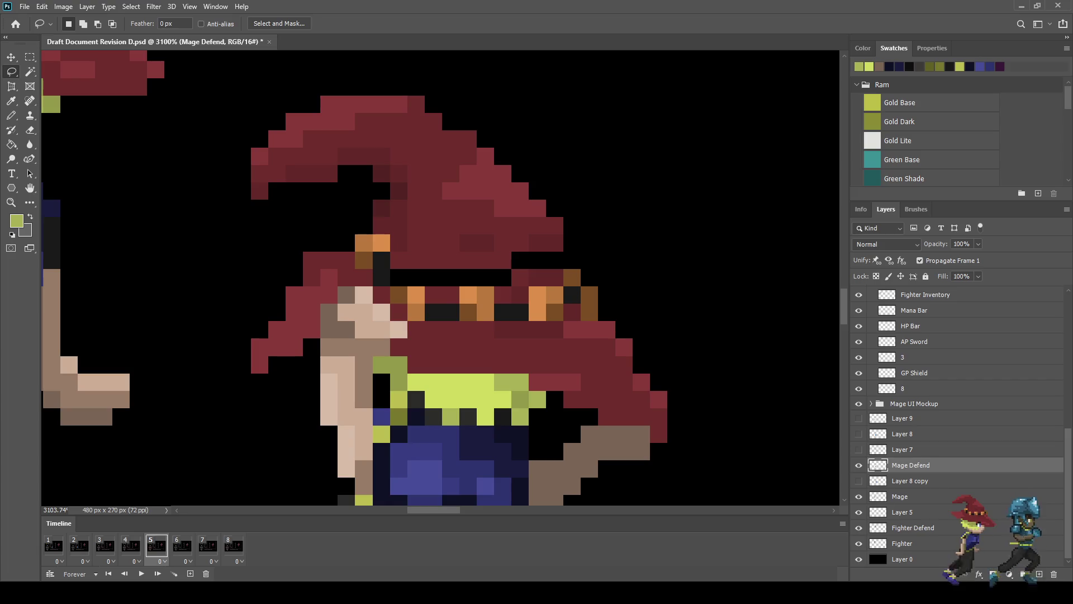
pyautogui.moveTo(243, 221)
pyautogui.mouseDown()
pyautogui.moveTo(236, 126)
pyautogui.moveTo(307, 112)
pyautogui.moveTo(300, 230)
pyautogui.moveTo(249, 230)
pyautogui.mouseUp()
pyautogui.hotkey('ctrl', 't')
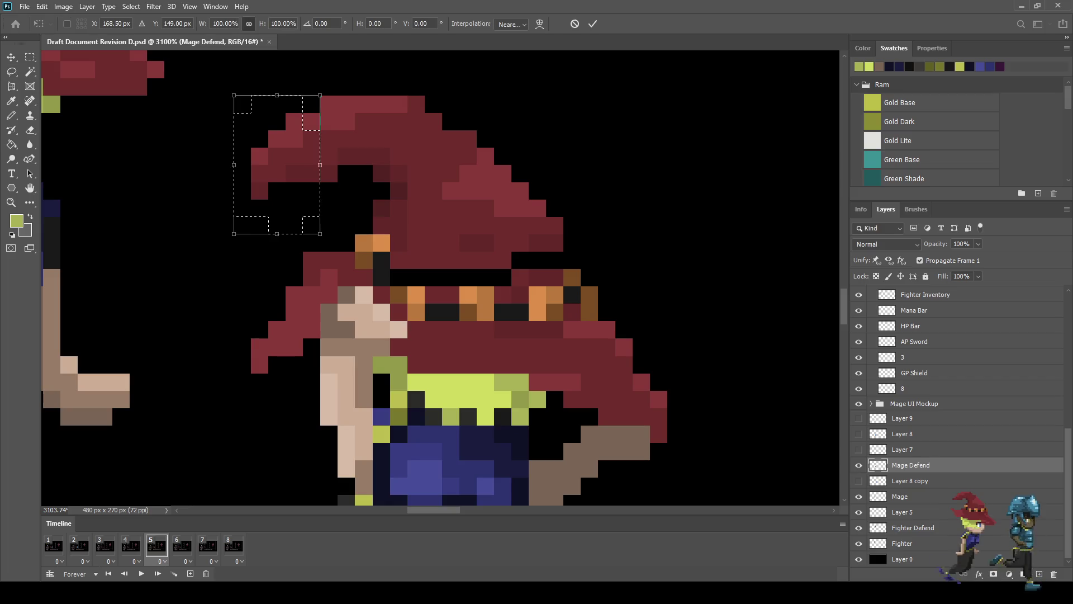
pyautogui.press('Right')
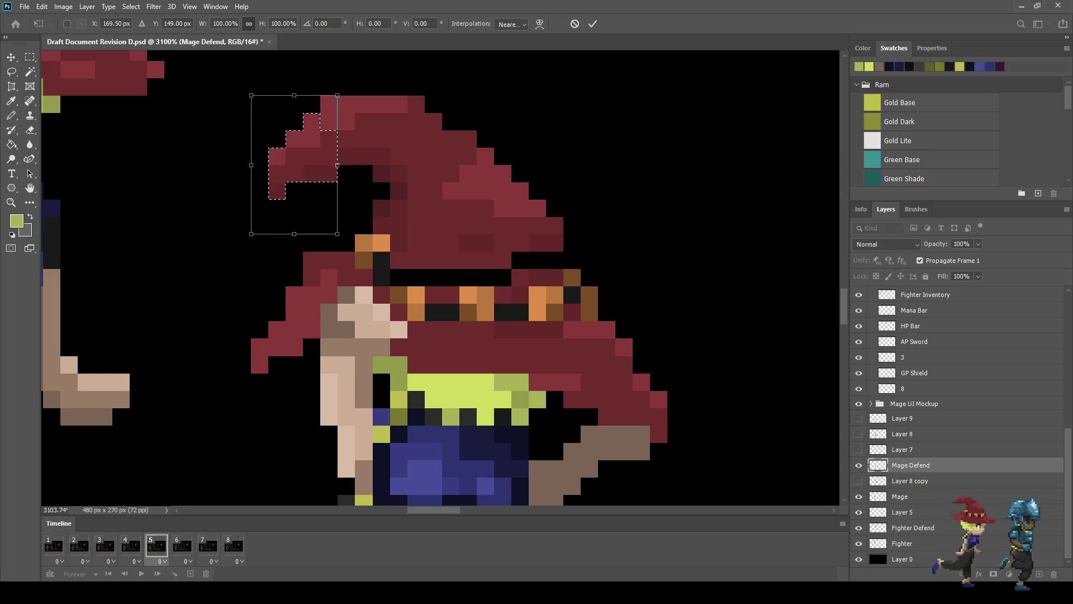
pyautogui.press('Return')
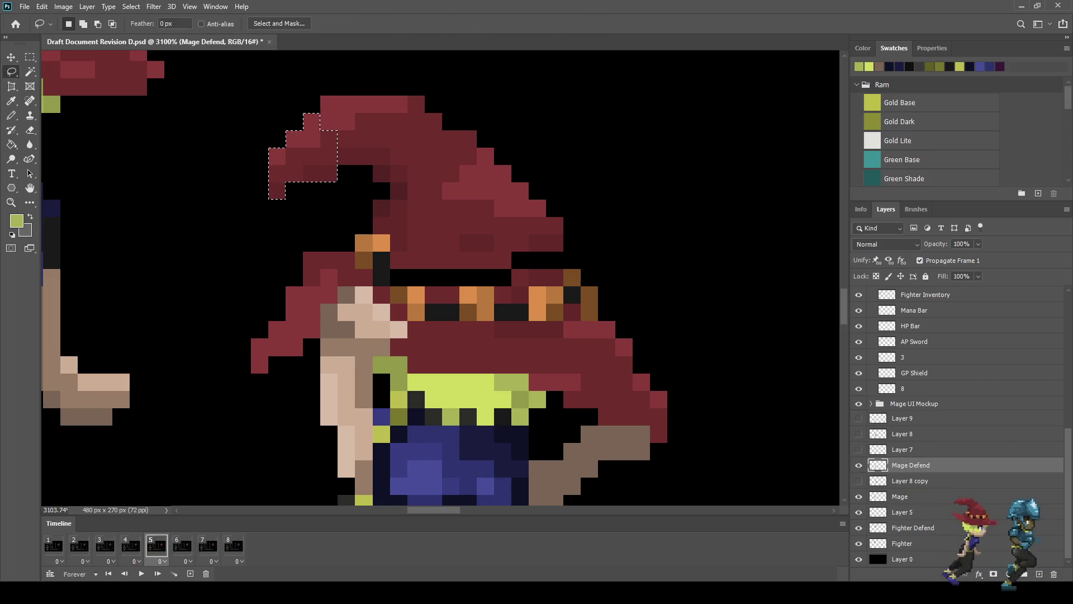
pyautogui.hotkey('ctrl', 'd')
# Step: Lasso the whole hat and transform it so the crown rests directly on the band
pyautogui.moveTo(357, 77)
pyautogui.mouseDown()
pyautogui.moveTo(469, 112)
pyautogui.moveTo(555, 170)
pyautogui.moveTo(571, 245)
pyautogui.moveTo(491, 270)
pyautogui.moveTo(427, 267)
pyautogui.mouseUp()
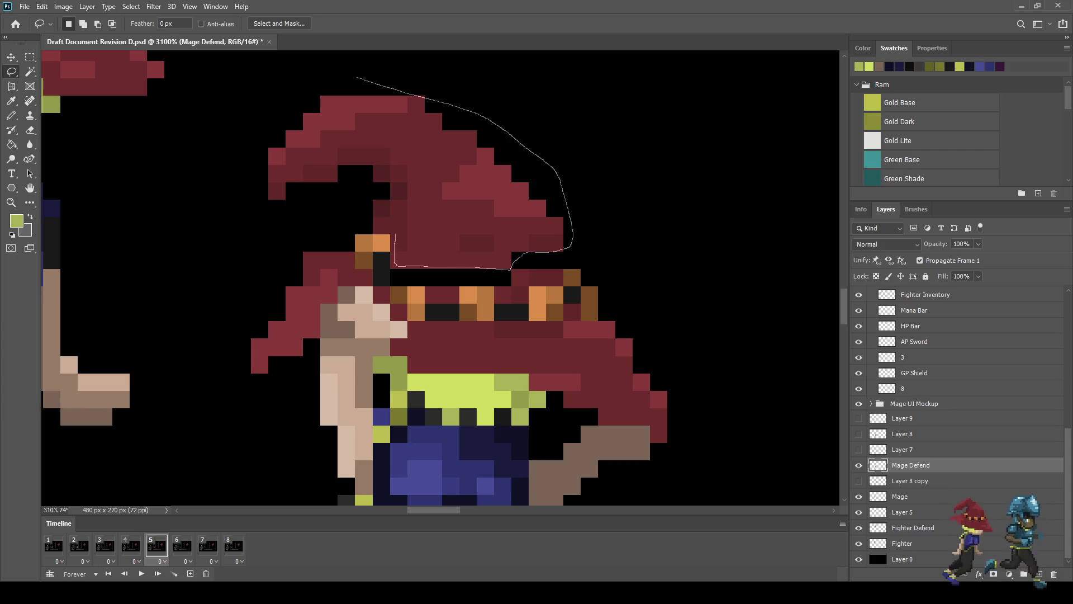
pyautogui.moveTo(383, 218)
pyautogui.mouseDown()
pyautogui.moveTo(298, 230)
pyautogui.moveTo(322, 85)
pyautogui.moveTo(365, 71)
pyautogui.mouseUp()
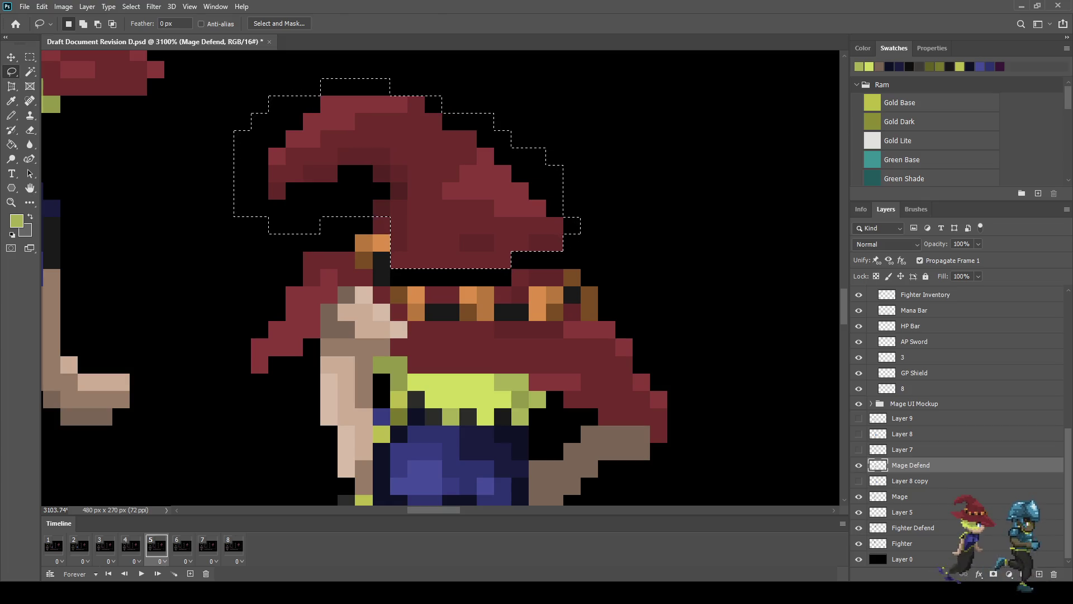
pyautogui.hotkey('ctrl', 't')
pyautogui.press('Return')
pyautogui.hotkey('ctrl', 'd')
pyautogui.scroll(-5, 613, 177)
pyautogui.scroll(-3, 601, 274)
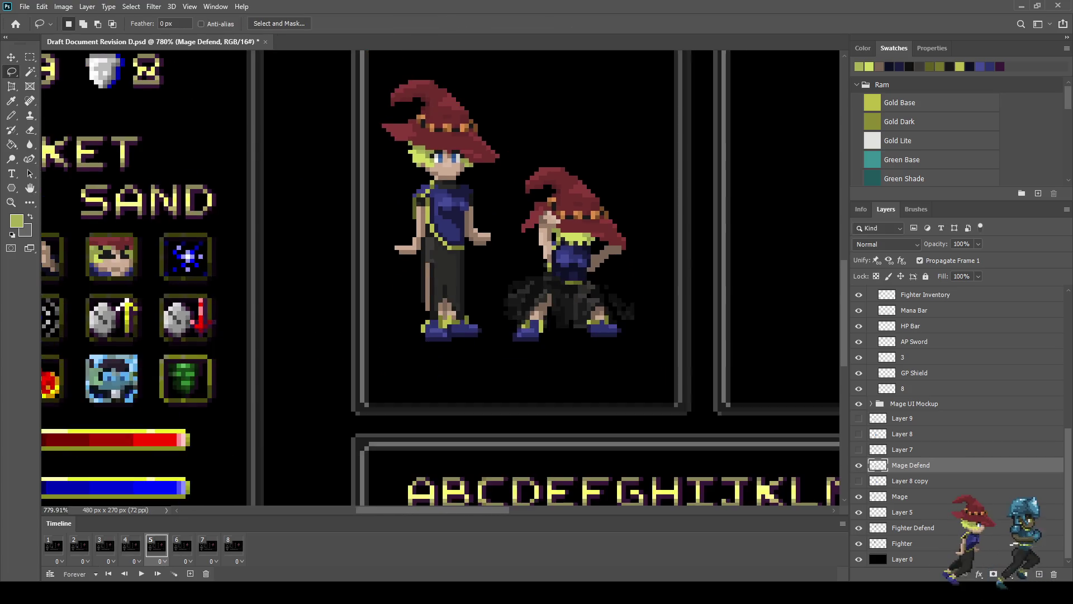
# Step: Paint a row of the hat's dark red across the mage's yellow collar
pyautogui.scroll(6, 601, 274)
pyautogui.scroll(3, 590, 222)
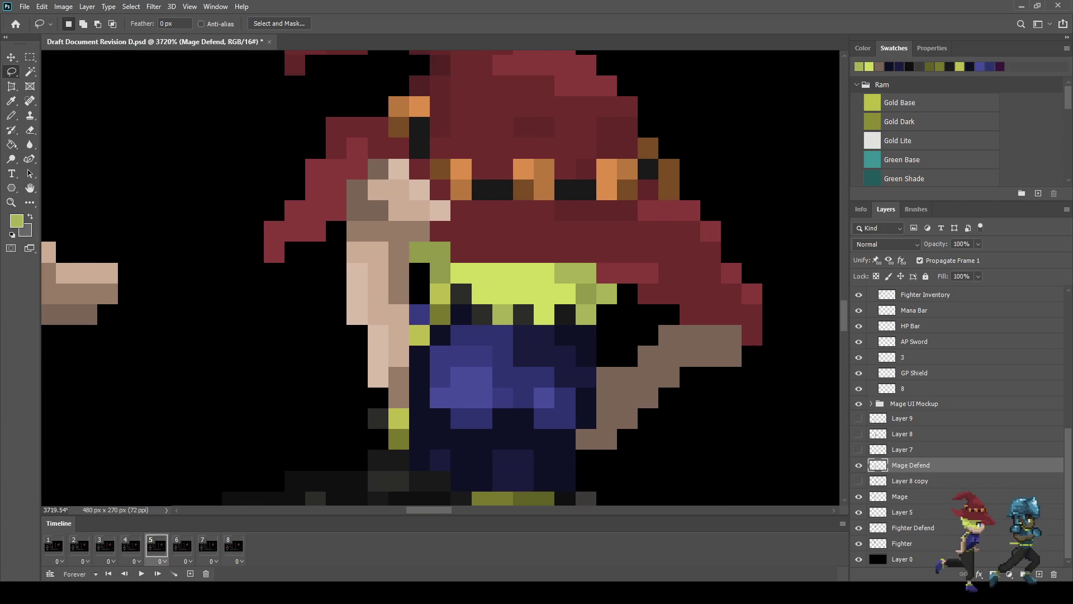
pyautogui.press('i')
pyautogui.click(590, 222)
pyautogui.press('b')
pyautogui.moveTo(586, 272); pyautogui.dragTo(524, 272)
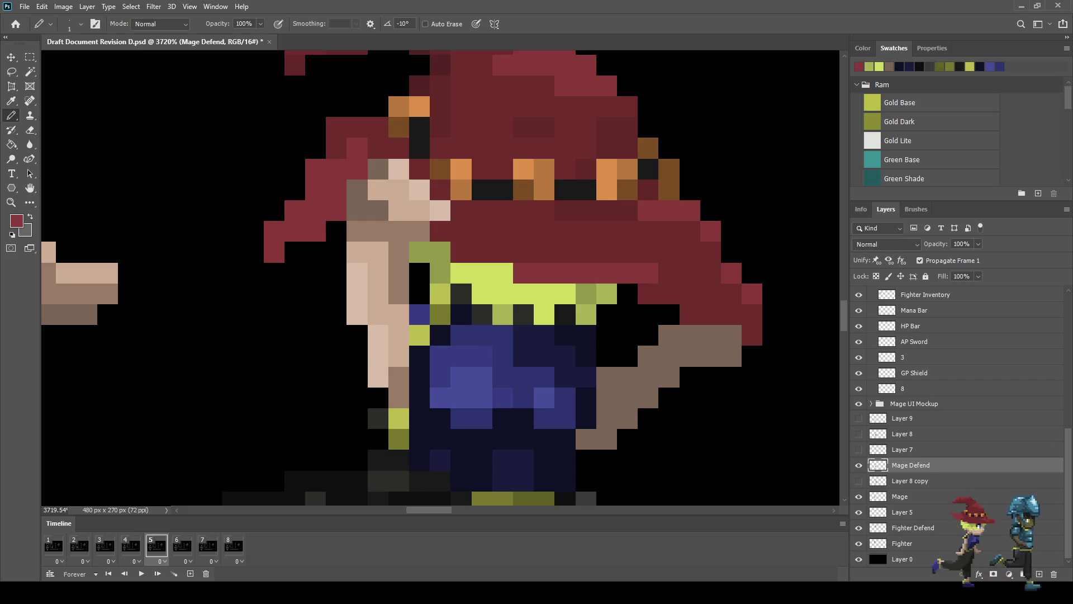
pyautogui.scroll(-8, 579, 243)
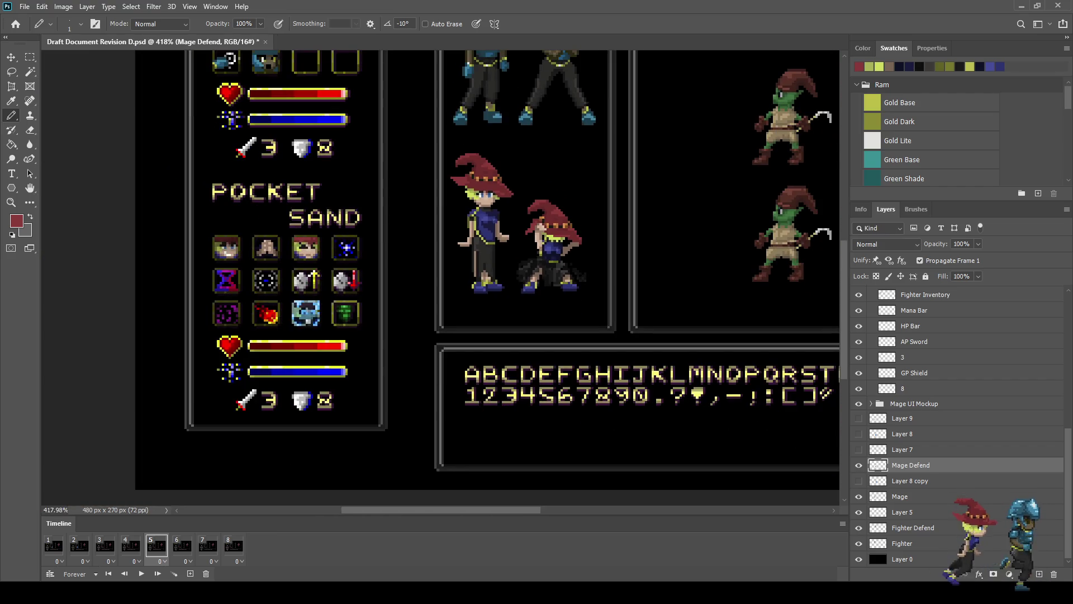
pyautogui.scroll(-3, 580, 242)
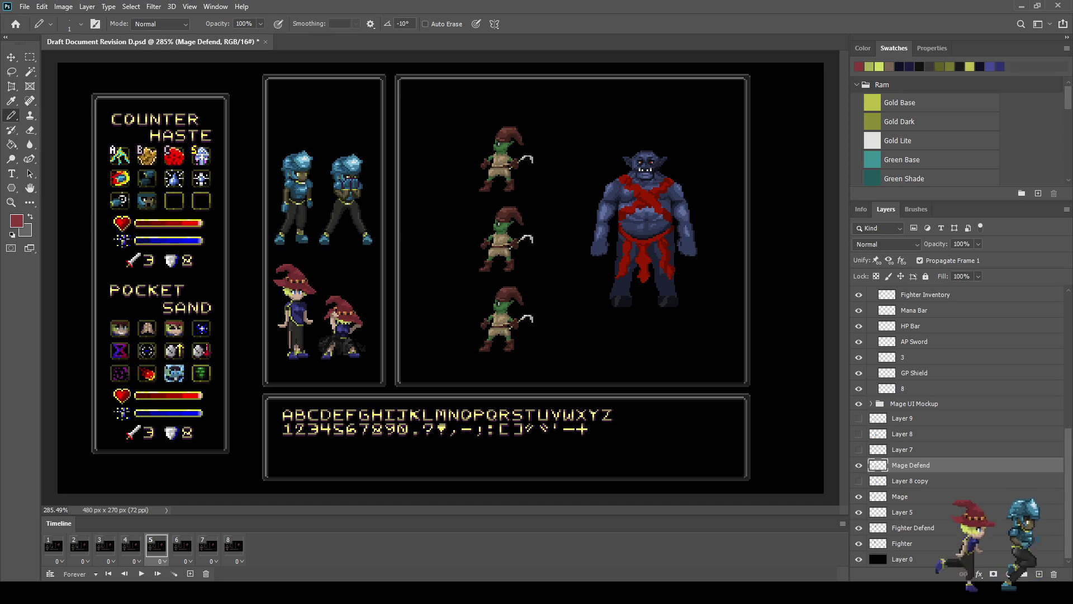
pyautogui.scroll(5, 322, 326)
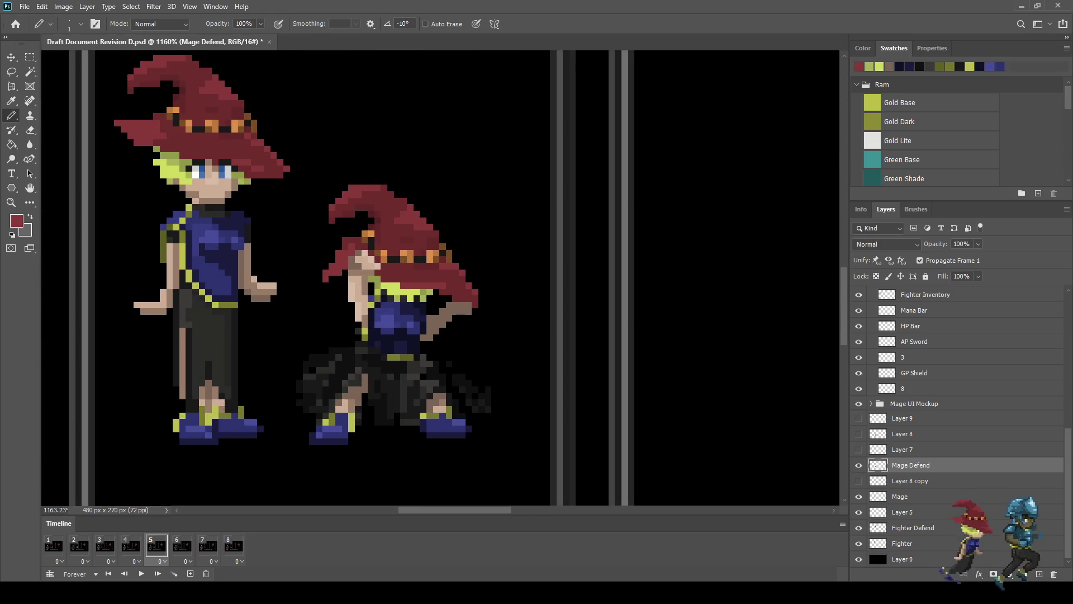
pyautogui.scroll(4, 337, 318)
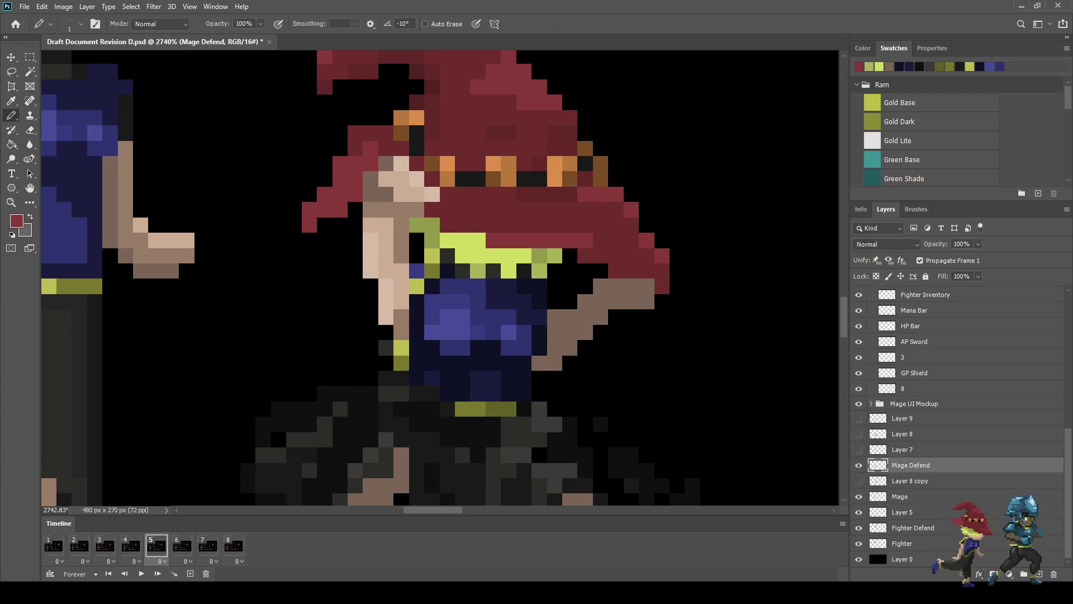
# Step: Erase the stray pale skin pixels left of the mage's face
pyautogui.press('e')
pyautogui.moveTo(371, 255); pyautogui.dragTo(370, 271)
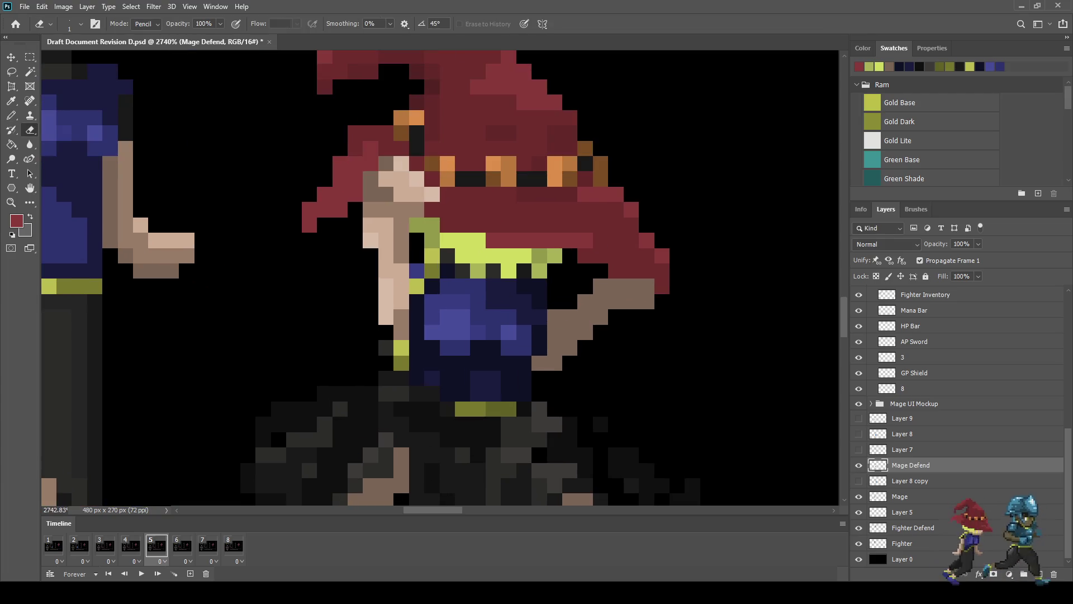
pyautogui.moveTo(370, 224); pyautogui.dragTo(370, 240)
pyautogui.click(371, 209)
pyautogui.scroll(-5, 380, 276)
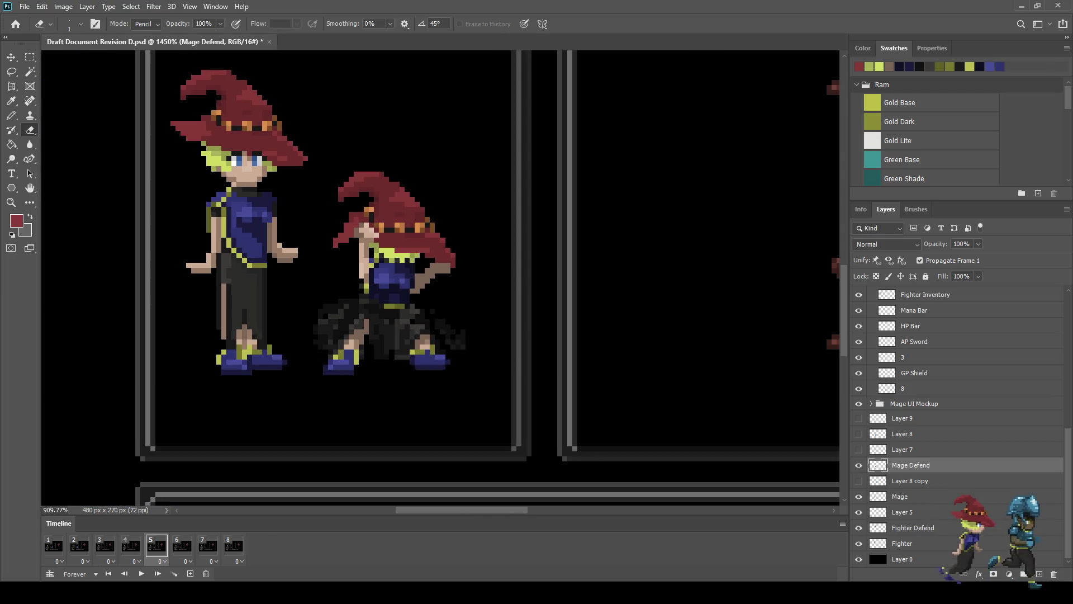
pyautogui.scroll(-2, 478, 310)
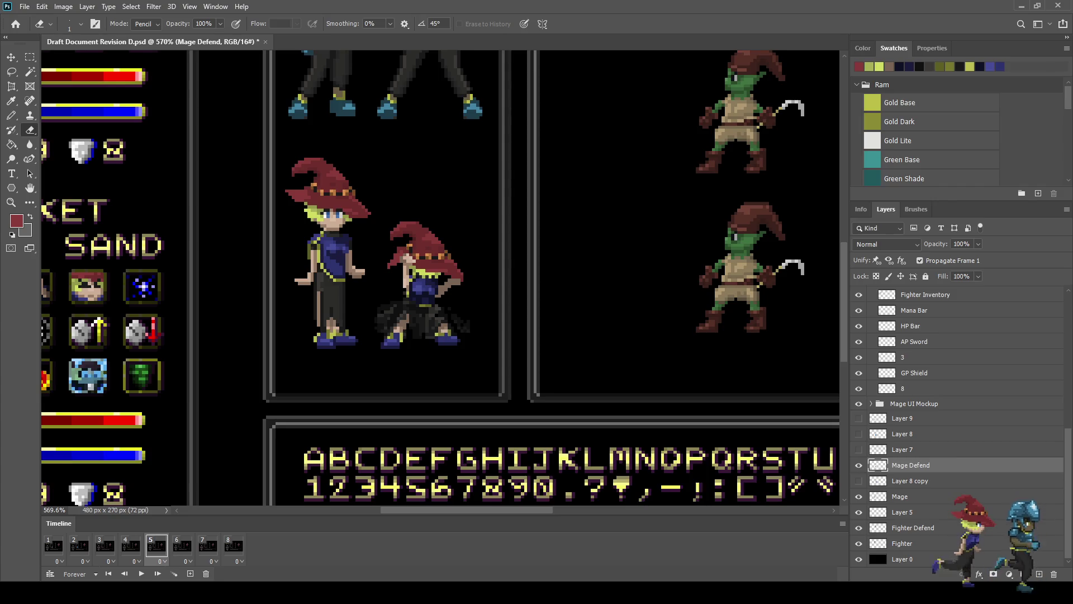
pyautogui.scroll(-1, 478, 293)
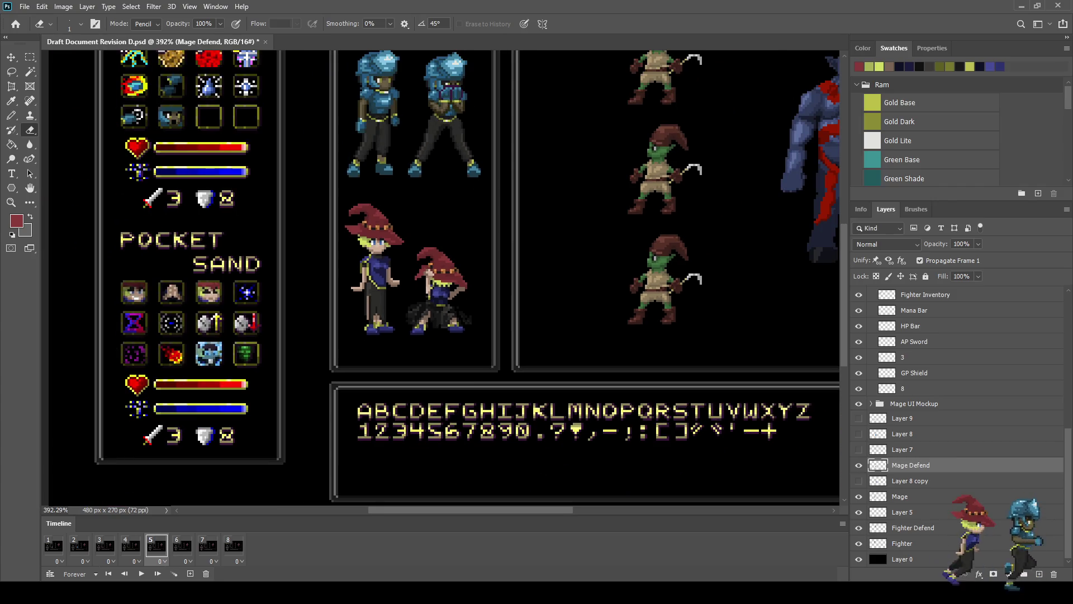
pyautogui.scroll(-1, 472, 307)
pyautogui.scroll(3, 443, 323)
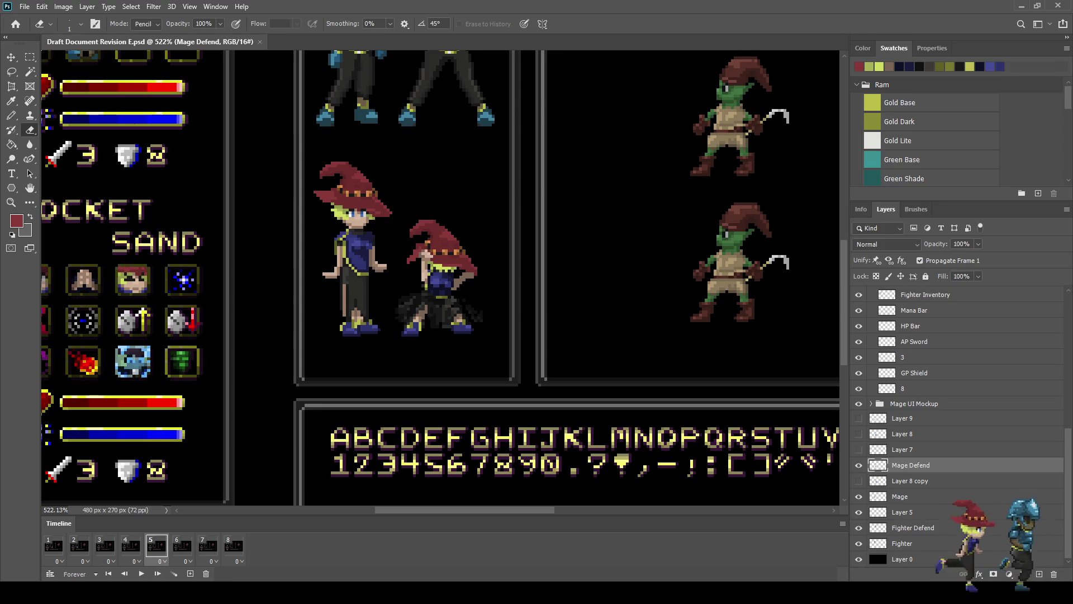
# Step: Play the timeline to cycle the mage and fighter sprites through their frames
pyautogui.press('space')
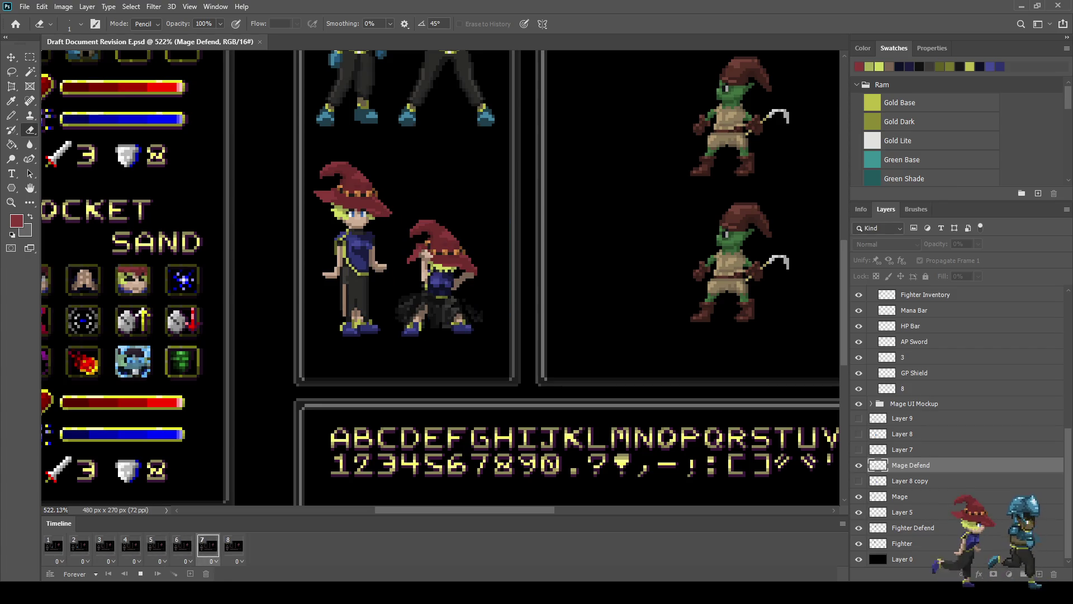
# Step: View the game UI mockup at 100% zoom while the animation loops
pyautogui.hotkey('ctrl', '1')
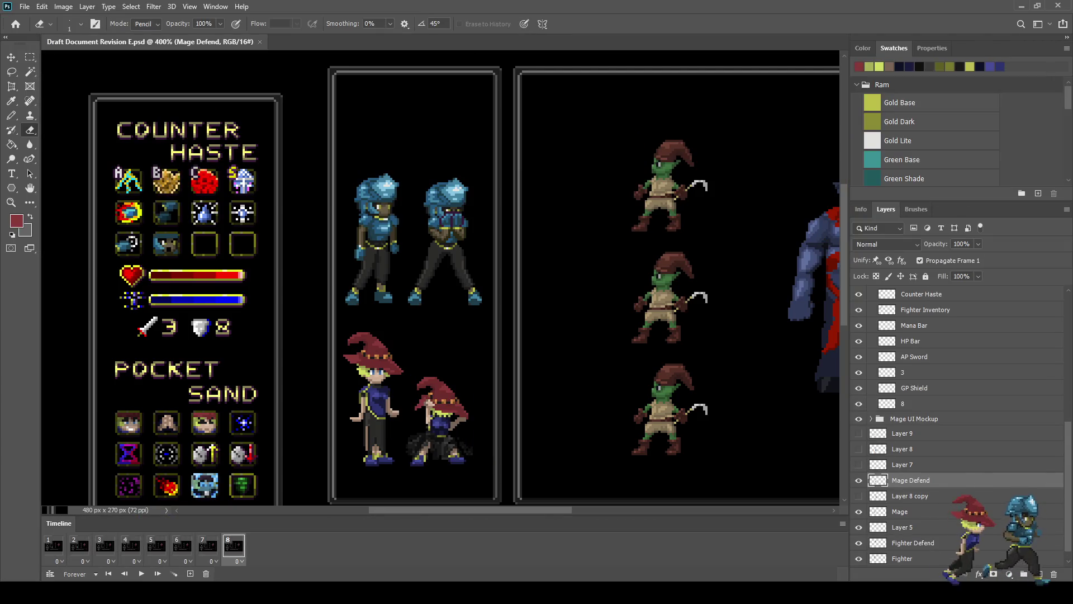
# Step: Lasso the tip of the mage's hat in frame 8 and nudge it one pixel right
pyautogui.scroll(5, 413, 445)
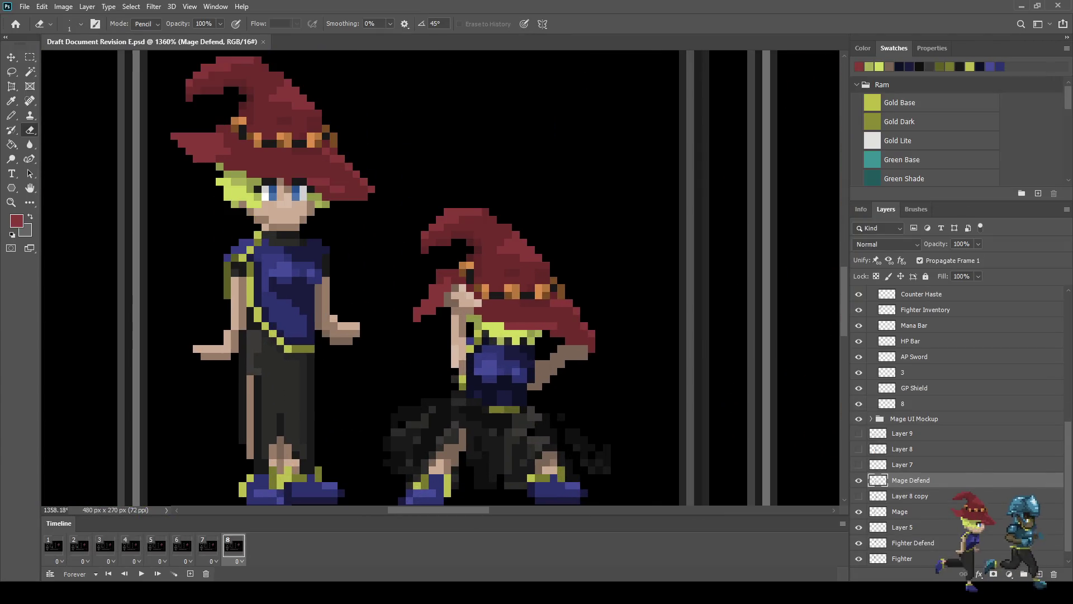
pyautogui.press('l')
pyautogui.scroll(3, 420, 282)
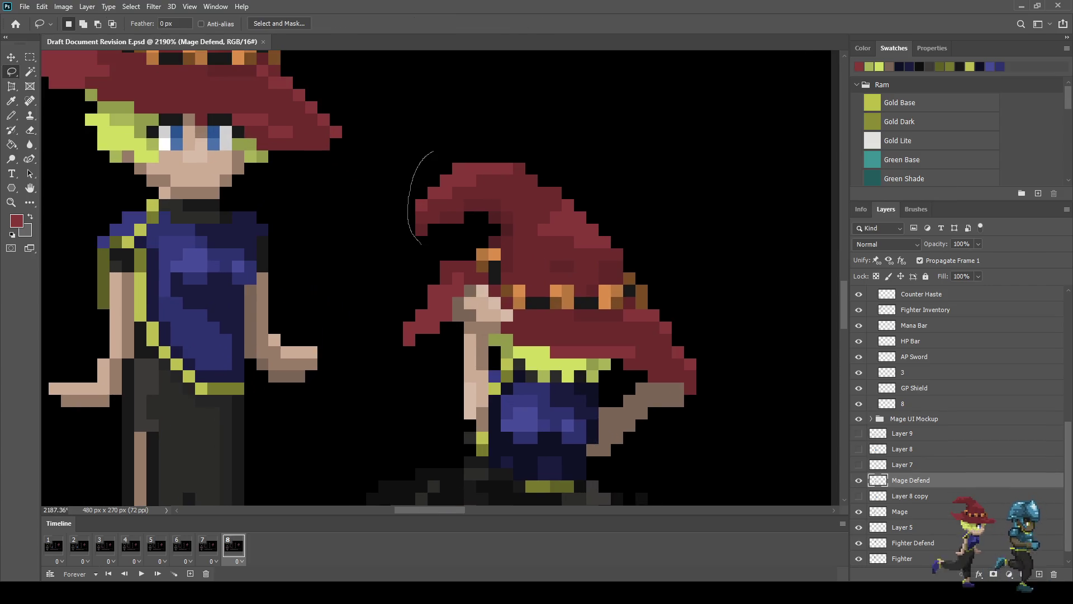
pyautogui.moveTo(463, 229); pyautogui.dragTo(439, 243)
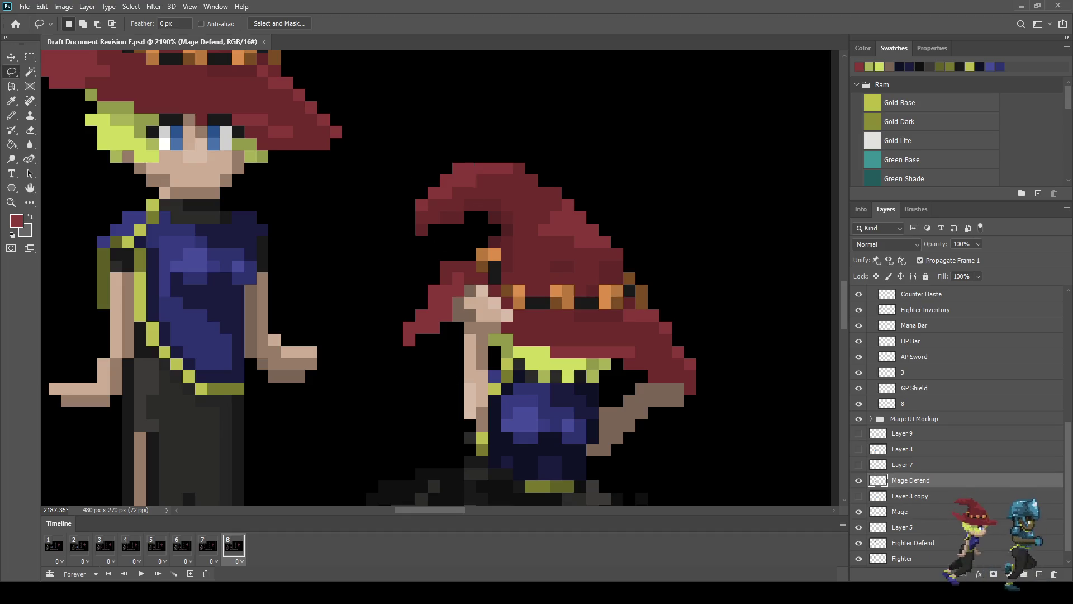
pyautogui.hotkey('ctrl', 'Right')
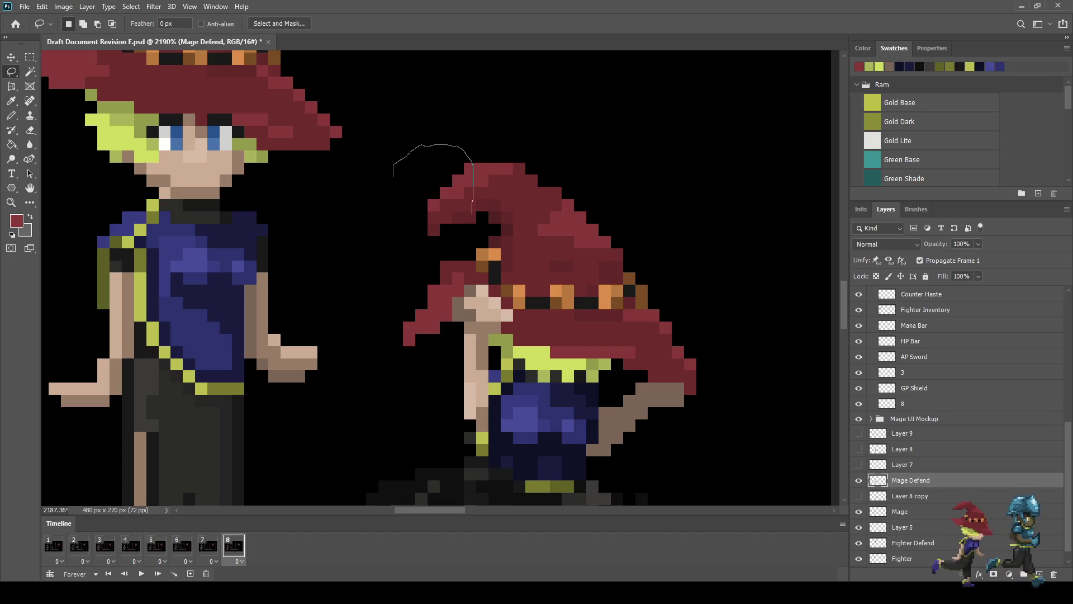
pyautogui.moveTo(398, 208); pyautogui.dragTo(394, 178)
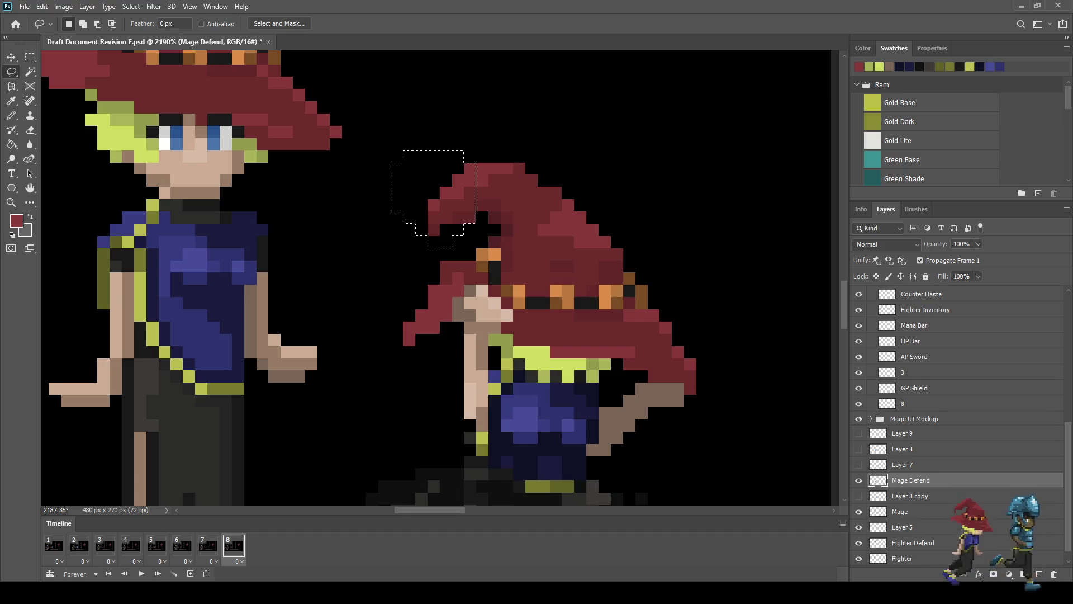
pyautogui.hotkey('ctrl', 'Right')
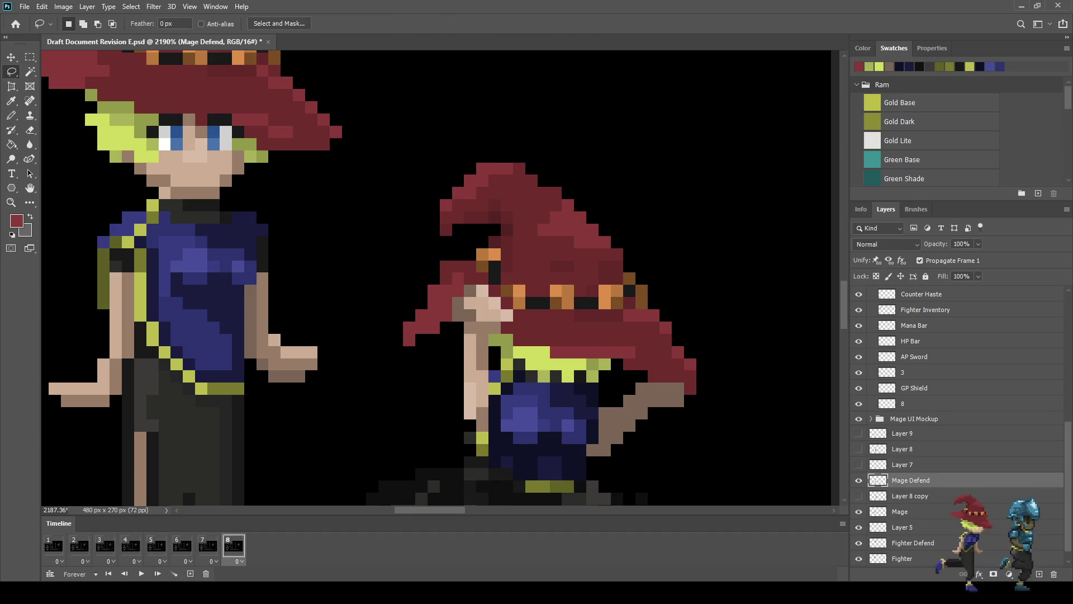
# Step: Reselect the hat tip, raise it one pixel with Free Transform, commit and deselect
pyautogui.scroll(2, 421, 196)
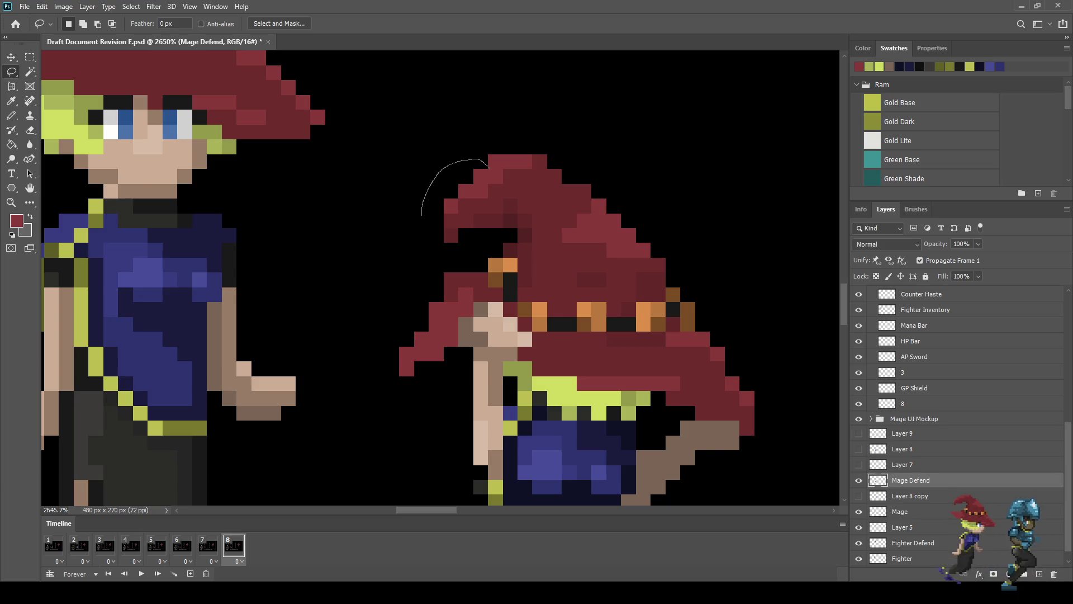
pyautogui.moveTo(439, 246); pyautogui.dragTo(422, 214)
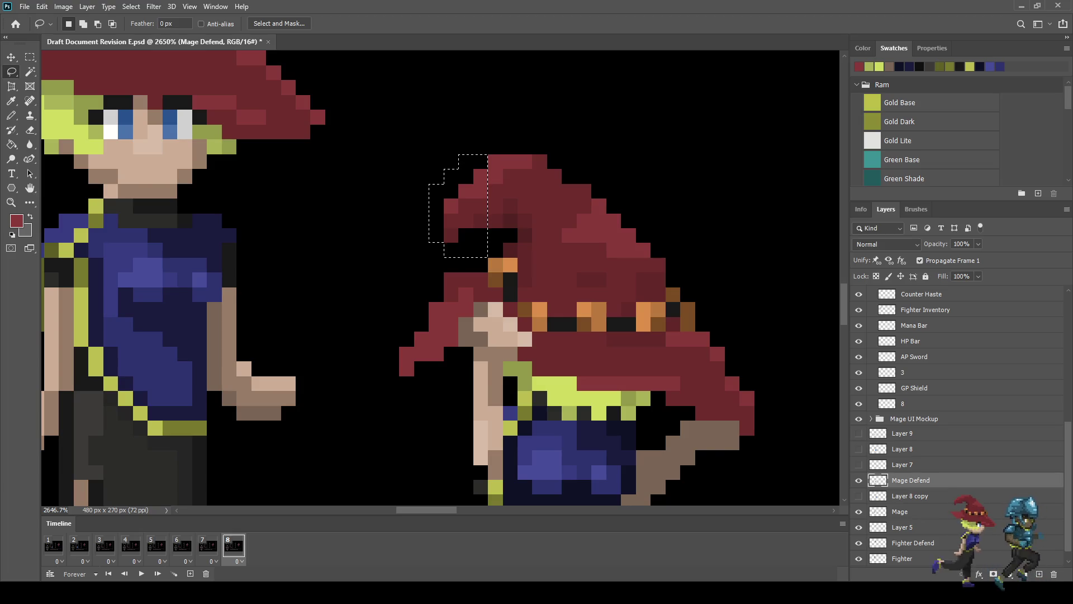
pyautogui.hotkey('ctrl', 't')
pyautogui.press('Up')
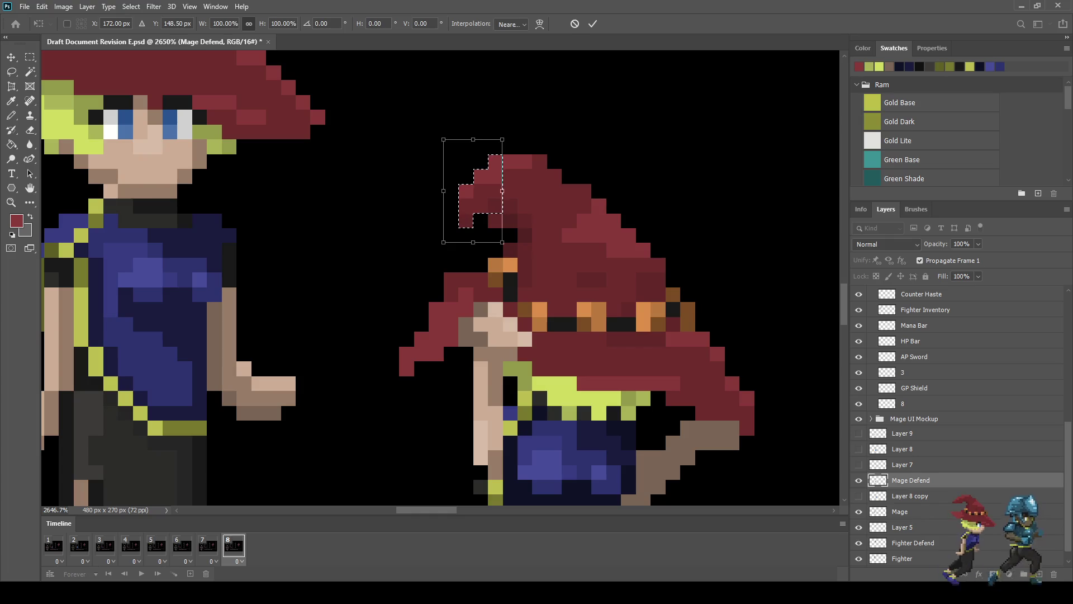
pyautogui.press('Return')
pyautogui.hotkey('ctrl', 'd')
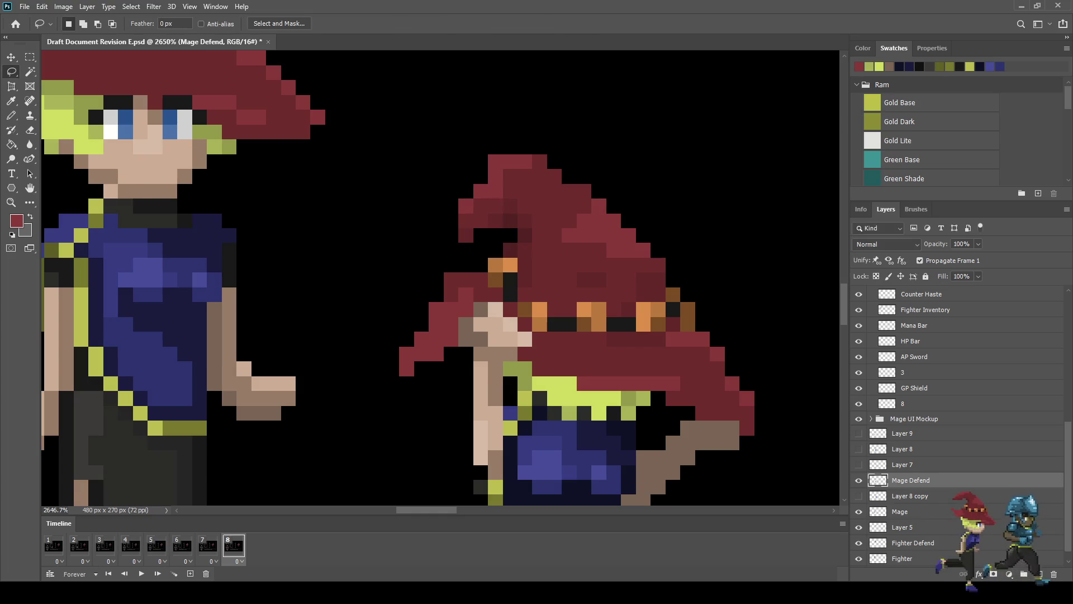
pyautogui.scroll(-8, 441, 280)
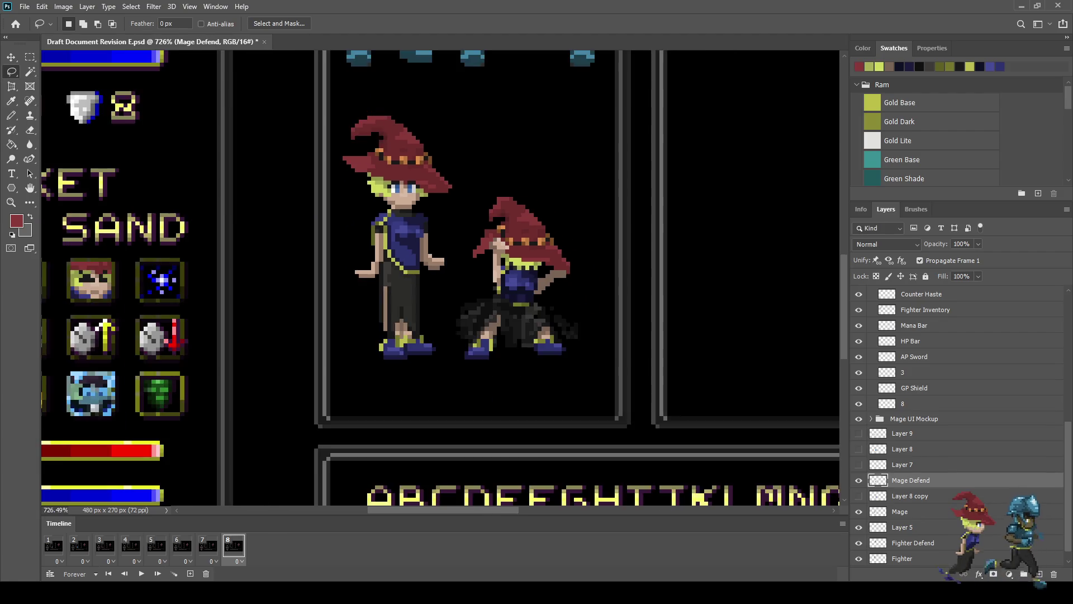
pyautogui.scroll(2, 442, 280)
pyautogui.scroll(4, 523, 231)
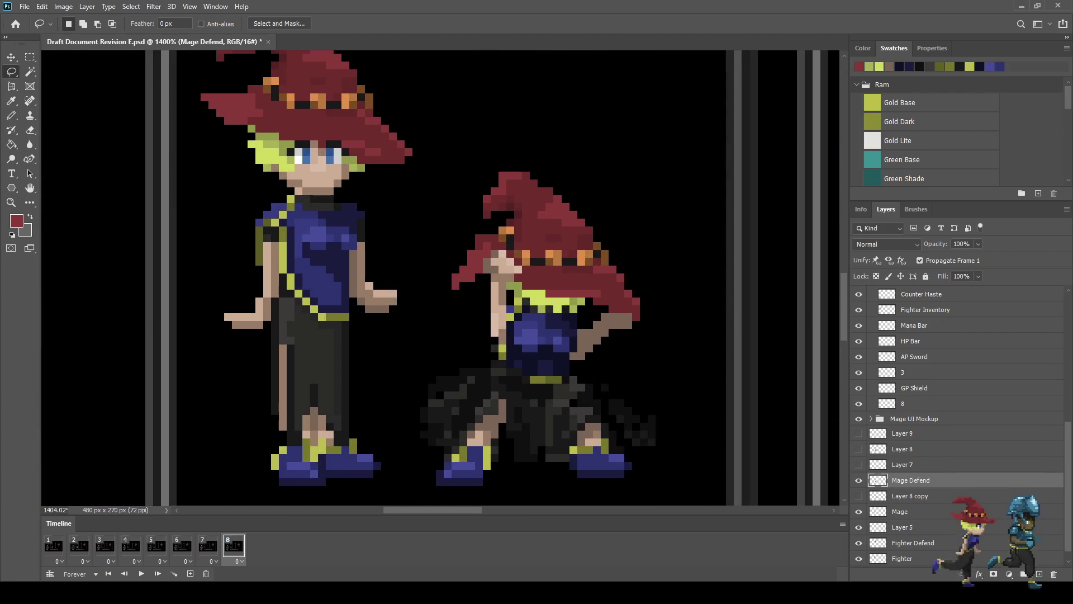
pyautogui.scroll(-6, 558, 252)
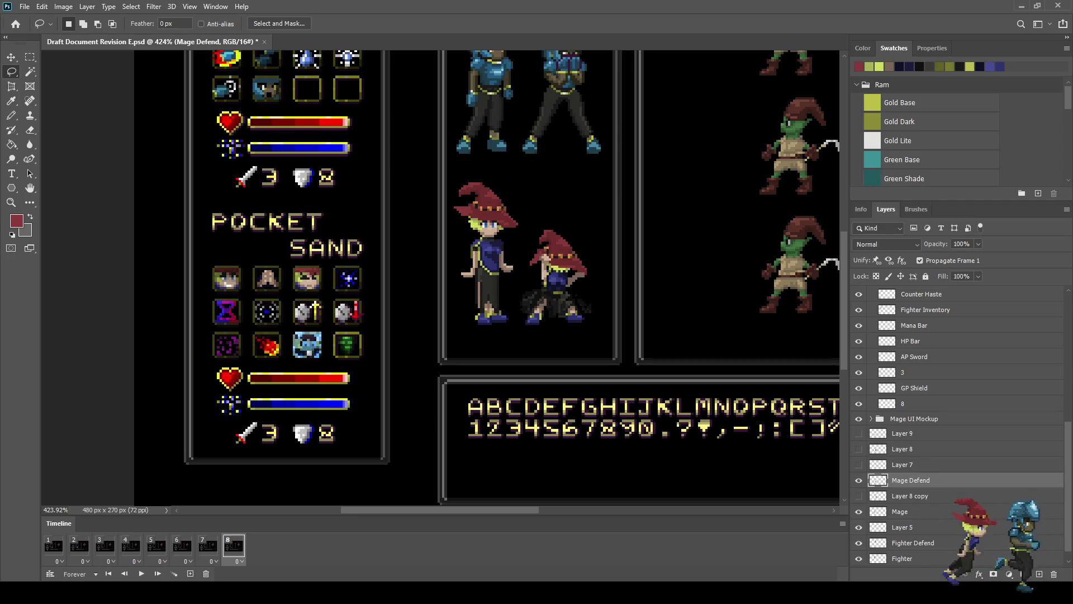
pyautogui.scroll(-1, 570, 278)
pyautogui.scroll(3, 570, 278)
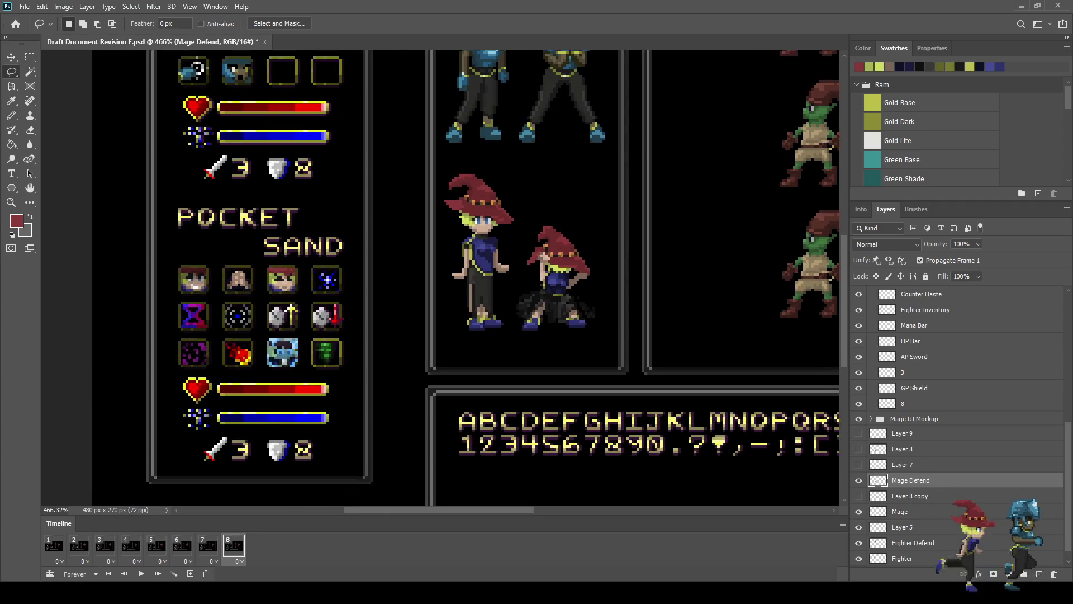
pyautogui.scroll(5, 570, 235)
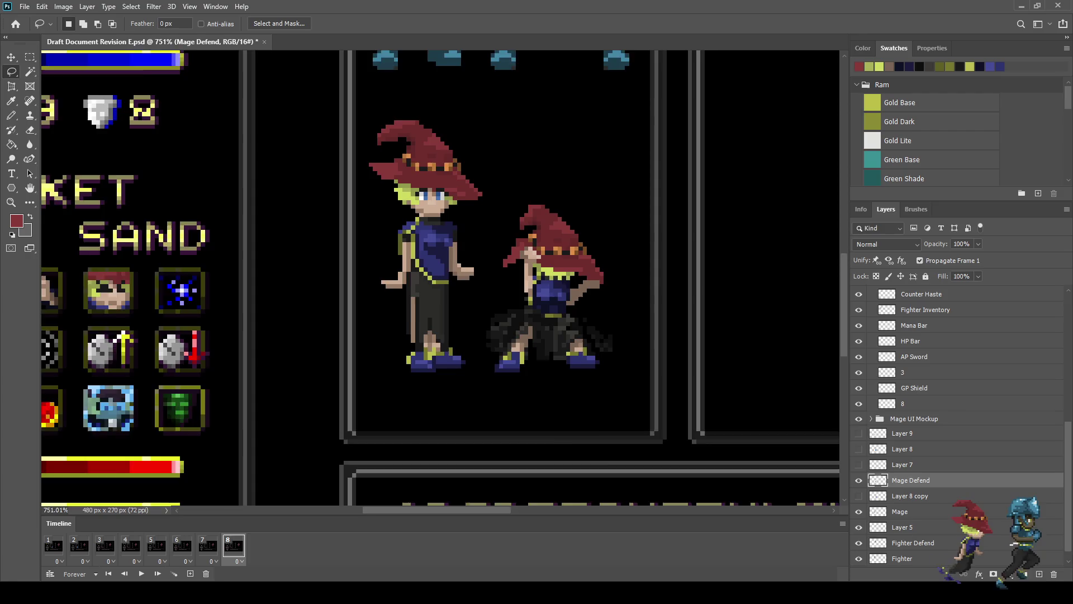
pyautogui.scroll(1, 576, 224)
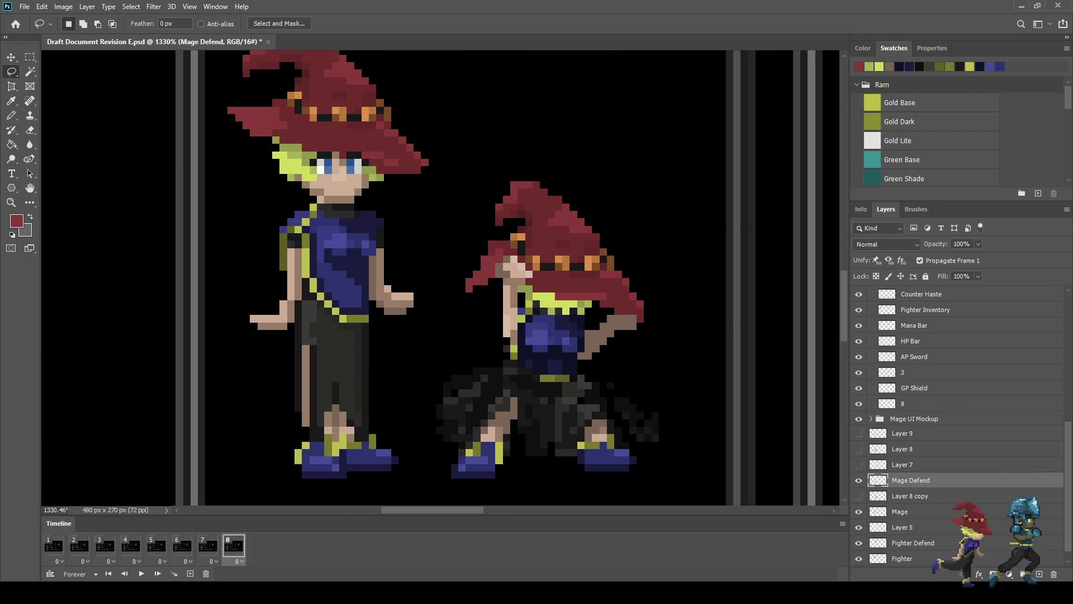
pyautogui.scroll(4, 552, 240)
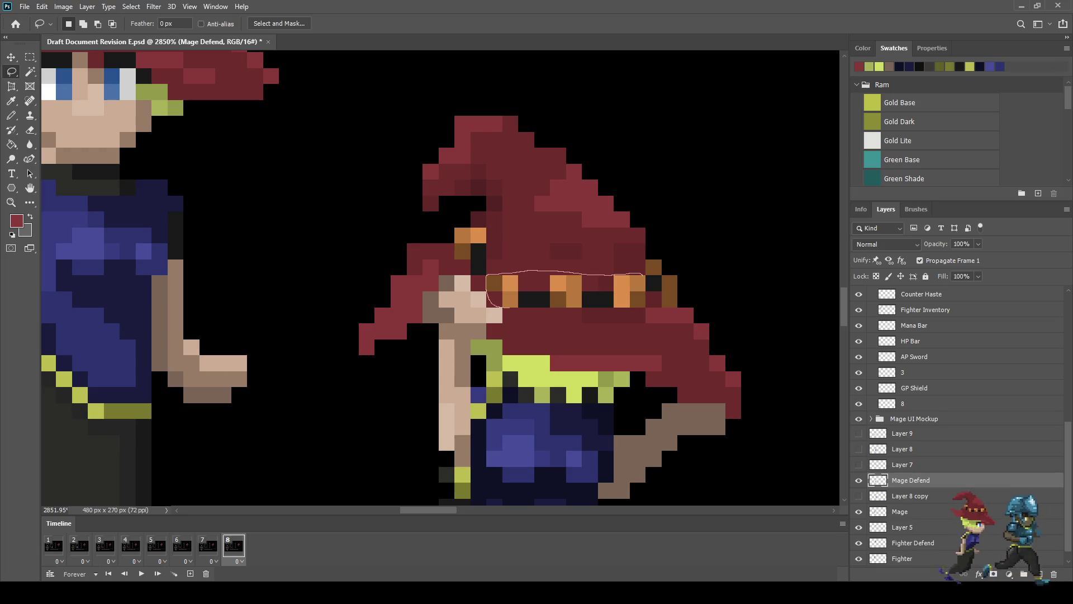
# Step: Select the orange hat band minus its left column and shift it one pixel left
pyautogui.moveTo(646, 279); pyautogui.dragTo(643, 277)
pyautogui.press('alt')
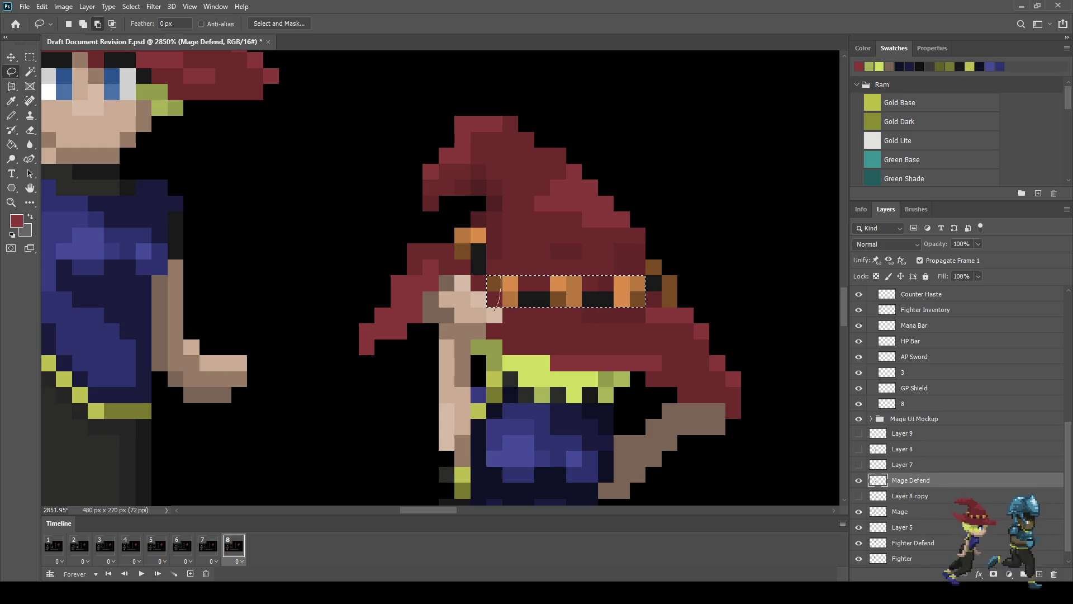
pyautogui.moveTo(493, 307); pyautogui.dragTo(491, 277)
pyautogui.hotkey('ctrl', 't')
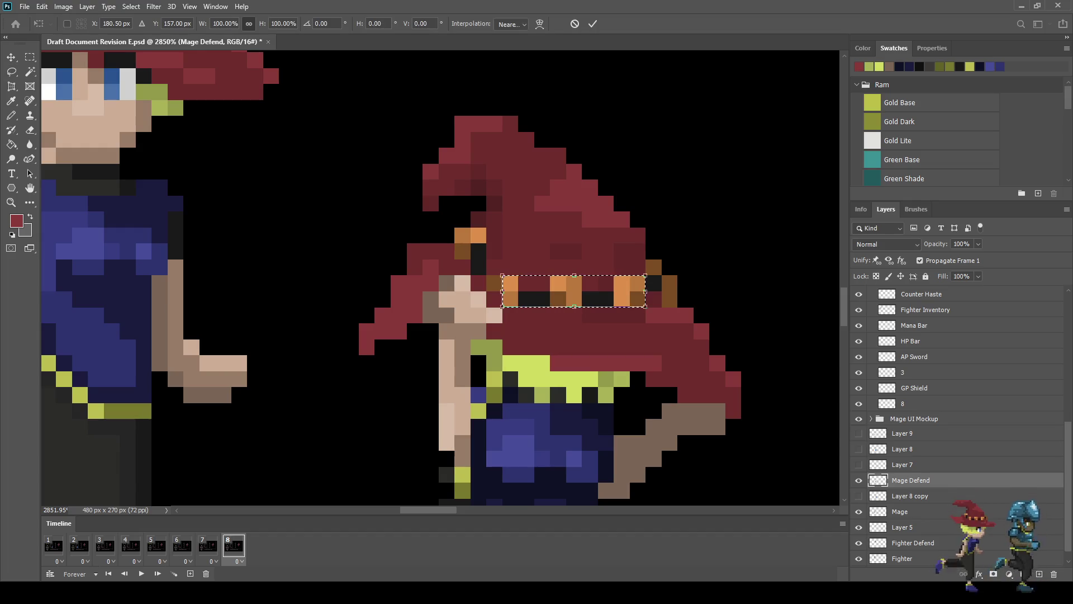
pyautogui.press('Left')
pyautogui.press('Return')
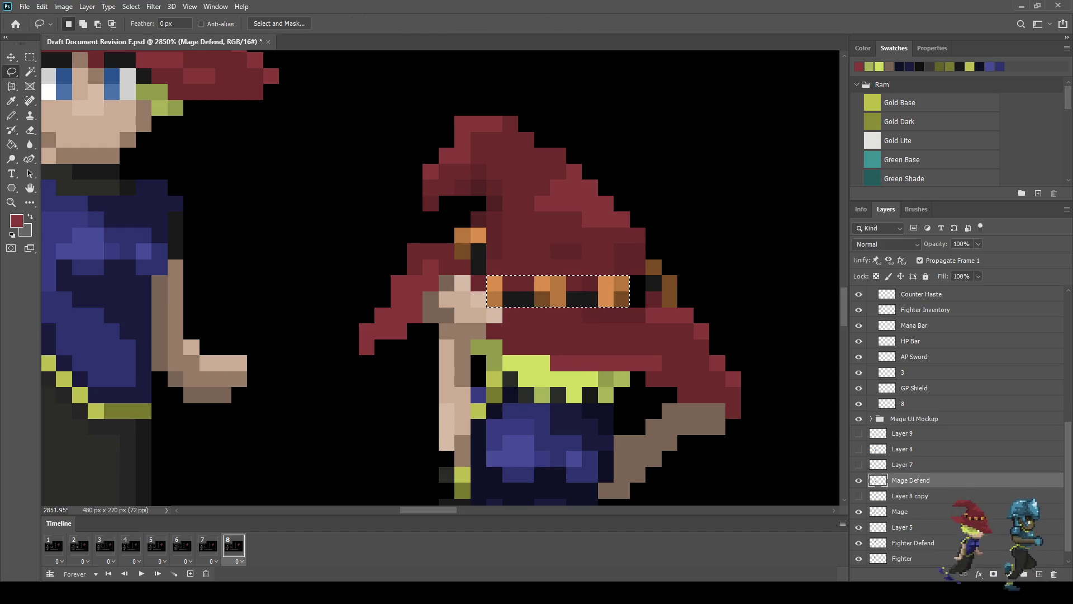
pyautogui.hotkey('ctrl', 'd')
# Step: Paint two hat pixels dark red and two pixels at the band's right end brown
pyautogui.scroll(4, 527, 281)
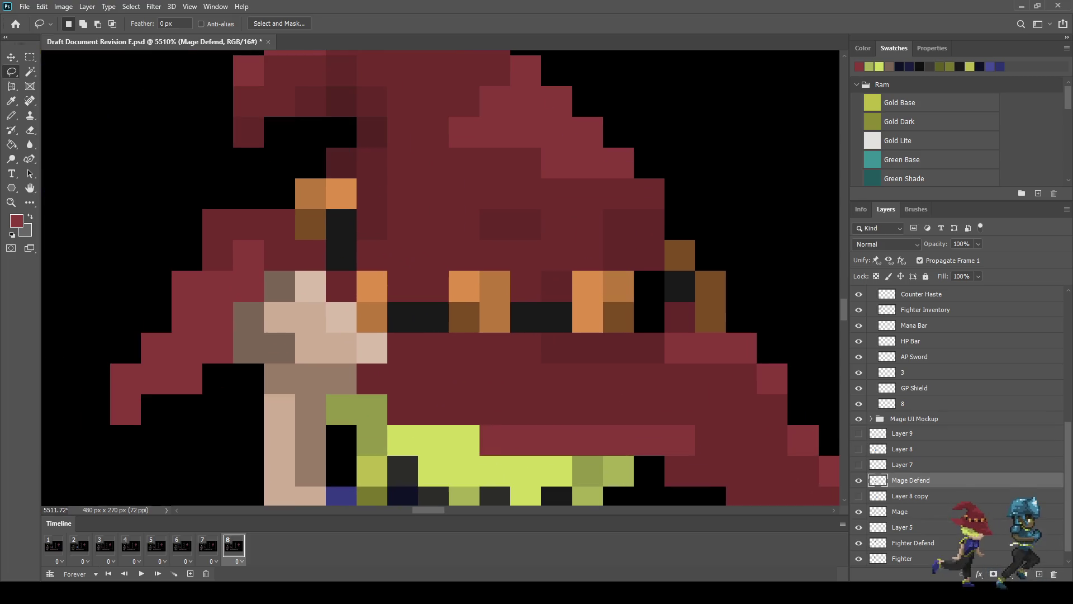
pyautogui.press('i')
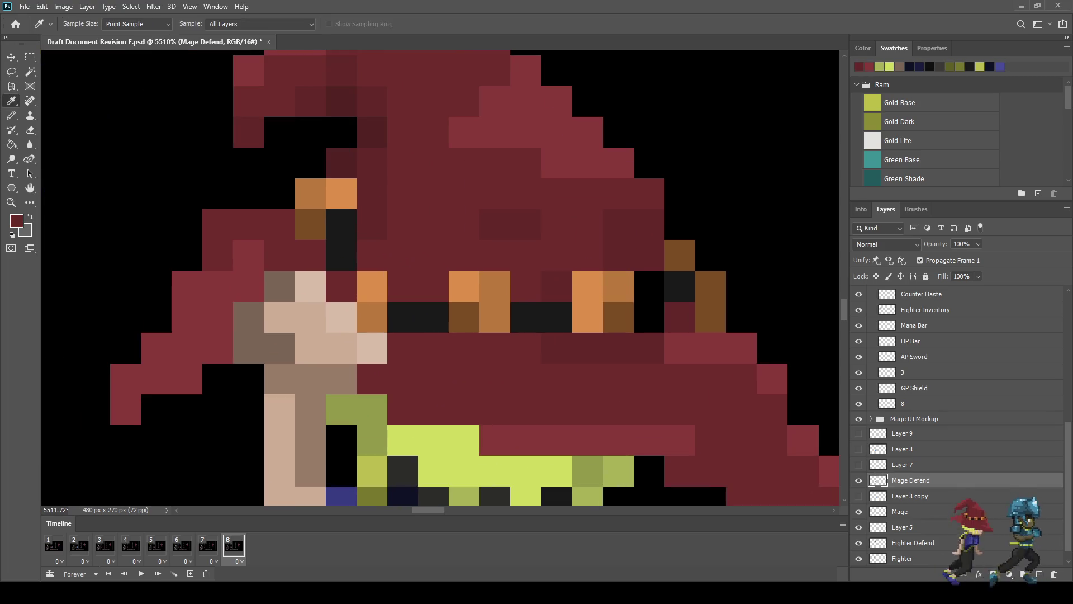
pyautogui.press('b')
pyautogui.moveTo(649, 285); pyautogui.dragTo(649, 317)
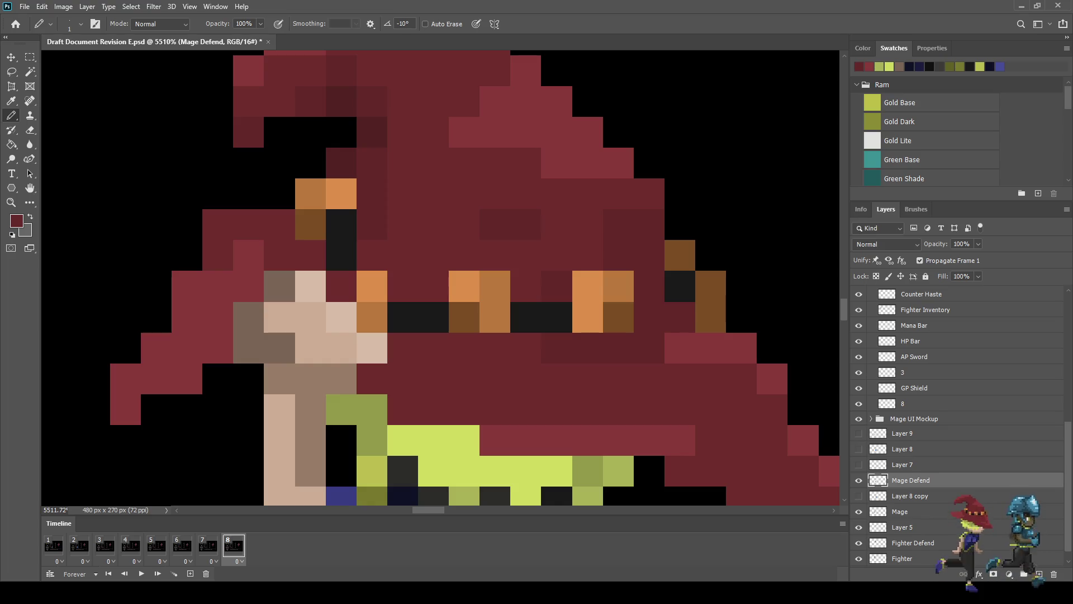
pyautogui.press('i')
pyautogui.click(680, 255)
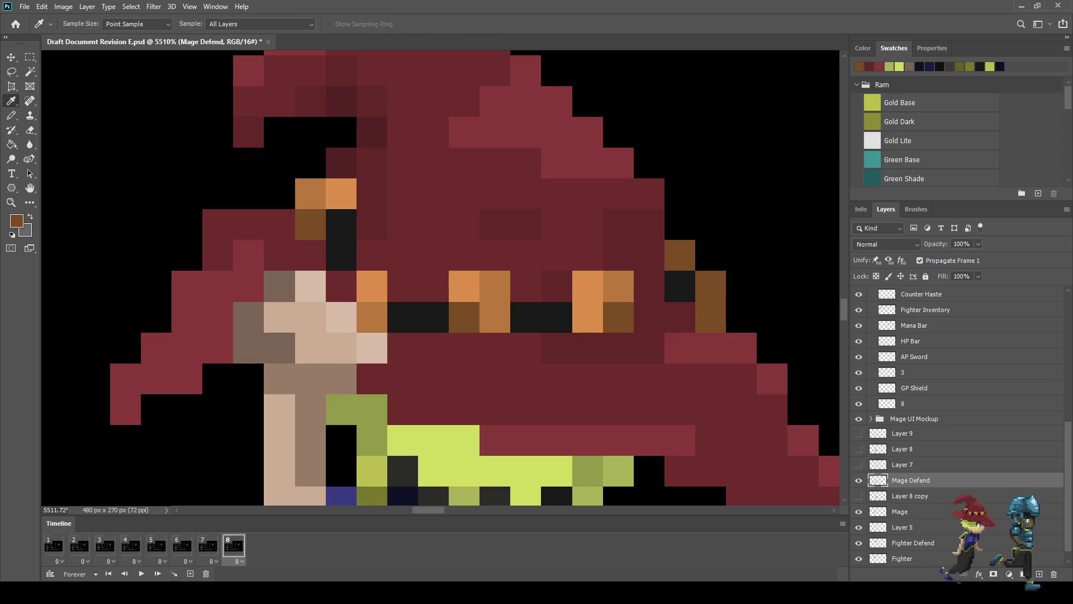
pyautogui.press('b')
pyautogui.click(679, 285)
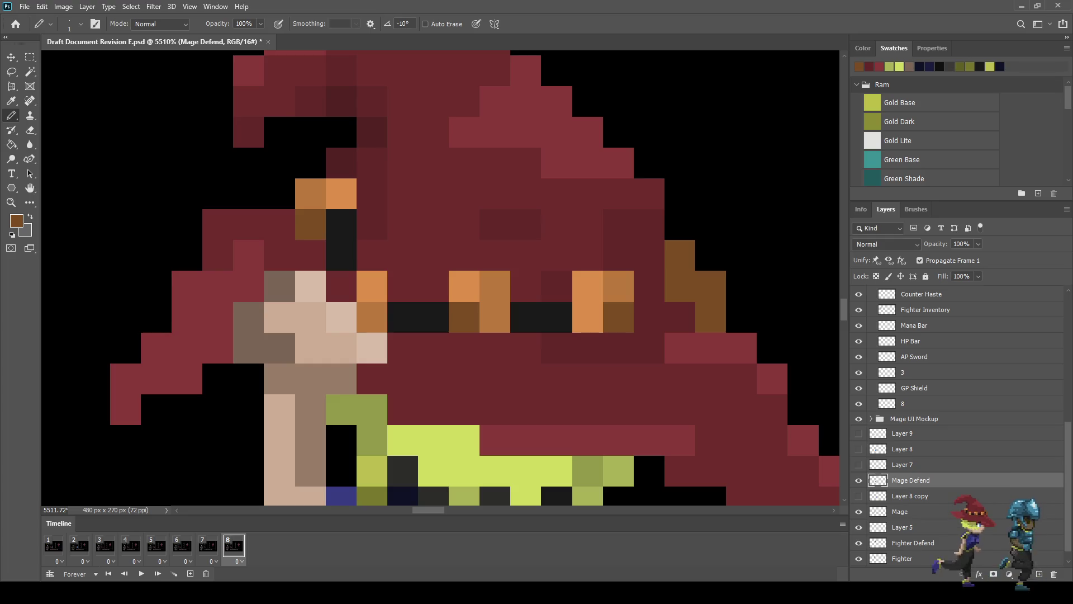
pyautogui.click(679, 317)
# Step: Paint two edge pixels black and erase the stray brown pixel at the hat's edge
pyautogui.press('i')
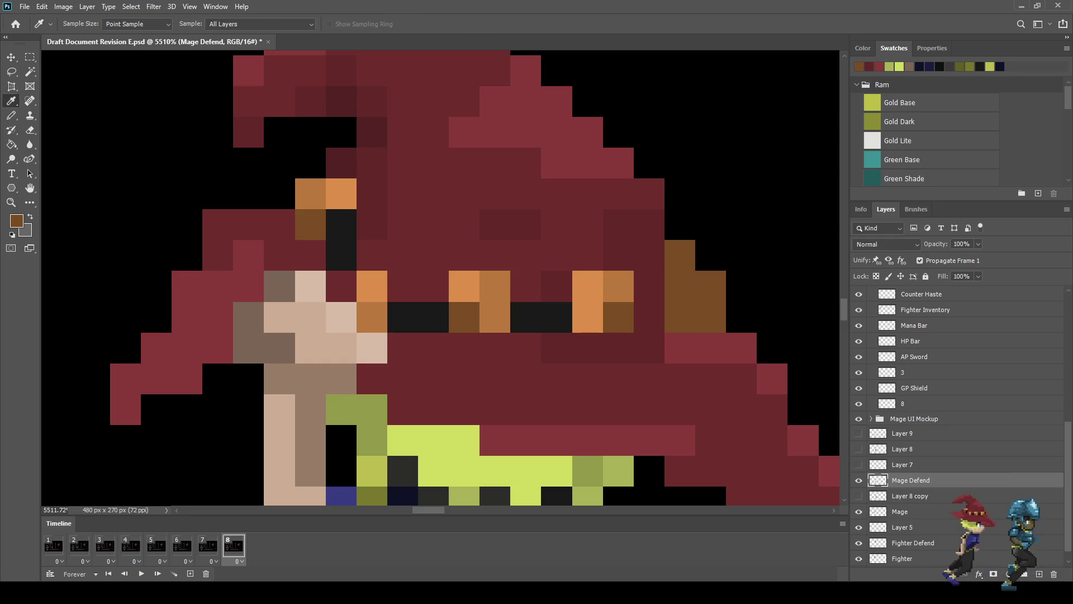
pyautogui.click(540, 318)
pyautogui.press('b')
pyautogui.click(649, 318)
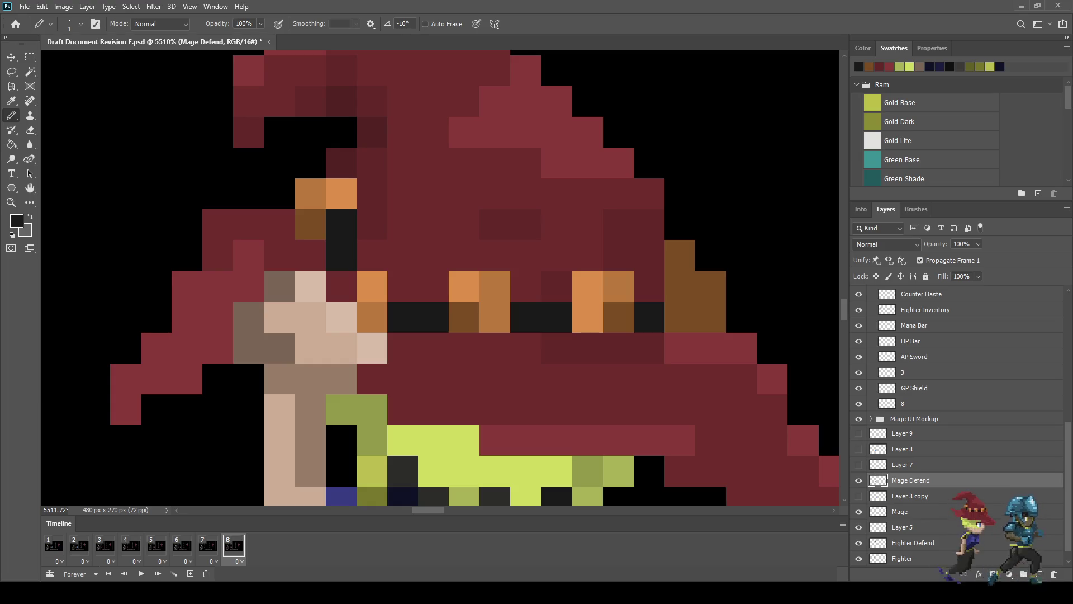
pyautogui.click(709, 285)
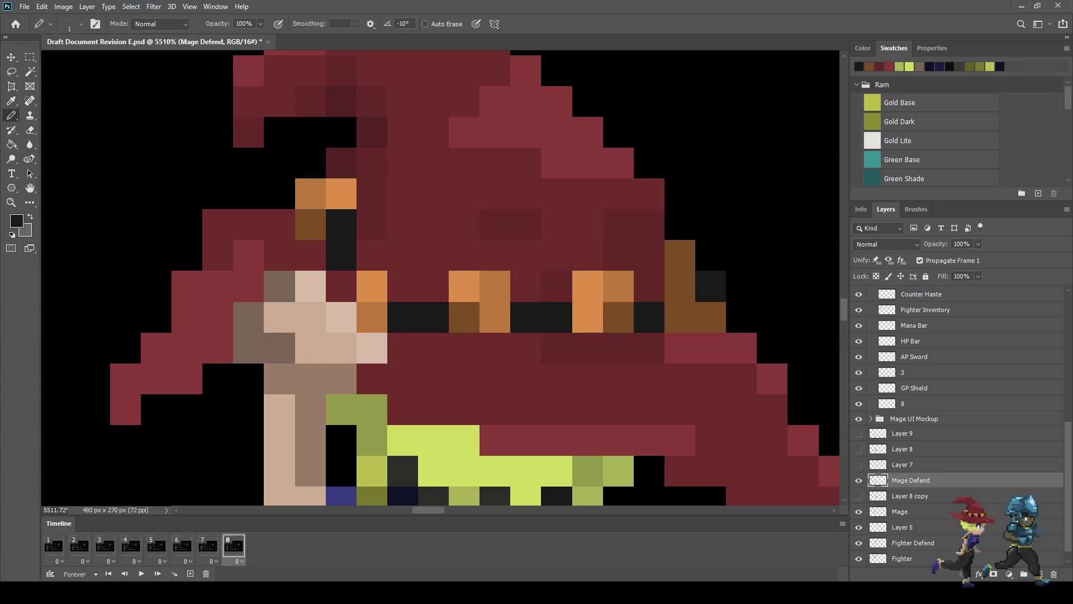
pyautogui.press('e')
pyautogui.click(680, 255)
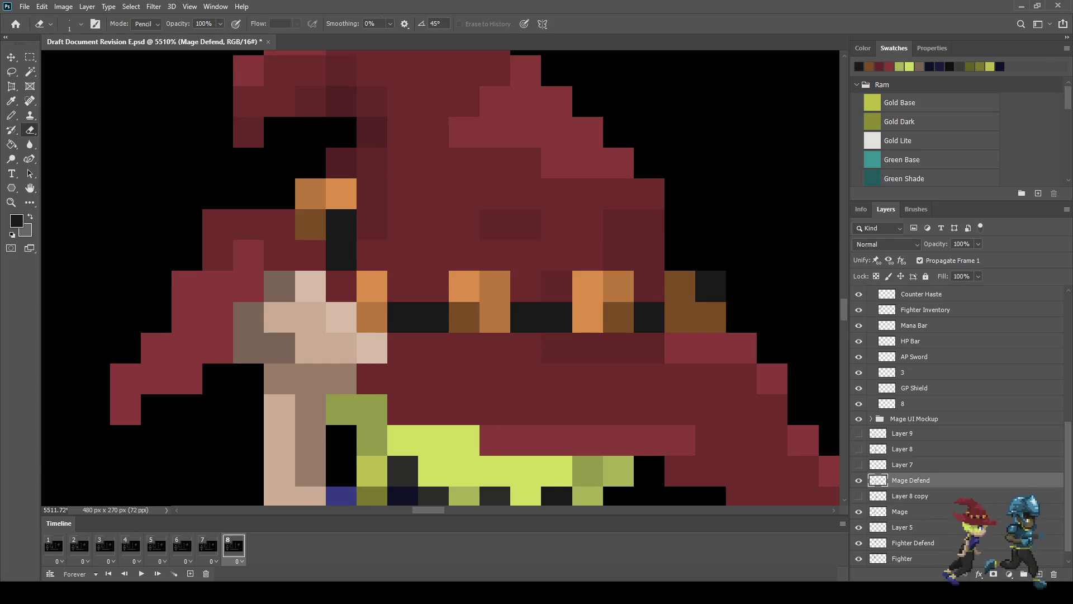
pyautogui.scroll(-10, 587, 256)
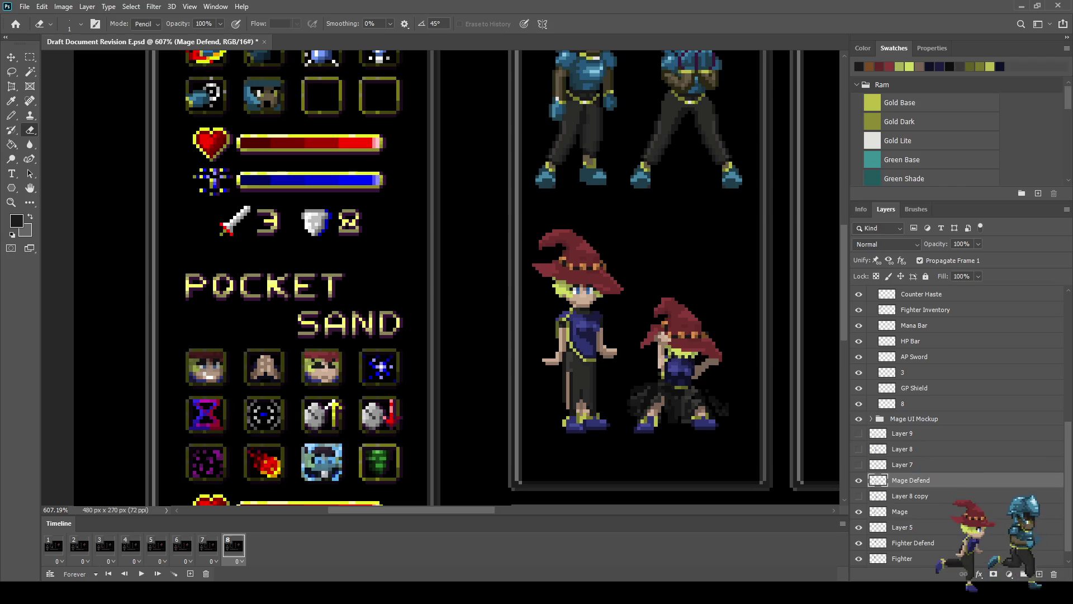
# Step: Zoom over the retouched mage hats, save the mockup, and display it at 100%
pyautogui.scroll(-2, 703, 354)
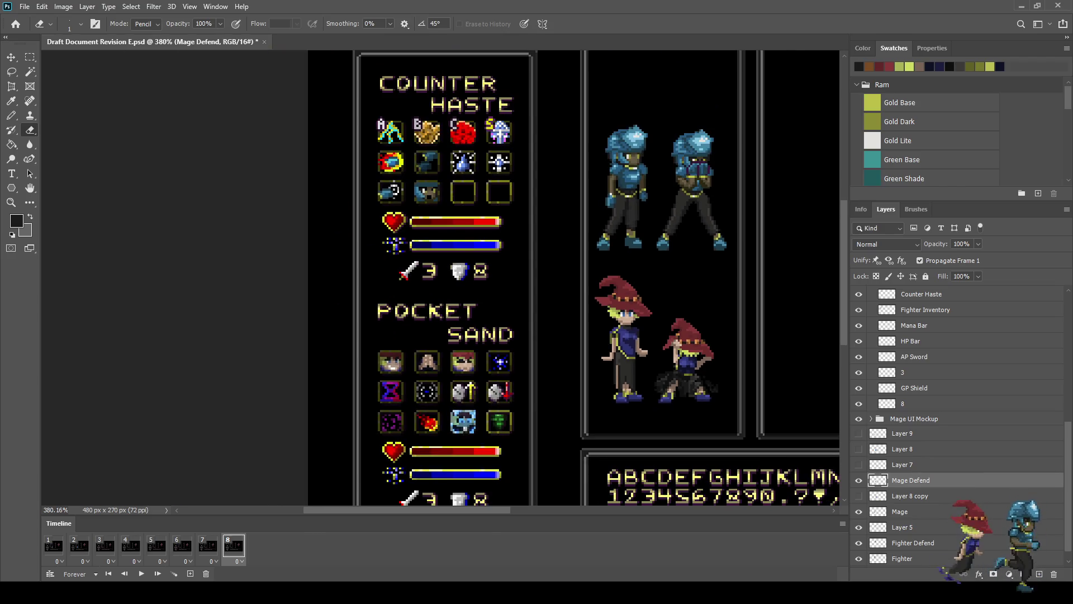
pyautogui.scroll(4, 699, 355)
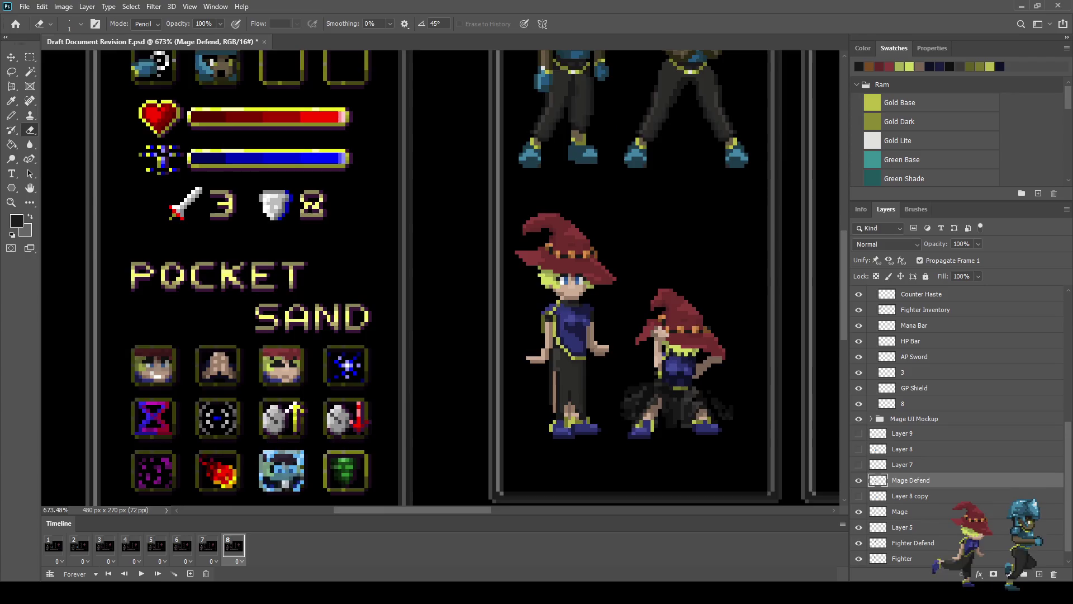
pyautogui.scroll(7, 651, 327)
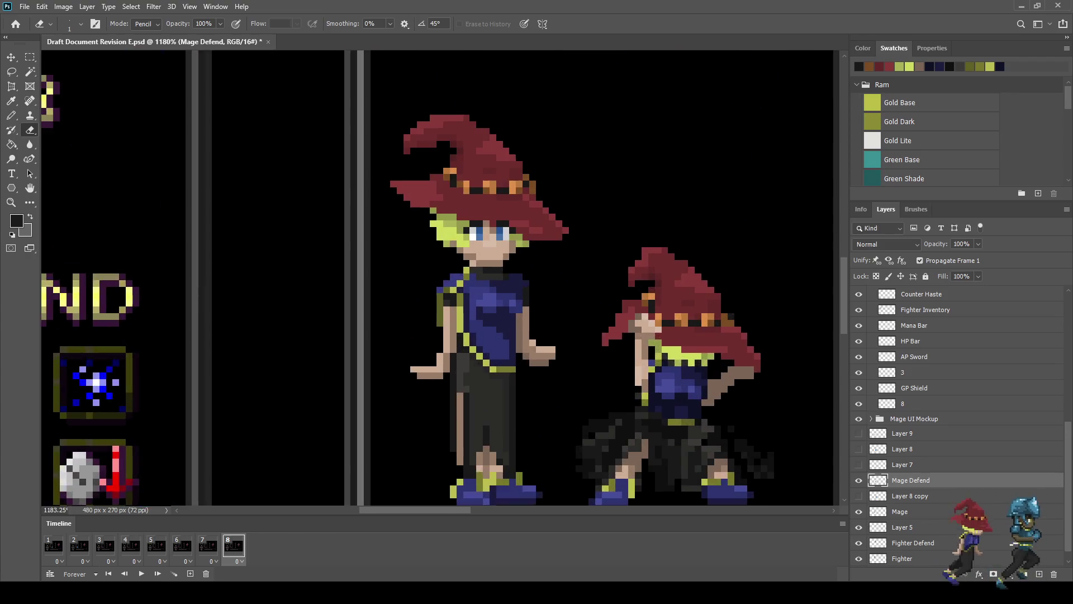
pyautogui.scroll(2, 642, 289)
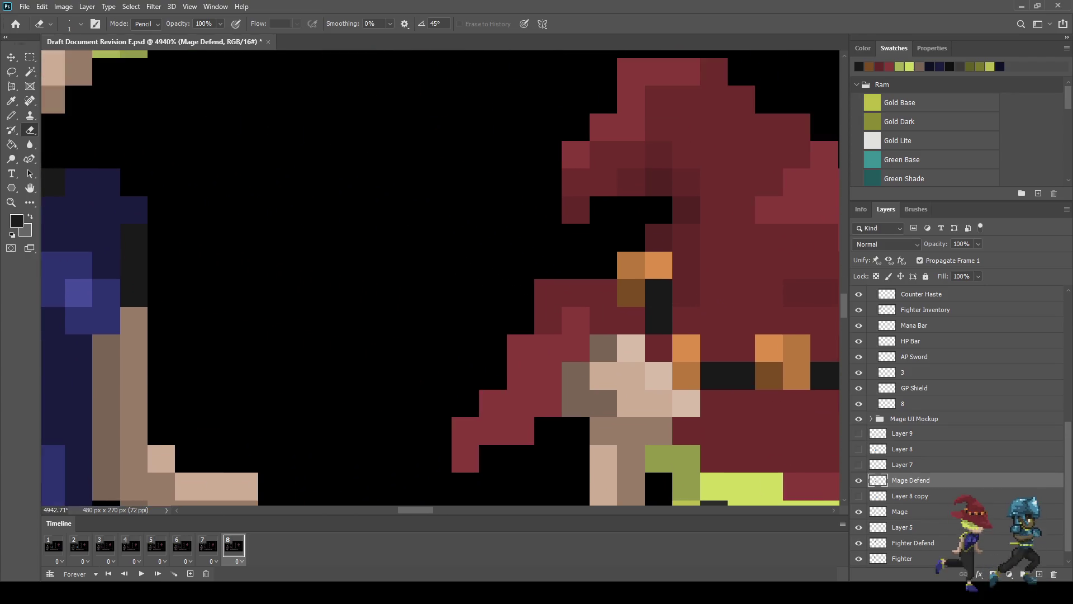
pyautogui.scroll(-3, 630, 285)
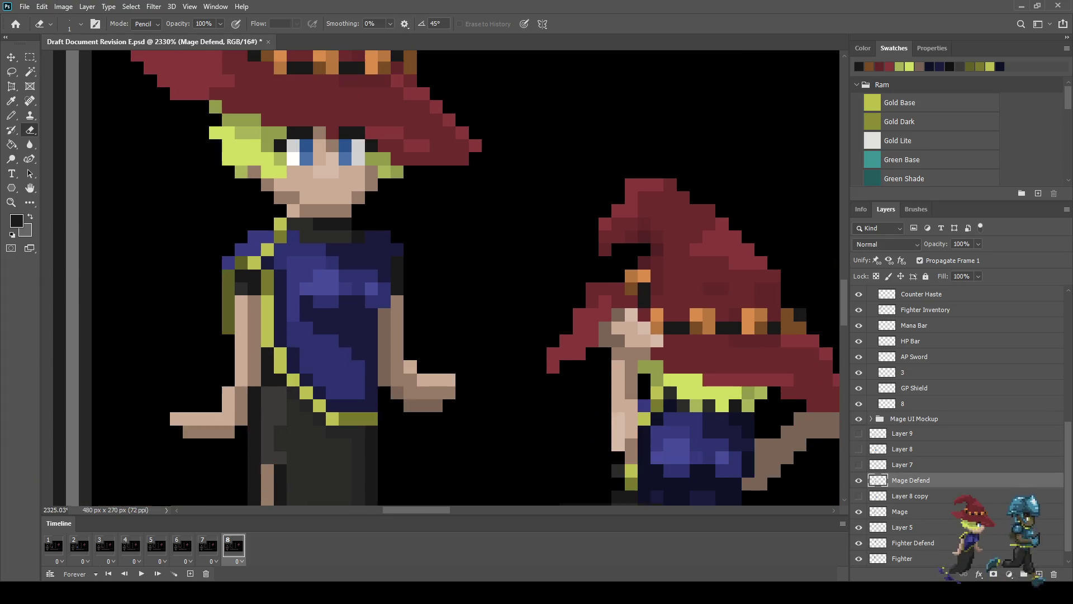
pyautogui.hotkey('ctrl', 's')
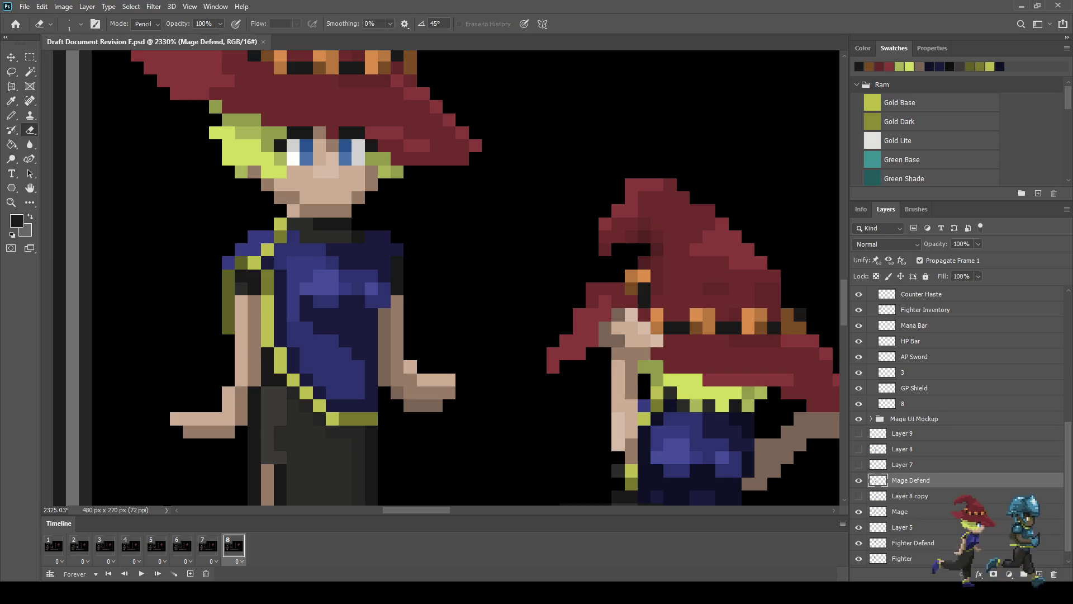
pyautogui.hotkey('ctrl', '1')
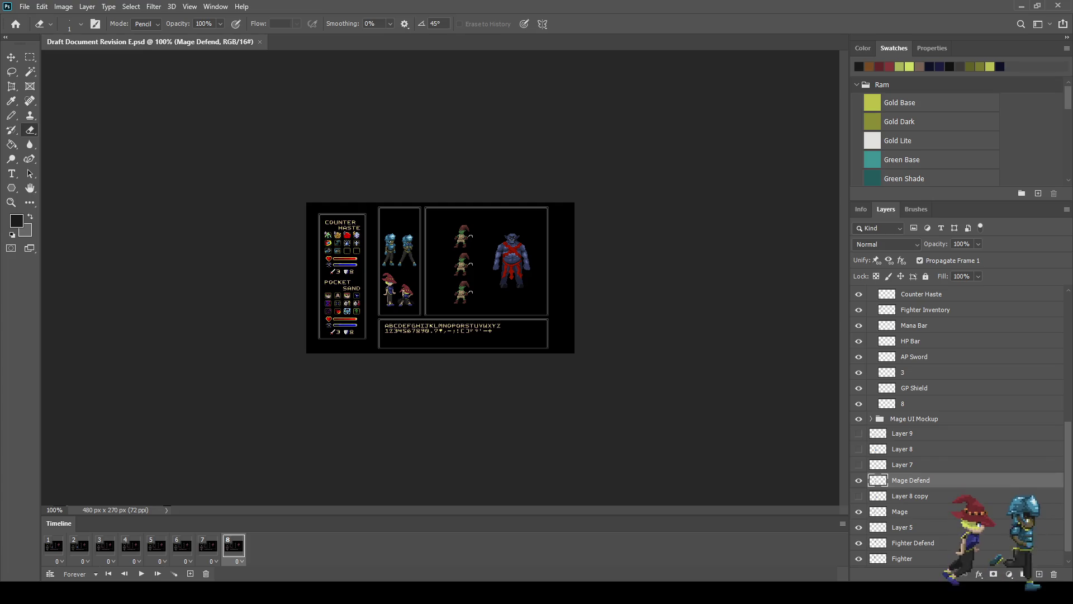